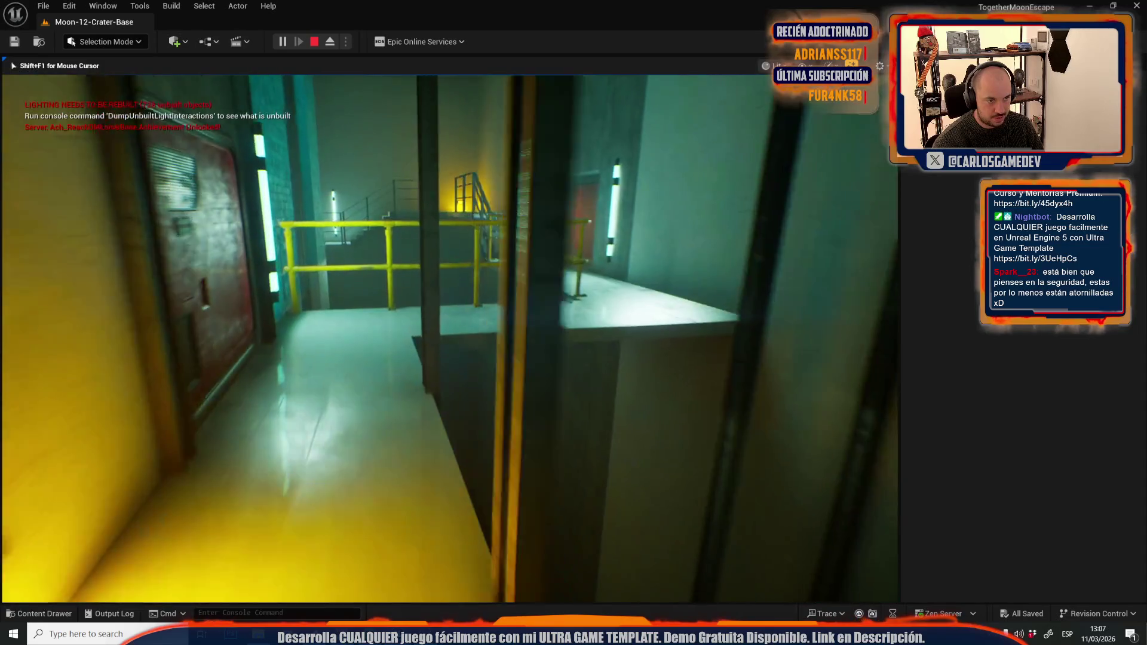
Step: Stop the game preview and switch the viewport to Unlit shading
{"action": "key", "text": "Escape"}
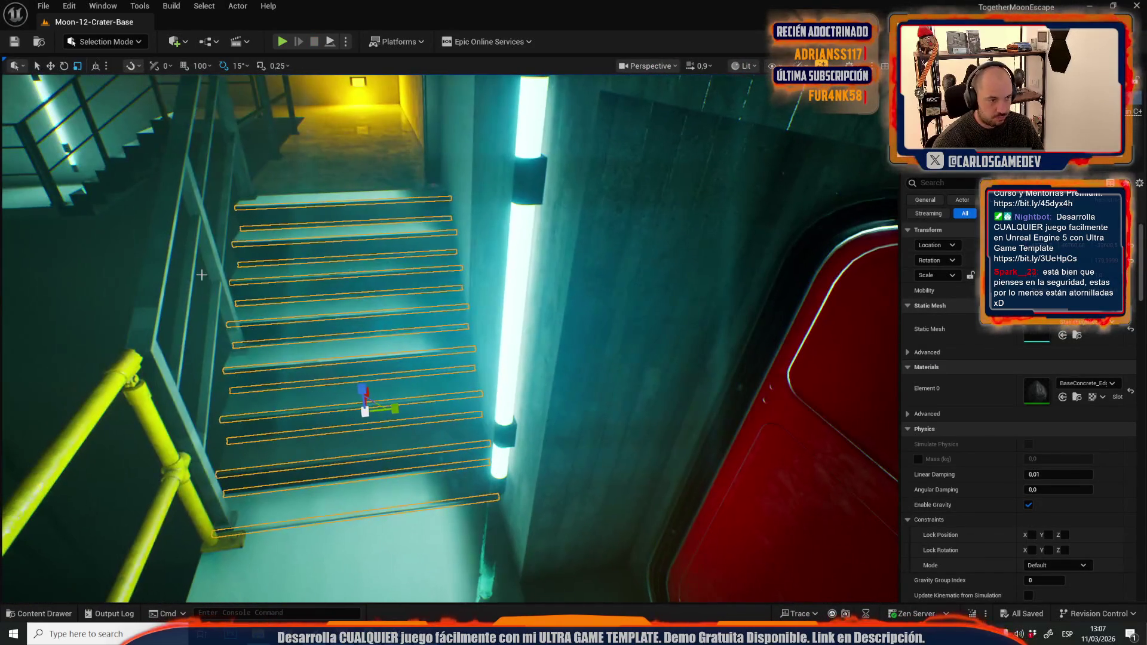
{"action": "left_click", "coordinate": [214, 272]}
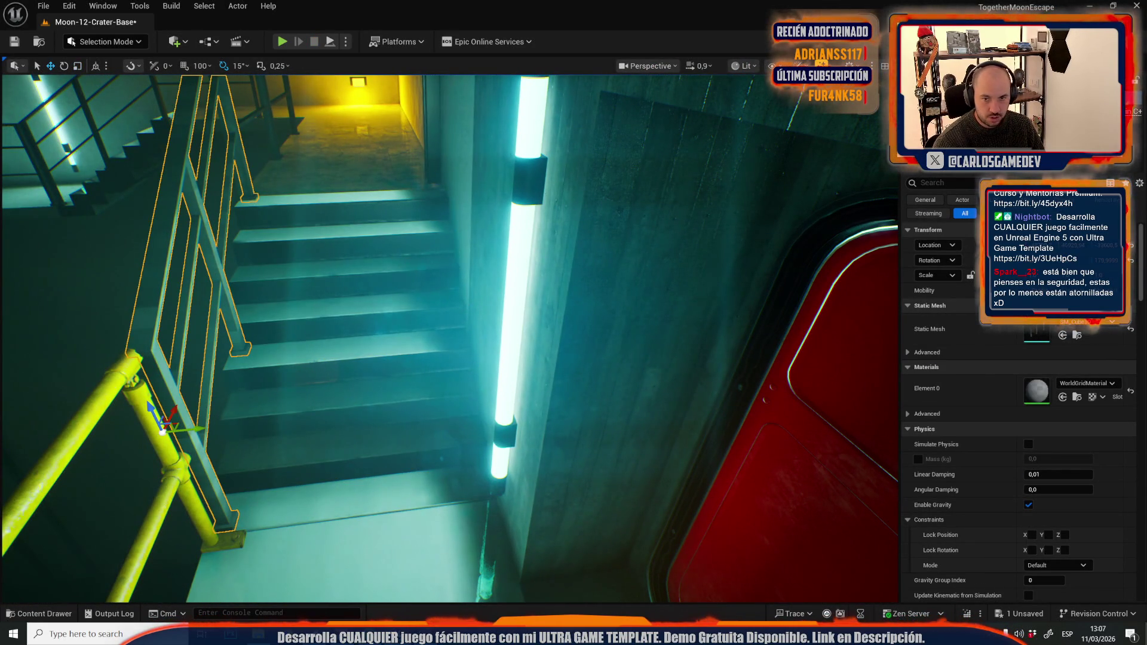
{"action": "key", "text": "Escape"}
{"action": "key", "text": "f"}
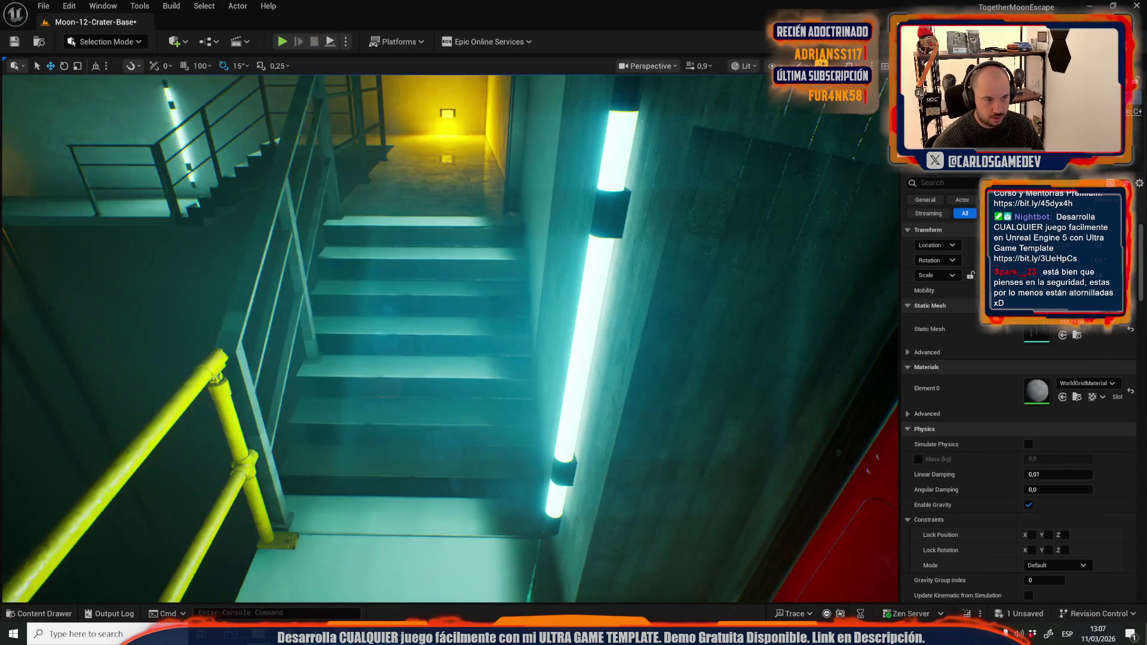
{"action": "key", "text": "ctrl+h"}
{"action": "key", "text": "alt+3"}
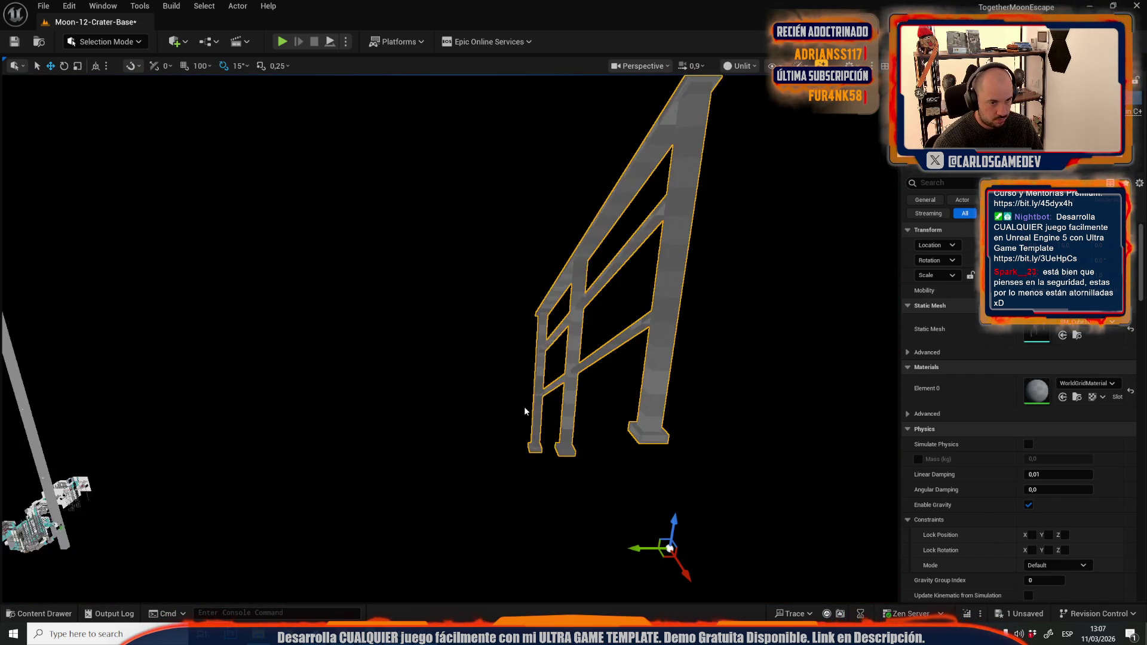
{"action": "scroll", "coordinate": [448, 323], "scroll_direction": "up", "scroll_amount": 4}
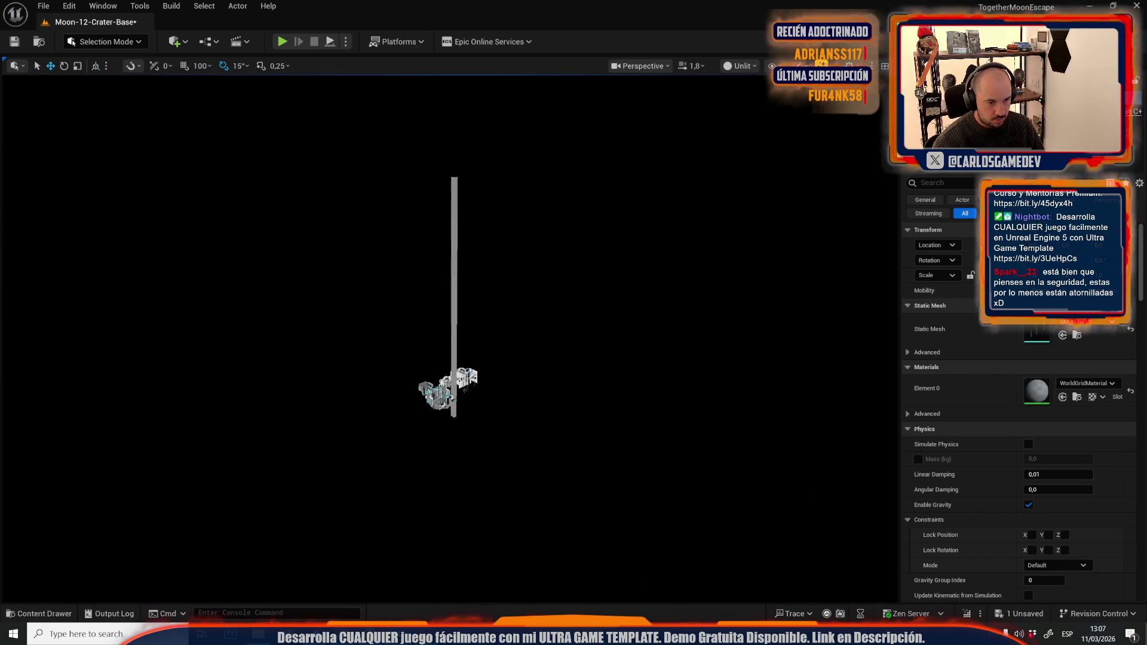
{"action": "scroll", "coordinate": [448, 334], "scroll_direction": "down", "scroll_amount": 2}
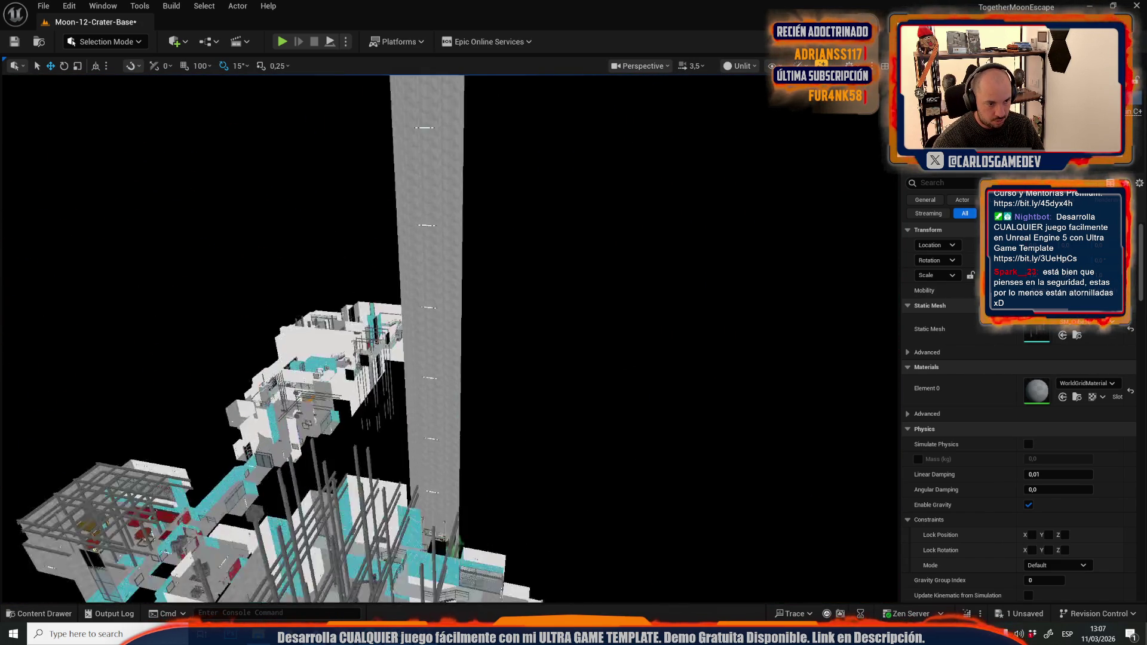
{"action": "scroll", "coordinate": [537, 253], "scroll_direction": "down", "scroll_amount": 1}
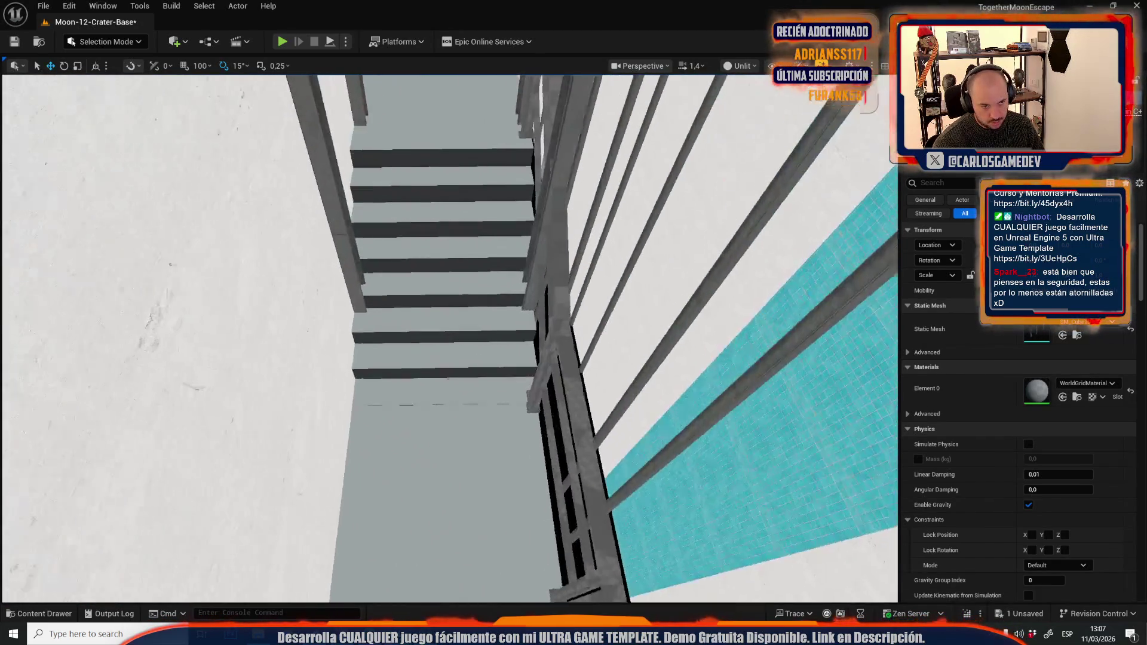
Step: Reset the staircase mesh's Location and Rotation to 0 and frame it in view
{"action": "left_click", "coordinate": [555, 247]}
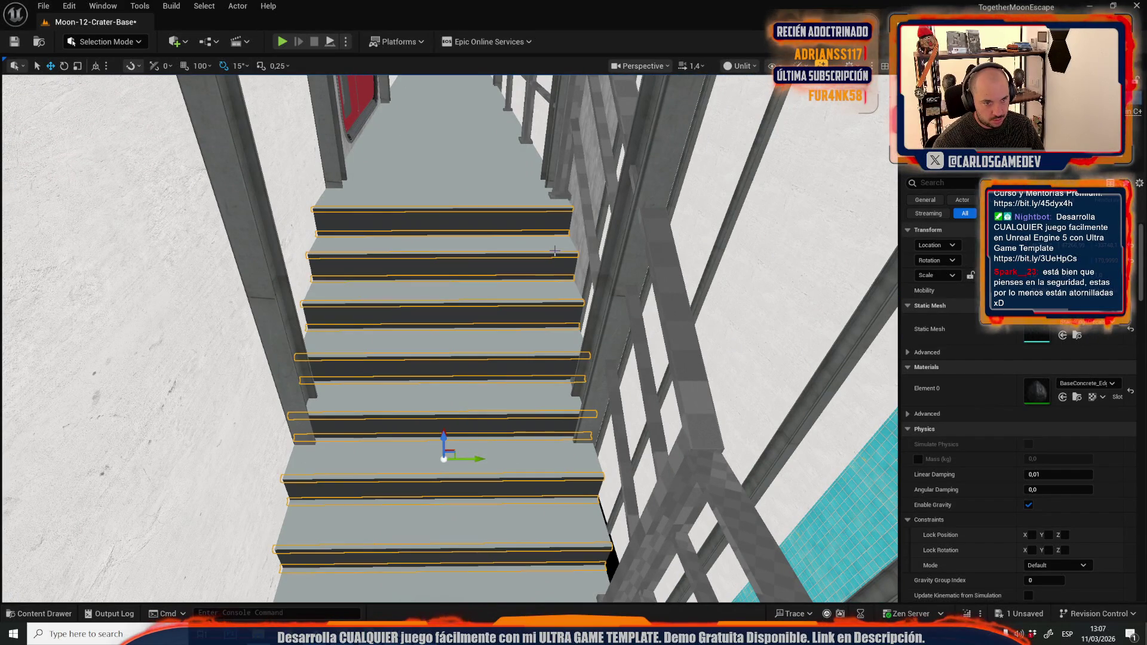
{"action": "left_click", "coordinate": [1131, 261]}
{"action": "left_click", "coordinate": [1131, 246]}
{"action": "key", "text": "f"}
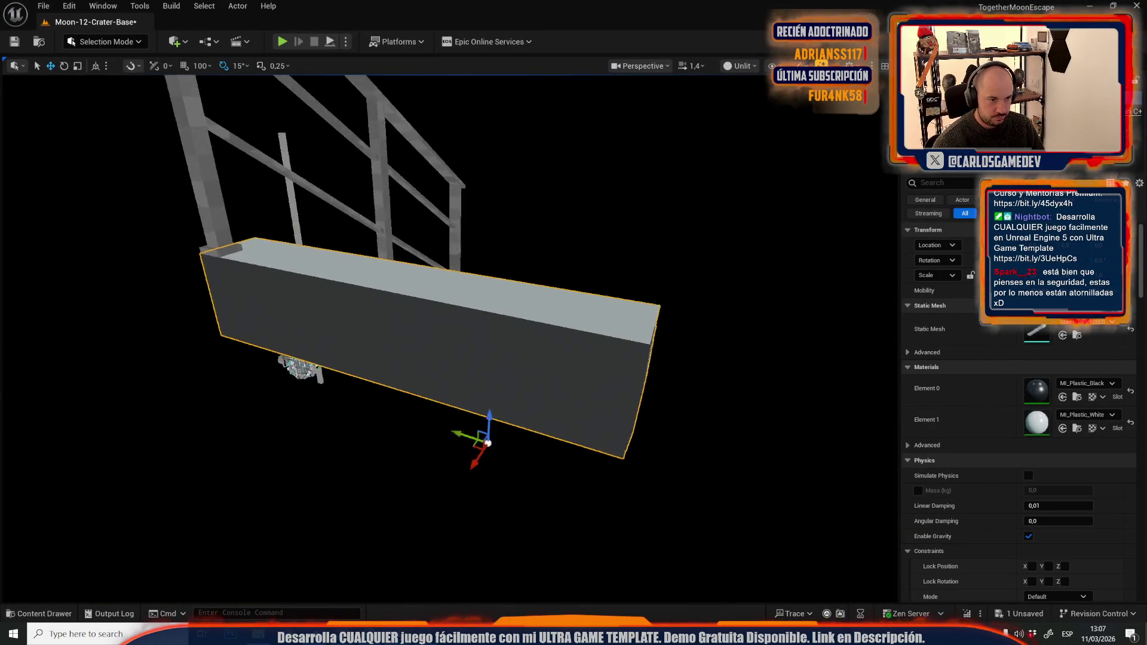
{"action": "scroll", "coordinate": [449, 334], "scroll_direction": "down", "scroll_amount": 2}
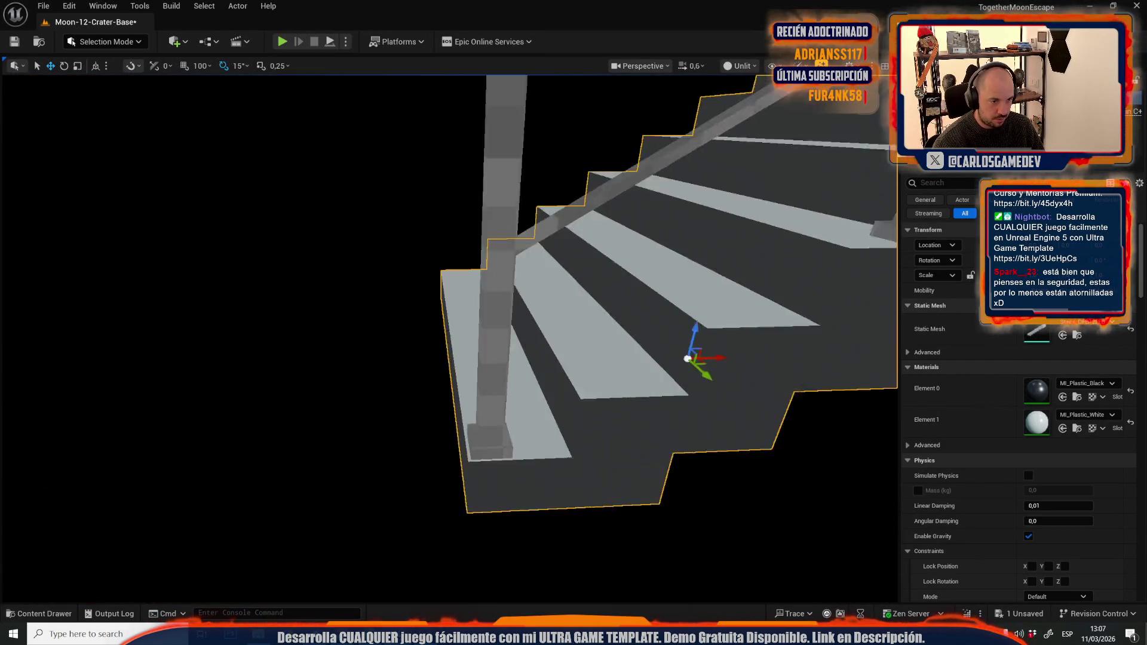
{"action": "mouse_move", "coordinate": [467, 330]}
{"action": "left_mouse_down"}
{"action": "mouse_move", "coordinate": [359, 330]}
{"action": "mouse_move", "coordinate": [467, 330]}
{"action": "mouse_move", "coordinate": [464, 349]}
{"action": "left_mouse_up"}
{"action": "key", "text": "ctrl+space"}
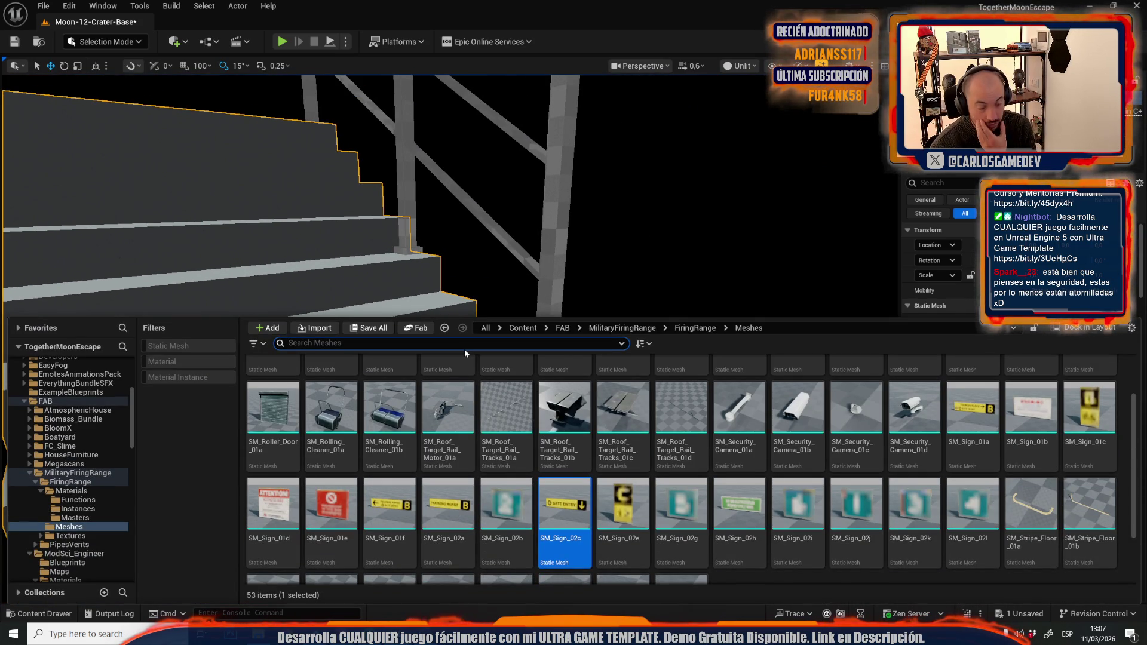
Step: Duplicate the SM_Railing_01c mesh in the Content Drawer
{"action": "scroll", "coordinate": [669, 431], "scroll_direction": "up", "scroll_amount": 2}
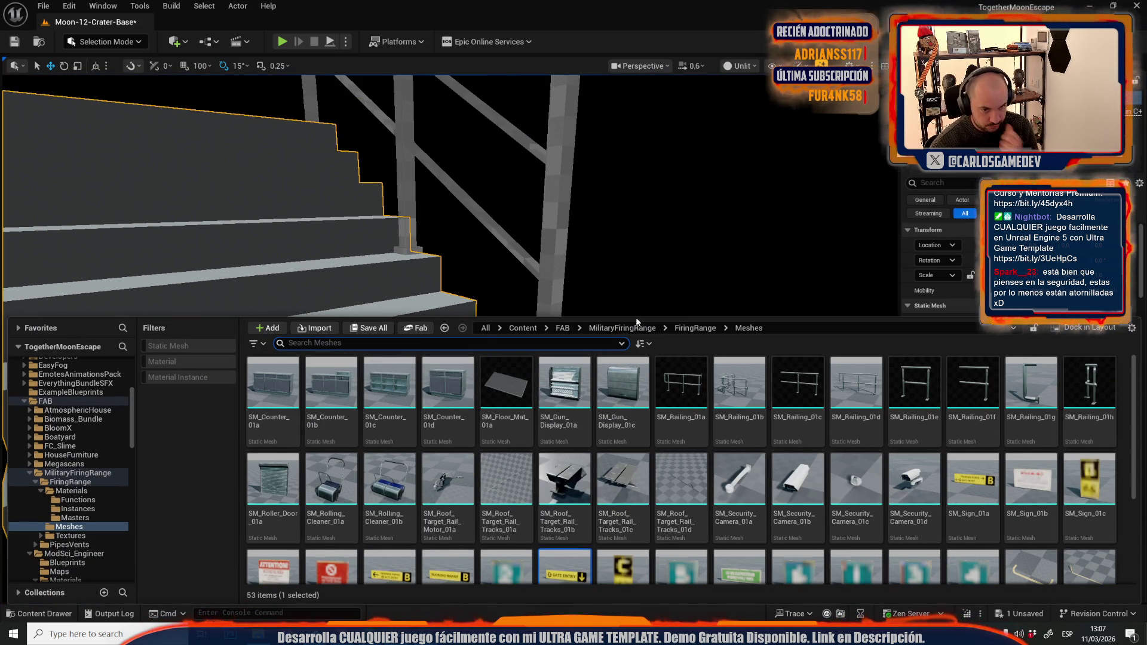
{"action": "left_click", "coordinate": [914, 385]}
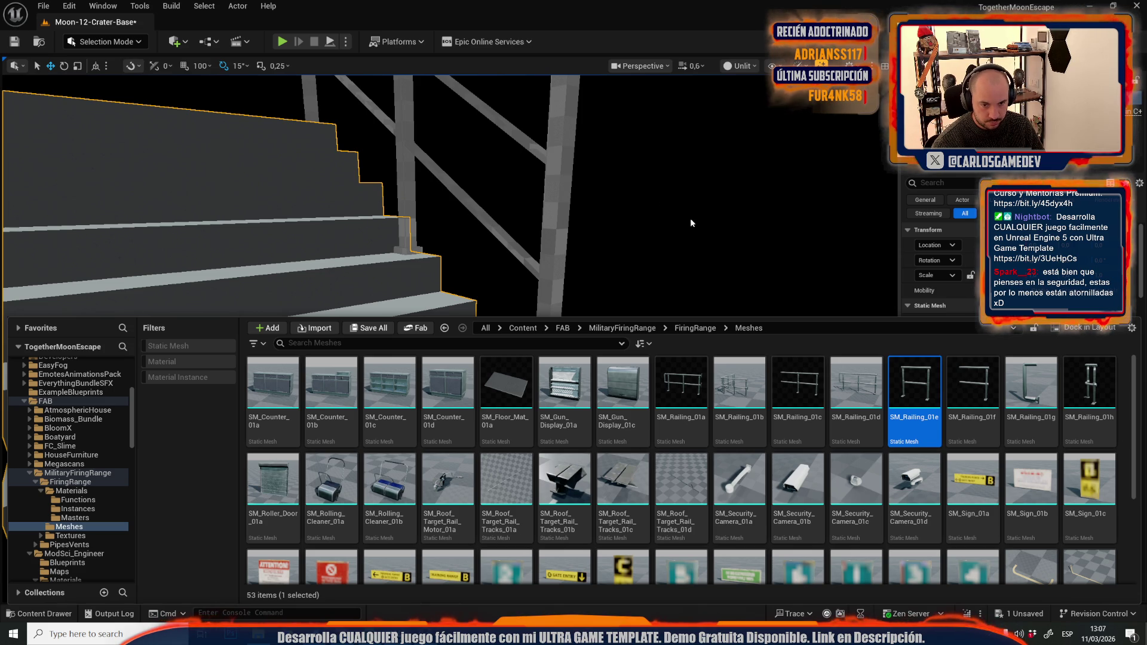
{"action": "left_click", "coordinate": [795, 400]}
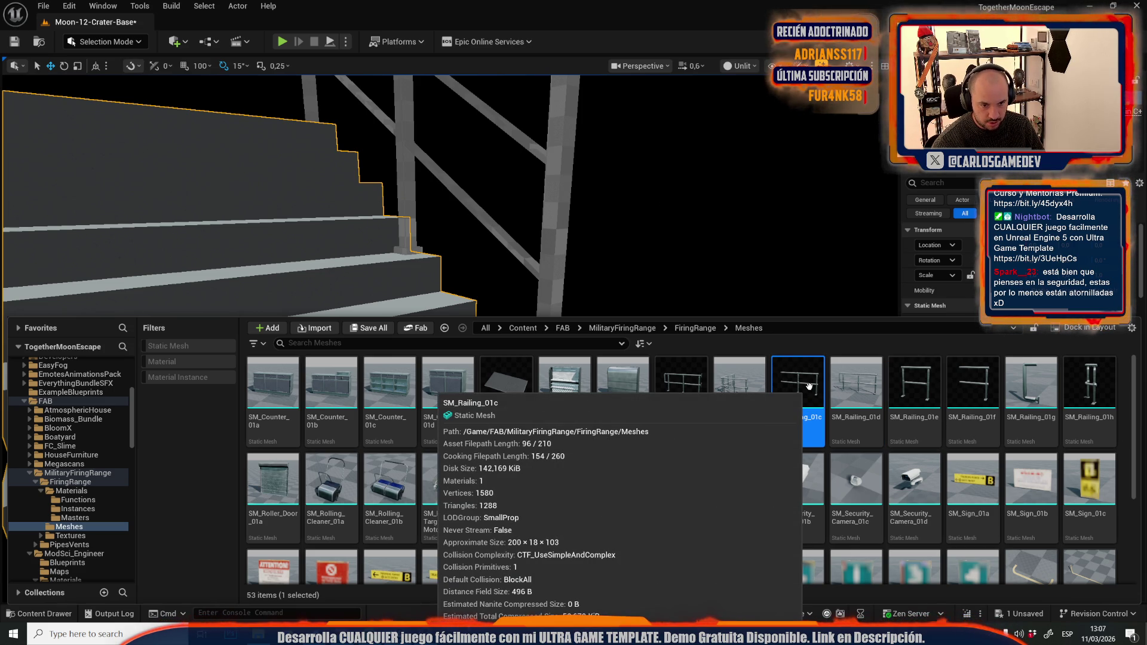
{"action": "right_click", "coordinate": [809, 386]}
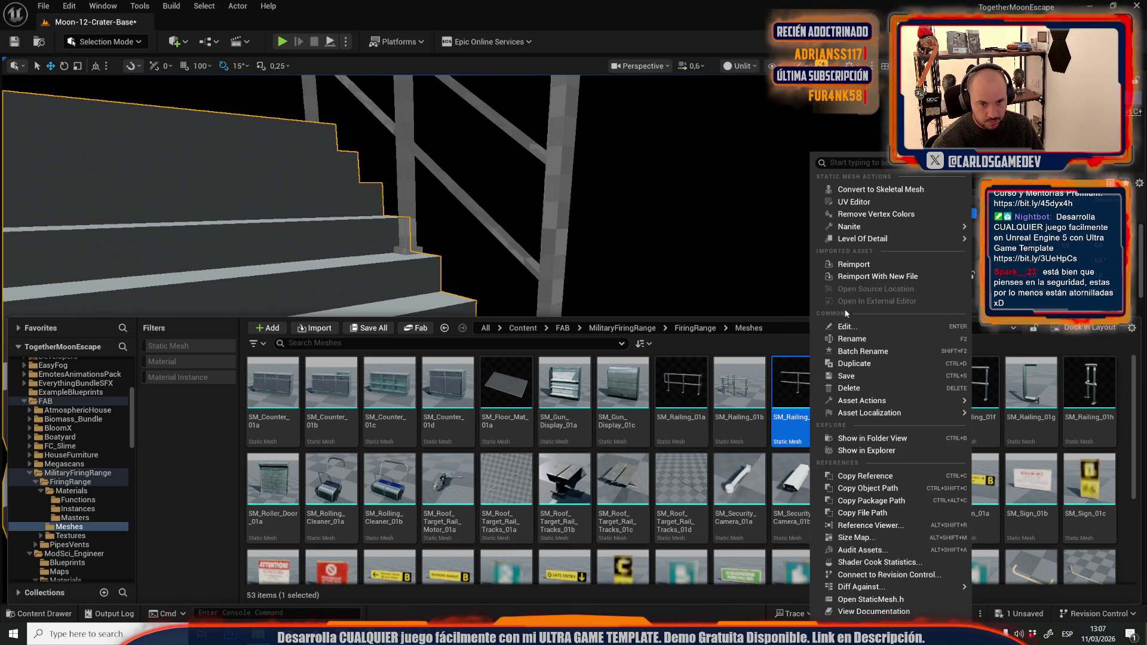
{"action": "left_click", "coordinate": [857, 363]}
Step: Place the copy, SM_Railing_01c1, onto the stairs in the level and frame it
{"action": "left_click_drag", "start_coordinate": [740, 306], "coordinate": [530, 268]}
{"action": "key", "text": "ctrl+space"}
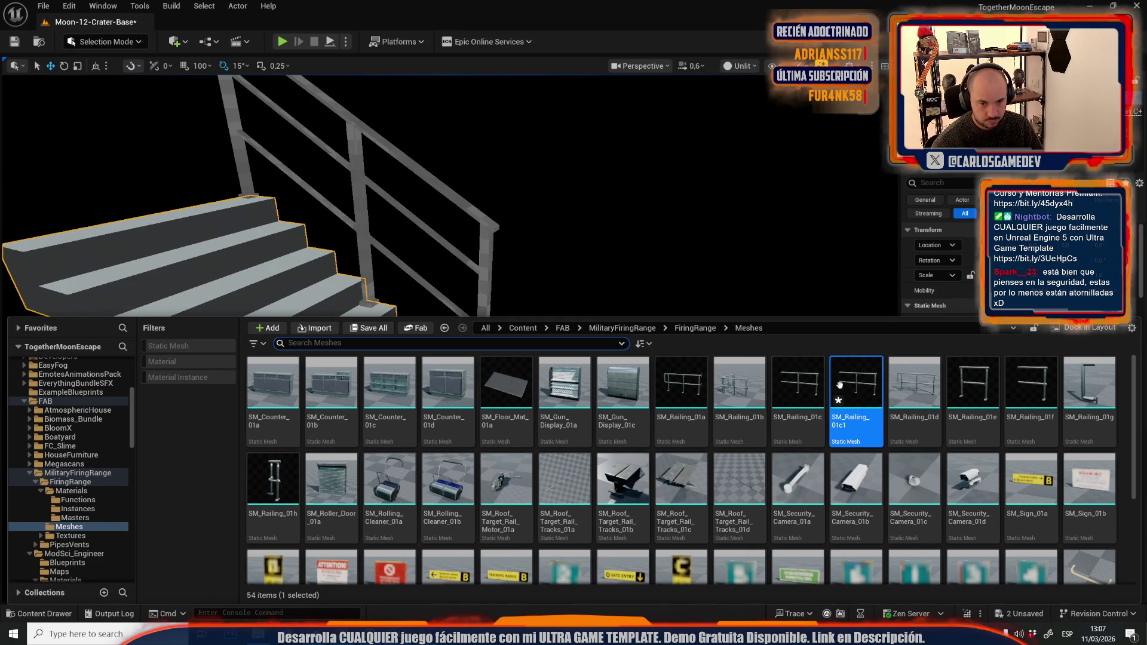
{"action": "mouse_move", "coordinate": [856, 388]}
{"action": "left_mouse_down"}
{"action": "mouse_move", "coordinate": [257, 311]}
{"action": "mouse_move", "coordinate": [248, 319]}
{"action": "left_mouse_up"}
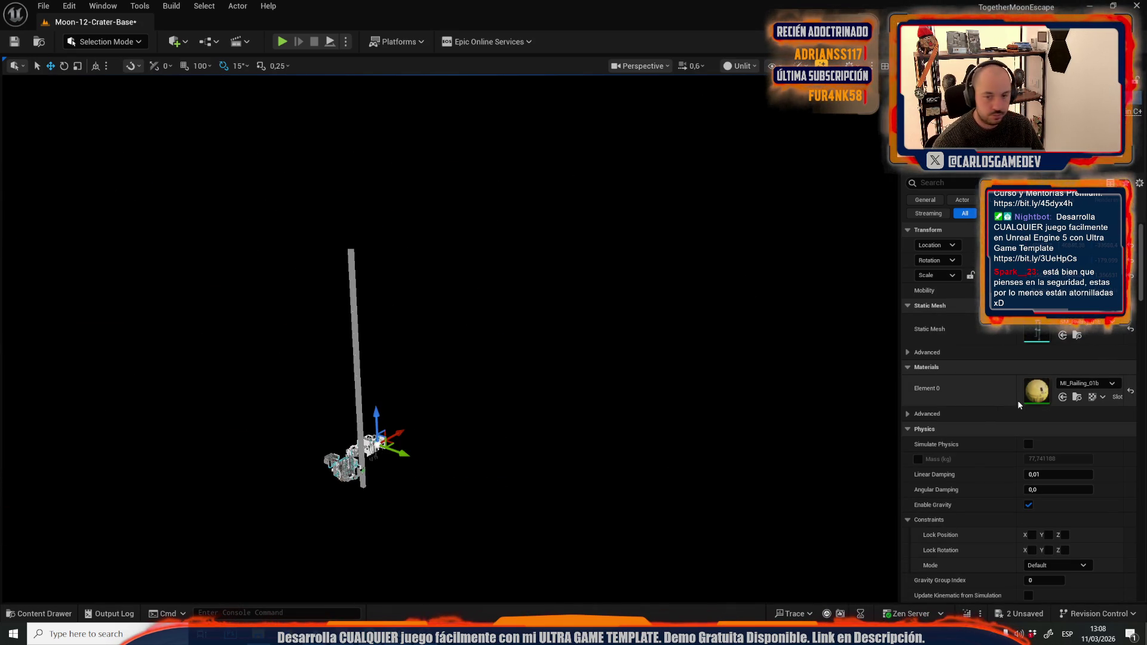
{"action": "key", "text": "f"}
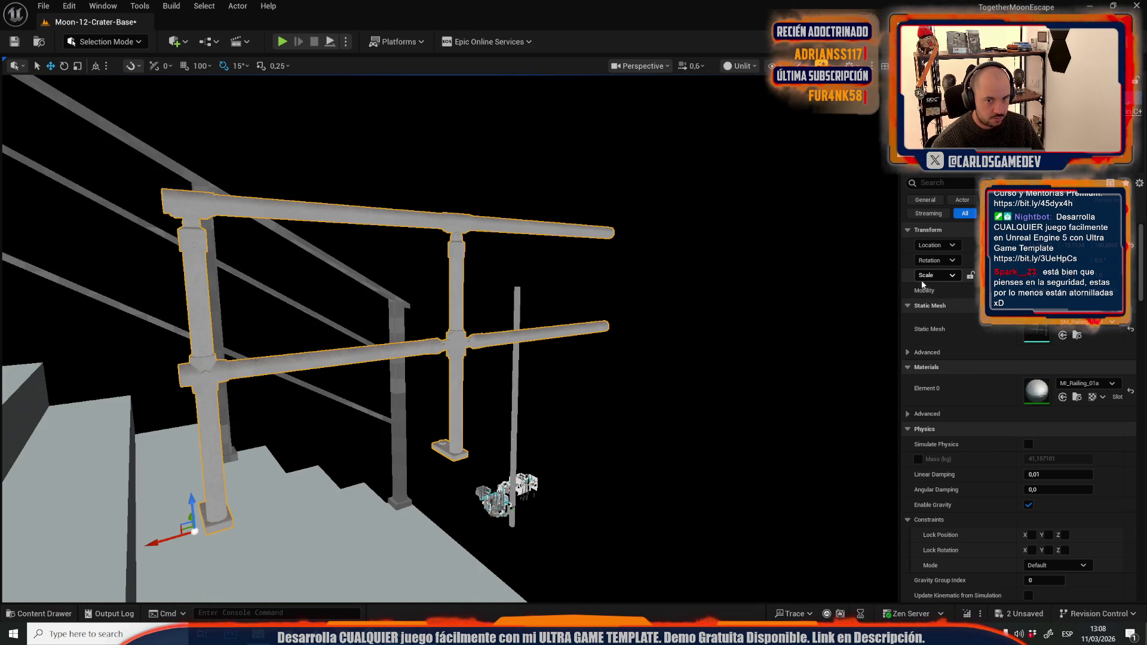
Step: Slide the railing along the stairs and set its foot flush with the floor edge
{"action": "key", "text": "f"}
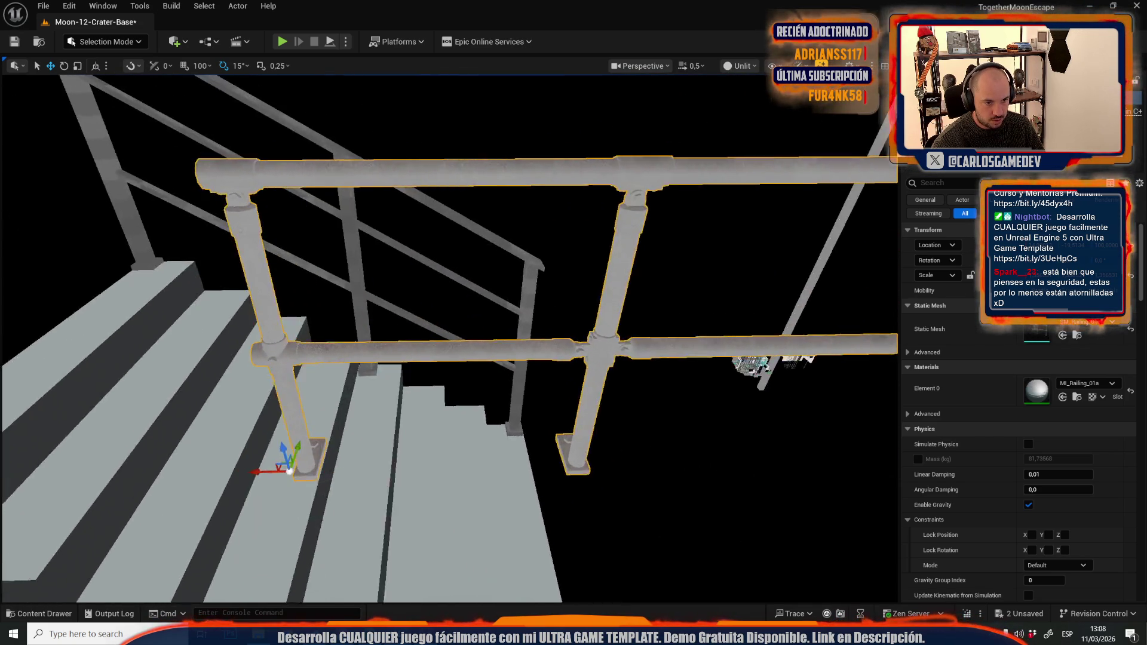
{"action": "key", "text": "e"}
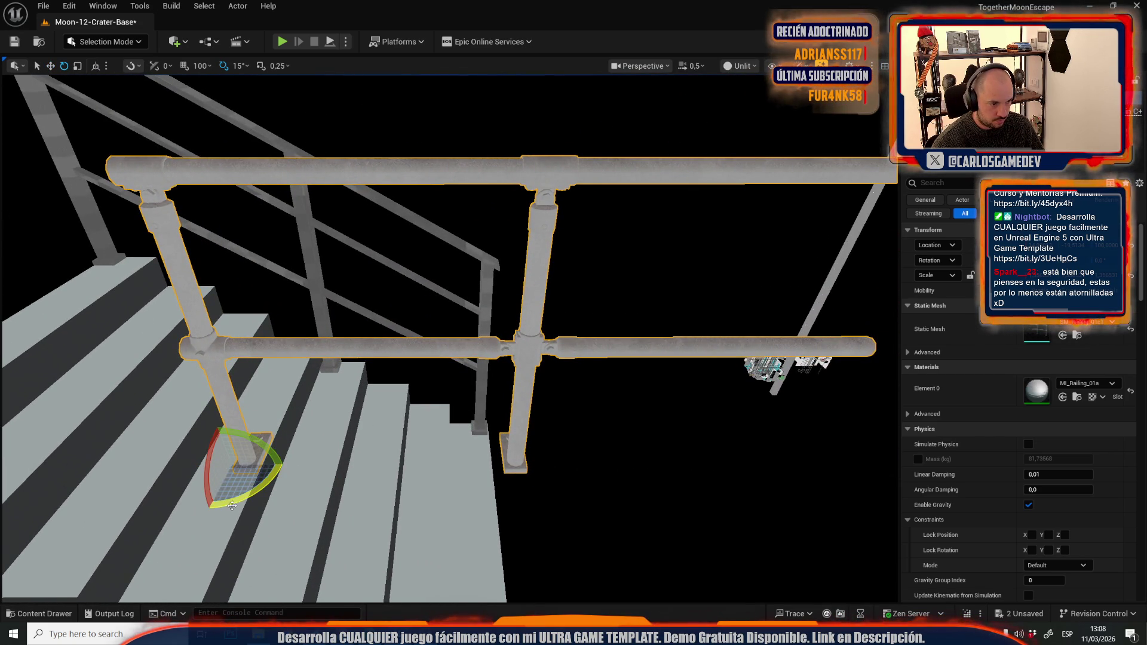
{"action": "key", "text": "w"}
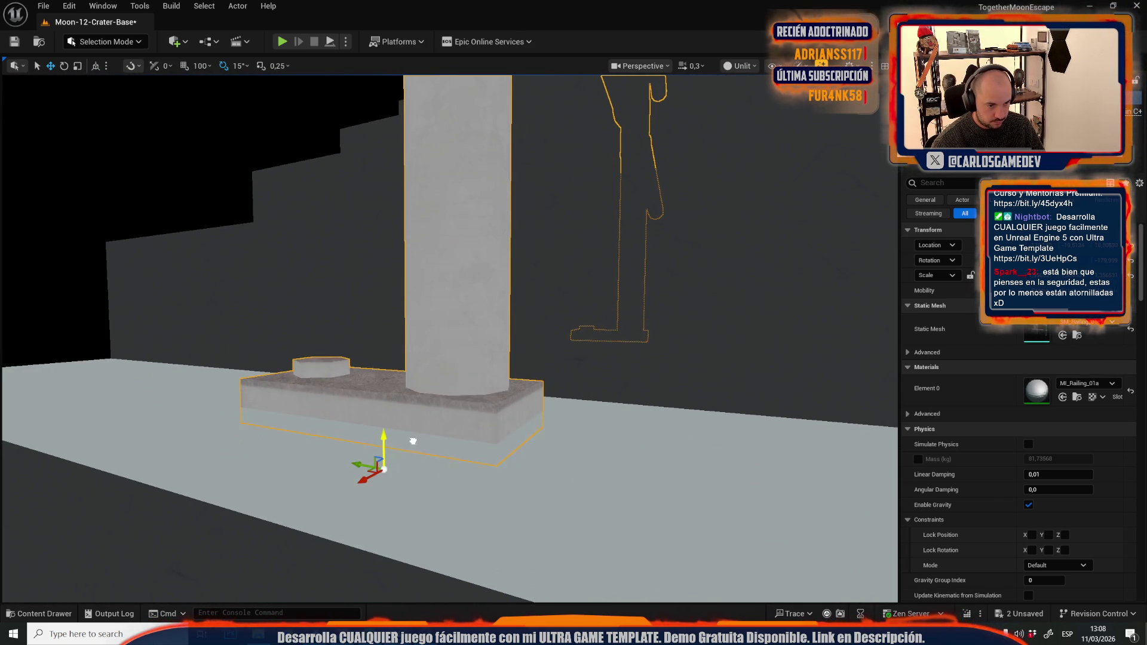
{"action": "scroll", "coordinate": [427, 422], "scroll_direction": "up", "scroll_amount": 2}
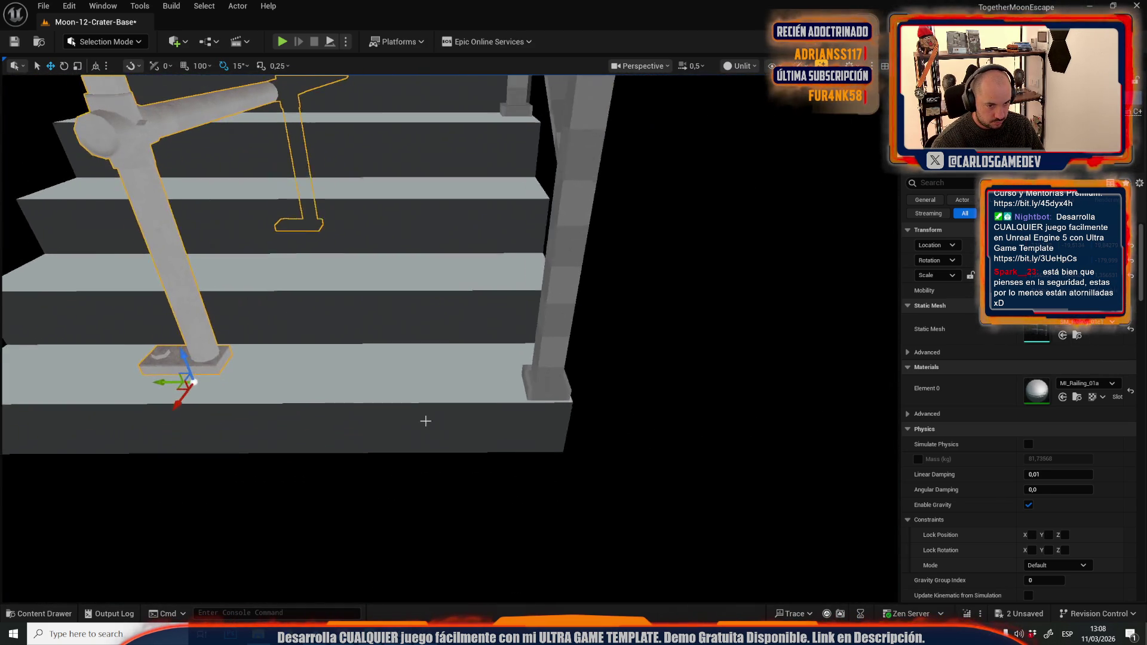
{"action": "mouse_move", "coordinate": [162, 389]}
{"action": "left_mouse_down"}
{"action": "mouse_move", "coordinate": [495, 412]}
{"action": "mouse_move", "coordinate": [518, 402]}
{"action": "mouse_move", "coordinate": [516, 416]}
{"action": "left_mouse_up"}
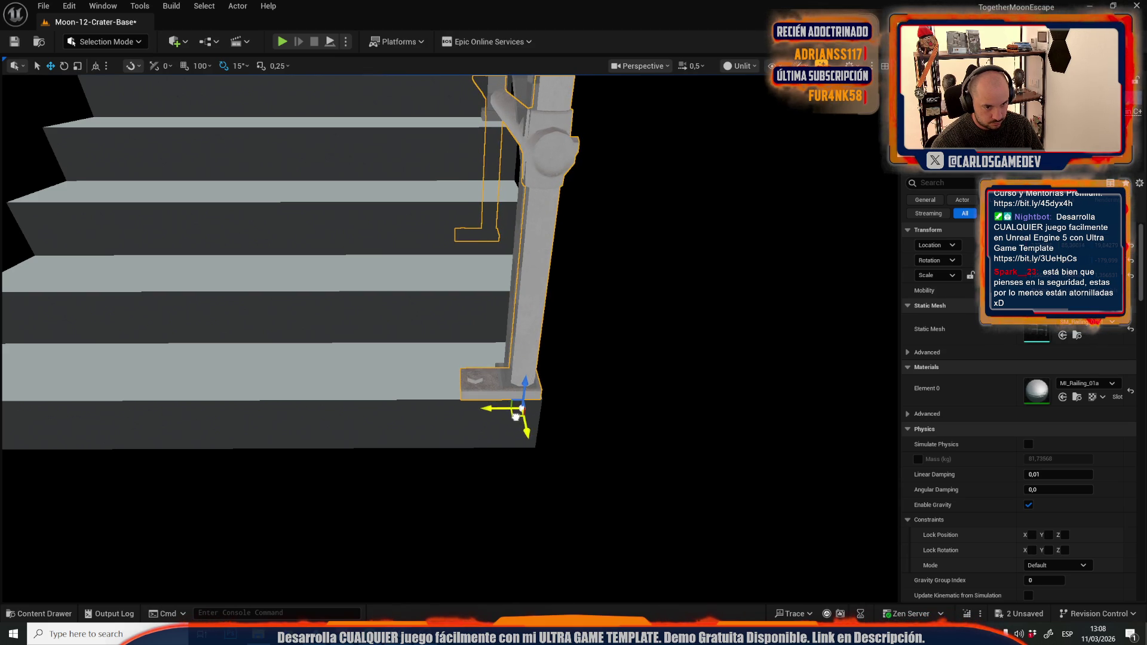
{"action": "scroll", "coordinate": [517, 416], "scroll_direction": "down", "scroll_amount": 3}
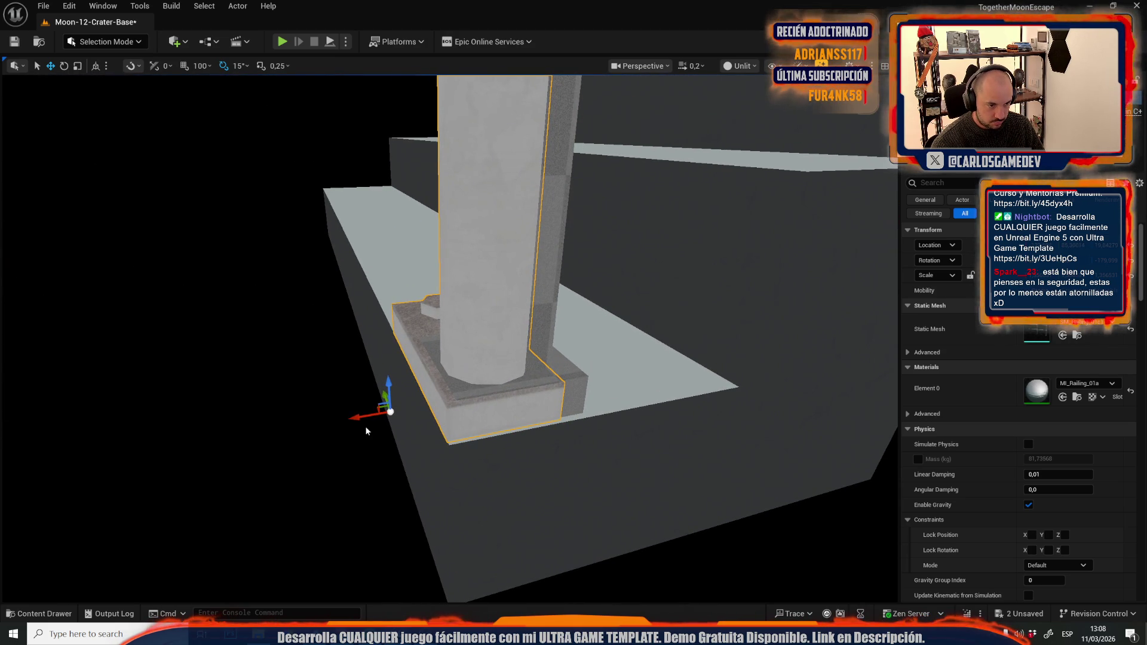
{"action": "mouse_move", "coordinate": [358, 415]}
{"action": "left_mouse_down"}
{"action": "mouse_move", "coordinate": [391, 406]}
{"action": "mouse_move", "coordinate": [381, 408]}
{"action": "left_mouse_up"}
{"action": "scroll", "coordinate": [382, 408], "scroll_direction": "up", "scroll_amount": 2}
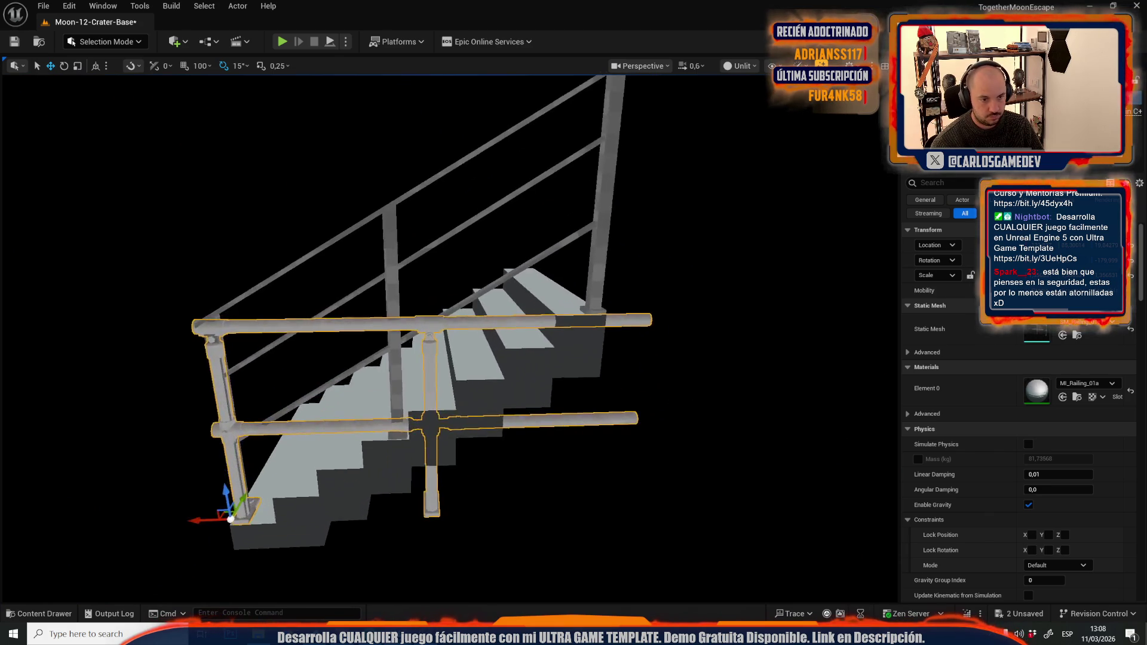
{"action": "left_click_drag", "start_coordinate": [441, 434], "coordinate": [441, 434]}
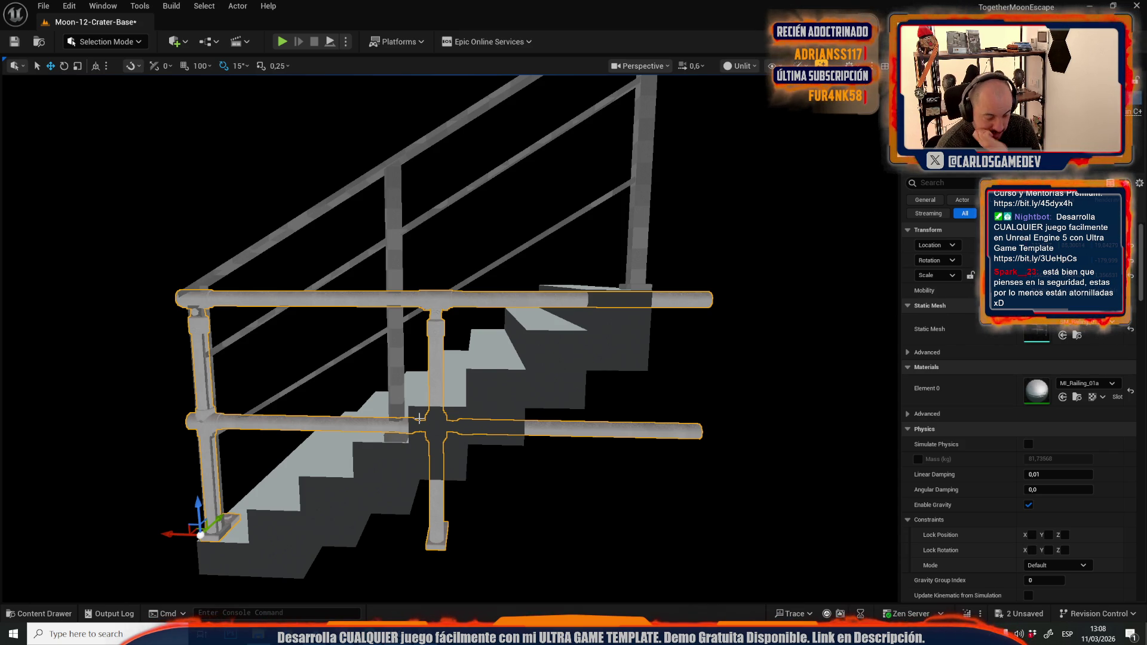
{"action": "left_click", "coordinate": [109, 42]}
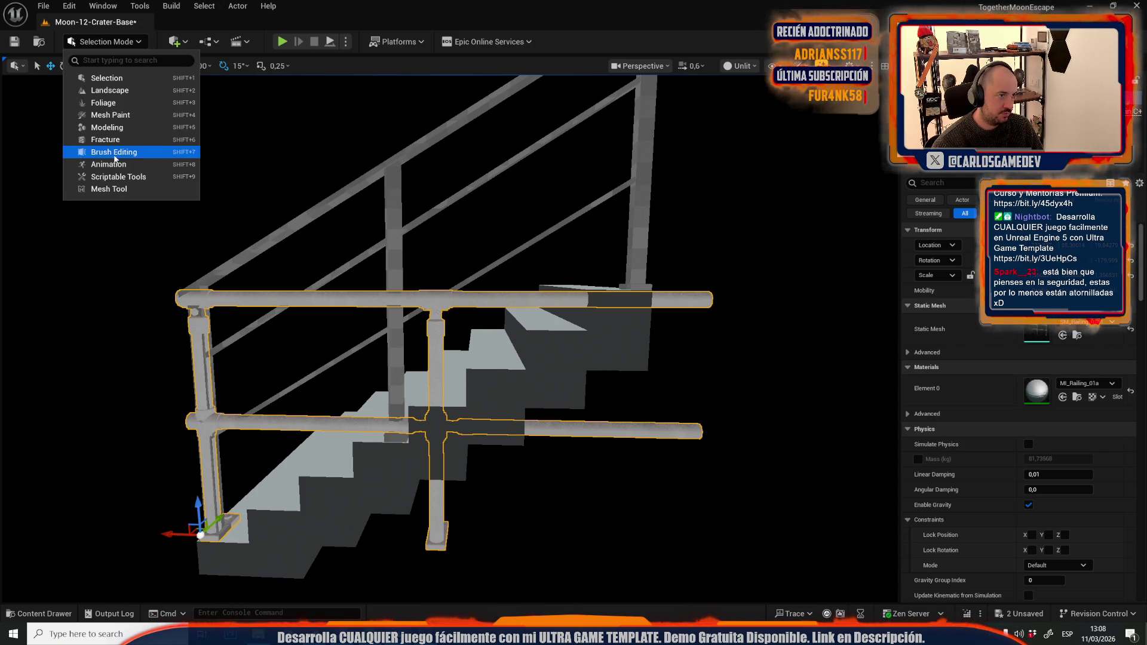
Step: Enter quad mesh editing and assign the yellow MI_Railing_01b material to Element 0
{"action": "left_click", "coordinate": [96, 175]}
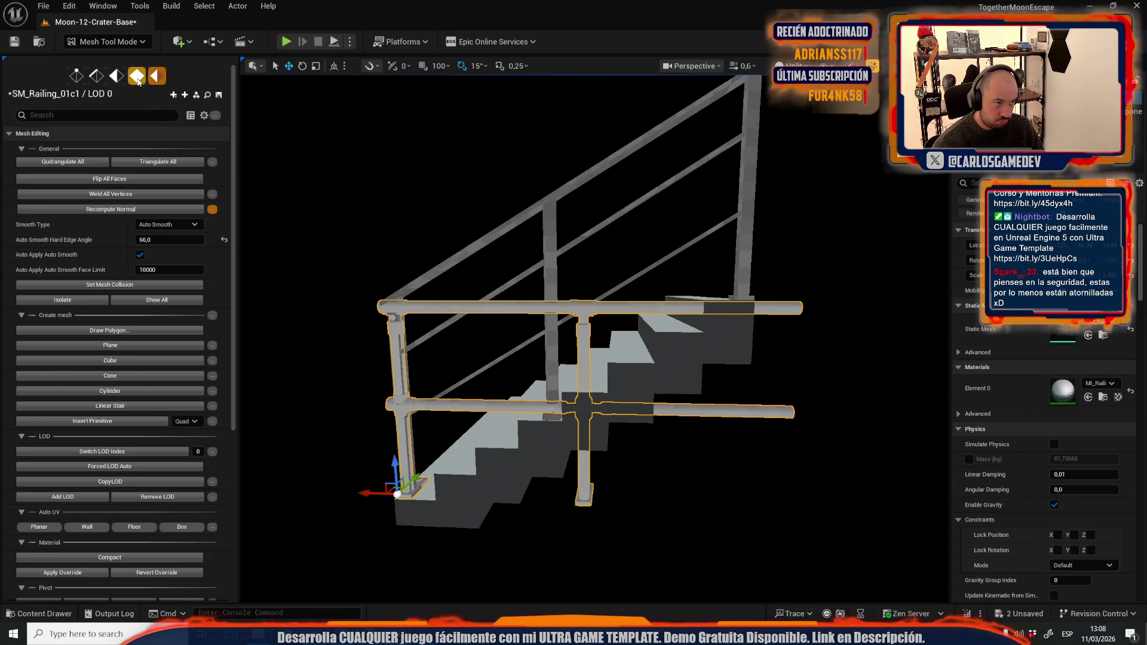
{"action": "left_click", "coordinate": [138, 77]}
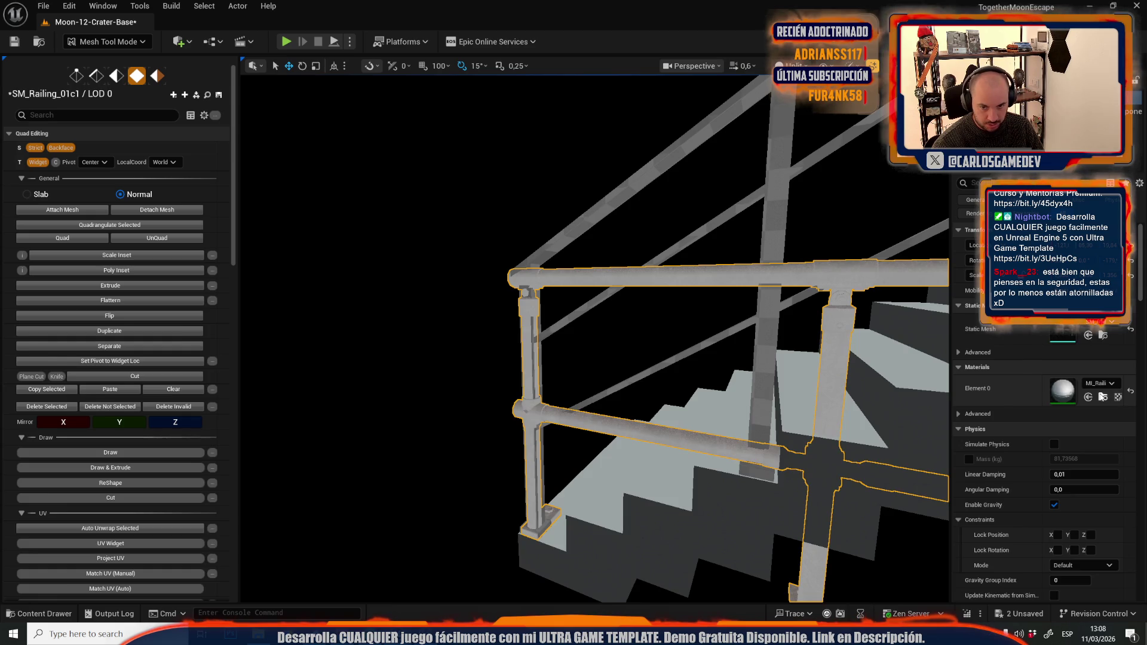
{"action": "key", "text": "ctrl+space"}
{"action": "left_click", "coordinate": [281, 485]}
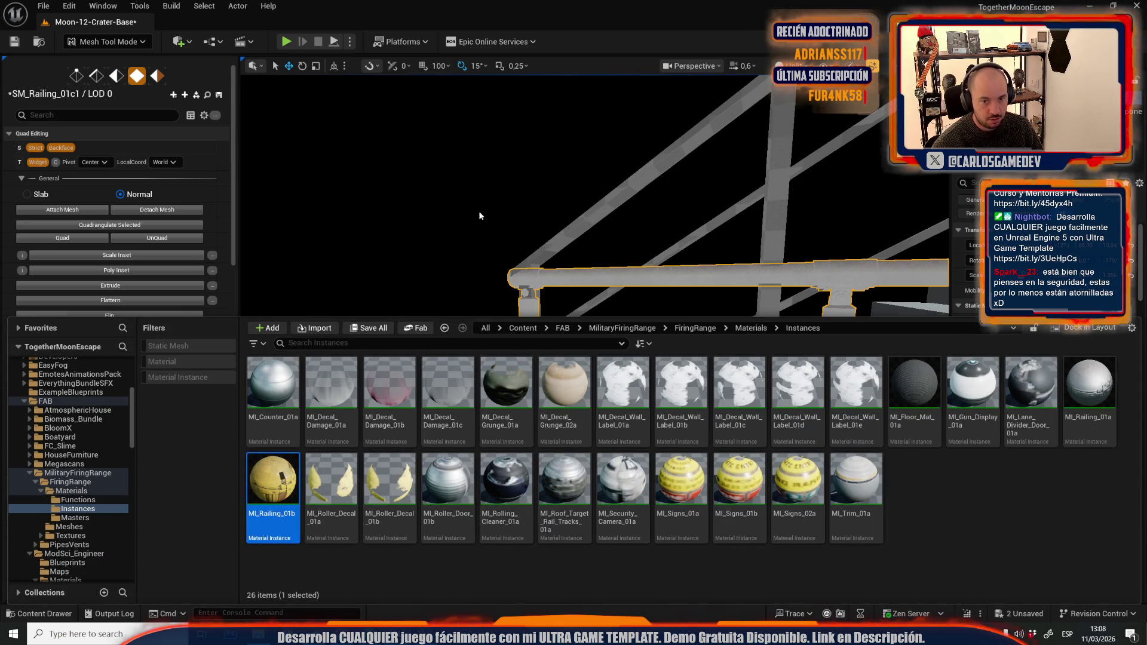
{"action": "left_click", "coordinate": [970, 309]}
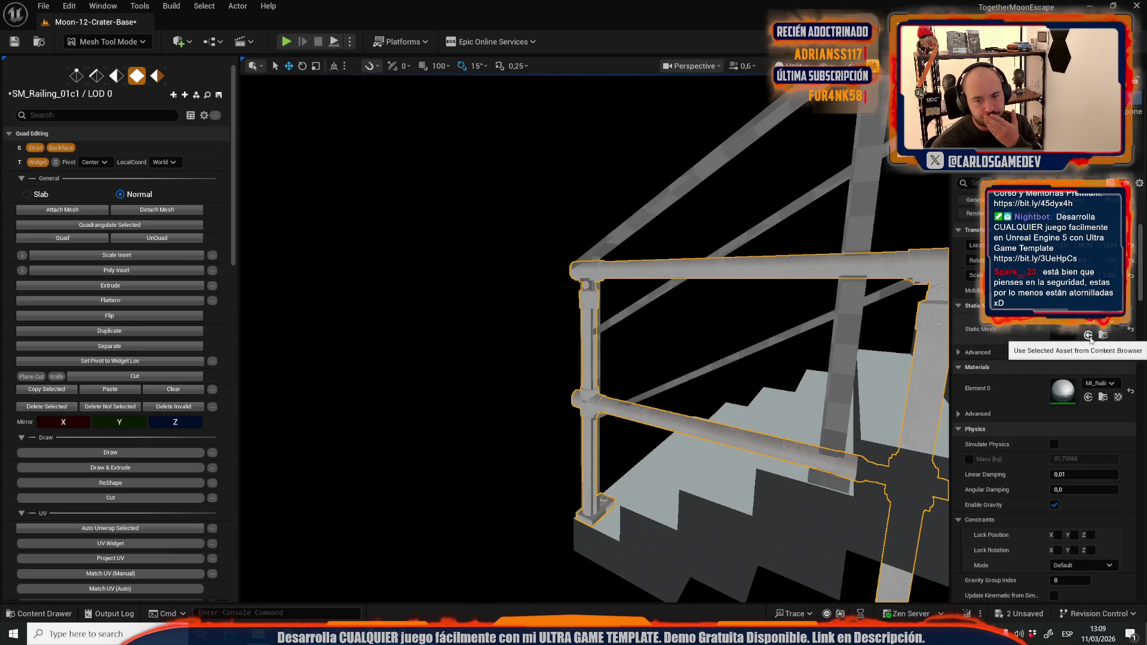
{"action": "left_click", "coordinate": [1103, 335]}
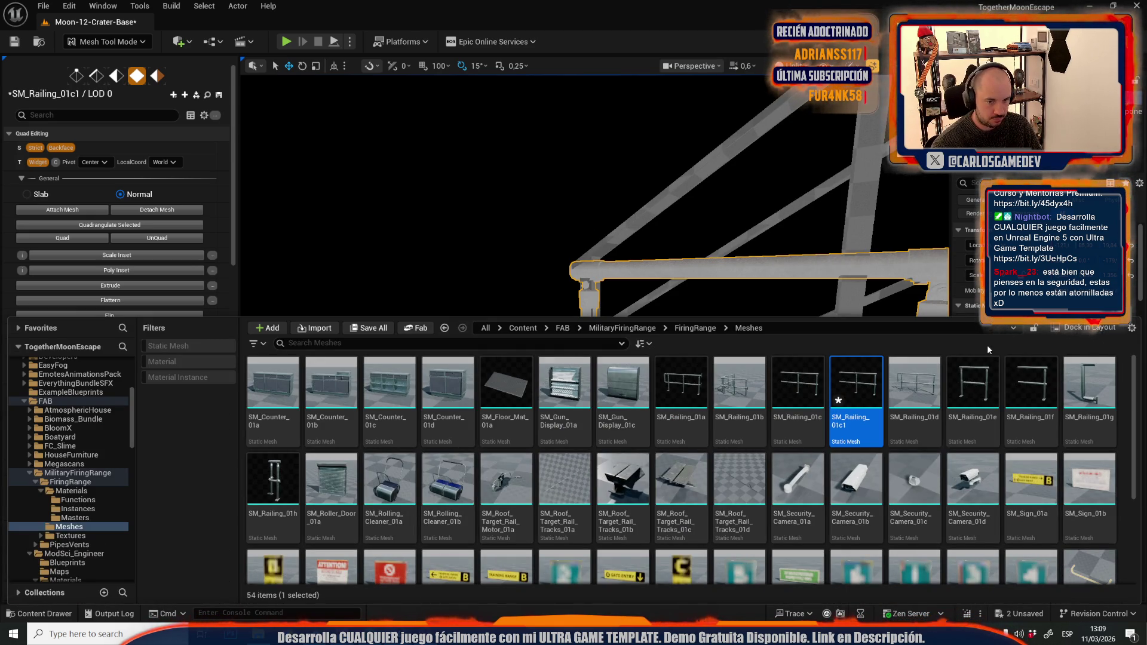
{"action": "key", "text": "ctrl+space"}
{"action": "left_click", "coordinate": [1106, 398]}
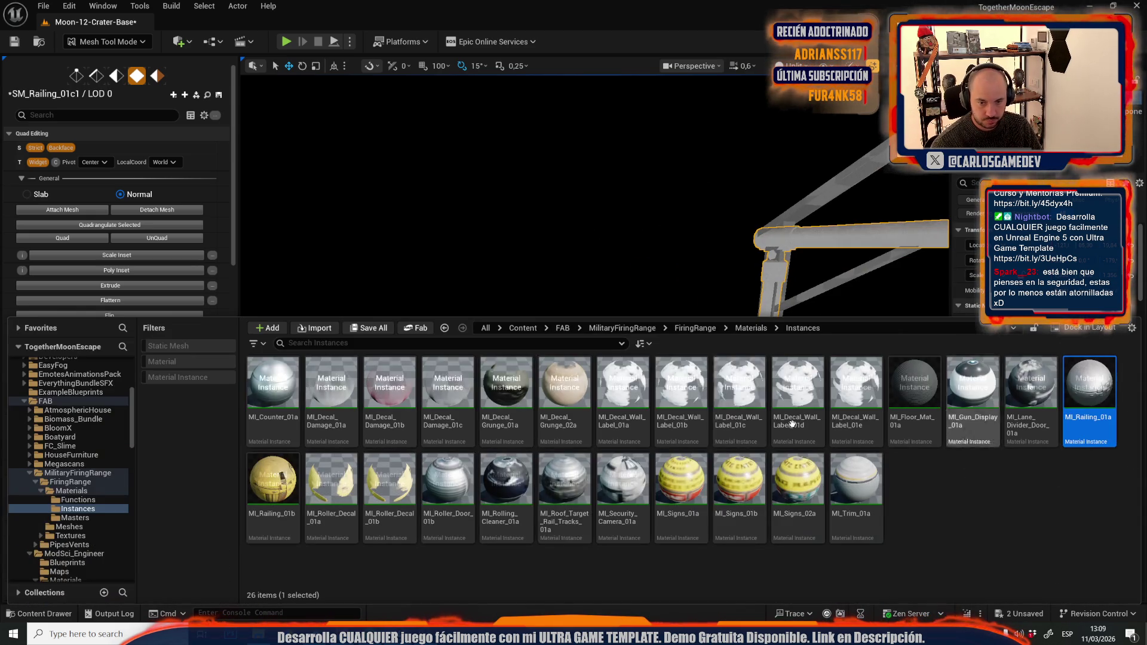
{"action": "left_click_drag", "start_coordinate": [561, 214], "coordinate": [793, 245]}
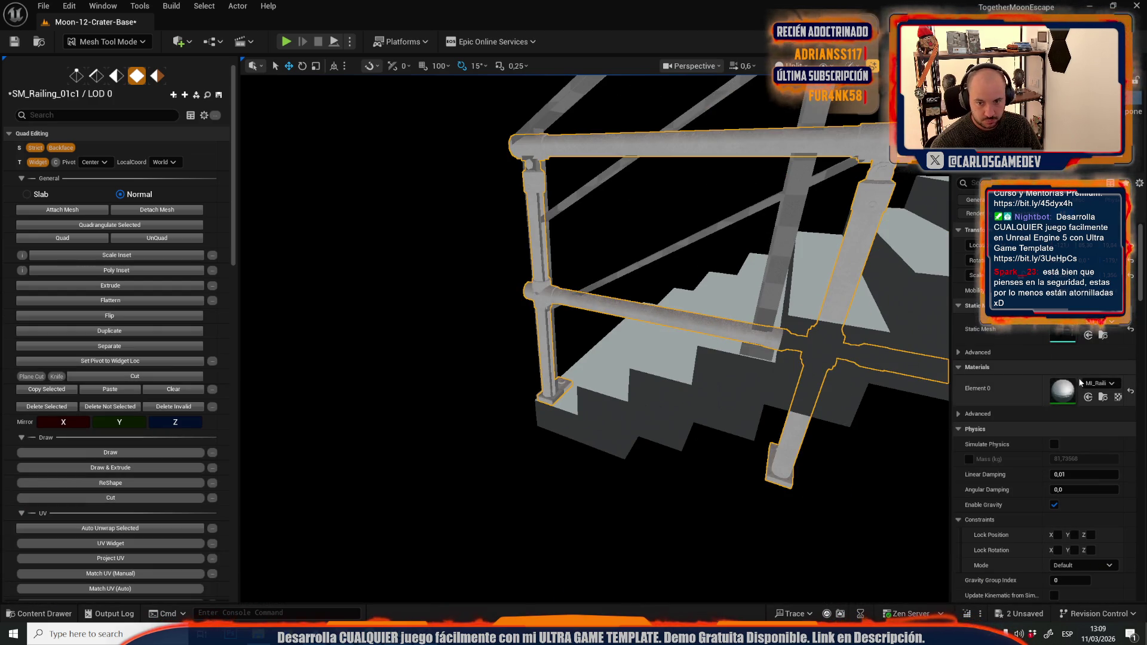
{"action": "left_click", "coordinate": [1089, 398]}
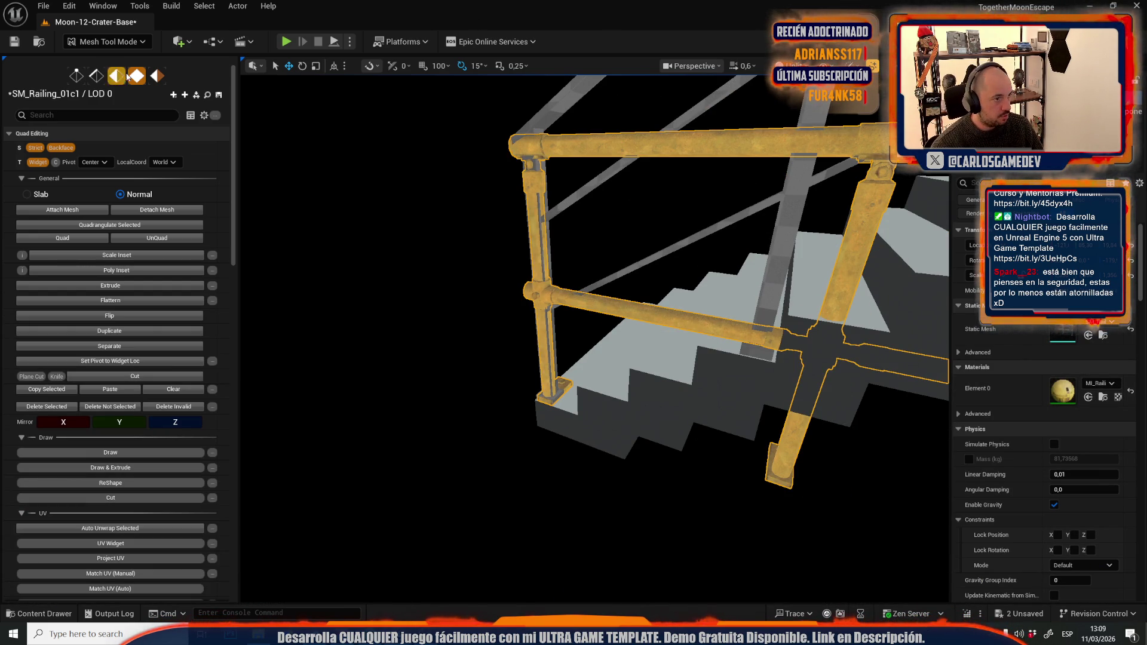
Step: Box-select the vertical post's vertices and move them against the stairs
{"action": "left_click_drag", "start_coordinate": [389, 148], "coordinate": [443, 163]}
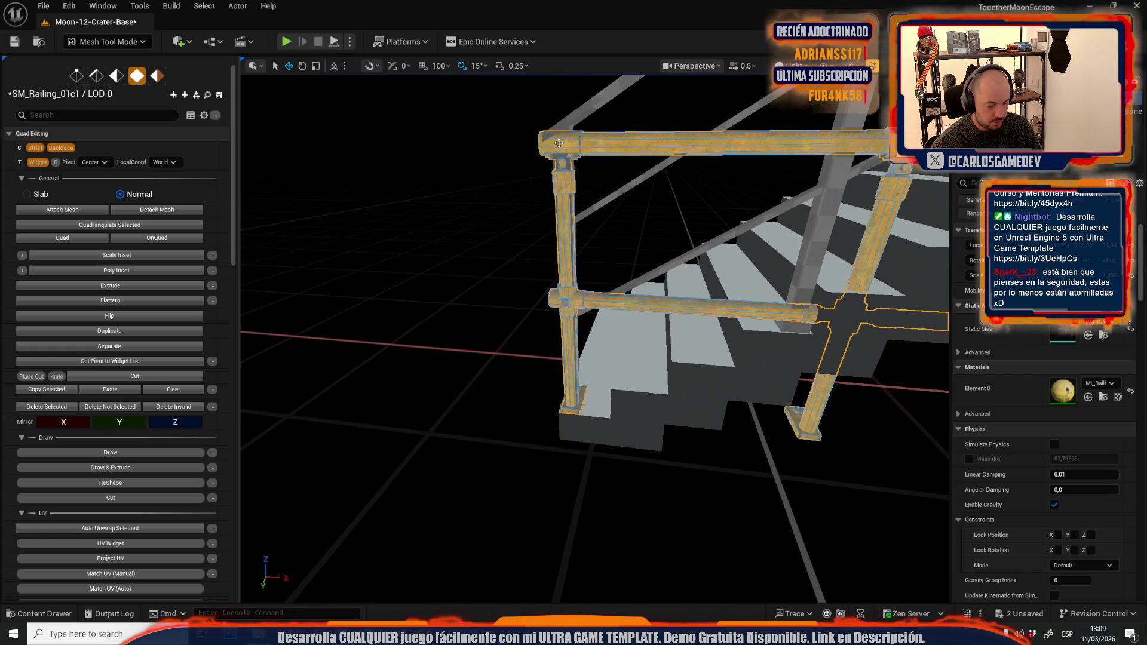
{"action": "key", "text": "f"}
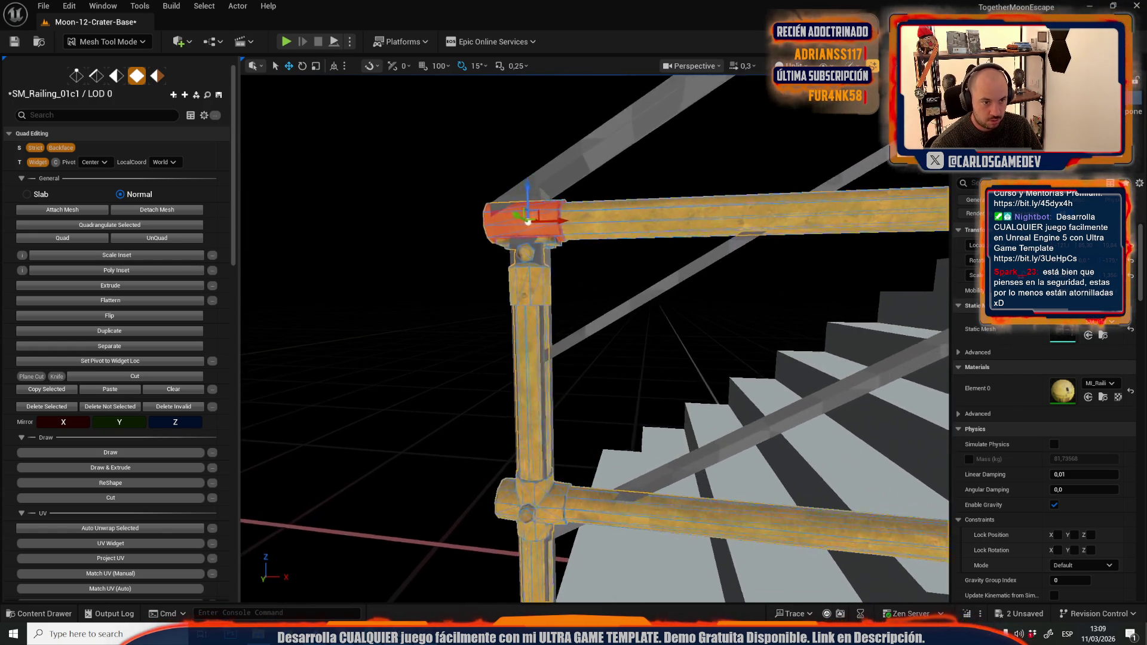
{"action": "scroll", "coordinate": [479, 300], "scroll_direction": "down", "scroll_amount": 5}
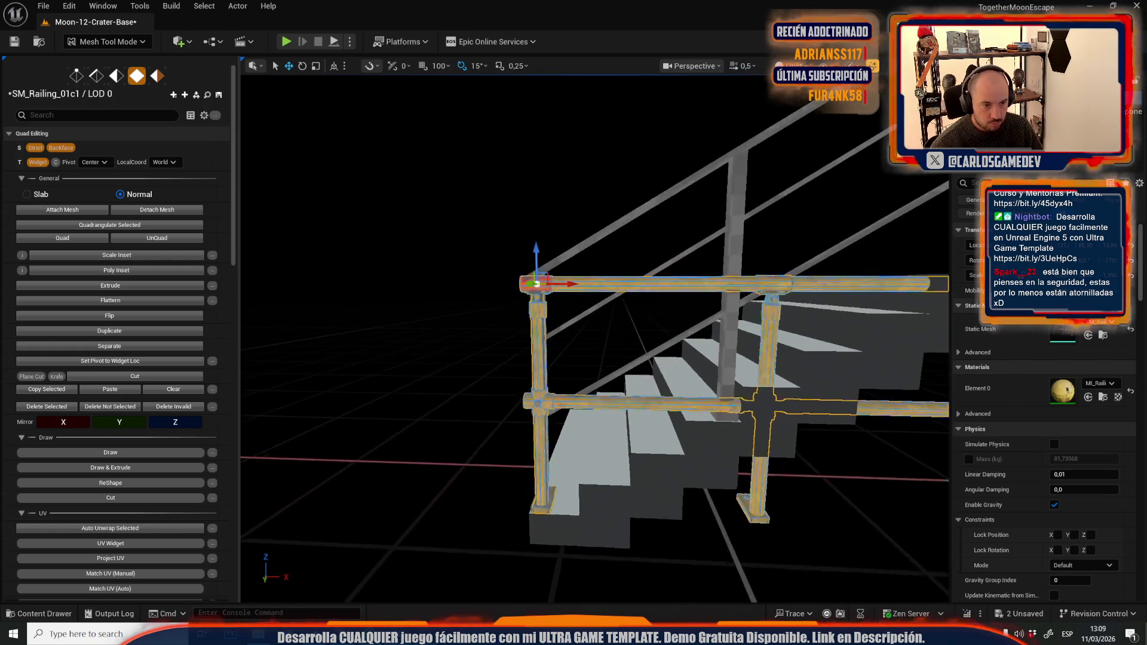
{"action": "mouse_move", "coordinate": [426, 146]}
{"action": "left_mouse_down"}
{"action": "mouse_move", "coordinate": [454, 334]}
{"action": "mouse_move", "coordinate": [510, 573]}
{"action": "mouse_move", "coordinate": [528, 590]}
{"action": "left_mouse_up"}
{"action": "mouse_move", "coordinate": [426, 196]}
{"action": "left_mouse_down"}
{"action": "mouse_move", "coordinate": [529, 614]}
{"action": "mouse_move", "coordinate": [562, 454]}
{"action": "mouse_move", "coordinate": [597, 413]}
{"action": "mouse_move", "coordinate": [538, 424]}
{"action": "mouse_move", "coordinate": [520, 406]}
{"action": "mouse_move", "coordinate": [505, 422]}
{"action": "left_mouse_up"}
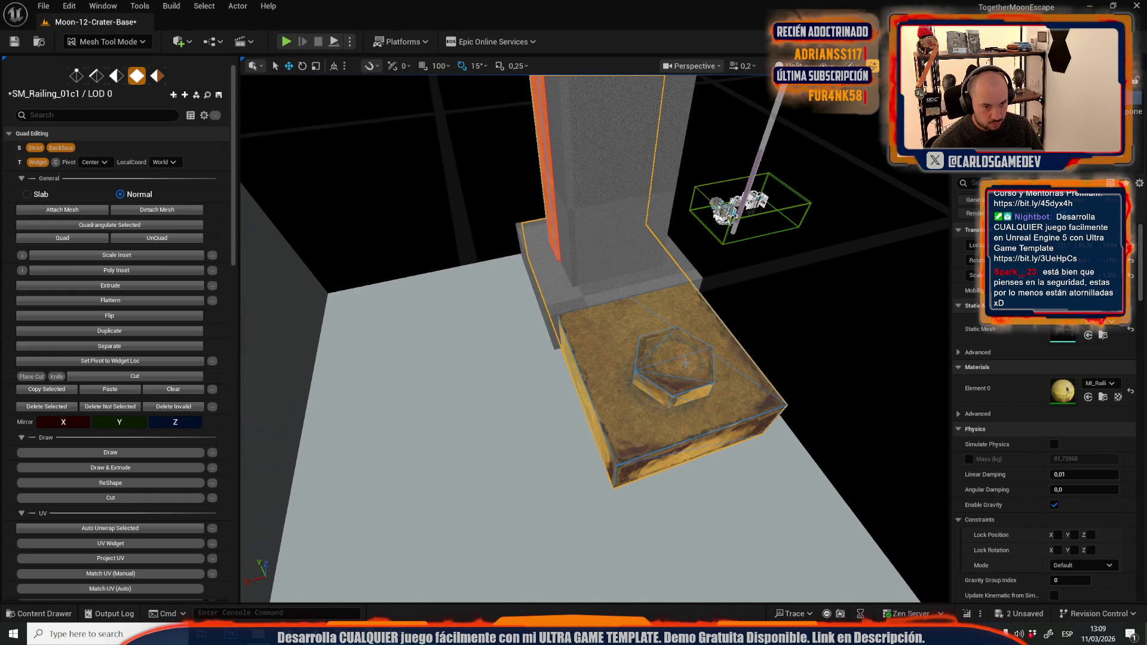
{"action": "mouse_move", "coordinate": [625, 427]}
{"action": "left_mouse_down"}
{"action": "mouse_move", "coordinate": [588, 395]}
{"action": "mouse_move", "coordinate": [577, 406]}
{"action": "mouse_move", "coordinate": [588, 413]}
{"action": "mouse_move", "coordinate": [420, 389]}
{"action": "mouse_move", "coordinate": [666, 367]}
{"action": "mouse_move", "coordinate": [807, 376]}
{"action": "mouse_move", "coordinate": [797, 378]}
{"action": "left_mouse_up"}
Step: In Selection Mode, shorten the railing along X with the scale gizmo
{"action": "left_click", "coordinate": [132, 42]}
{"action": "left_click", "coordinate": [96, 78]}
{"action": "mouse_move", "coordinate": [94, 293]}
{"action": "left_mouse_down"}
{"action": "mouse_move", "coordinate": [84, 251]}
{"action": "mouse_move", "coordinate": [60, 239]}
{"action": "left_mouse_up"}
{"action": "left_click", "coordinate": [108, 514]}
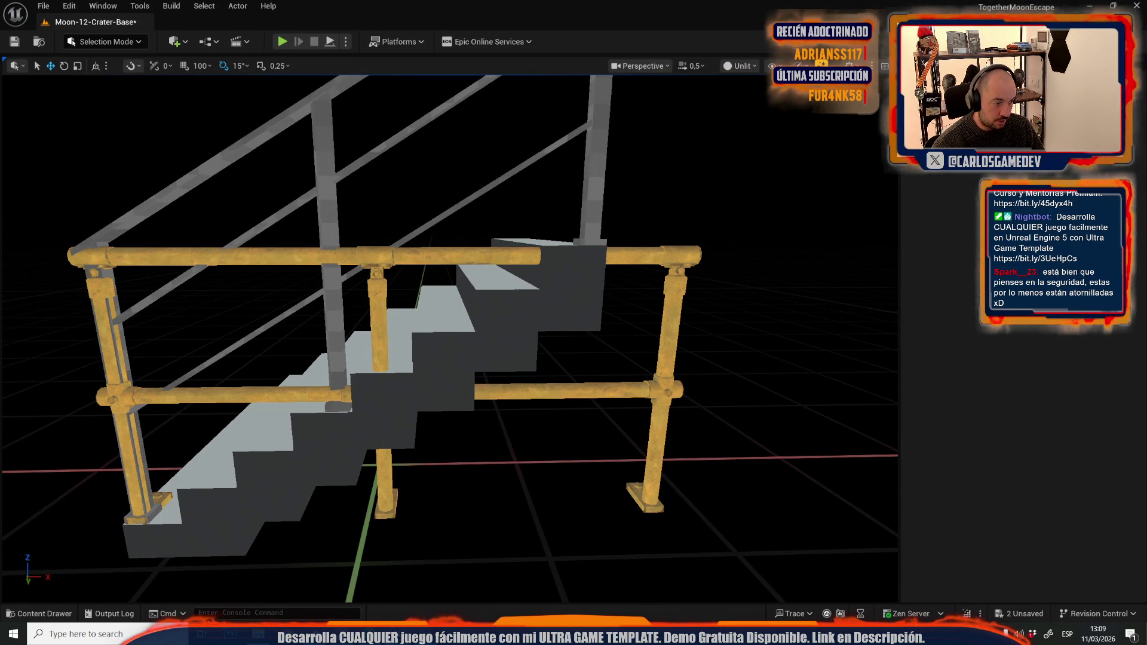
{"action": "left_click", "coordinate": [132, 529]}
{"action": "left_click", "coordinate": [127, 512]}
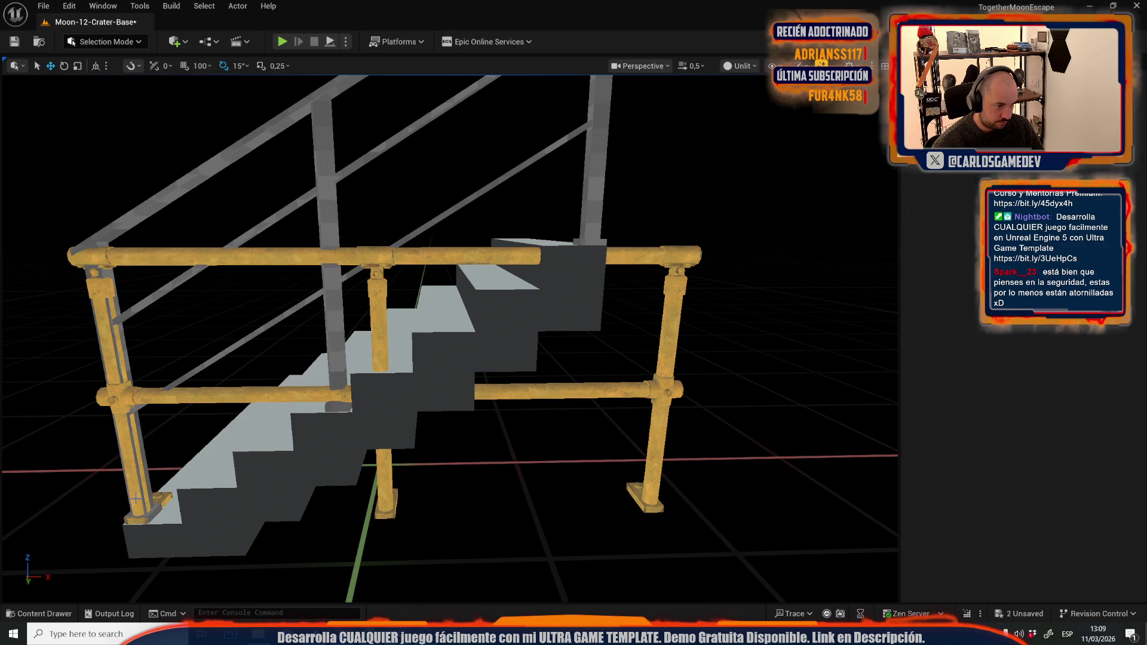
{"action": "left_click", "coordinate": [136, 498]}
{"action": "left_click_drag", "start_coordinate": [85, 522], "coordinate": [109, 515]}
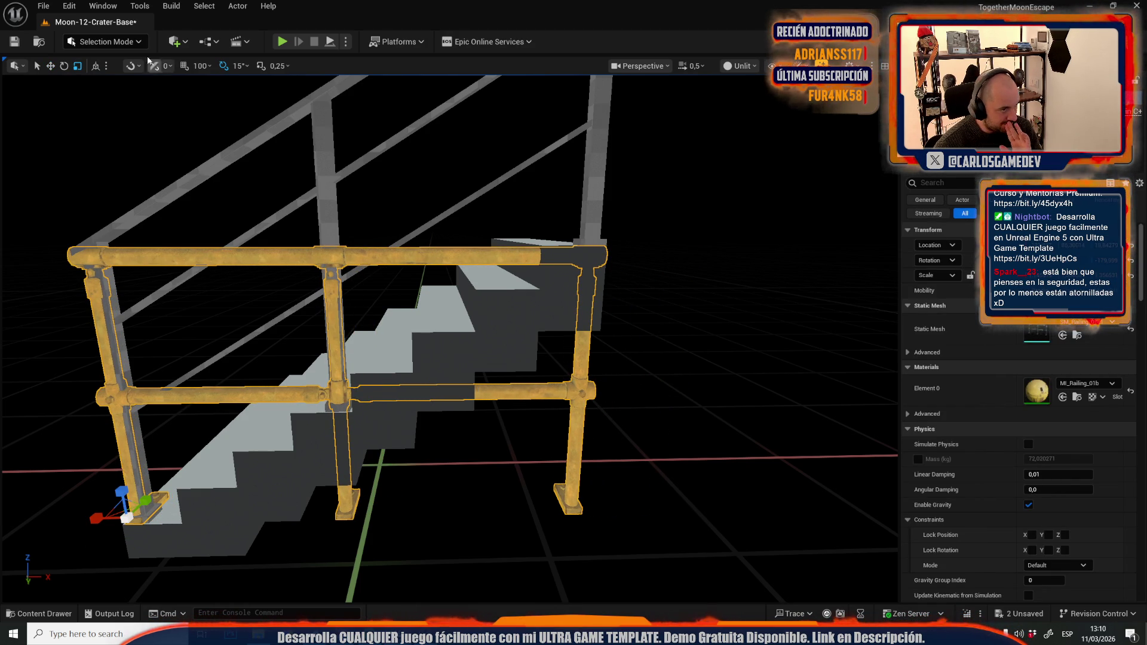
Step: Switch to Modeling Mode and show the Deform tools
{"action": "left_click", "coordinate": [125, 43]}
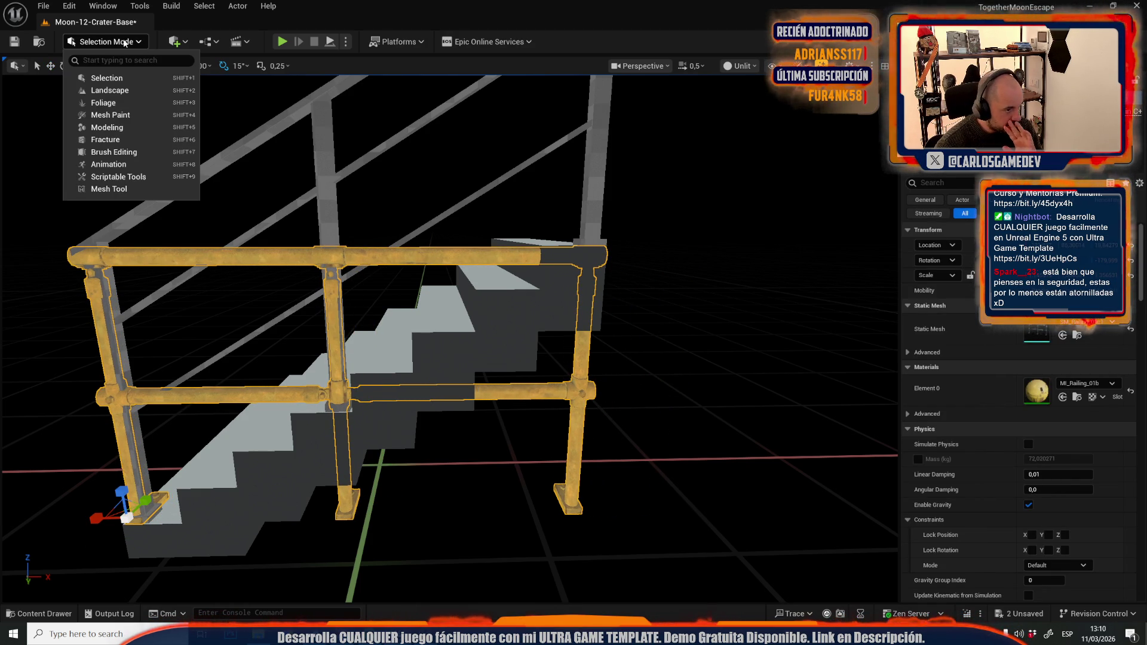
{"action": "left_click", "coordinate": [116, 128]}
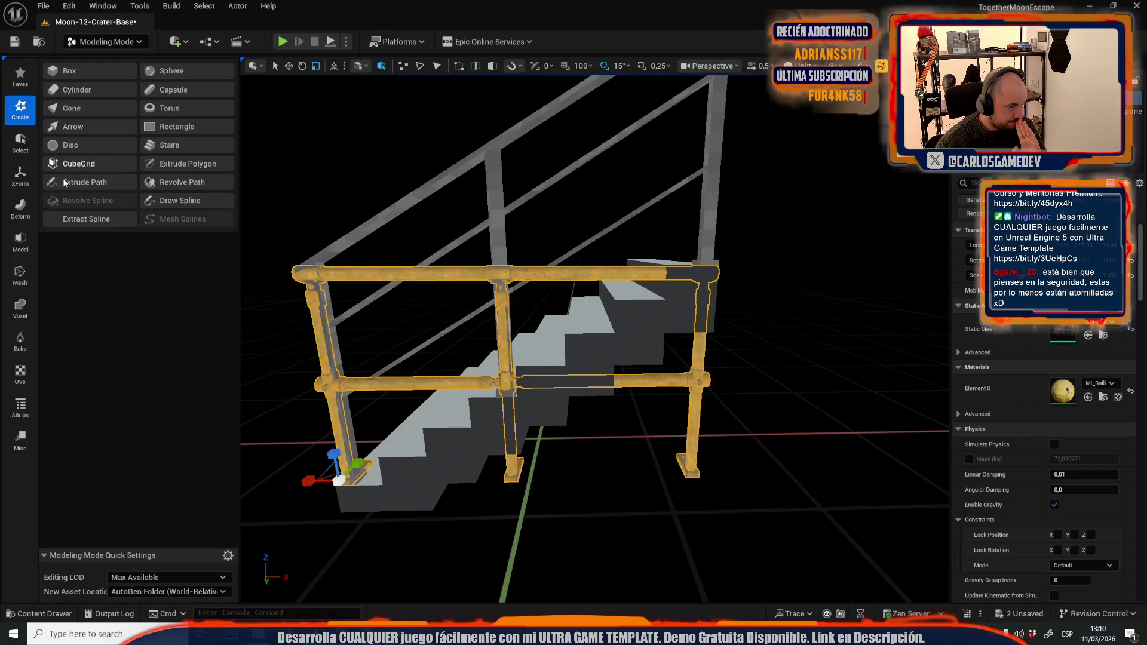
{"action": "left_click", "coordinate": [22, 206]}
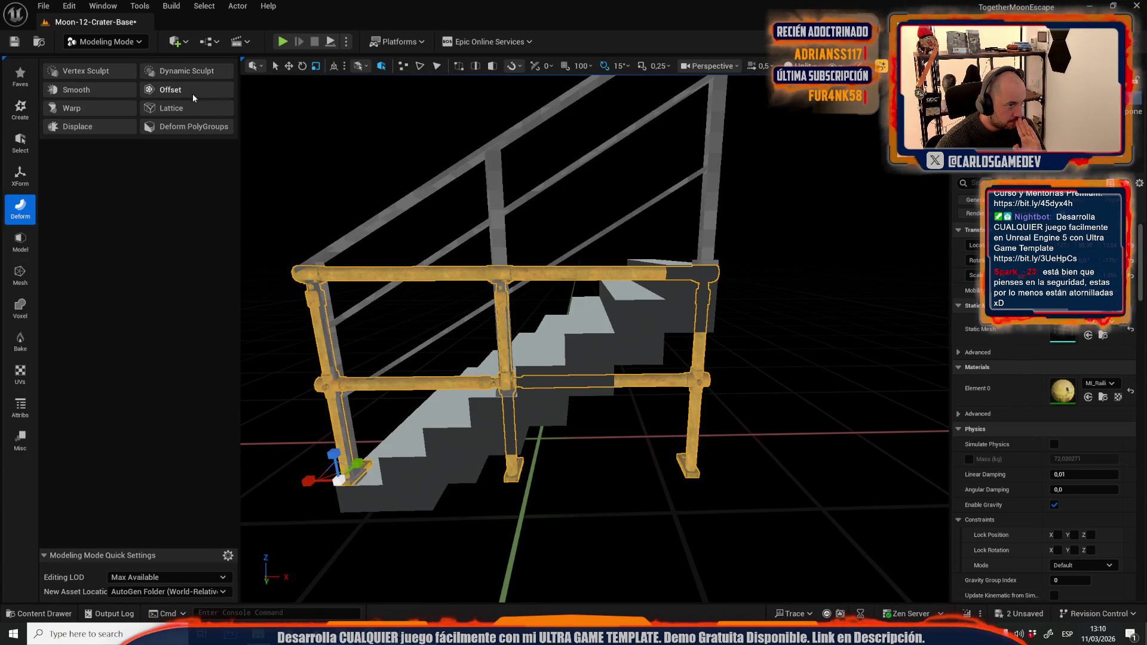
{"action": "left_click", "coordinate": [174, 109]}
{"action": "mouse_move", "coordinate": [169, 145]}
{"action": "left_mouse_down"}
{"action": "mouse_move", "coordinate": [150, 145]}
{"action": "mouse_move", "coordinate": [149, 174]}
{"action": "left_mouse_up"}
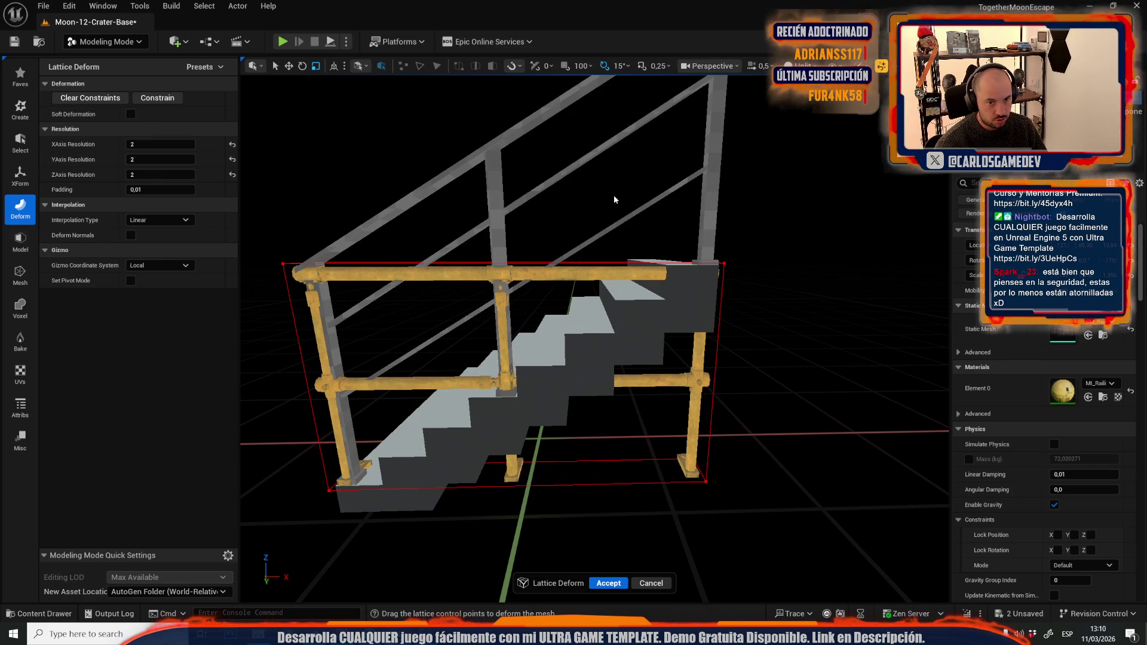
{"action": "left_click_drag", "start_coordinate": [645, 254], "coordinate": [841, 577]}
{"action": "left_click_drag", "start_coordinate": [709, 341], "coordinate": [687, 166]}
{"action": "scroll", "coordinate": [724, 164], "scroll_direction": "up", "scroll_amount": 5}
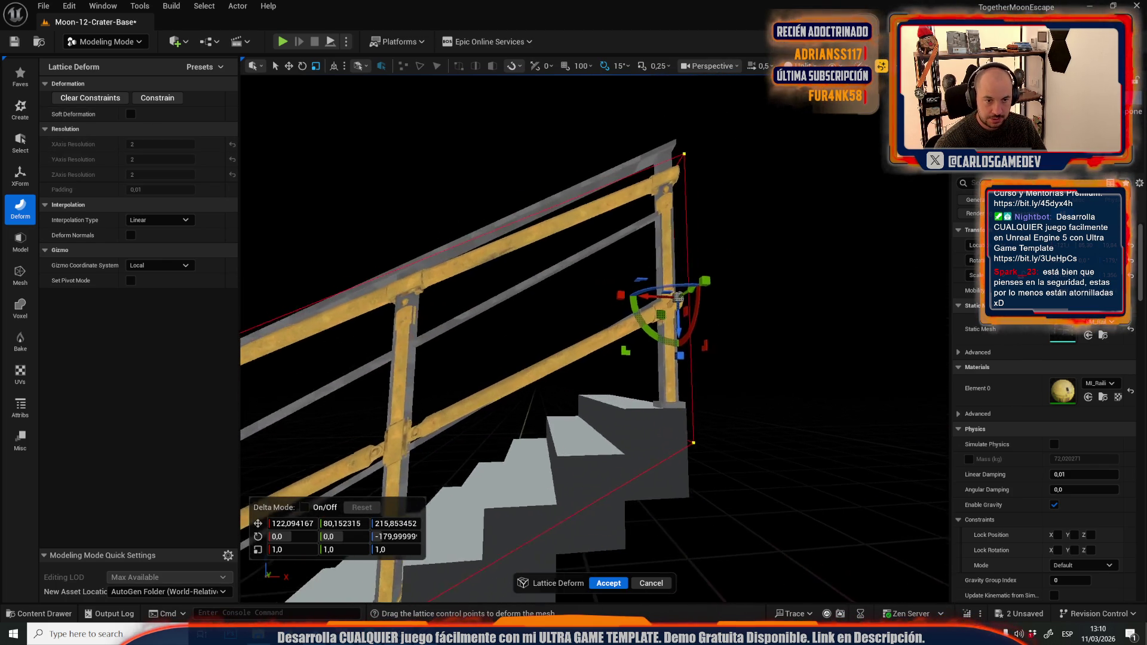
{"action": "scroll", "coordinate": [637, 474], "scroll_direction": "down", "scroll_amount": 5}
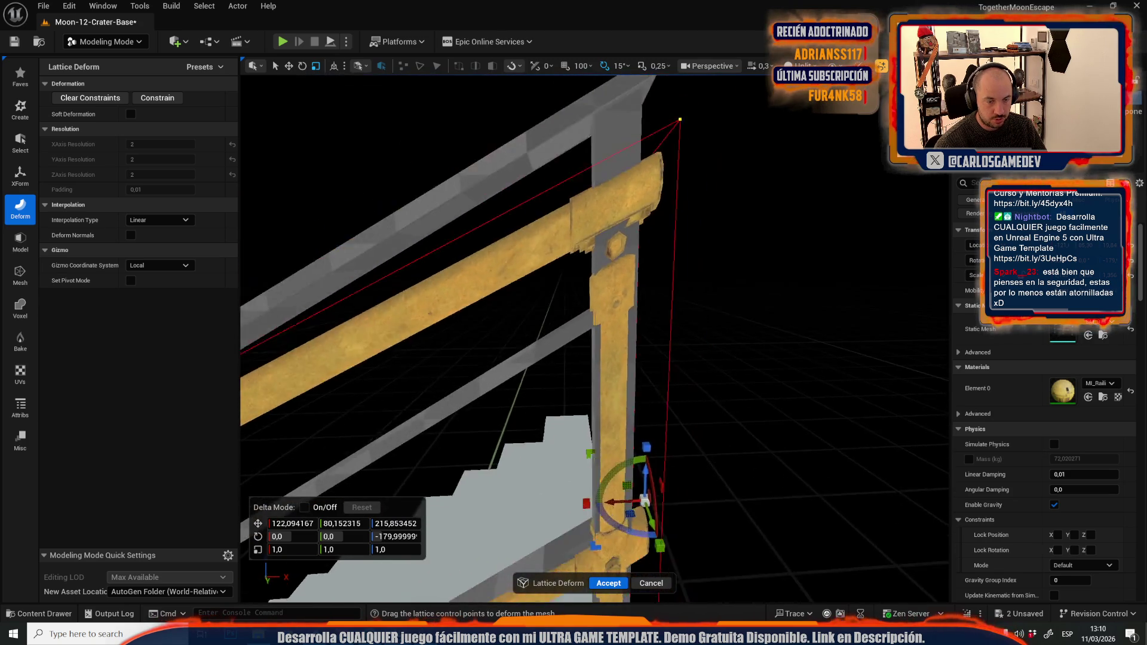
{"action": "mouse_move", "coordinate": [640, 541]}
{"action": "left_mouse_down"}
{"action": "mouse_move", "coordinate": [585, 526]}
{"action": "mouse_move", "coordinate": [532, 535]}
{"action": "mouse_move", "coordinate": [627, 508]}
{"action": "mouse_move", "coordinate": [627, 535]}
{"action": "left_mouse_up"}
{"action": "scroll", "coordinate": [647, 526], "scroll_direction": "up", "scroll_amount": 8}
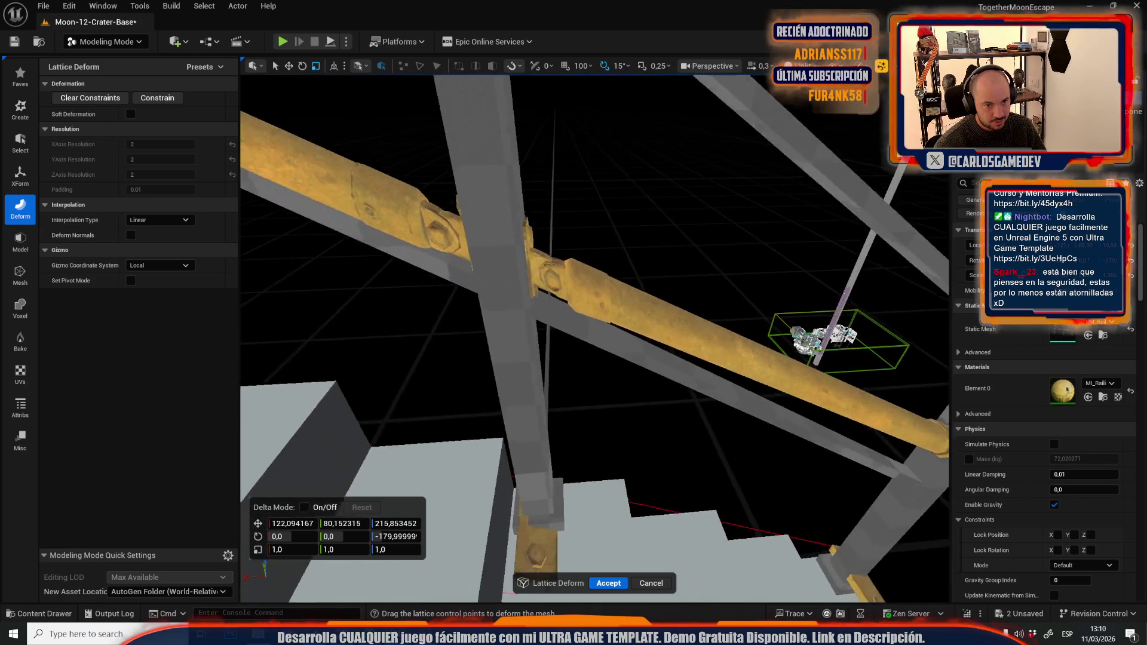
{"action": "left_click", "coordinate": [661, 590]}
{"action": "scroll", "coordinate": [661, 589], "scroll_direction": "down", "scroll_amount": 10}
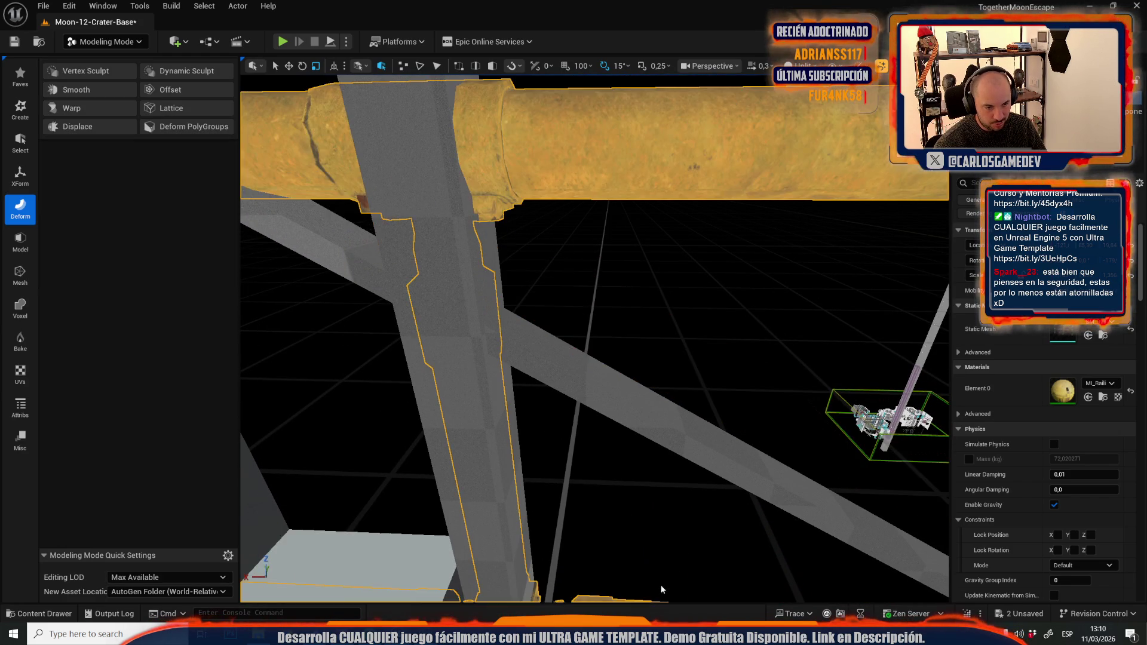
{"action": "scroll", "coordinate": [594, 335], "scroll_direction": "down", "scroll_amount": 1}
{"action": "left_click", "coordinate": [88, 44]}
Step: In vertex editing, box-select the middle post's vertices and try moving them up and down
{"action": "left_click", "coordinate": [111, 190]}
{"action": "left_click", "coordinate": [80, 77]}
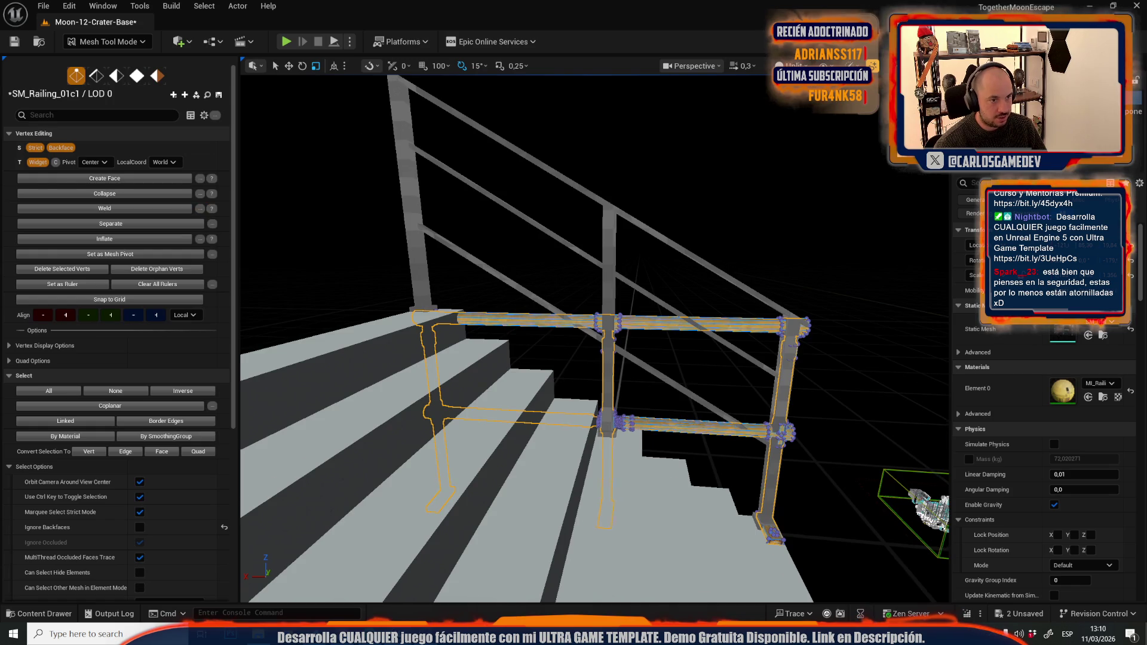
{"action": "scroll", "coordinate": [592, 287], "scroll_direction": "up", "scroll_amount": 2}
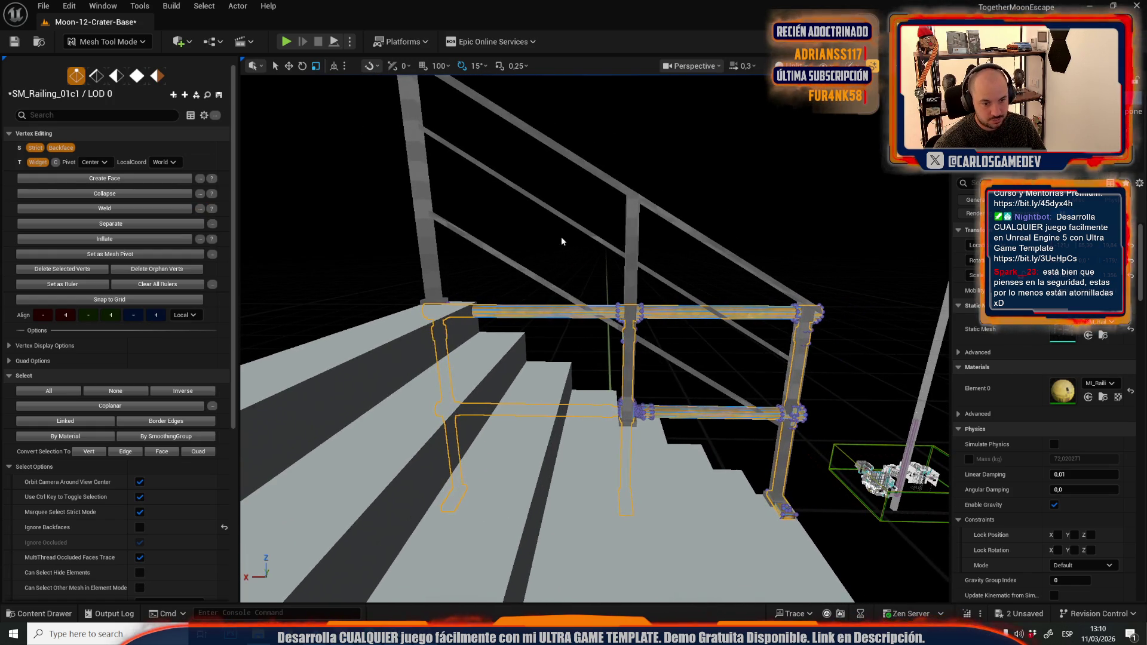
{"action": "left_click_drag", "start_coordinate": [550, 220], "coordinate": [664, 540]}
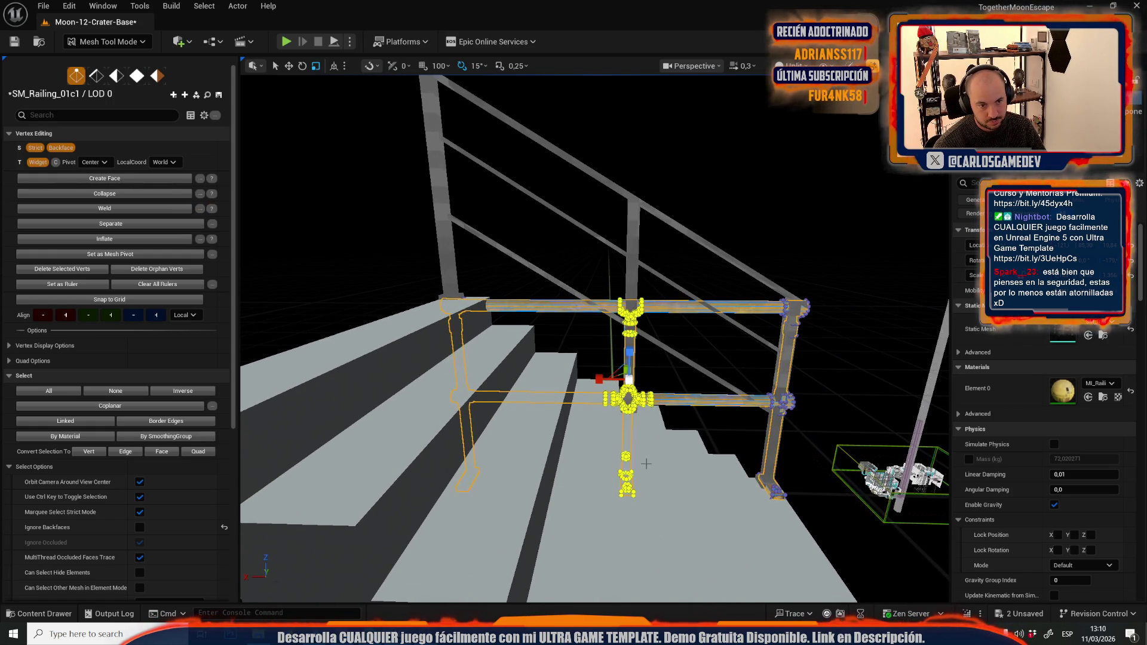
{"action": "key", "text": "f"}
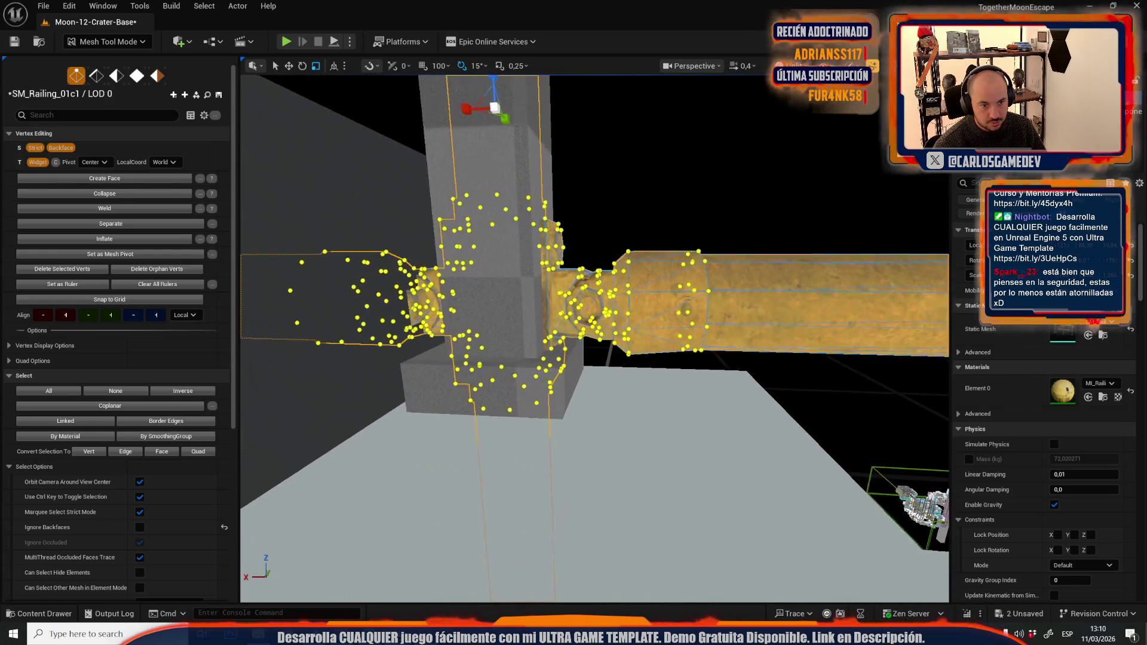
{"action": "key", "text": "f"}
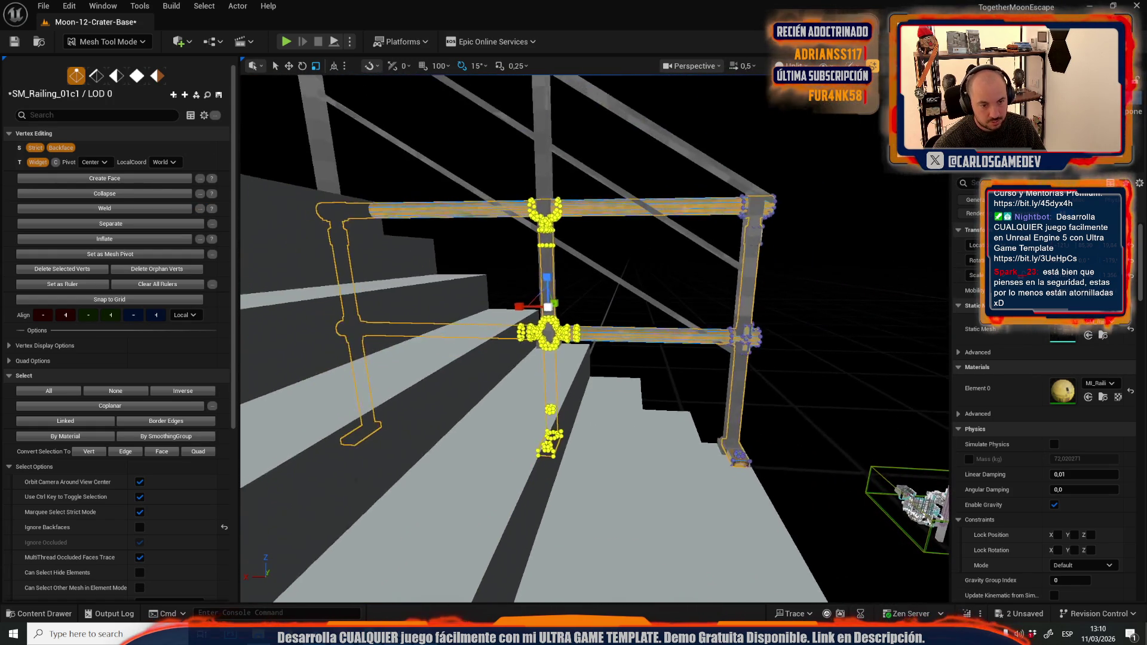
{"action": "left_click_drag", "start_coordinate": [551, 305], "coordinate": [551, 177]}
{"action": "left_click_drag", "start_coordinate": [577, 305], "coordinate": [536, 209]}
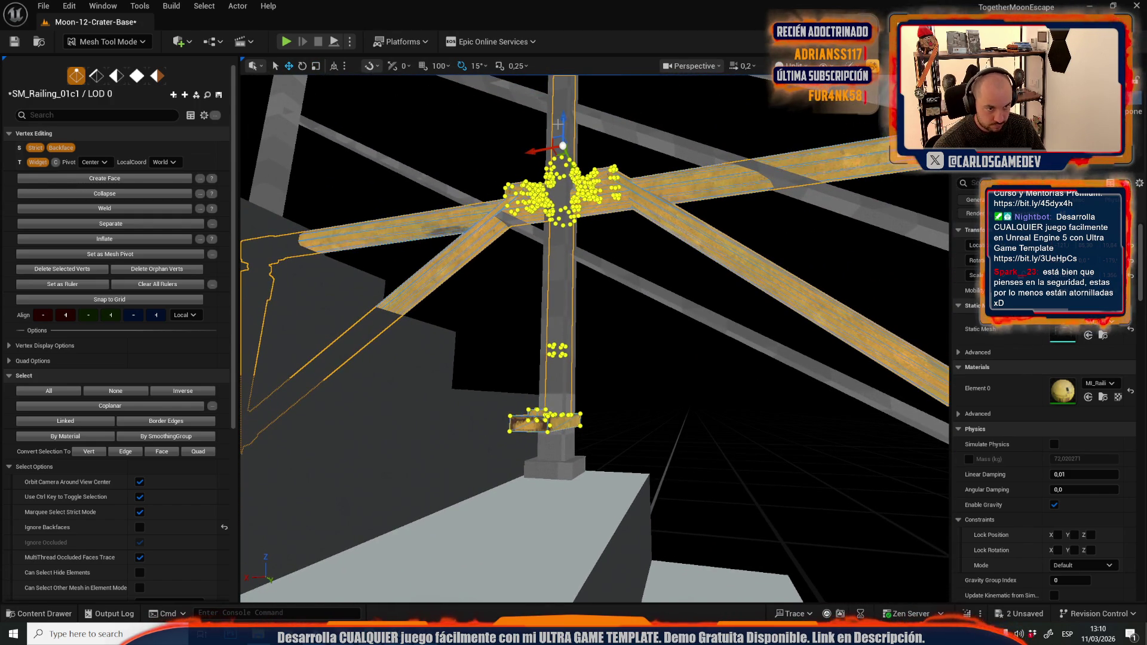
{"action": "left_click_drag", "start_coordinate": [564, 123], "coordinate": [567, 280]}
Step: Undo the trial edits, raise the middle post again and inspect its foot
{"action": "key", "text": "ctrl+z"}
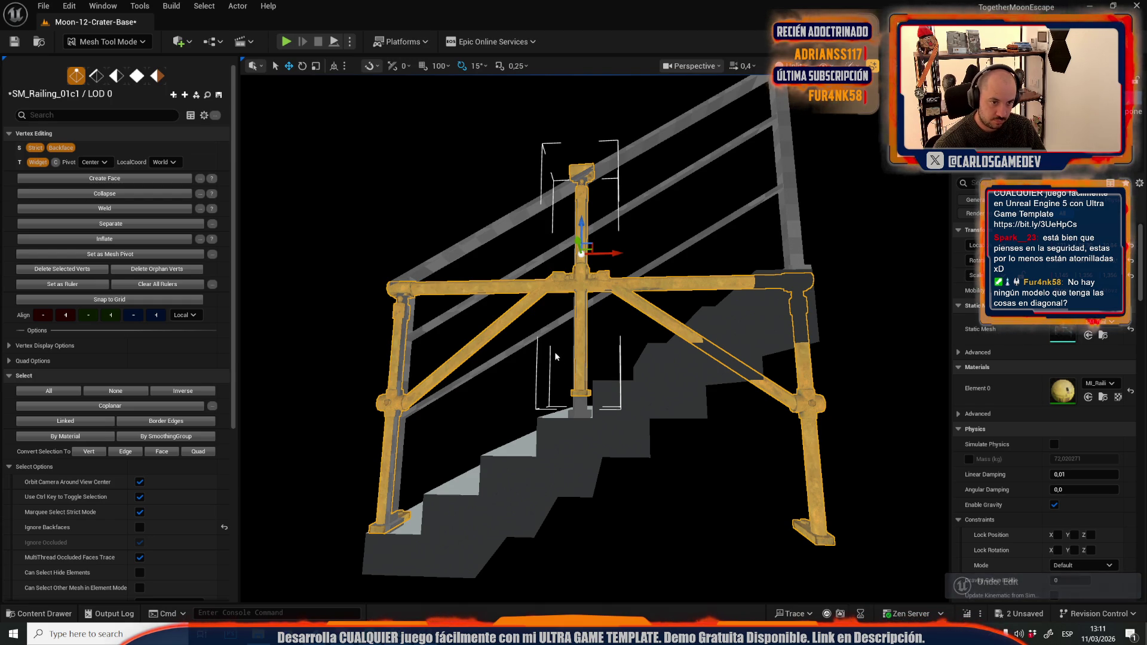
{"action": "mouse_move", "coordinate": [548, 322]}
{"action": "left_mouse_down"}
{"action": "mouse_move", "coordinate": [548, 312]}
{"action": "mouse_move", "coordinate": [549, 323]}
{"action": "left_mouse_up"}
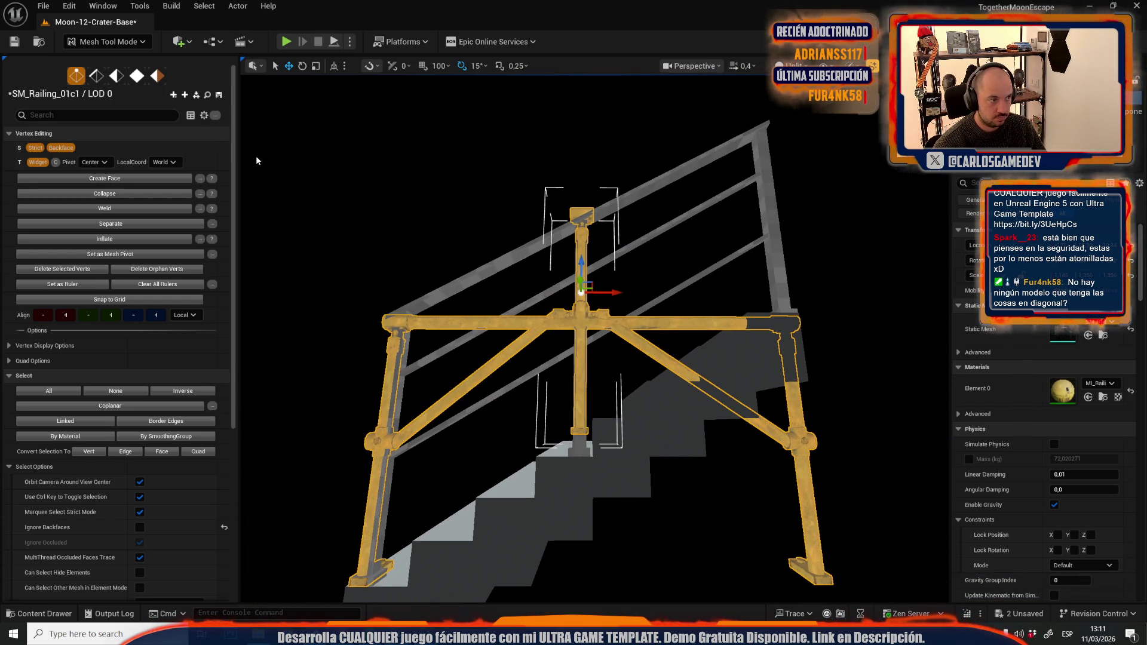
{"action": "key", "text": "ctrl+z"}
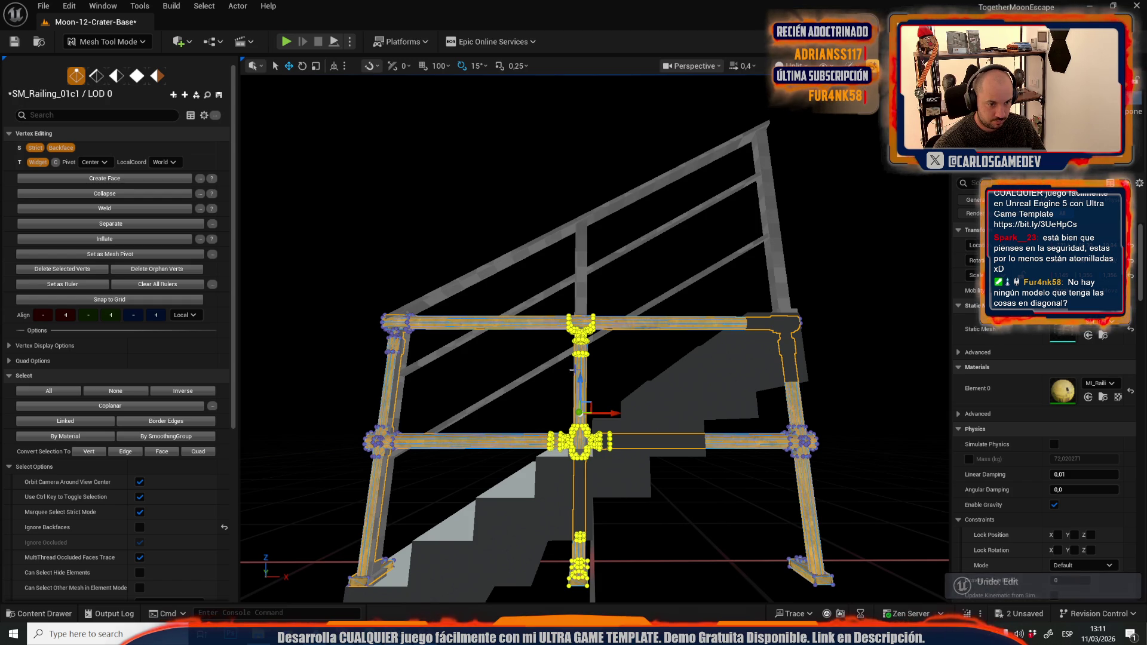
{"action": "left_click_drag", "start_coordinate": [581, 384], "coordinate": [574, 288]}
{"action": "scroll", "coordinate": [595, 339], "scroll_direction": "up", "scroll_amount": 5}
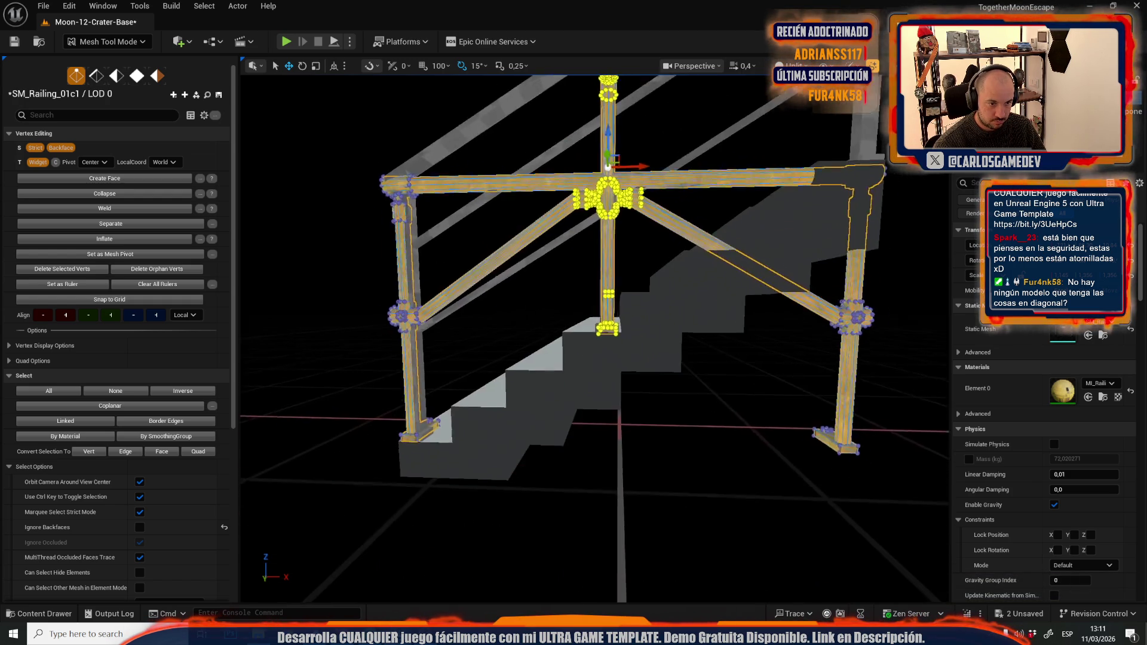
{"action": "mouse_move", "coordinate": [595, 339]}
{"action": "left_mouse_down"}
{"action": "mouse_move", "coordinate": [616, 335]}
{"action": "mouse_move", "coordinate": [586, 337]}
{"action": "mouse_move", "coordinate": [564, 146]}
{"action": "mouse_move", "coordinate": [550, 138]}
{"action": "left_mouse_up"}
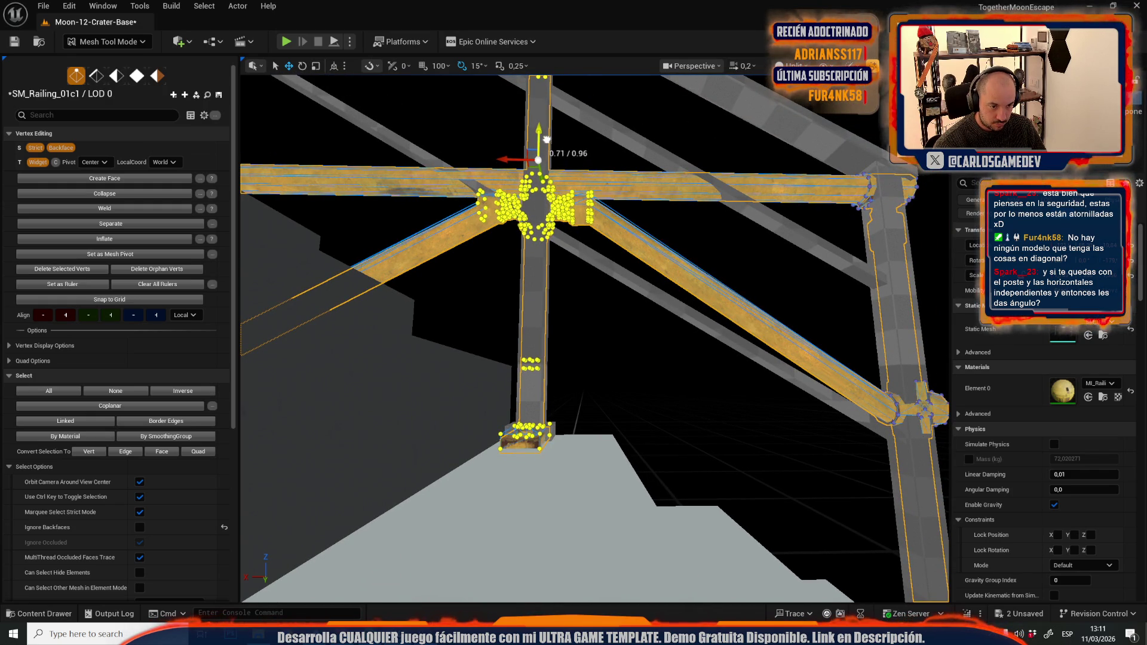
{"action": "left_click_drag", "start_coordinate": [548, 138], "coordinate": [555, 308]}
{"action": "scroll", "coordinate": [548, 221], "scroll_direction": "down", "scroll_amount": 1}
{"action": "scroll", "coordinate": [596, 338], "scroll_direction": "up", "scroll_amount": 2}
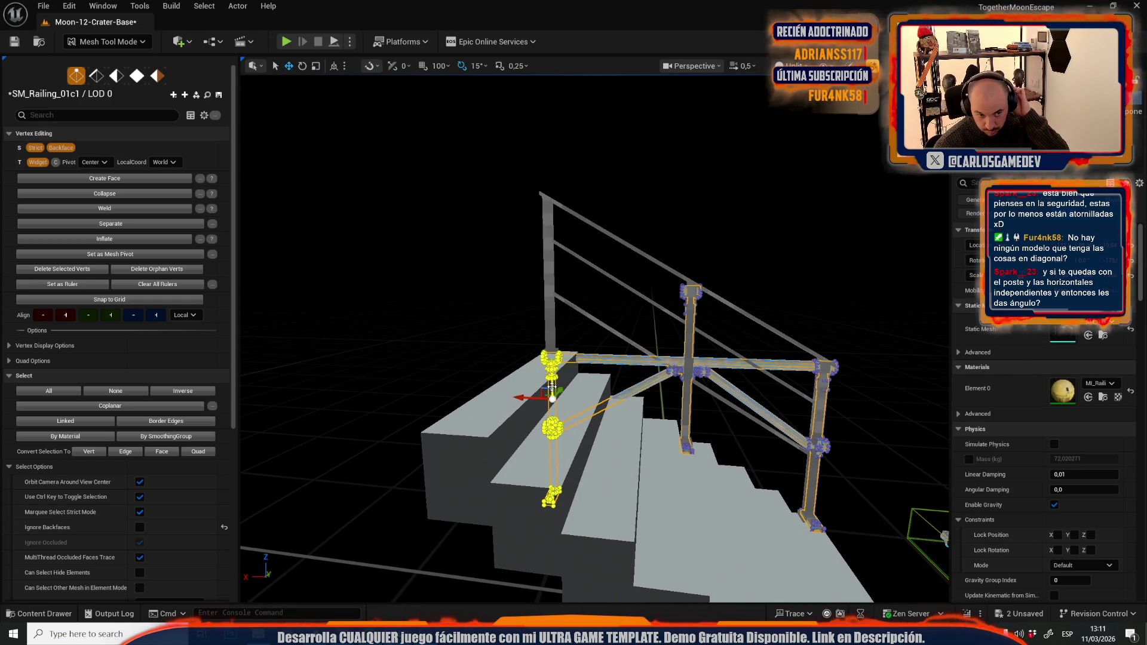
{"action": "left_click_drag", "start_coordinate": [552, 383], "coordinate": [586, 338]}
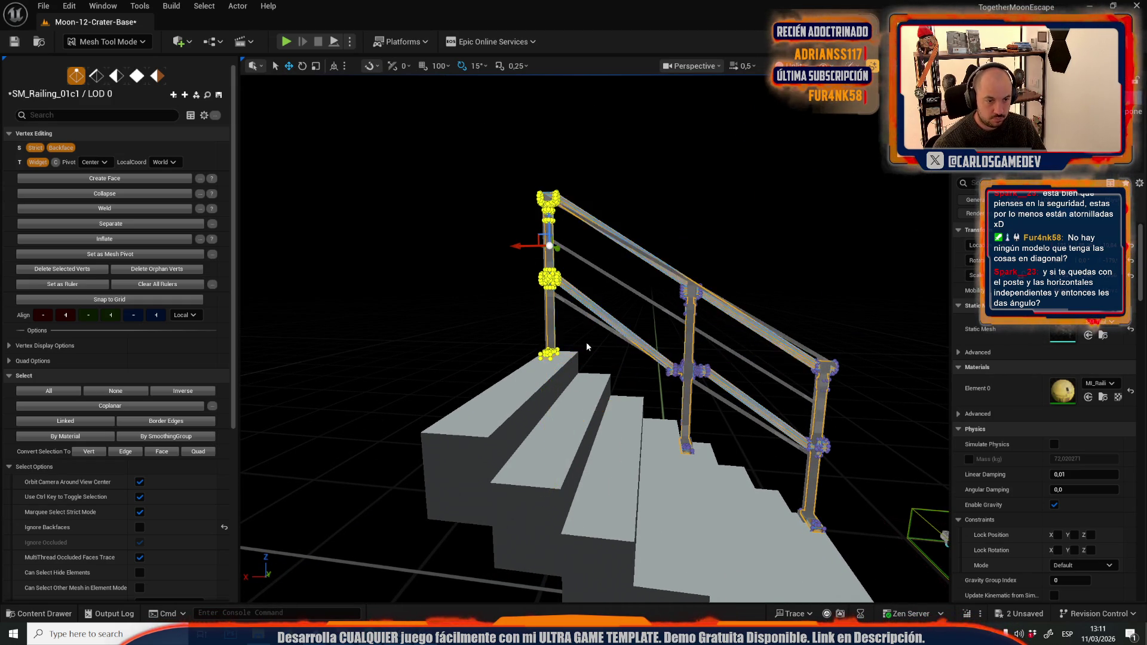
{"action": "scroll", "coordinate": [586, 338], "scroll_direction": "up", "scroll_amount": 2}
{"action": "scroll", "coordinate": [586, 338], "scroll_direction": "up", "scroll_amount": 4}
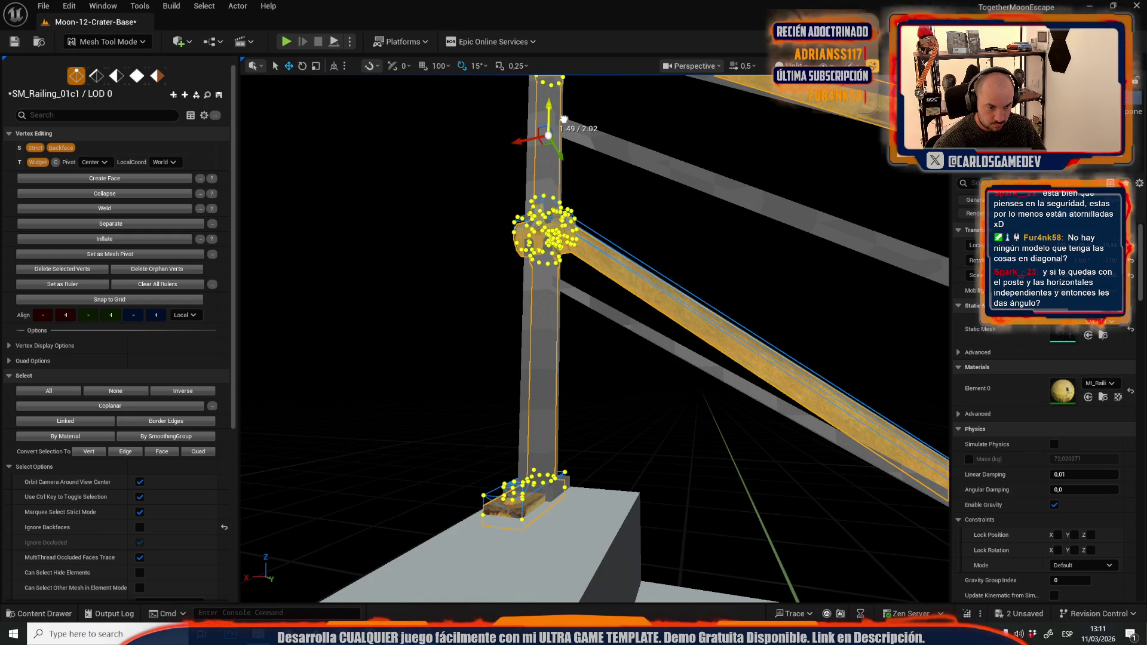
{"action": "scroll", "coordinate": [477, 322], "scroll_direction": "down", "scroll_amount": 5}
{"action": "left_click_drag", "start_coordinate": [477, 322], "coordinate": [526, 311]}
{"action": "scroll", "coordinate": [514, 317], "scroll_direction": "up", "scroll_amount": 5}
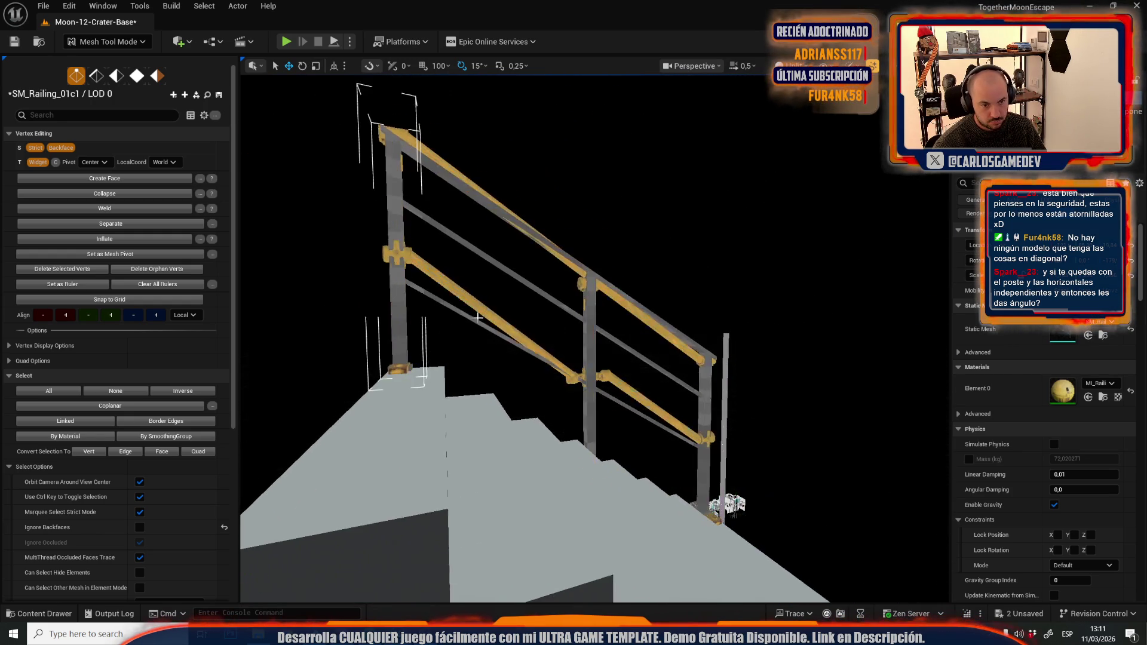
{"action": "scroll", "coordinate": [514, 316], "scroll_direction": "up", "scroll_amount": 3}
{"action": "scroll", "coordinate": [526, 310], "scroll_direction": "up", "scroll_amount": 3}
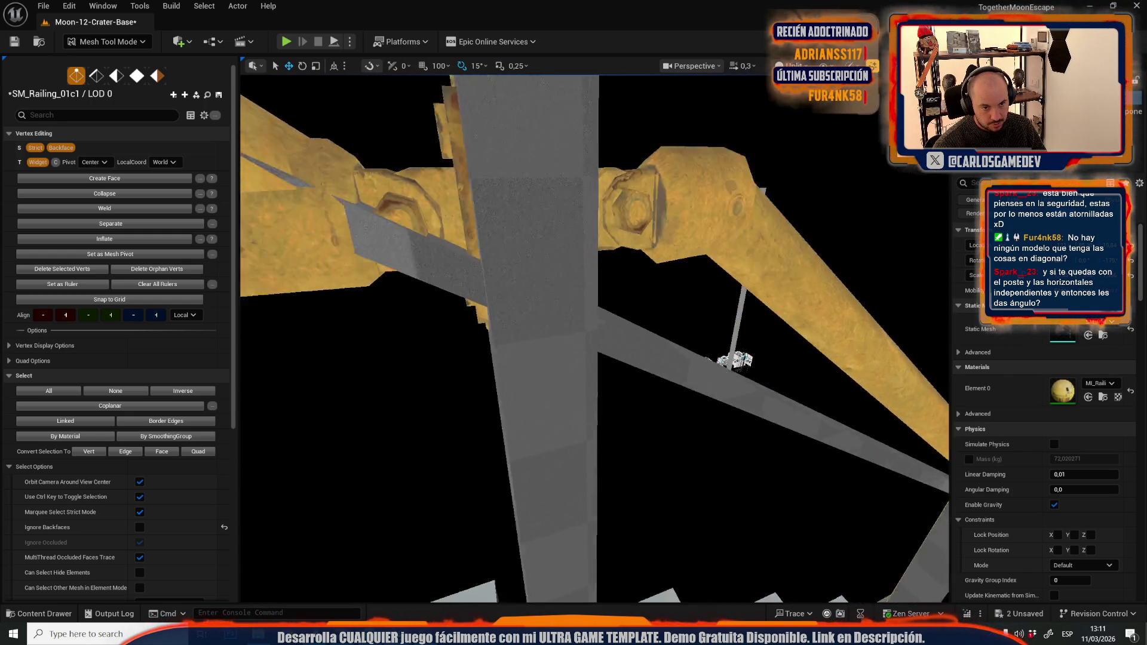
{"action": "scroll", "coordinate": [583, 404], "scroll_direction": "down", "scroll_amount": 5}
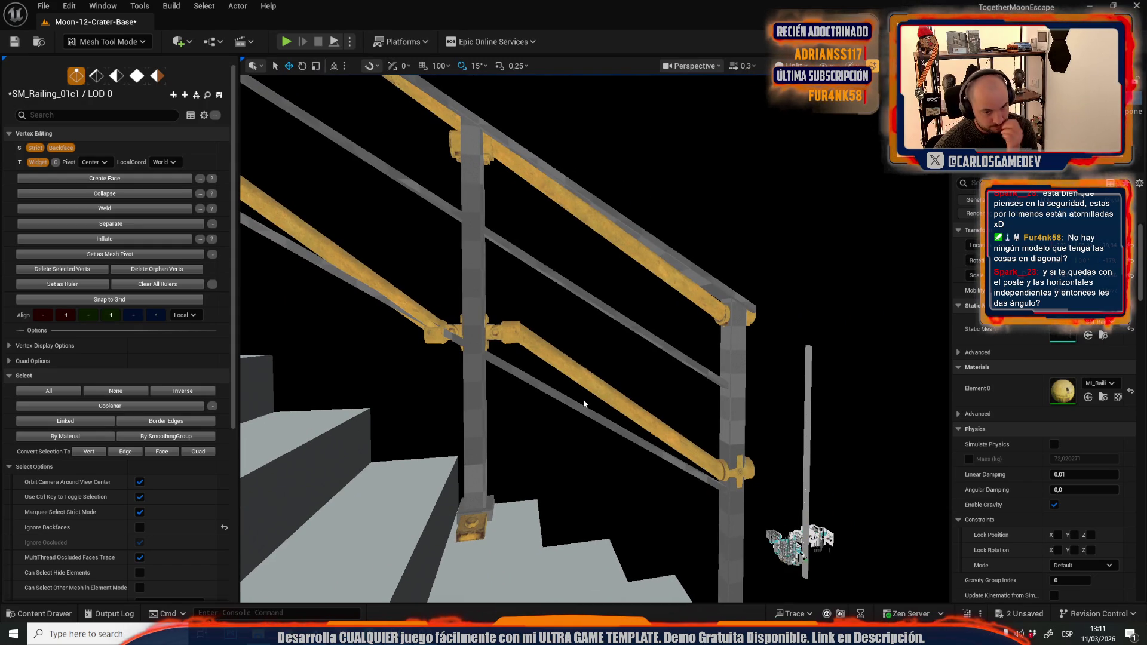
{"action": "mouse_move", "coordinate": [588, 350]}
{"action": "left_mouse_down"}
{"action": "mouse_move", "coordinate": [741, 418]}
{"action": "mouse_move", "coordinate": [651, 380]}
{"action": "left_mouse_up"}
{"action": "mouse_move", "coordinate": [586, 401]}
{"action": "left_mouse_down"}
{"action": "mouse_move", "coordinate": [550, 383]}
{"action": "mouse_move", "coordinate": [481, 251]}
{"action": "mouse_move", "coordinate": [502, 245]}
{"action": "left_mouse_up"}
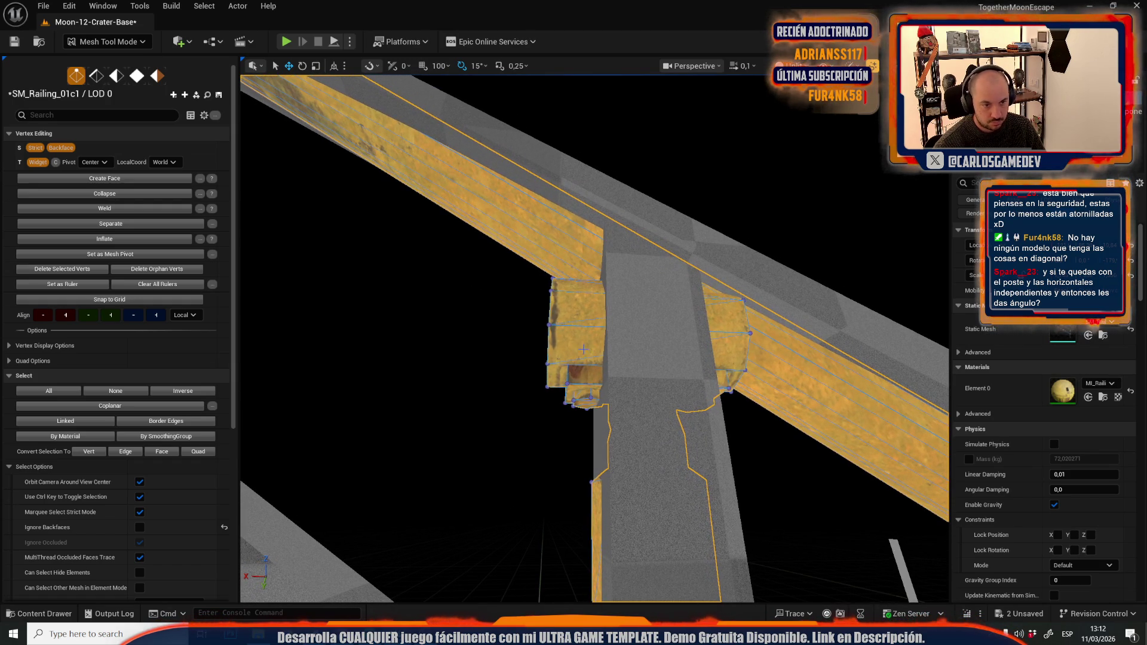
{"action": "key", "text": "5"}
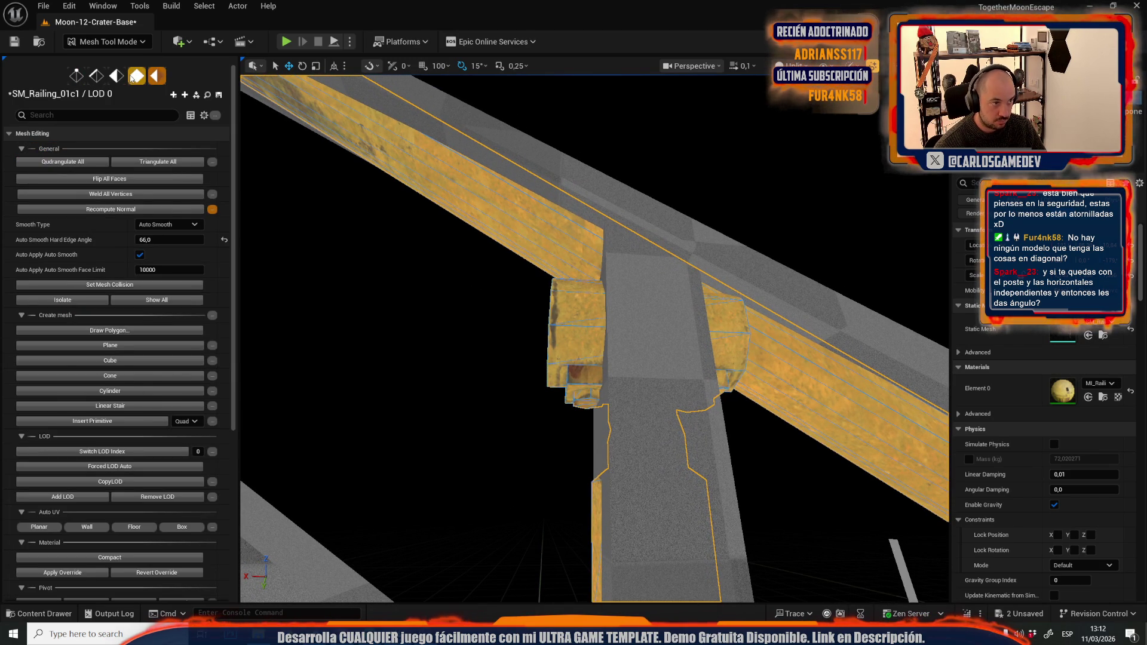
Step: In face editing, select the round end-cap face at the post joint
{"action": "left_click", "coordinate": [137, 78]}
{"action": "mouse_move", "coordinate": [478, 269]}
{"action": "left_mouse_down"}
{"action": "mouse_move", "coordinate": [496, 278]}
{"action": "mouse_move", "coordinate": [481, 281]}
{"action": "mouse_move", "coordinate": [496, 287]}
{"action": "mouse_move", "coordinate": [510, 375]}
{"action": "mouse_move", "coordinate": [525, 231]}
{"action": "mouse_move", "coordinate": [527, 303]}
{"action": "mouse_move", "coordinate": [562, 309]}
{"action": "left_mouse_up"}
{"action": "left_click", "coordinate": [475, 278]}
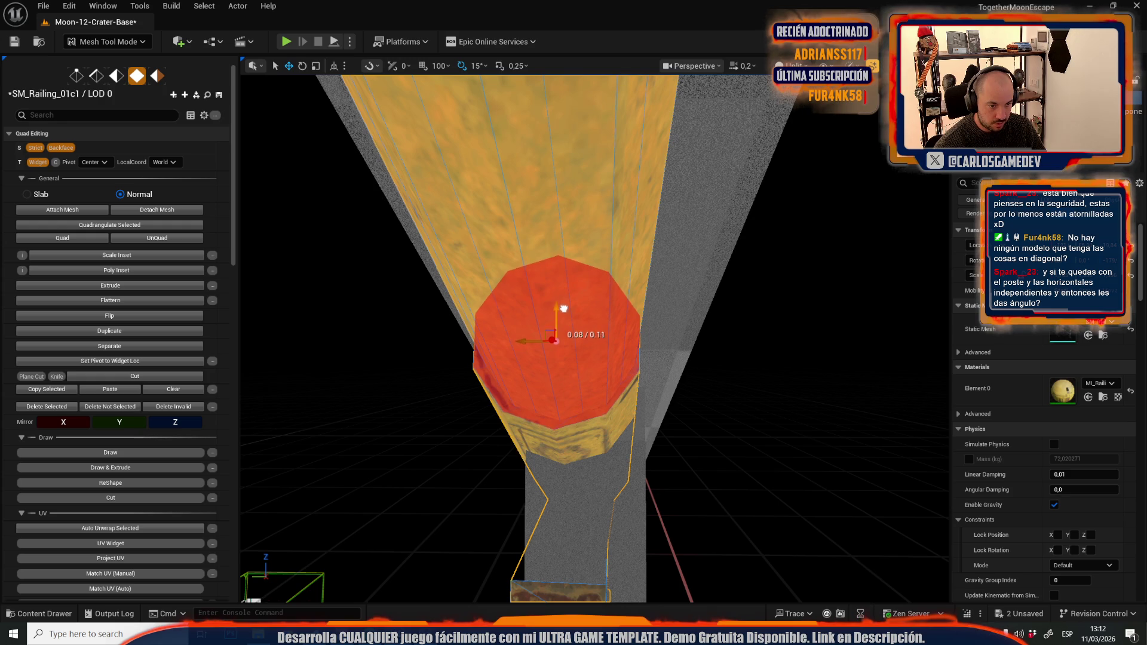
{"action": "scroll", "coordinate": [565, 307], "scroll_direction": "down", "scroll_amount": 5}
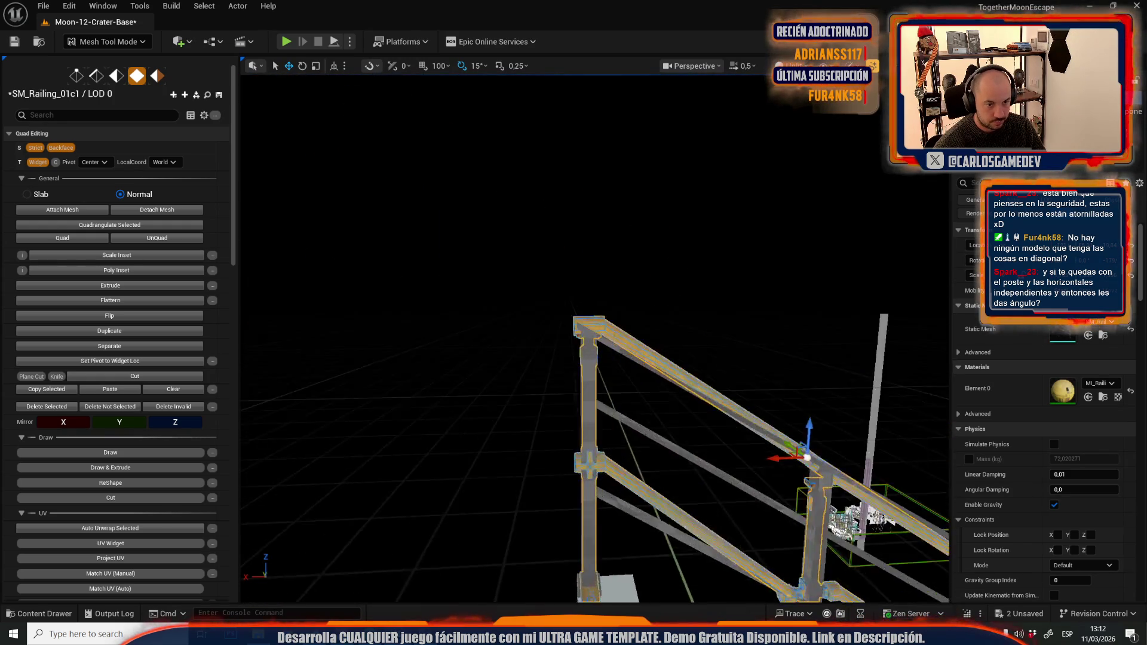
{"action": "key", "text": "f"}
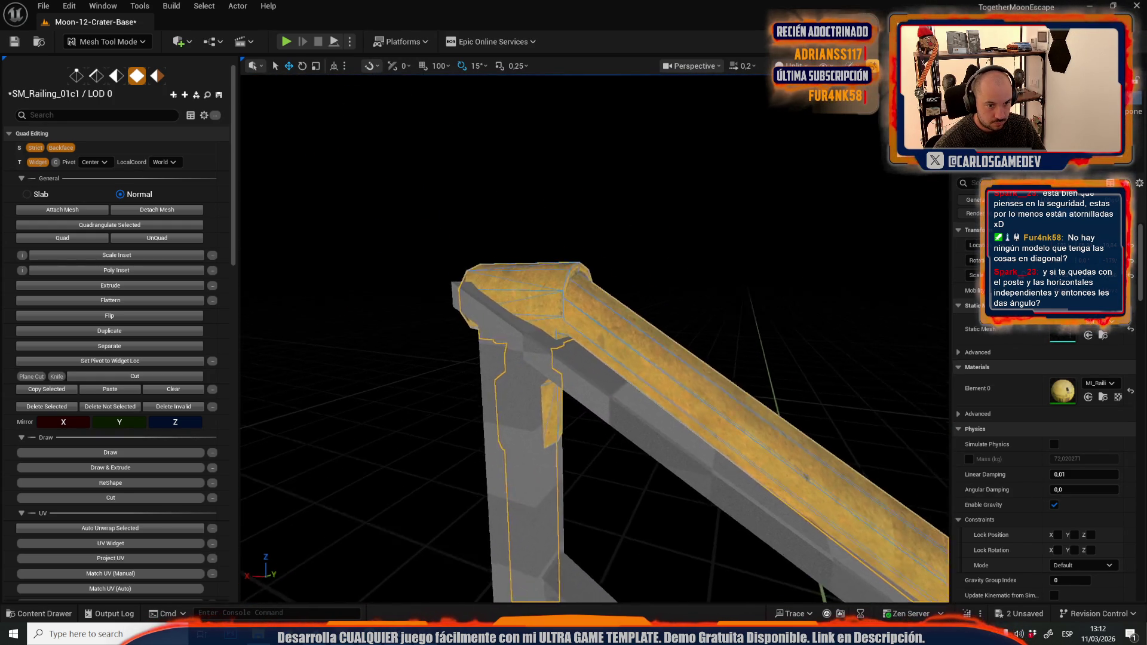
{"action": "left_click_drag", "start_coordinate": [594, 337], "coordinate": [693, 404]}
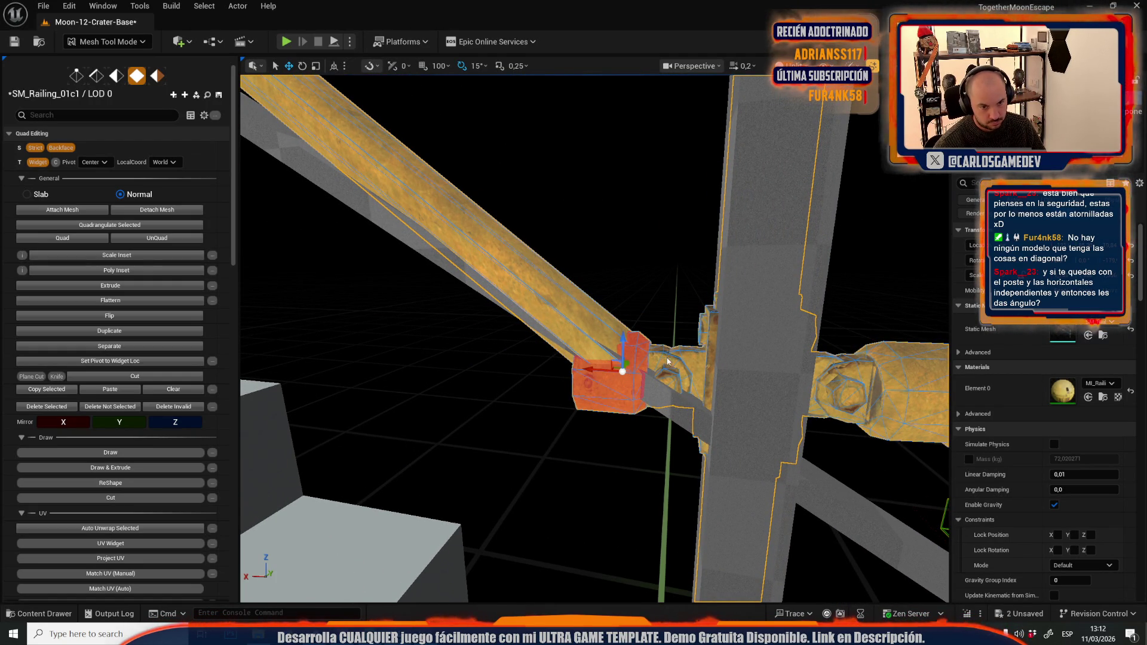
{"action": "mouse_move", "coordinate": [597, 358]}
{"action": "left_mouse_down"}
{"action": "mouse_move", "coordinate": [573, 359]}
{"action": "mouse_move", "coordinate": [562, 406]}
{"action": "left_mouse_up"}
{"action": "left_click_drag", "start_coordinate": [598, 334], "coordinate": [630, 315]}
Step: Rotate the sleeve block on the diagonal rail to match the rail's angle
{"action": "key", "text": "e"}
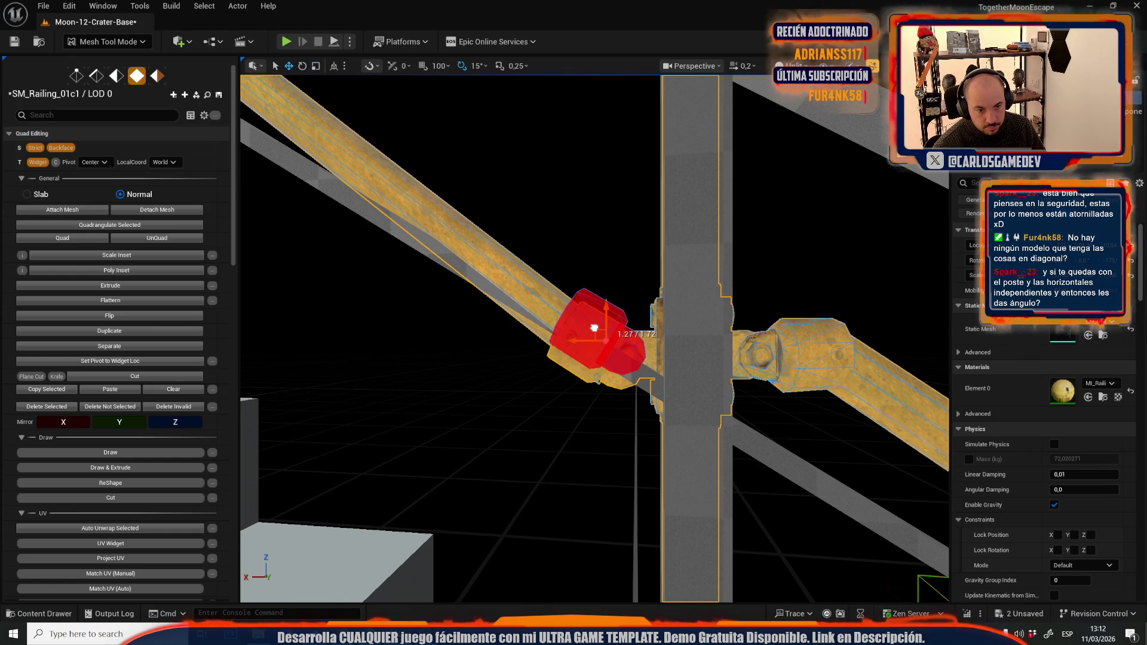
{"action": "left_click_drag", "start_coordinate": [596, 336], "coordinate": [412, 247]}
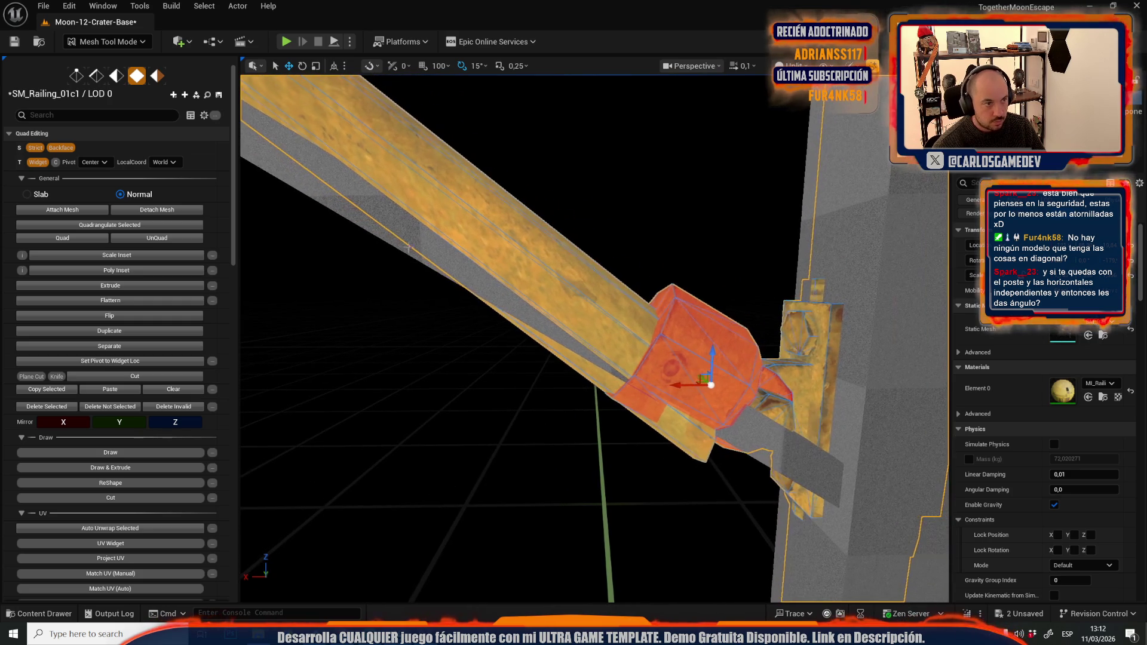
{"action": "mouse_move", "coordinate": [481, 107]}
{"action": "left_mouse_down"}
{"action": "mouse_move", "coordinate": [620, 372]}
{"action": "mouse_move", "coordinate": [619, 344]}
{"action": "left_mouse_up"}
{"action": "key", "text": "e"}
{"action": "left_click_drag", "start_coordinate": [619, 296], "coordinate": [616, 298]}
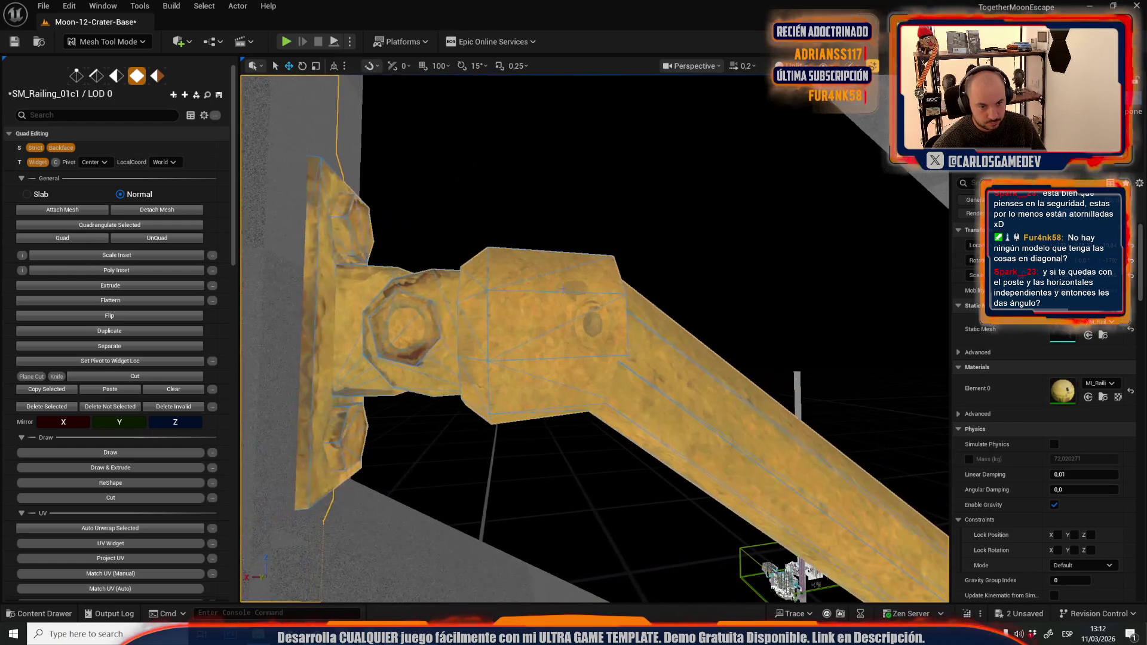
{"action": "left_click", "coordinate": [564, 293]}
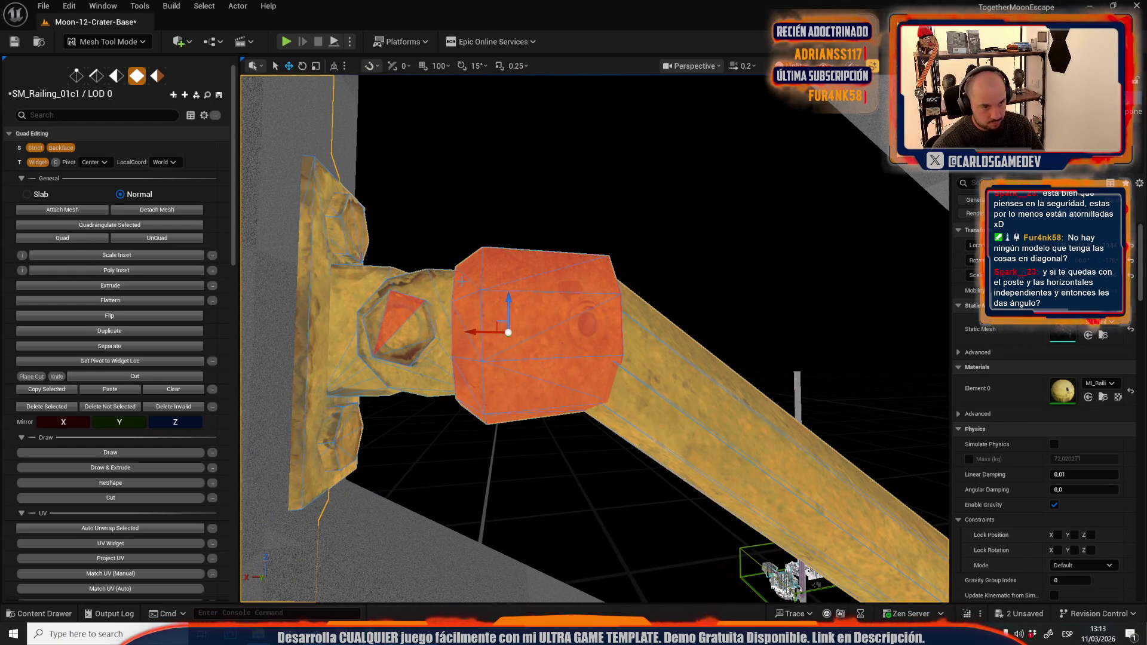
{"action": "mouse_move", "coordinate": [487, 377]}
{"action": "left_mouse_down"}
{"action": "mouse_move", "coordinate": [472, 394]}
{"action": "mouse_move", "coordinate": [498, 325]}
{"action": "mouse_move", "coordinate": [487, 327]}
{"action": "left_mouse_up"}
{"action": "key", "text": "r"}
{"action": "left_click_drag", "start_coordinate": [556, 364], "coordinate": [543, 353]}
{"action": "left_click_drag", "start_coordinate": [481, 255], "coordinate": [481, 256]}
Step: In edge mode, rotate and then move the rail-end edge loop against the sleeve, undoing one edit
{"action": "key", "text": "2"}
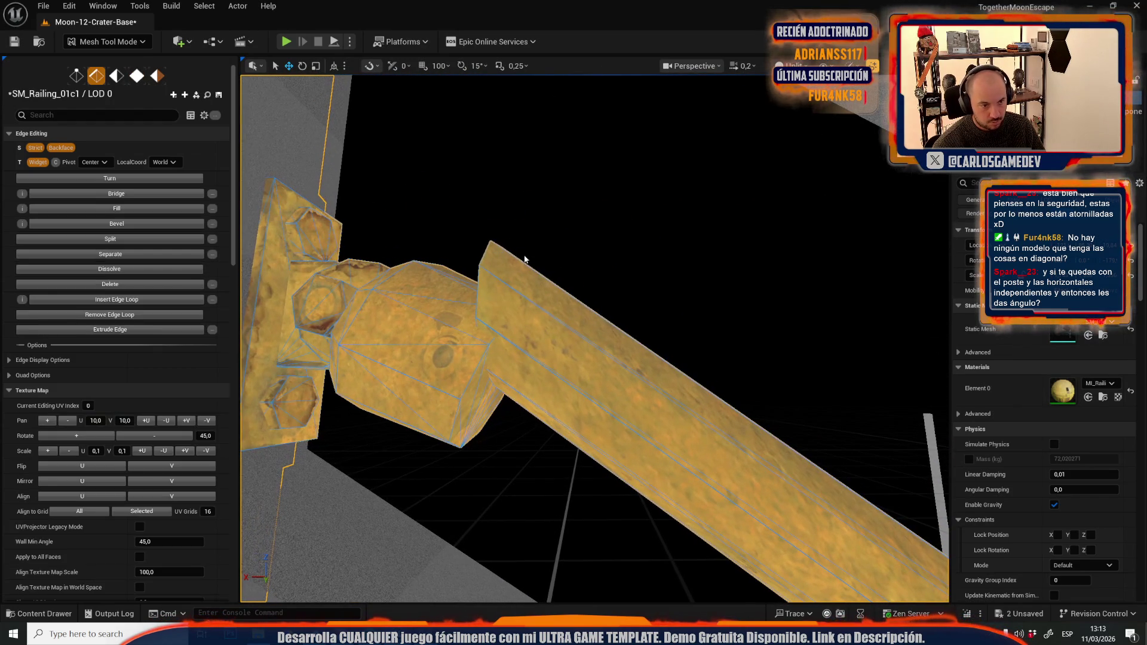
{"action": "scroll", "coordinate": [163, 303], "scroll_direction": "down", "scroll_amount": 5}
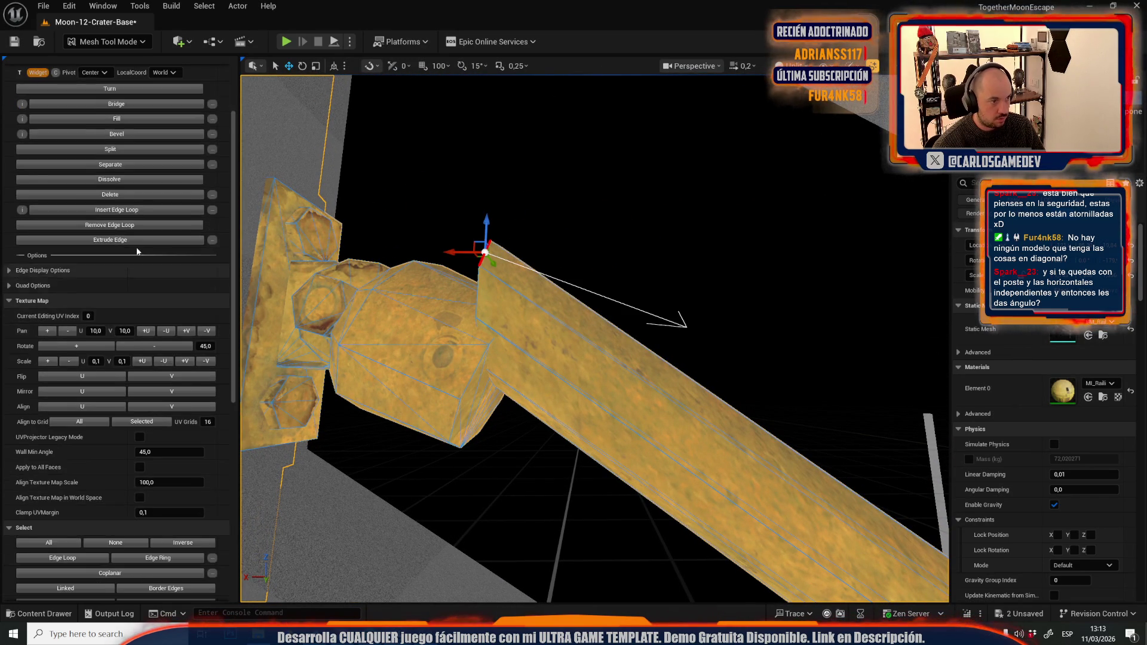
{"action": "left_click_drag", "start_coordinate": [479, 342], "coordinate": [502, 306]}
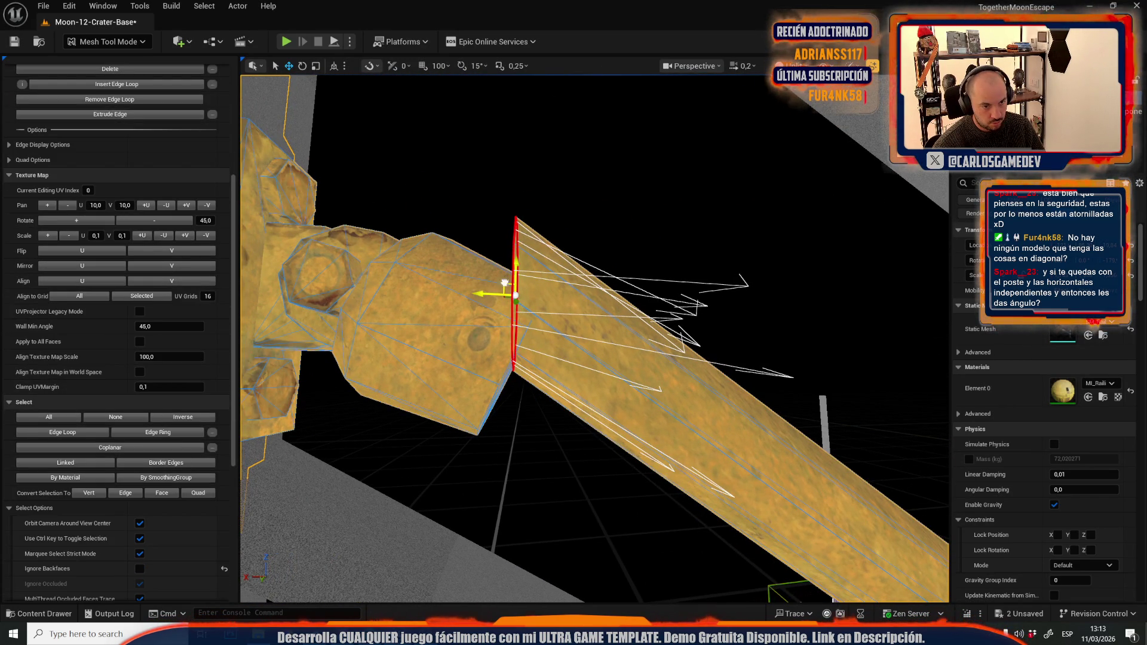
{"action": "mouse_move", "coordinate": [480, 342]}
{"action": "left_mouse_down"}
{"action": "mouse_move", "coordinate": [436, 308]}
{"action": "mouse_move", "coordinate": [596, 270]}
{"action": "mouse_move", "coordinate": [550, 295]}
{"action": "mouse_move", "coordinate": [609, 335]}
{"action": "mouse_move", "coordinate": [447, 214]}
{"action": "left_mouse_up"}
{"action": "key", "text": "e"}
{"action": "key", "text": "ctrl+z"}
{"action": "key", "text": "w"}
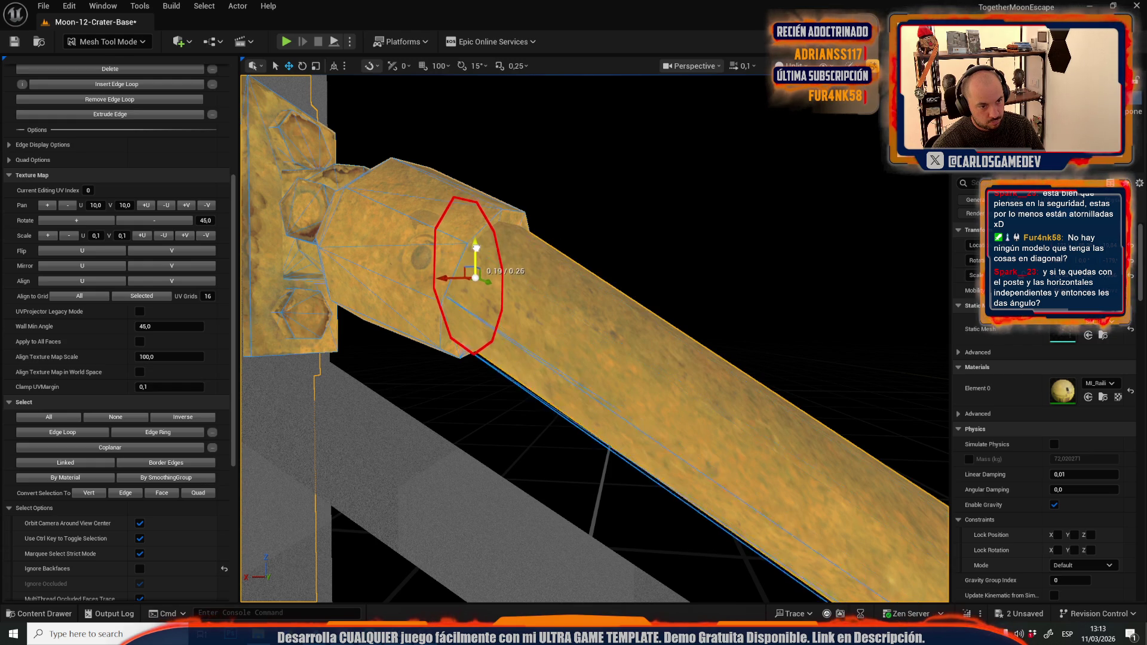
{"action": "left_click_drag", "start_coordinate": [477, 250], "coordinate": [479, 224]}
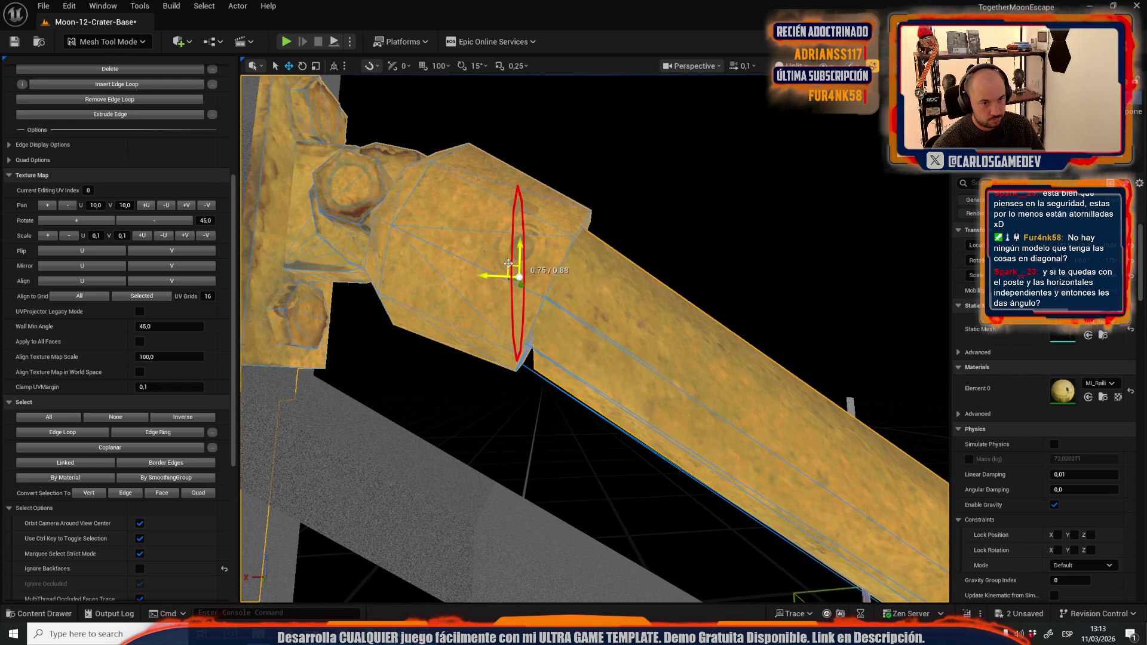
{"action": "mouse_move", "coordinate": [509, 263]}
{"action": "left_mouse_down"}
{"action": "mouse_move", "coordinate": [505, 242]}
{"action": "mouse_move", "coordinate": [505, 256]}
{"action": "left_mouse_up"}
{"action": "key", "text": "f"}
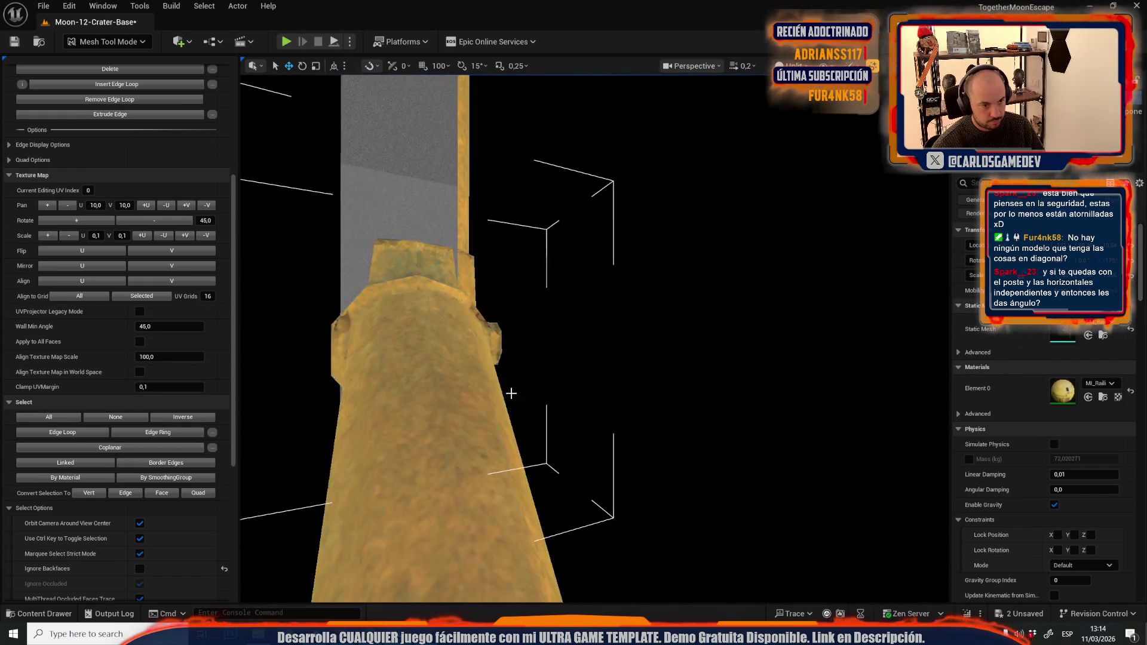
Step: Scale, rotate and move the edge loop at the lower rail joint to fit its bracket
{"action": "scroll", "coordinate": [517, 394], "scroll_direction": "up", "scroll_amount": 5}
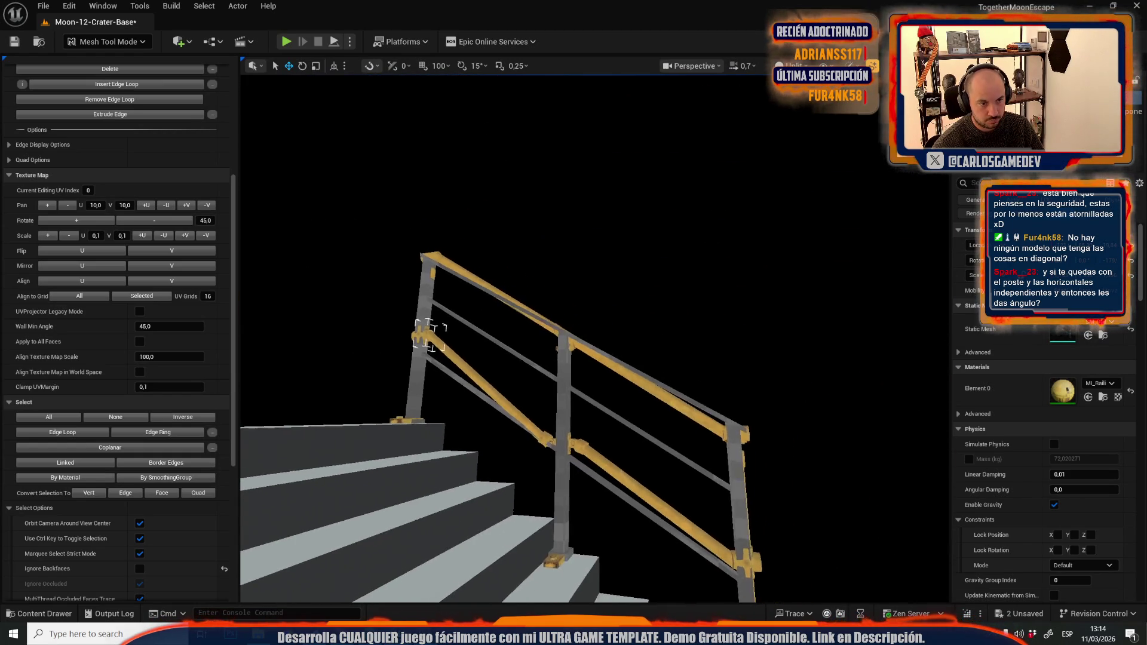
{"action": "scroll", "coordinate": [595, 338], "scroll_direction": "down", "scroll_amount": 3}
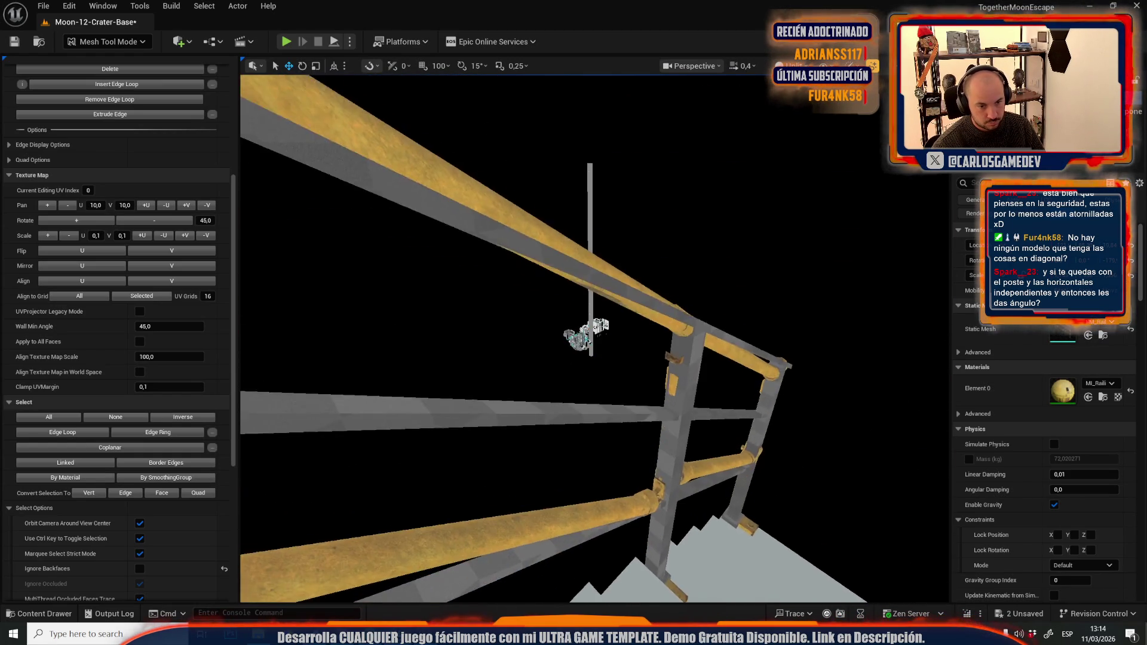
{"action": "left_click_drag", "start_coordinate": [525, 358], "coordinate": [525, 404]}
{"action": "scroll", "coordinate": [436, 213], "scroll_direction": "down", "scroll_amount": 2}
{"action": "left_click_drag", "start_coordinate": [436, 213], "coordinate": [553, 319]}
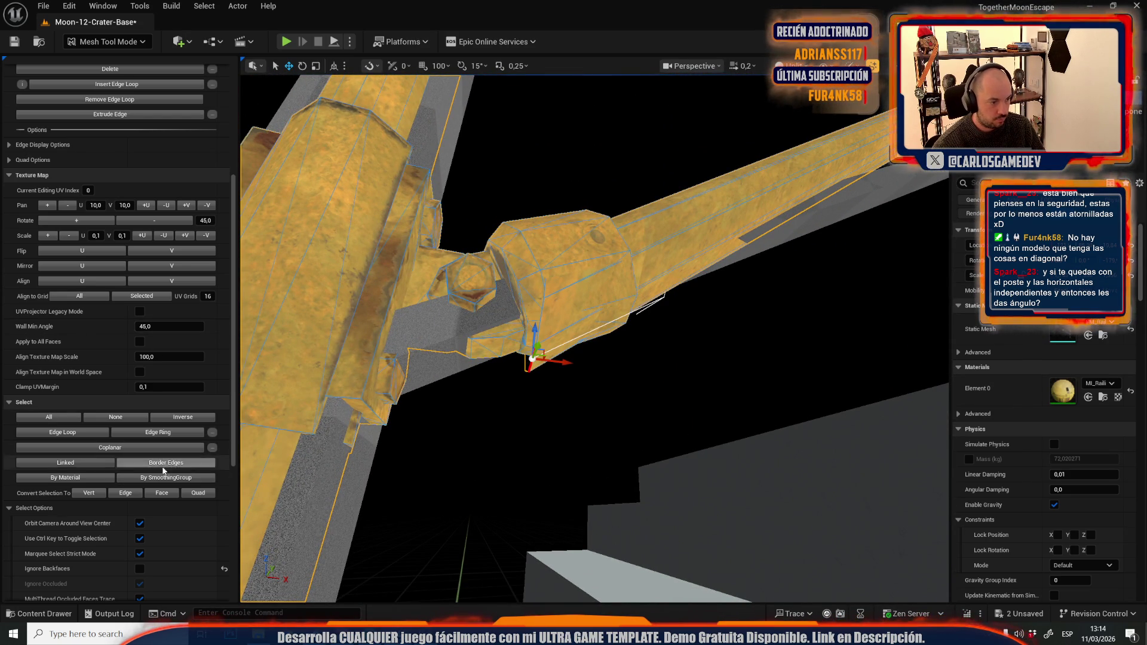
{"action": "left_click_drag", "start_coordinate": [500, 412], "coordinate": [501, 413]}
{"action": "key", "text": "r"}
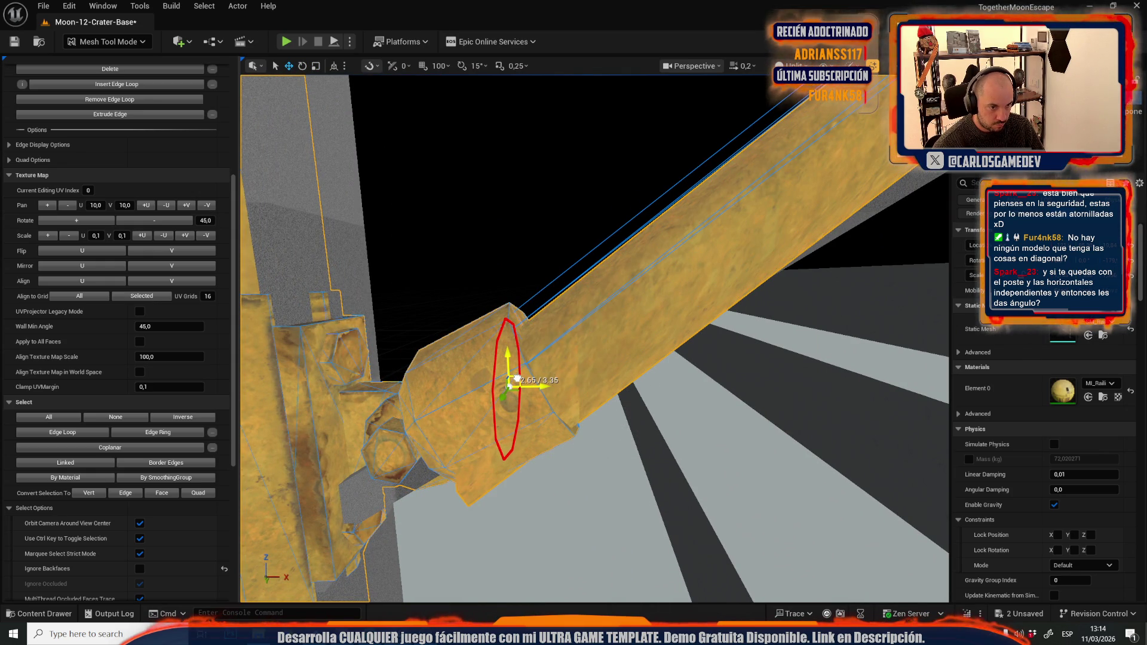
{"action": "key", "text": "e"}
{"action": "left_click_drag", "start_coordinate": [535, 389], "coordinate": [584, 405]}
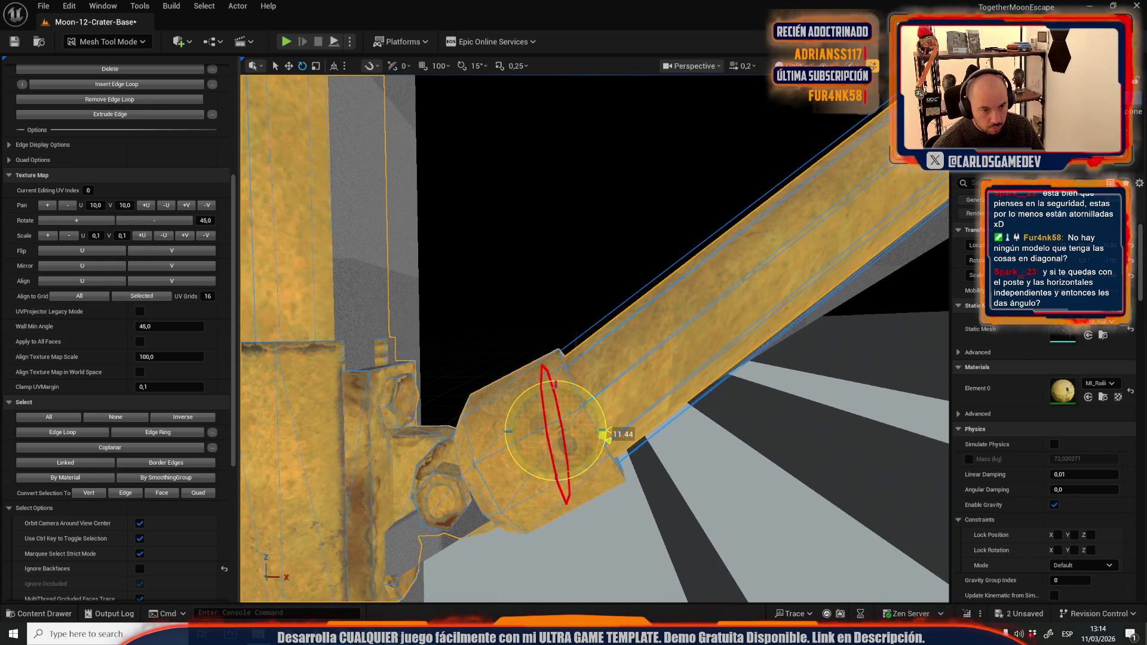
{"action": "key", "text": "w"}
{"action": "mouse_move", "coordinate": [592, 405]}
{"action": "left_mouse_down"}
{"action": "mouse_move", "coordinate": [504, 383]}
{"action": "mouse_move", "coordinate": [521, 385]}
{"action": "mouse_move", "coordinate": [293, 290]}
{"action": "mouse_move", "coordinate": [236, 52]}
{"action": "left_mouse_up"}
Step: In Selection Mode, delete the grey placeholder beam frame
{"action": "left_click", "coordinate": [114, 41]}
{"action": "left_click", "coordinate": [102, 85]}
{"action": "left_click", "coordinate": [339, 112]}
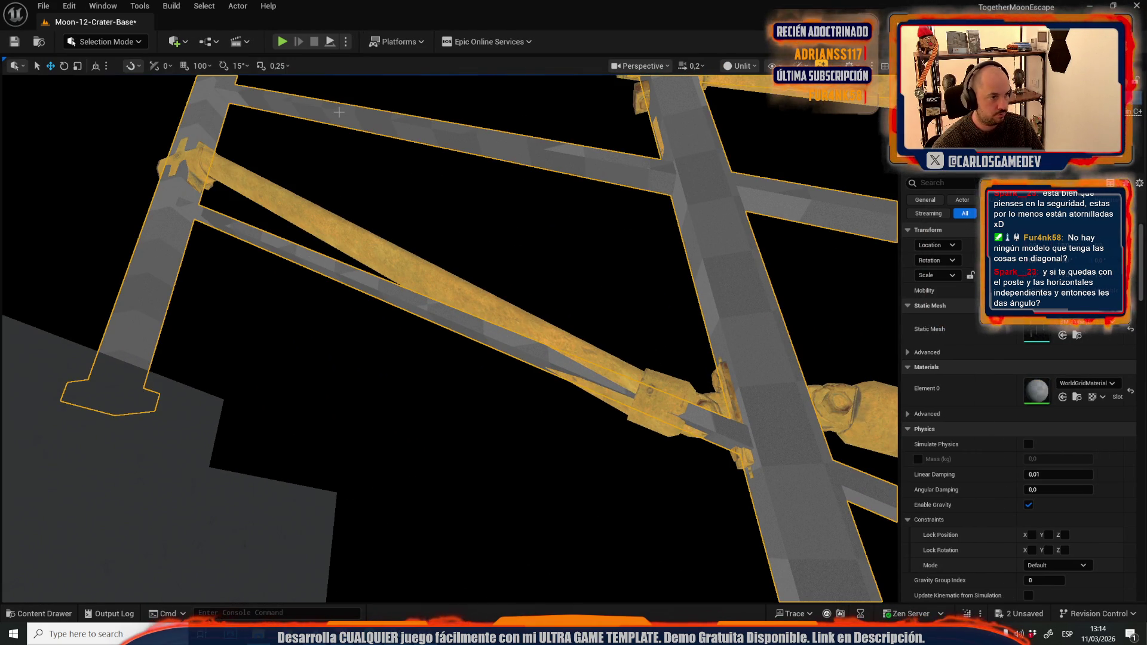
{"action": "key", "text": "f"}
{"action": "key", "text": "Delete"}
Step: Select the yellow rail SM_Railing_01c1 and reopen Mesh Tool mode on it
{"action": "left_click_drag", "start_coordinate": [414, 185], "coordinate": [394, 203]}
{"action": "mouse_move", "coordinate": [448, 335]}
{"action": "left_mouse_down"}
{"action": "mouse_move", "coordinate": [424, 320]}
{"action": "mouse_move", "coordinate": [508, 367]}
{"action": "left_mouse_up"}
{"action": "scroll", "coordinate": [472, 347], "scroll_direction": "down", "scroll_amount": 2}
{"action": "left_click", "coordinate": [441, 407]}
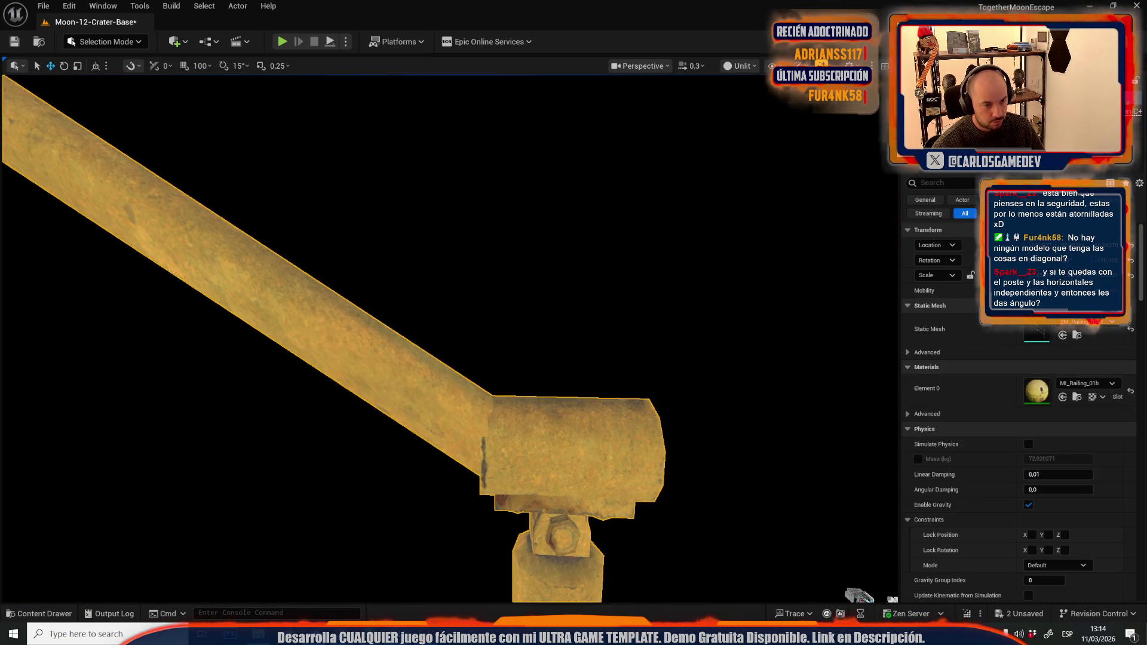
{"action": "key", "text": "f"}
{"action": "mouse_move", "coordinate": [441, 407]}
{"action": "left_mouse_down"}
{"action": "mouse_move", "coordinate": [395, 314]}
{"action": "mouse_move", "coordinate": [461, 319]}
{"action": "left_mouse_up"}
{"action": "scroll", "coordinate": [402, 323], "scroll_direction": "up", "scroll_amount": 2}
{"action": "left_click", "coordinate": [104, 42]}
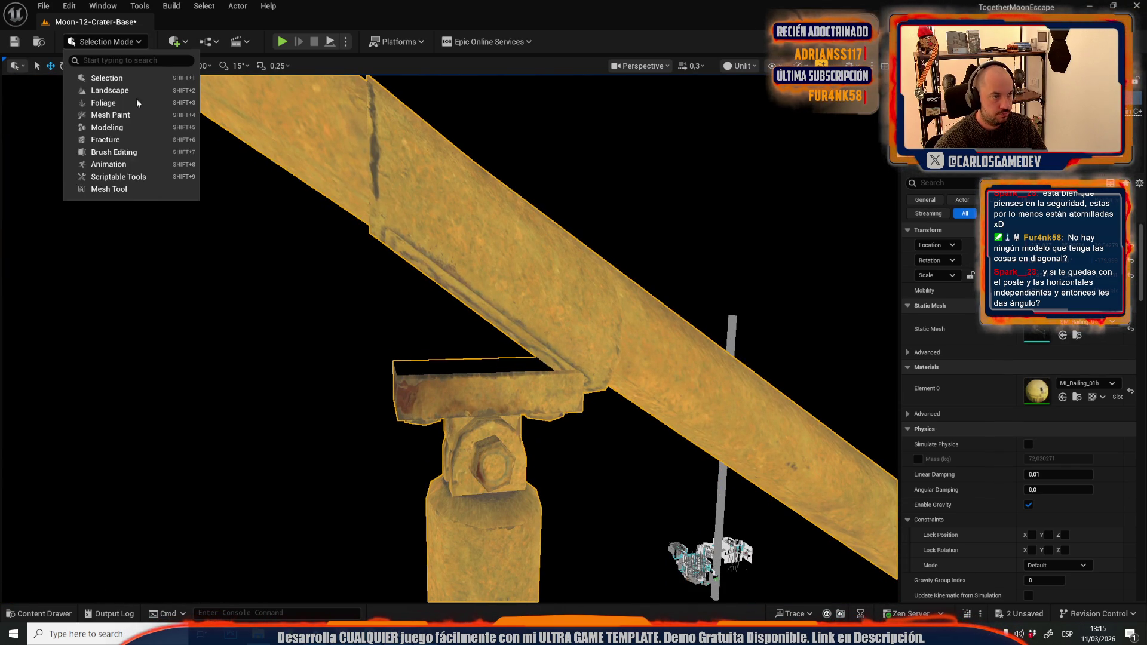
{"action": "left_click", "coordinate": [135, 187]}
Step: Switch to vertex editing and frame the clamp block's end vertices to fit them under the rail
{"action": "key", "text": "1"}
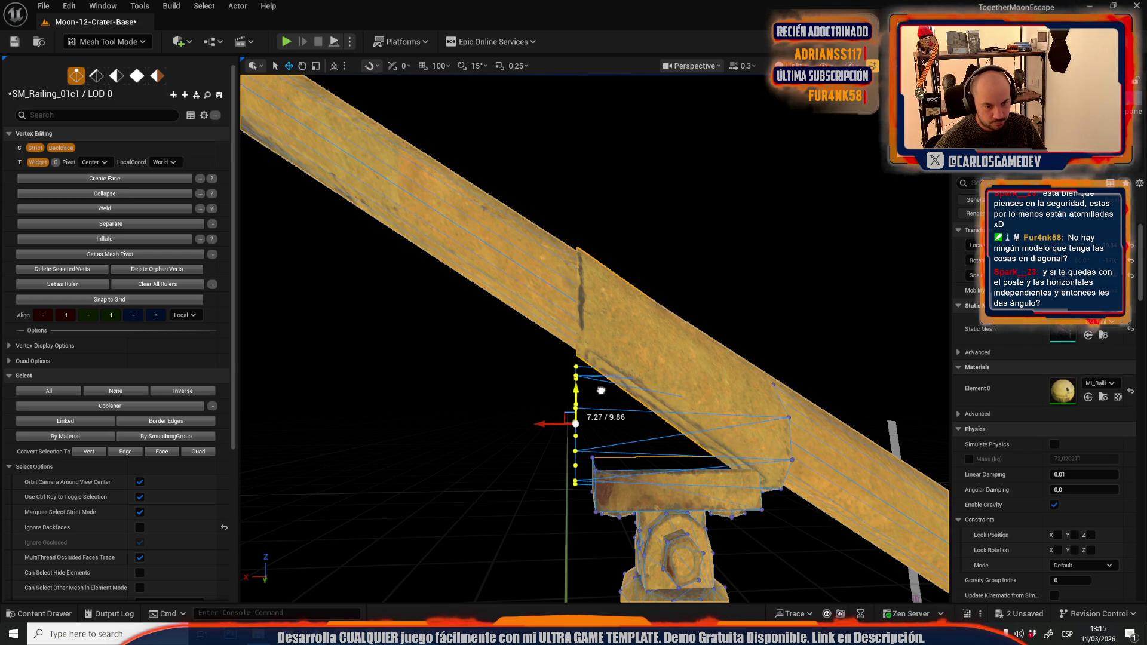
{"action": "key", "text": "f"}
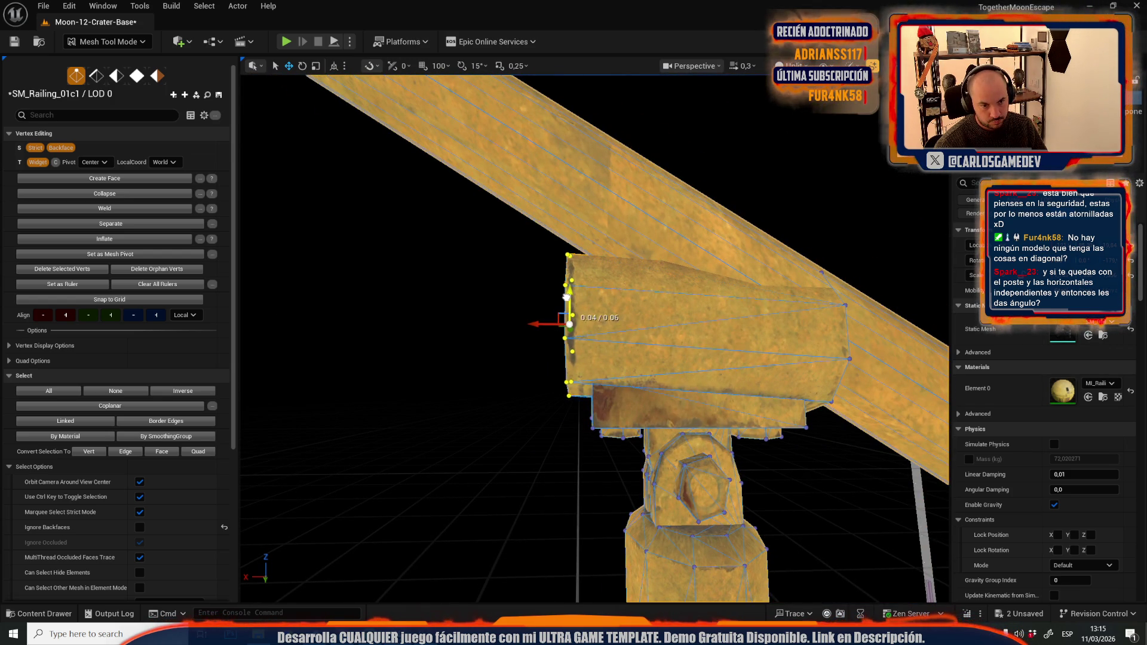
{"action": "scroll", "coordinate": [538, 368], "scroll_direction": "down", "scroll_amount": 6}
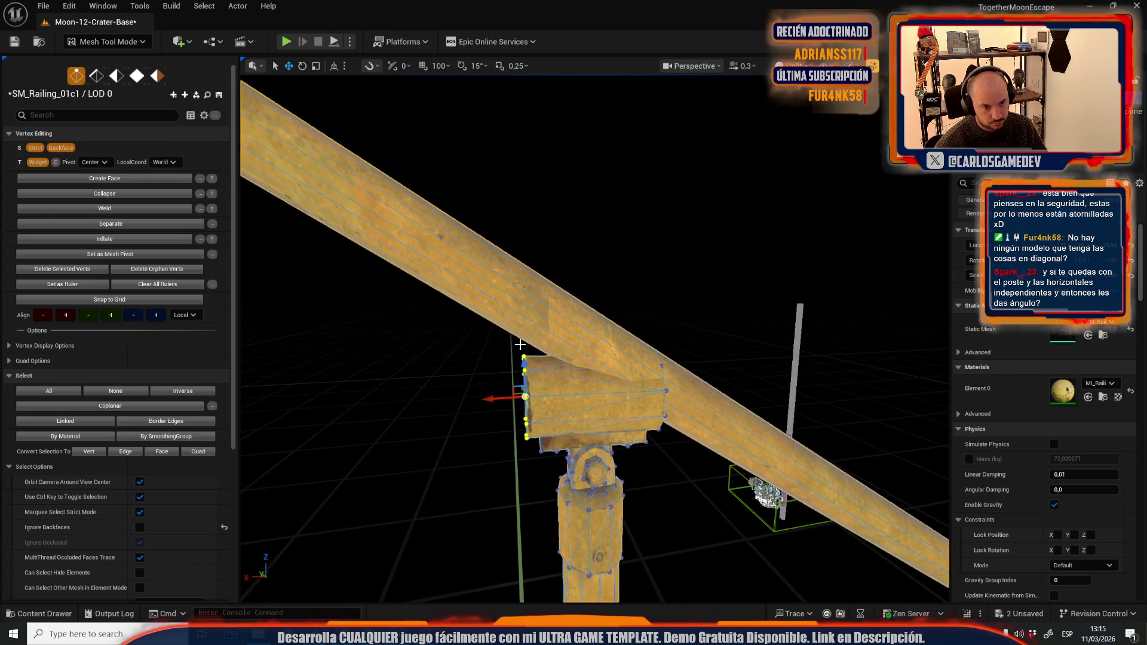
Step: Select the whole diagonal top rail in face mode
{"action": "key", "text": "4"}
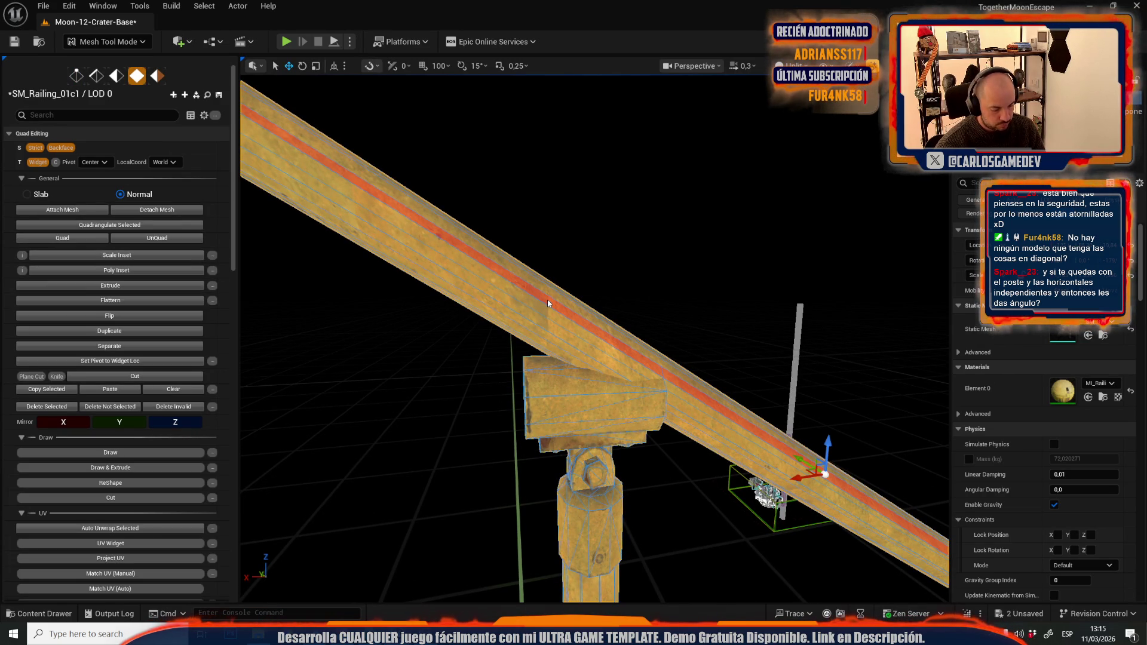
{"action": "left_click", "coordinate": [548, 303]}
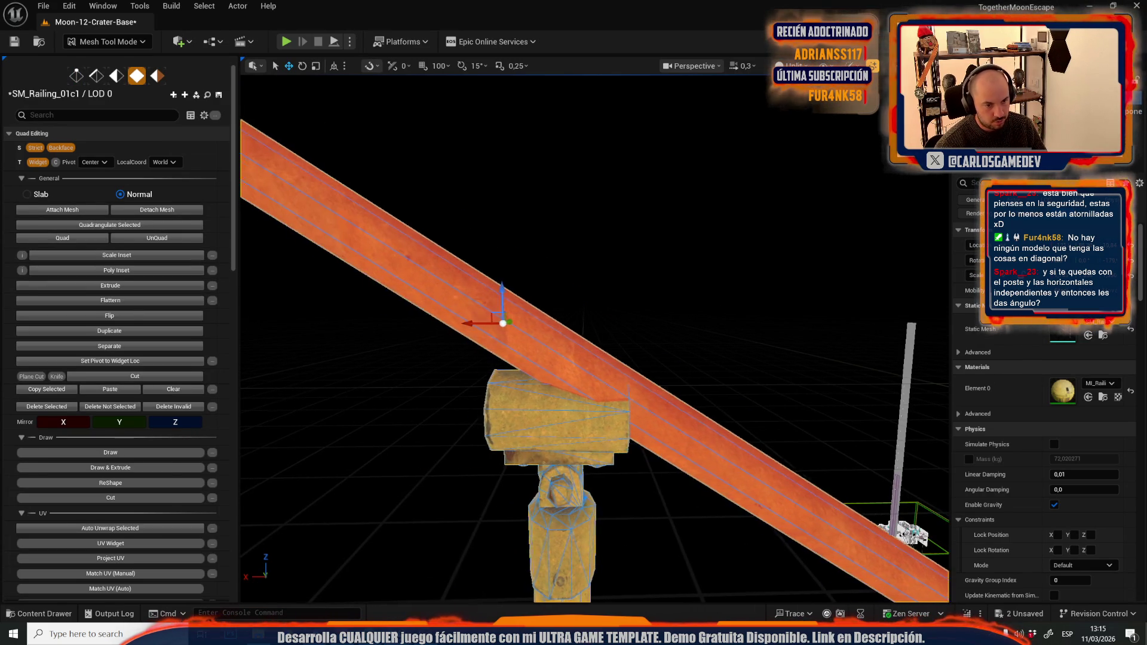
{"action": "key", "text": "2"}
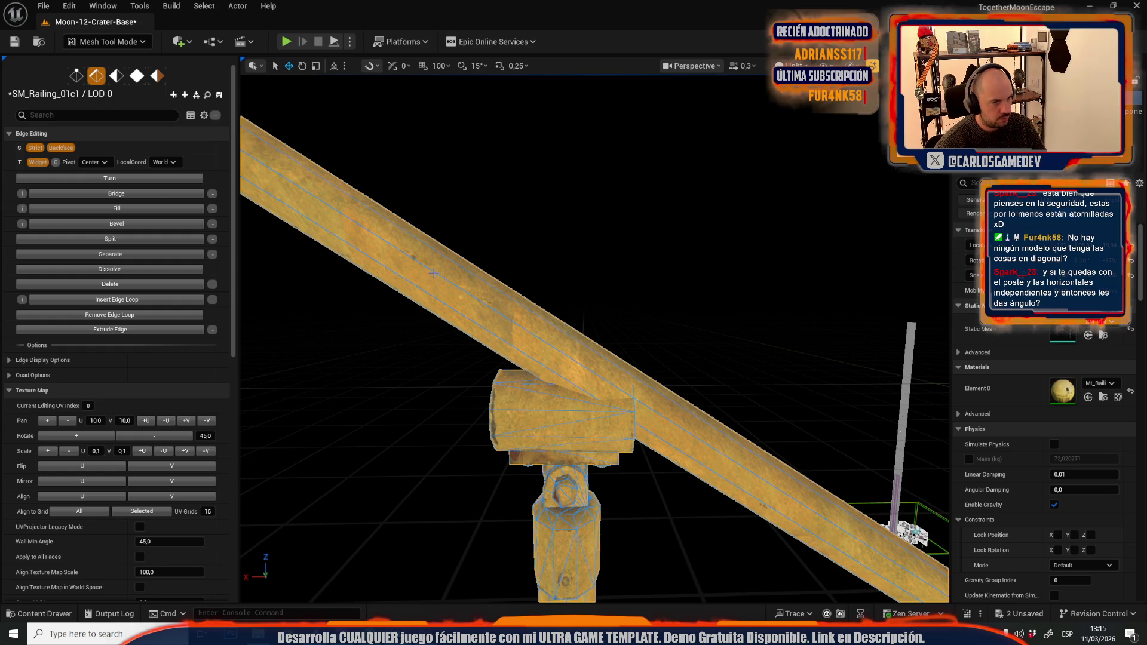
{"action": "key", "text": "4"}
{"action": "left_click", "coordinate": [479, 297]}
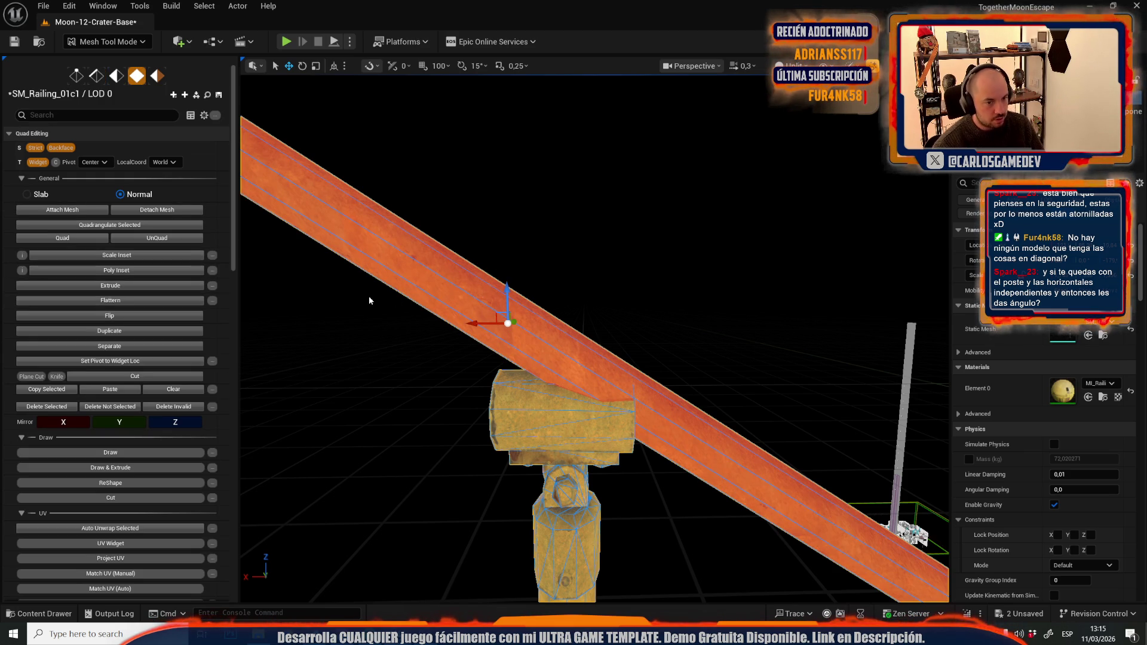
Step: Make a vertical ZY plane cut through the rail where it meets the post
{"action": "left_click", "coordinate": [38, 377]}
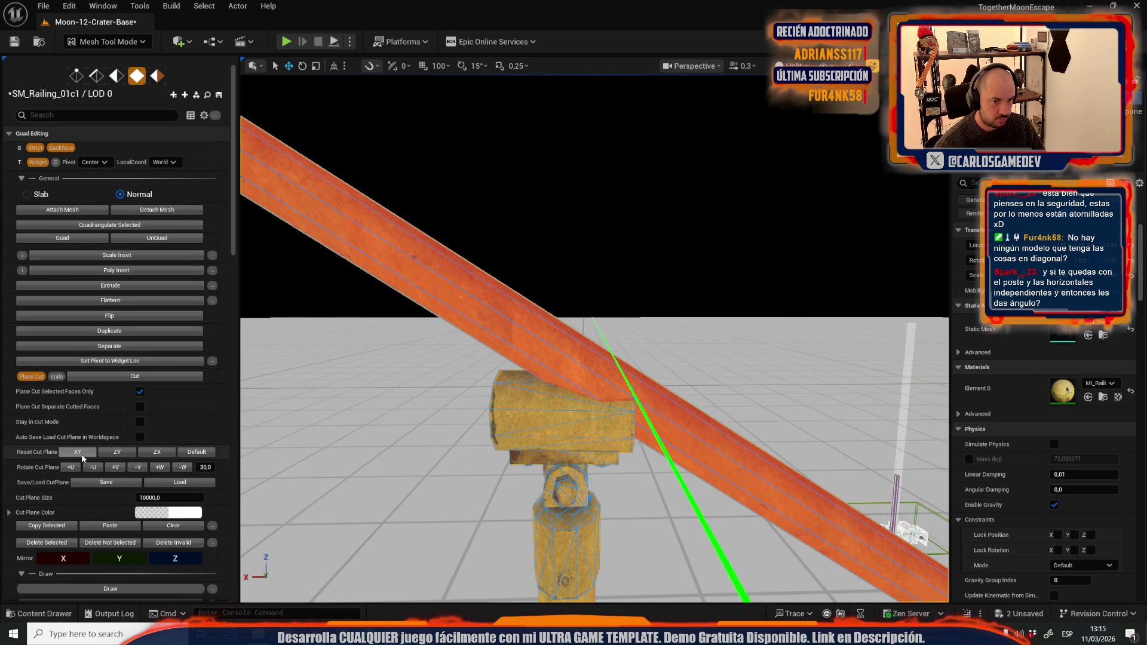
{"action": "left_click", "coordinate": [116, 456]}
{"action": "scroll", "coordinate": [665, 478], "scroll_direction": "down", "scroll_amount": 10}
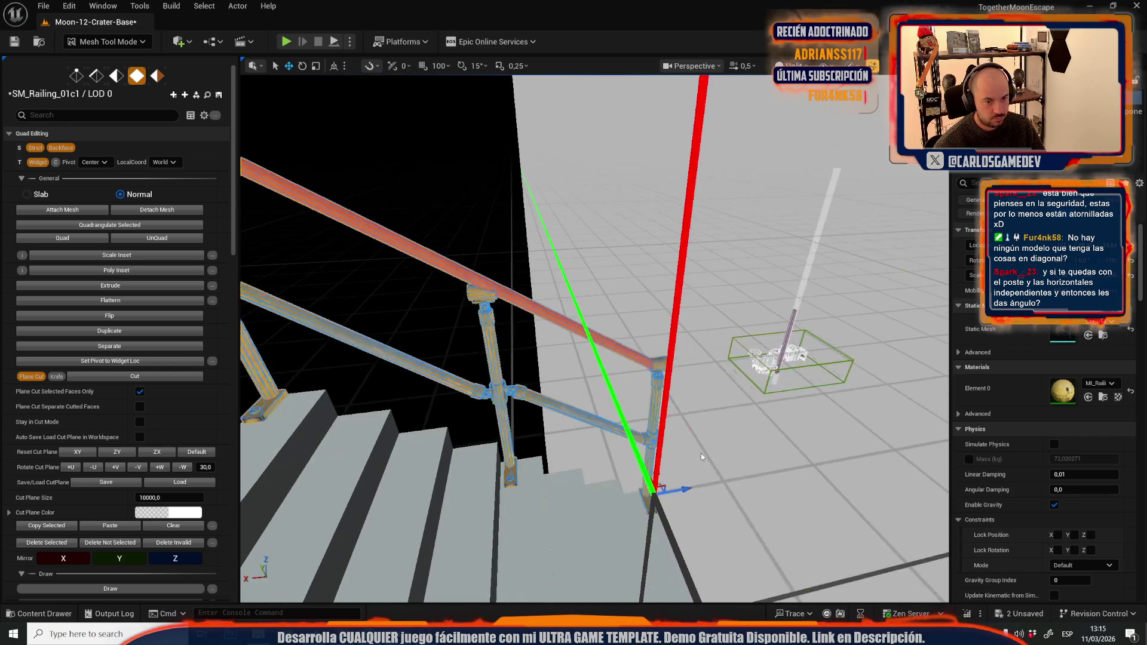
{"action": "left_click_drag", "start_coordinate": [598, 335], "coordinate": [711, 335]}
{"action": "mouse_move", "coordinate": [605, 480]}
{"action": "left_mouse_down"}
{"action": "mouse_move", "coordinate": [622, 479]}
{"action": "mouse_move", "coordinate": [535, 466]}
{"action": "mouse_move", "coordinate": [540, 419]}
{"action": "mouse_move", "coordinate": [557, 446]}
{"action": "mouse_move", "coordinate": [574, 406]}
{"action": "left_mouse_up"}
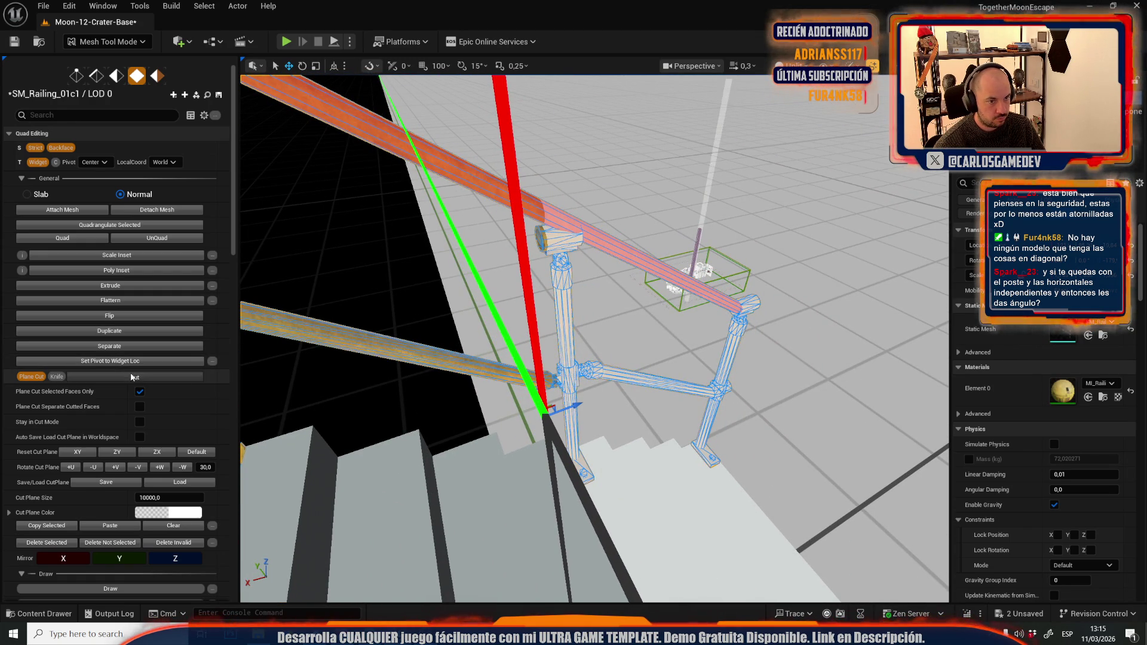
{"action": "left_click", "coordinate": [133, 377]}
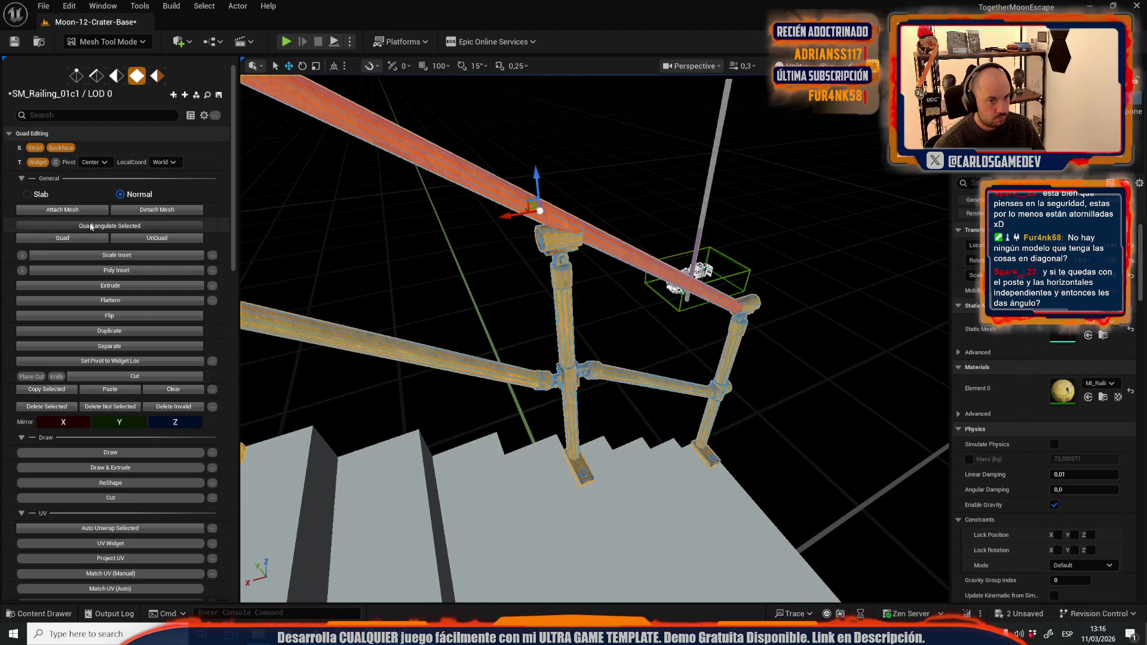
Step: Add further vertical cuts slightly along the rail at the clamp, then pick a thin rail face
{"action": "left_click", "coordinate": [92, 377]}
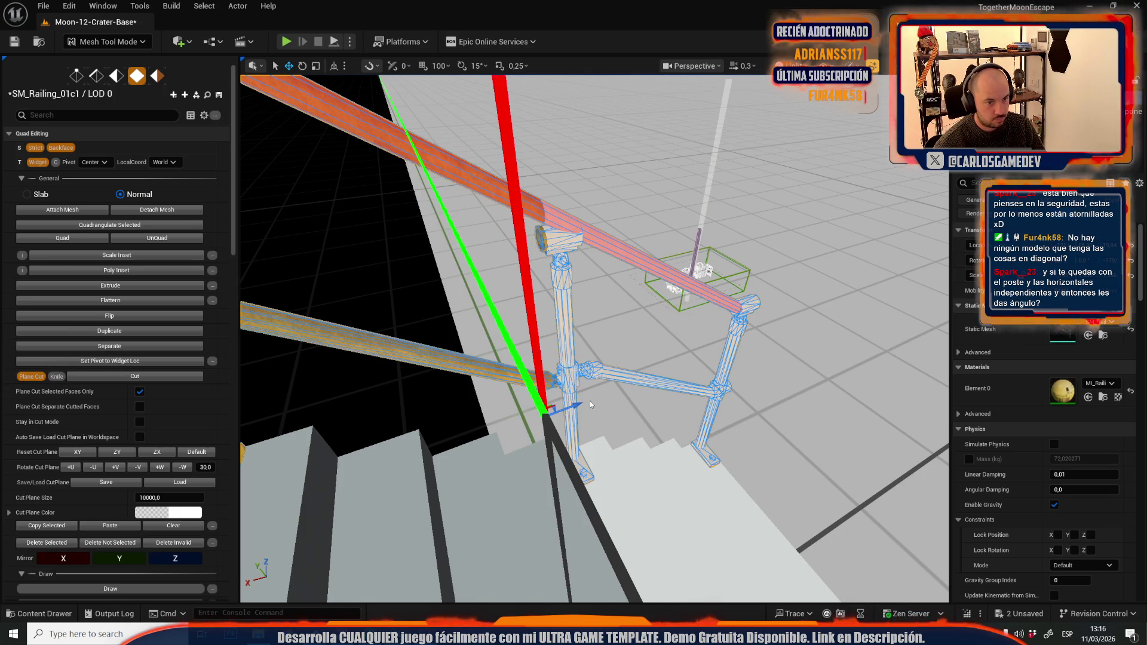
{"action": "left_click_drag", "start_coordinate": [579, 404], "coordinate": [591, 405]}
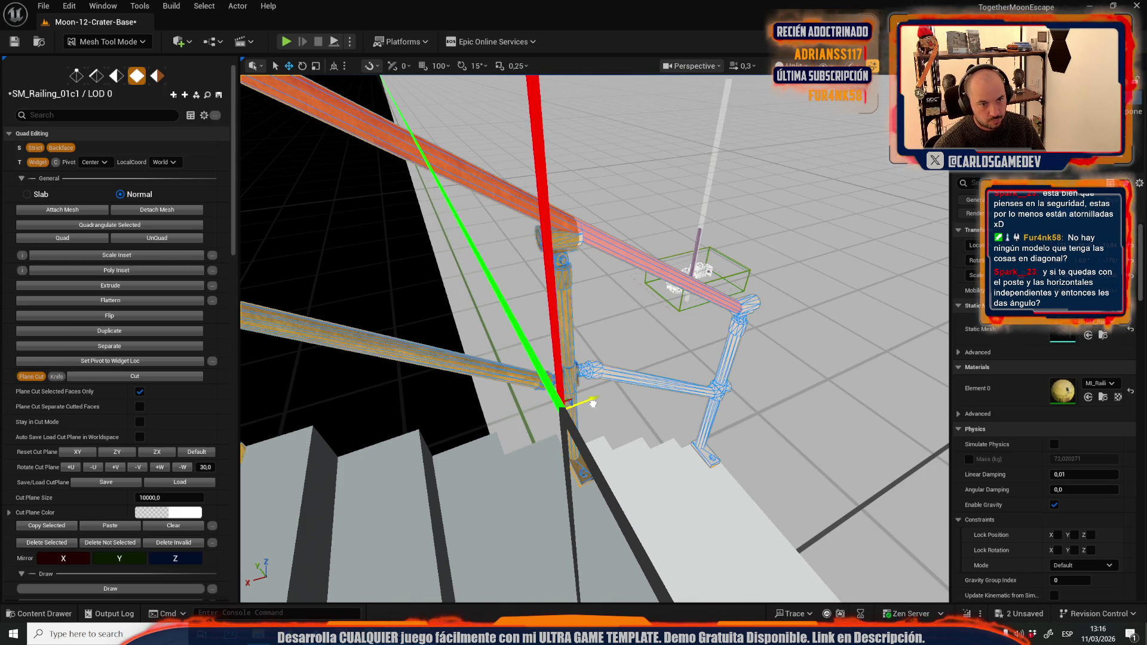
{"action": "left_click", "coordinate": [127, 378]}
{"action": "left_click", "coordinate": [38, 381]}
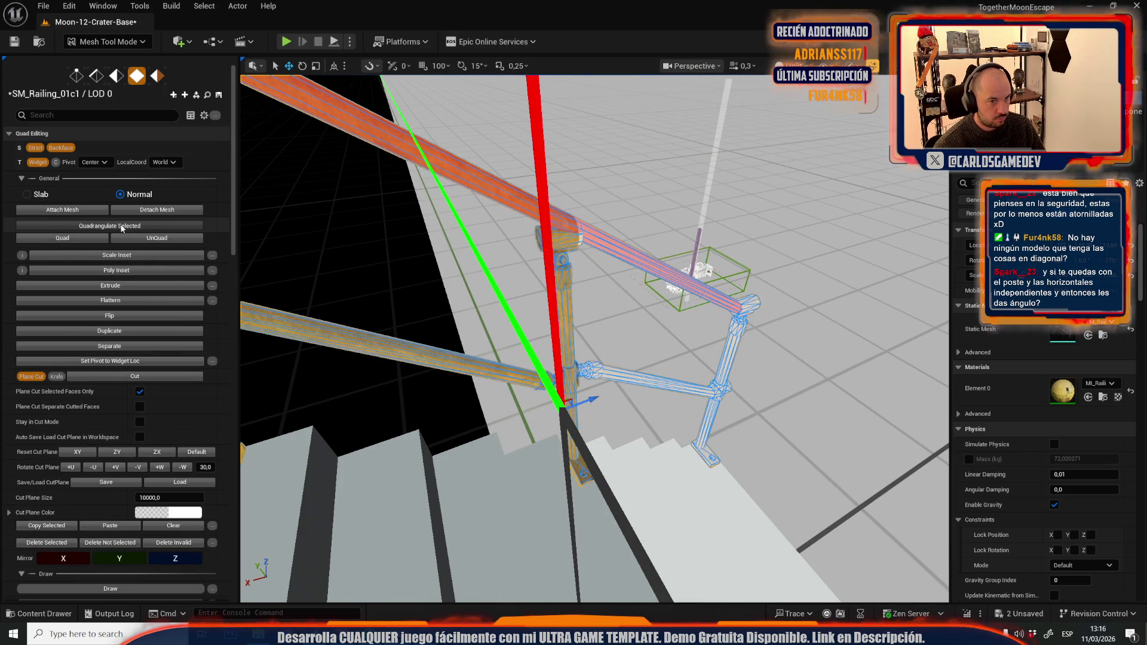
{"action": "left_click", "coordinate": [33, 375]}
{"action": "scroll", "coordinate": [463, 274], "scroll_direction": "up", "scroll_amount": 10}
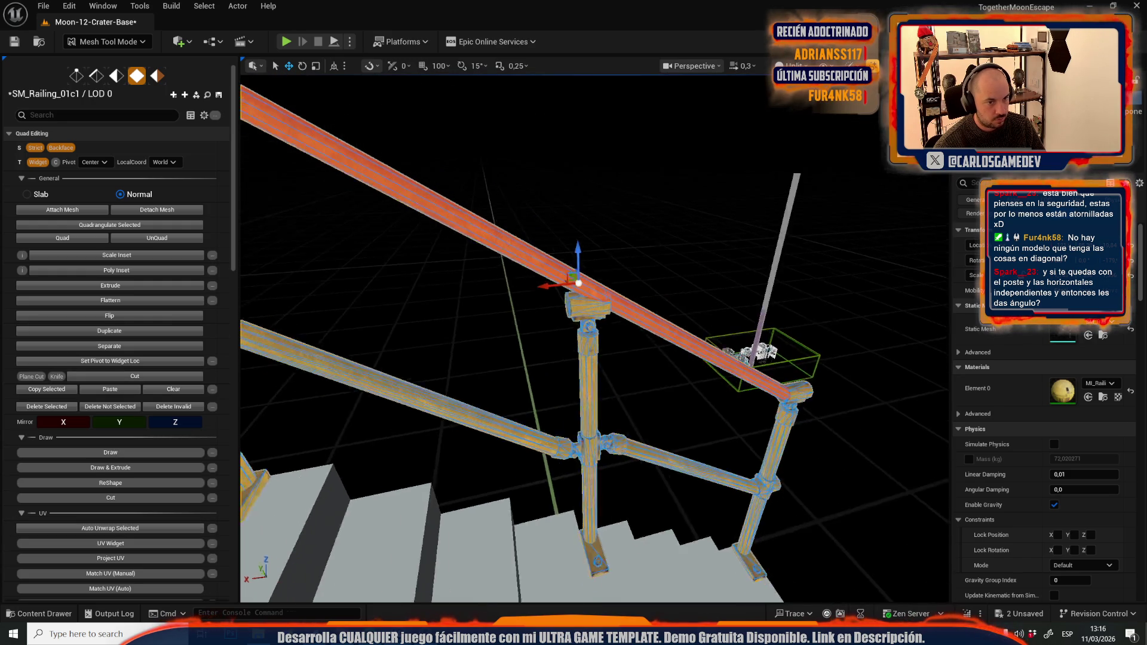
{"action": "scroll", "coordinate": [424, 323], "scroll_direction": "up", "scroll_amount": 2}
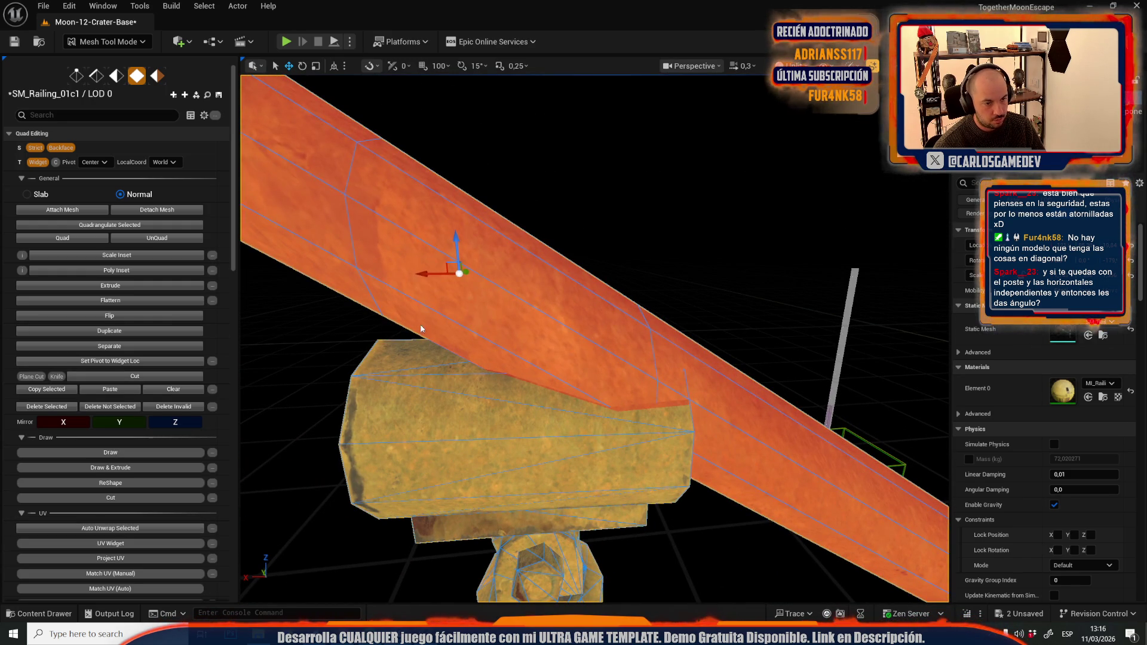
{"action": "left_click", "coordinate": [419, 329]}
Step: In edge mode, slide the rail's edge ring toward the clamp so its end meets the joint, then deselect
{"action": "mouse_move", "coordinate": [545, 313]}
{"action": "left_mouse_down"}
{"action": "mouse_move", "coordinate": [558, 277]}
{"action": "mouse_move", "coordinate": [520, 319]}
{"action": "mouse_move", "coordinate": [693, 311]}
{"action": "mouse_move", "coordinate": [571, 285]}
{"action": "mouse_move", "coordinate": [583, 328]}
{"action": "mouse_move", "coordinate": [565, 353]}
{"action": "mouse_move", "coordinate": [550, 349]}
{"action": "mouse_move", "coordinate": [574, 346]}
{"action": "mouse_move", "coordinate": [545, 351]}
{"action": "left_mouse_up"}
{"action": "key", "text": "2"}
{"action": "left_click_drag", "start_coordinate": [652, 361], "coordinate": [666, 327]}
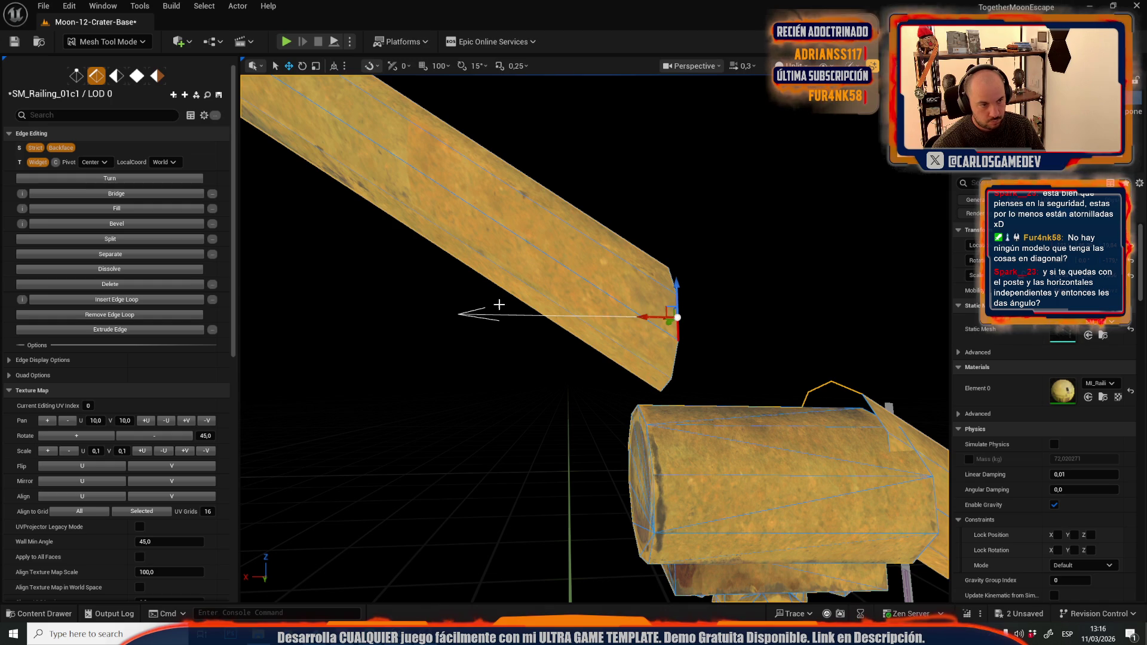
{"action": "scroll", "coordinate": [147, 381], "scroll_direction": "down", "scroll_amount": 5}
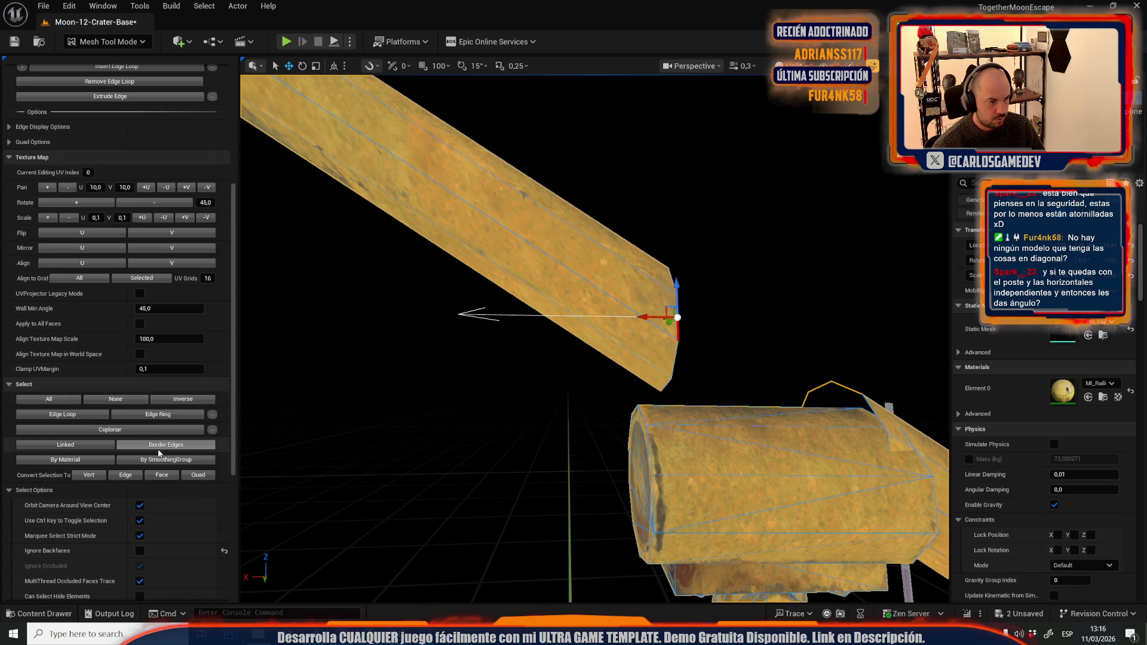
{"action": "mouse_move", "coordinate": [456, 335]}
{"action": "left_mouse_down"}
{"action": "mouse_move", "coordinate": [506, 174]}
{"action": "mouse_move", "coordinate": [519, 347]}
{"action": "mouse_move", "coordinate": [517, 311]}
{"action": "mouse_move", "coordinate": [468, 324]}
{"action": "mouse_move", "coordinate": [579, 300]}
{"action": "mouse_move", "coordinate": [657, 335]}
{"action": "mouse_move", "coordinate": [479, 318]}
{"action": "mouse_move", "coordinate": [507, 312]}
{"action": "mouse_move", "coordinate": [482, 228]}
{"action": "left_mouse_up"}
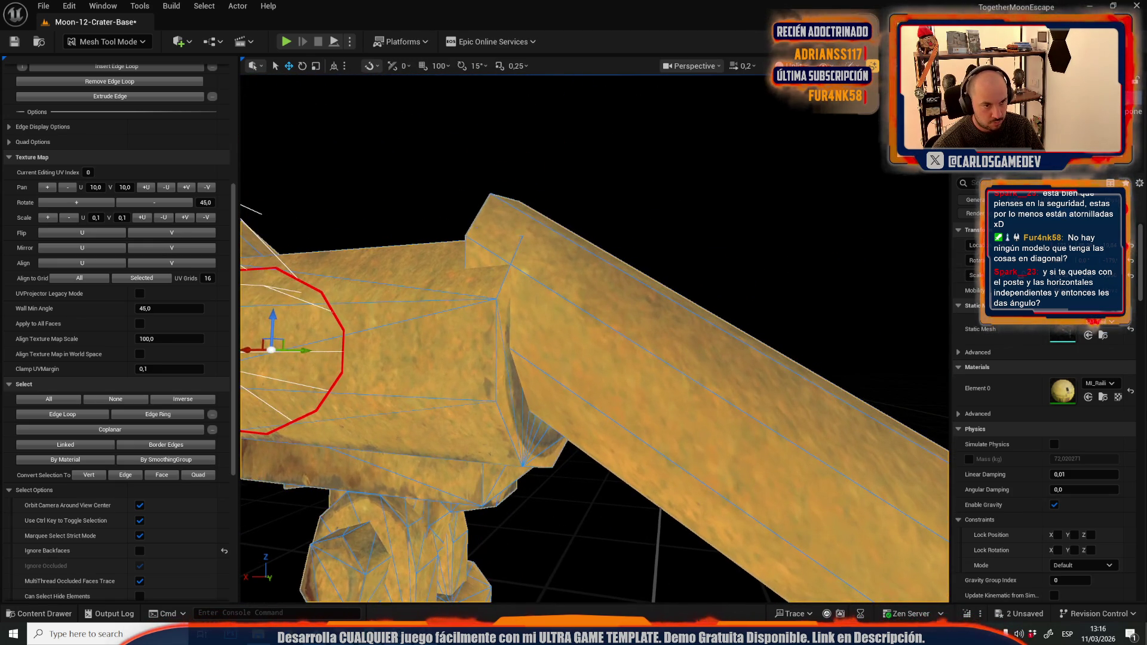
{"action": "left_click_drag", "start_coordinate": [538, 334], "coordinate": [490, 302]}
{"action": "mouse_move", "coordinate": [530, 263]}
{"action": "left_mouse_down"}
{"action": "mouse_move", "coordinate": [582, 356]}
{"action": "mouse_move", "coordinate": [573, 349]}
{"action": "left_mouse_up"}
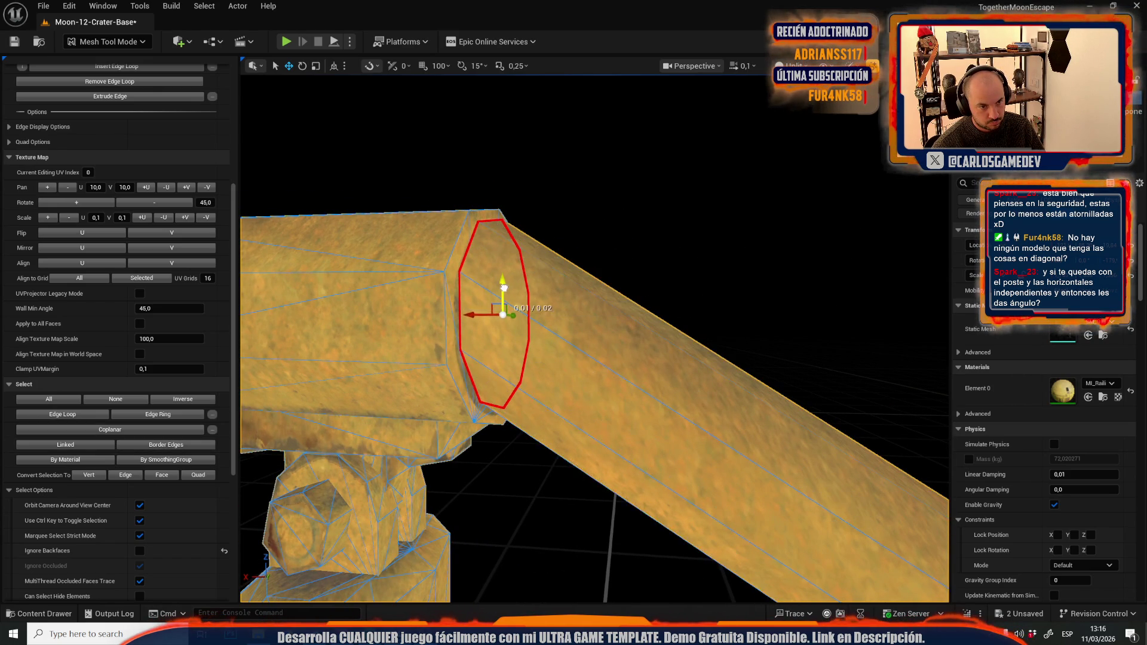
{"action": "left_click_drag", "start_coordinate": [477, 314], "coordinate": [478, 308]}
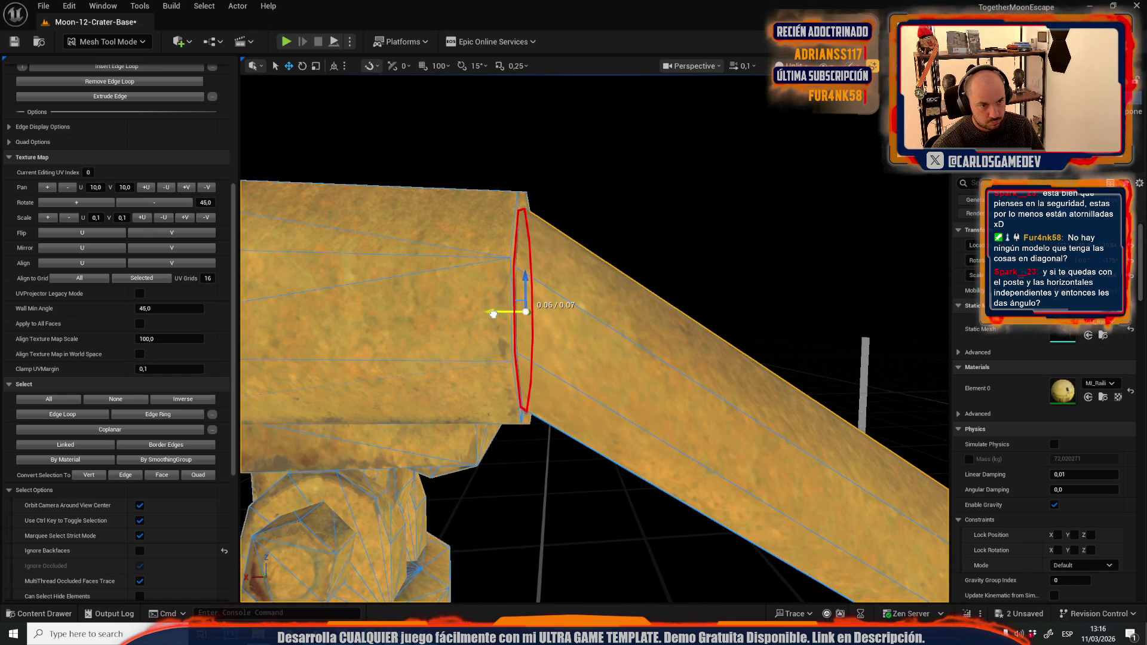
{"action": "key", "text": "Return"}
{"action": "scroll", "coordinate": [482, 332], "scroll_direction": "down", "scroll_amount": 5}
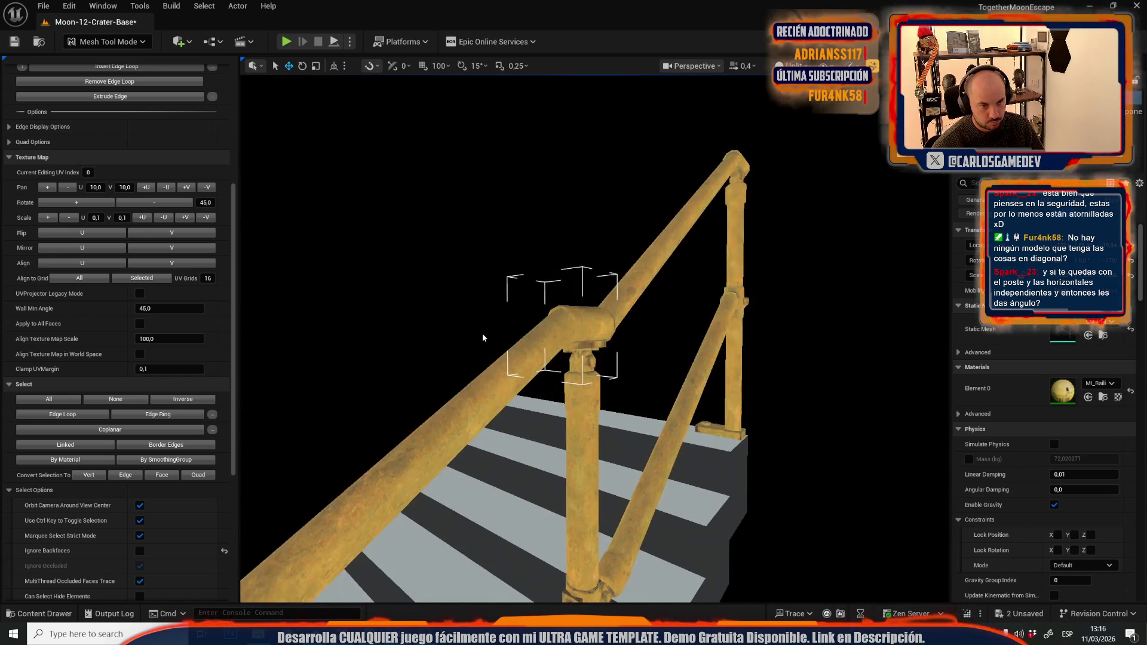
{"action": "scroll", "coordinate": [483, 332], "scroll_direction": "down", "scroll_amount": 3}
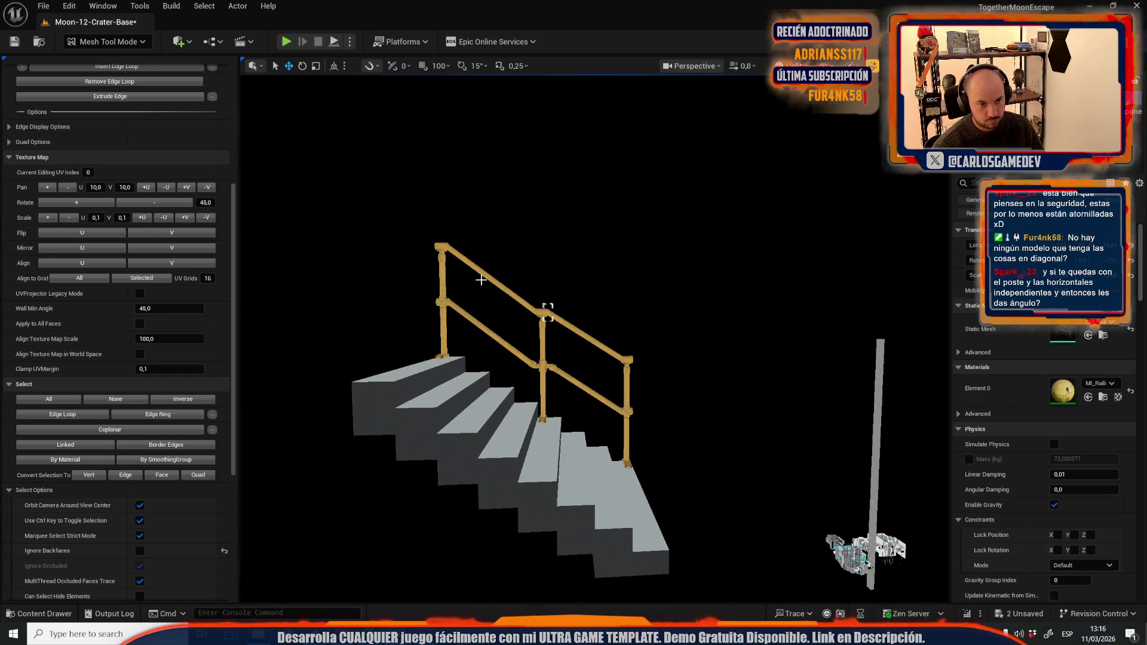
Step: Return to Selection Mode and zoom in to inspect the railing's clamp joints
{"action": "left_click", "coordinate": [121, 42]}
{"action": "left_click", "coordinate": [101, 80]}
{"action": "scroll", "coordinate": [388, 140], "scroll_direction": "up", "scroll_amount": 6}
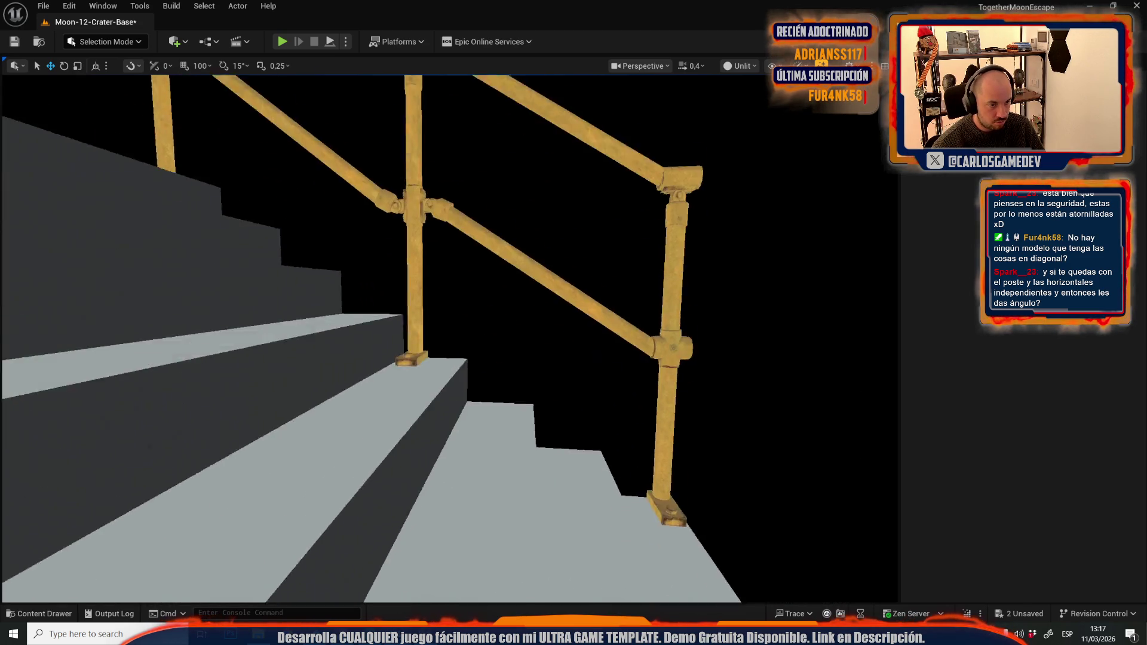
{"action": "scroll", "coordinate": [448, 335], "scroll_direction": "up", "scroll_amount": 5}
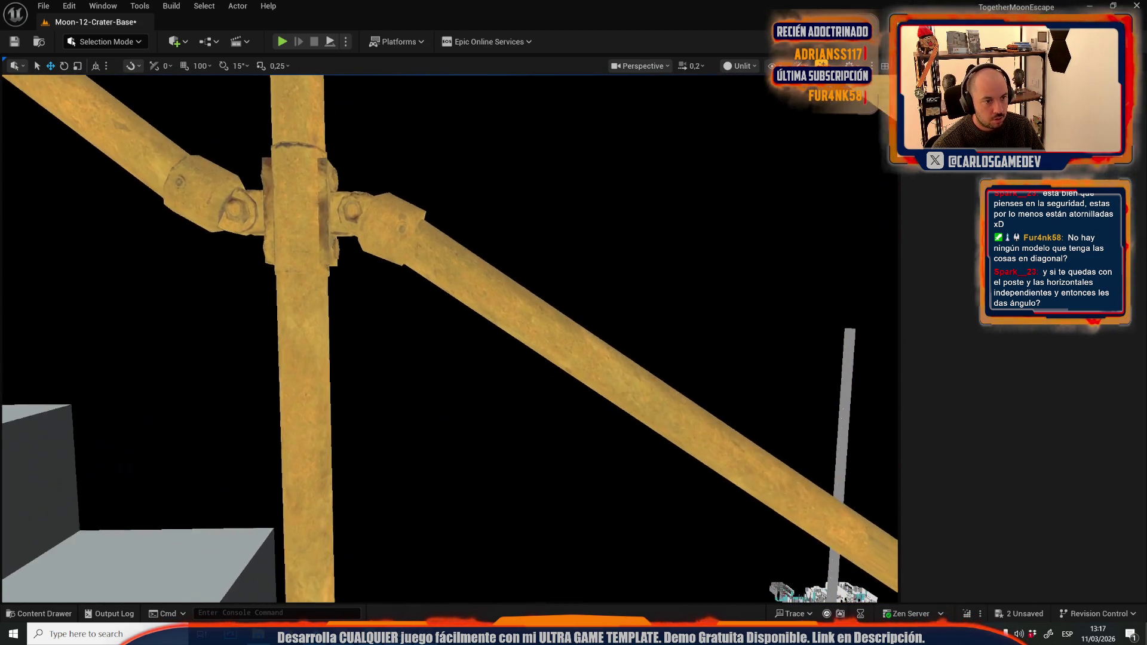
{"action": "scroll", "coordinate": [448, 337], "scroll_direction": "up", "scroll_amount": 5}
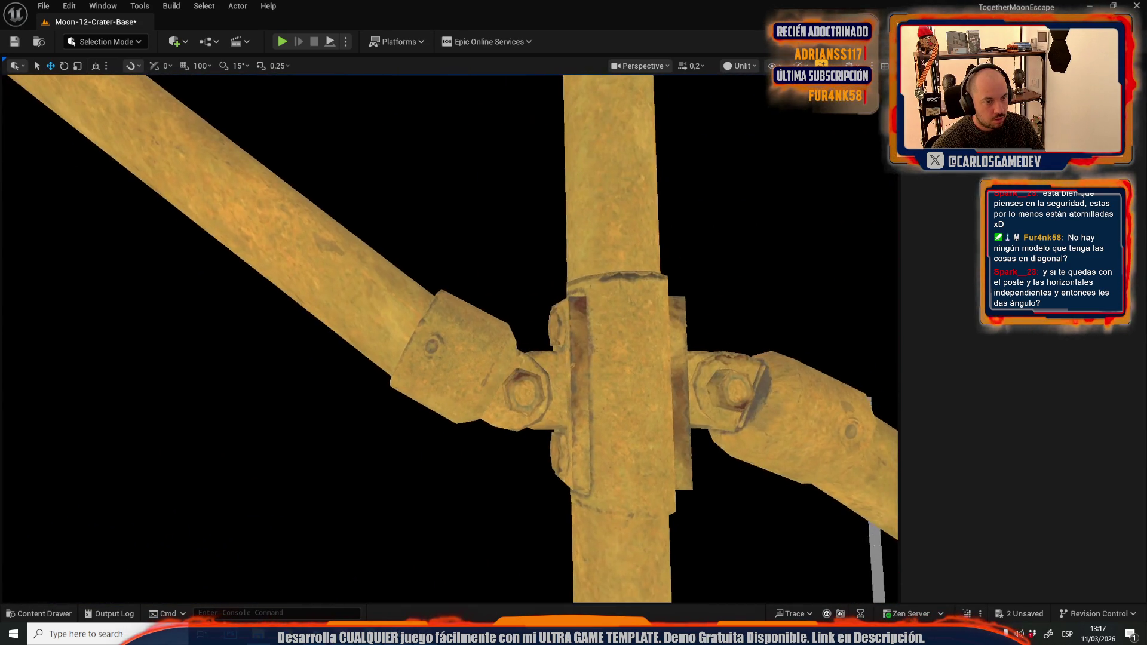
{"action": "scroll", "coordinate": [448, 337], "scroll_direction": "down", "scroll_amount": 5}
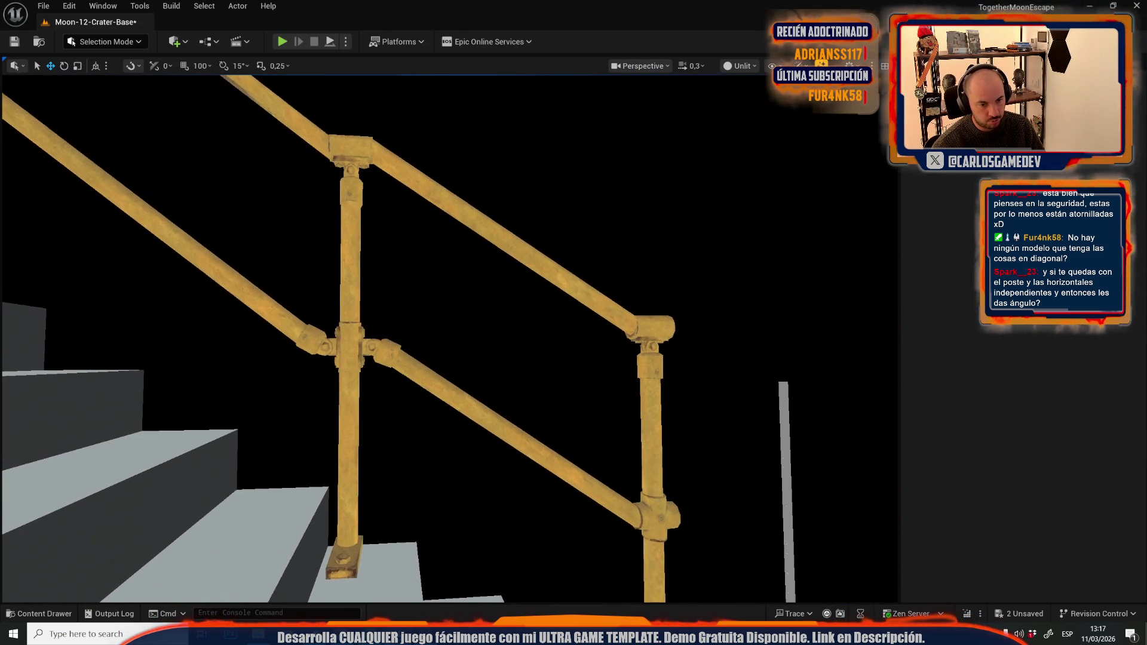
{"action": "scroll", "coordinate": [427, 316], "scroll_direction": "up", "scroll_amount": 3}
Step: Select the diagonal pipe and reopen it in Mesh Tool mode at its end collar
{"action": "left_click", "coordinate": [349, 294]}
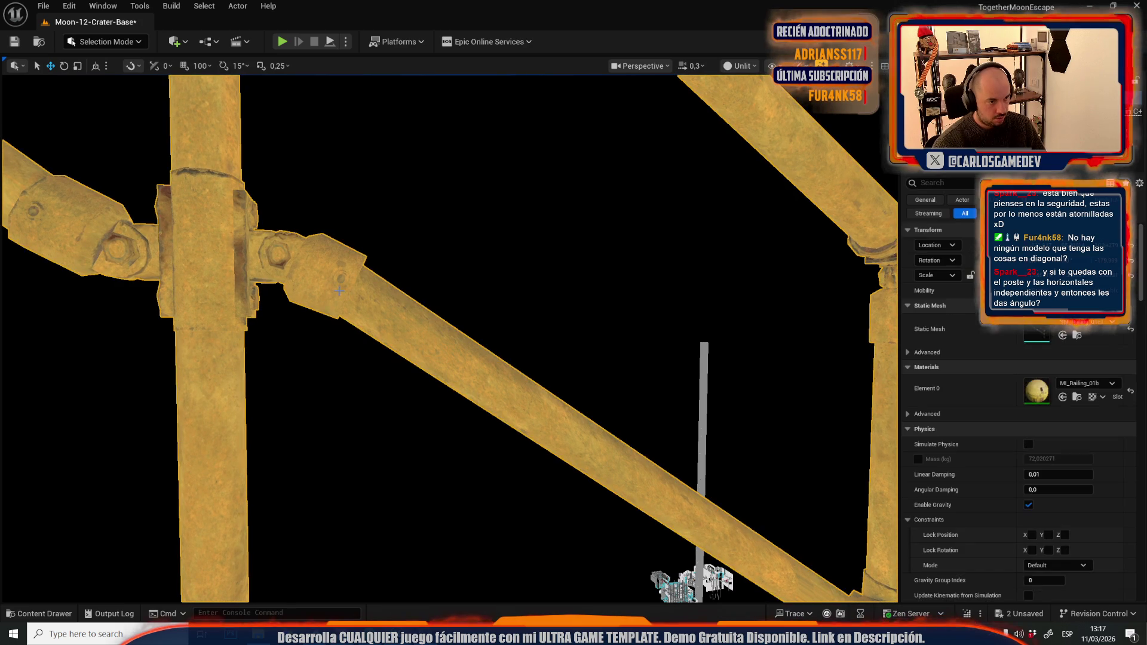
{"action": "left_click", "coordinate": [105, 42]}
{"action": "left_click", "coordinate": [121, 188]}
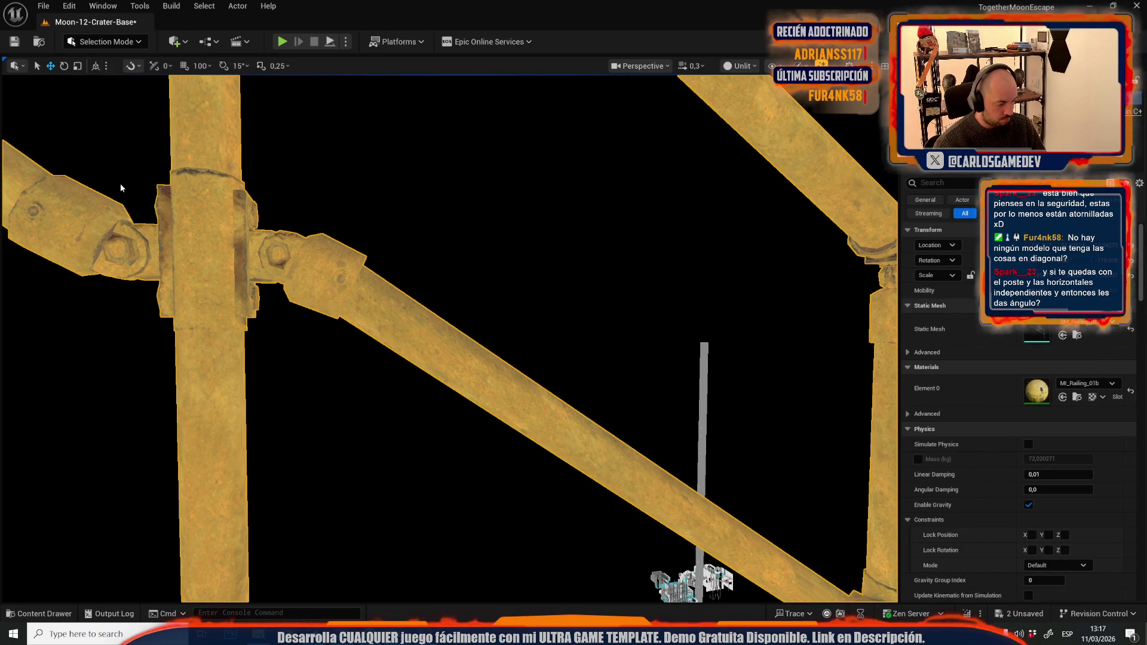
{"action": "left_click", "coordinate": [505, 275]}
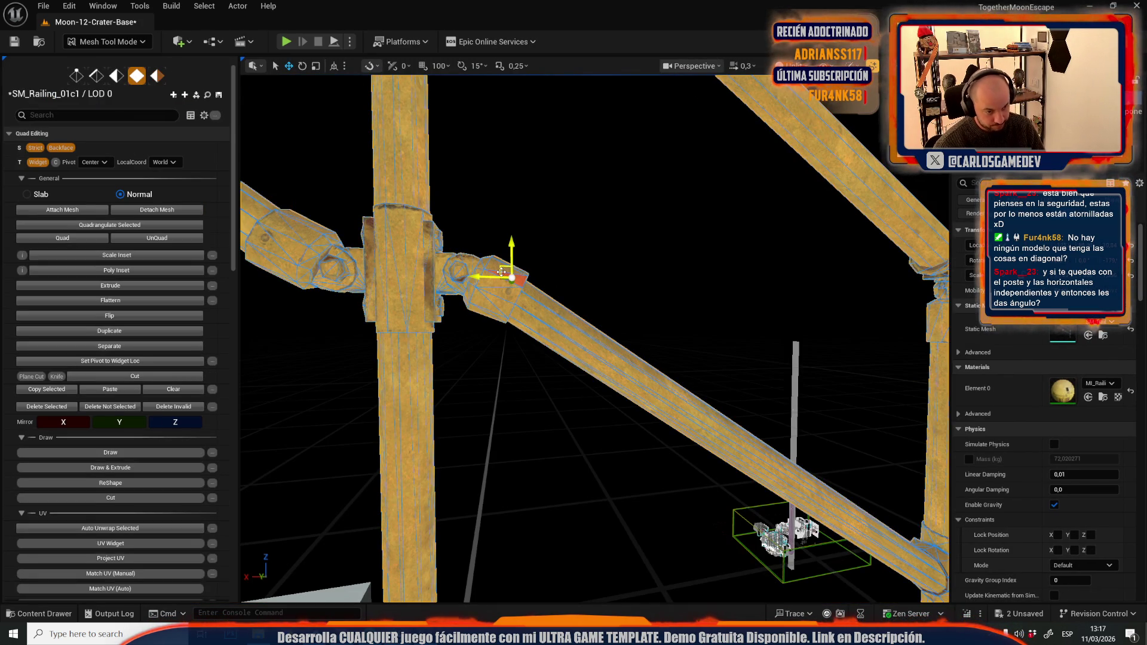
Step: Rotate the pipe's end collar to match the diagonal rail's angle
{"action": "left_click", "coordinate": [490, 275], "text": "shift"}
{"action": "scroll", "coordinate": [484, 287], "scroll_direction": "up", "scroll_amount": 5}
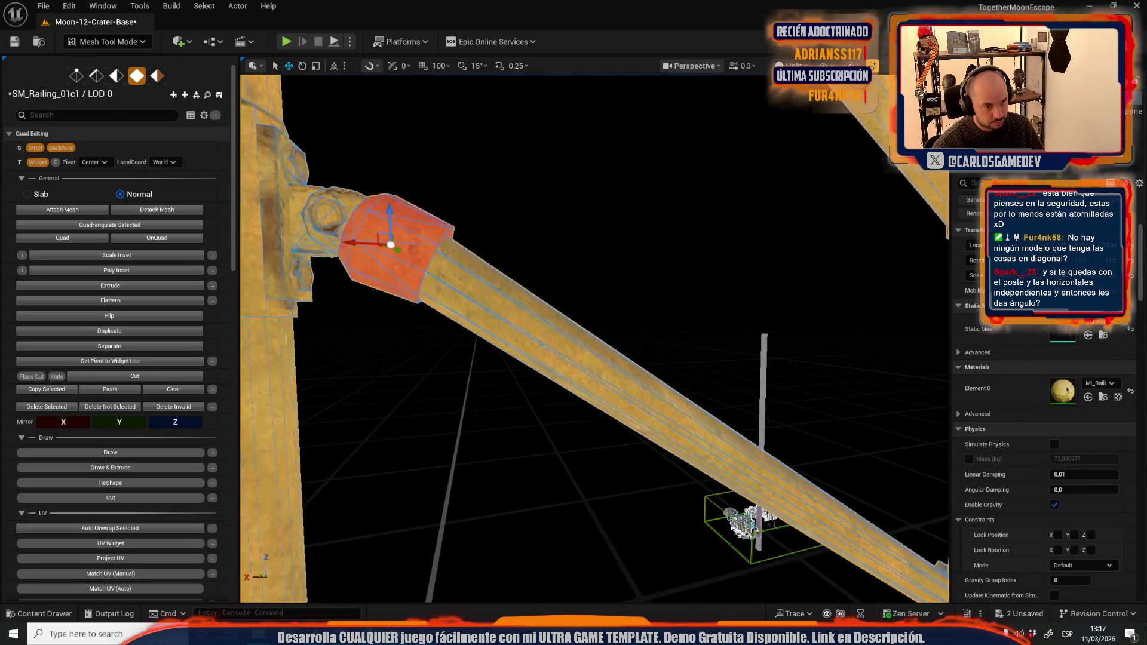
{"action": "key", "text": "e"}
{"action": "mouse_move", "coordinate": [446, 263]}
{"action": "left_mouse_down"}
{"action": "mouse_move", "coordinate": [440, 243]}
{"action": "mouse_move", "coordinate": [507, 321]}
{"action": "mouse_move", "coordinate": [589, 269]}
{"action": "mouse_move", "coordinate": [575, 250]}
{"action": "left_mouse_up"}
{"action": "key", "text": "w"}
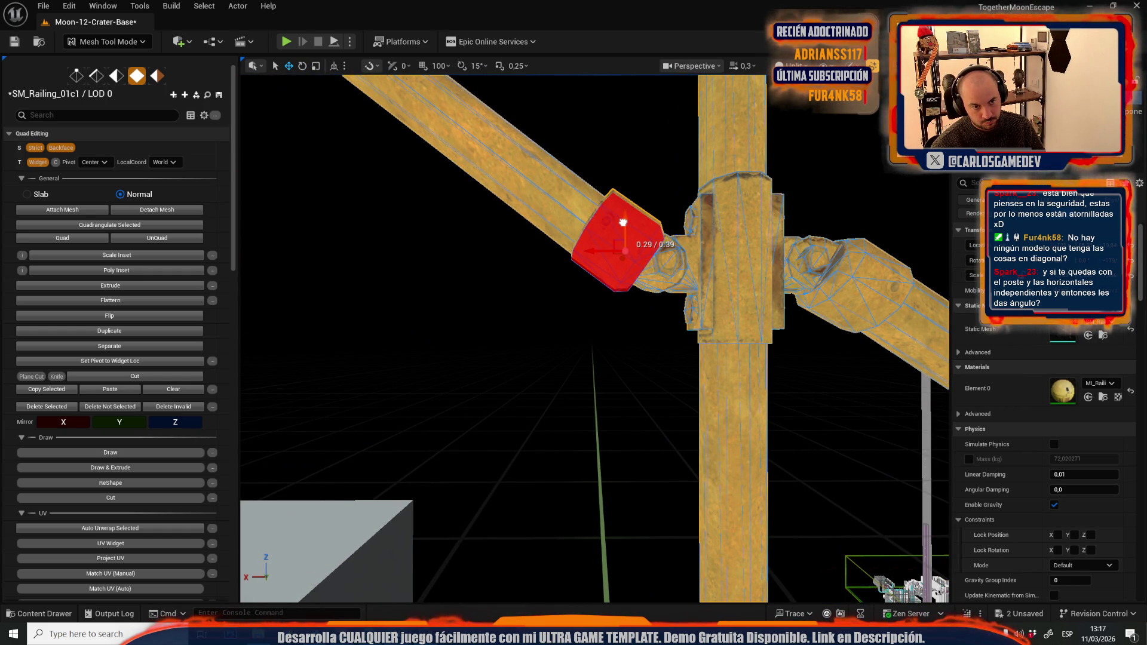
{"action": "mouse_move", "coordinate": [628, 238]}
{"action": "left_mouse_down"}
{"action": "mouse_move", "coordinate": [579, 272]}
{"action": "mouse_move", "coordinate": [550, 256]}
{"action": "mouse_move", "coordinate": [568, 270]}
{"action": "left_mouse_up"}
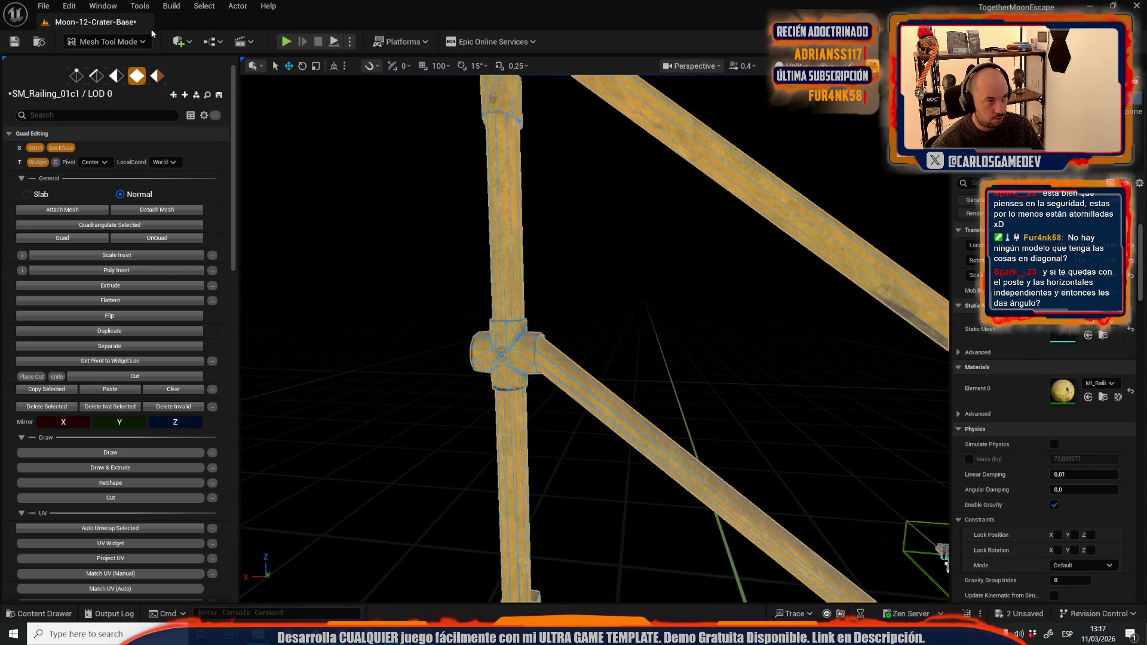
Step: Go back to Selection Mode, frame the railing above the stairs and select it
{"action": "left_click", "coordinate": [103, 42]}
{"action": "left_click", "coordinate": [103, 77]}
{"action": "mouse_move", "coordinate": [188, 239]}
{"action": "left_mouse_down"}
{"action": "mouse_move", "coordinate": [508, 245]}
{"action": "mouse_move", "coordinate": [511, 301]}
{"action": "left_mouse_up"}
{"action": "left_click", "coordinate": [424, 331]}
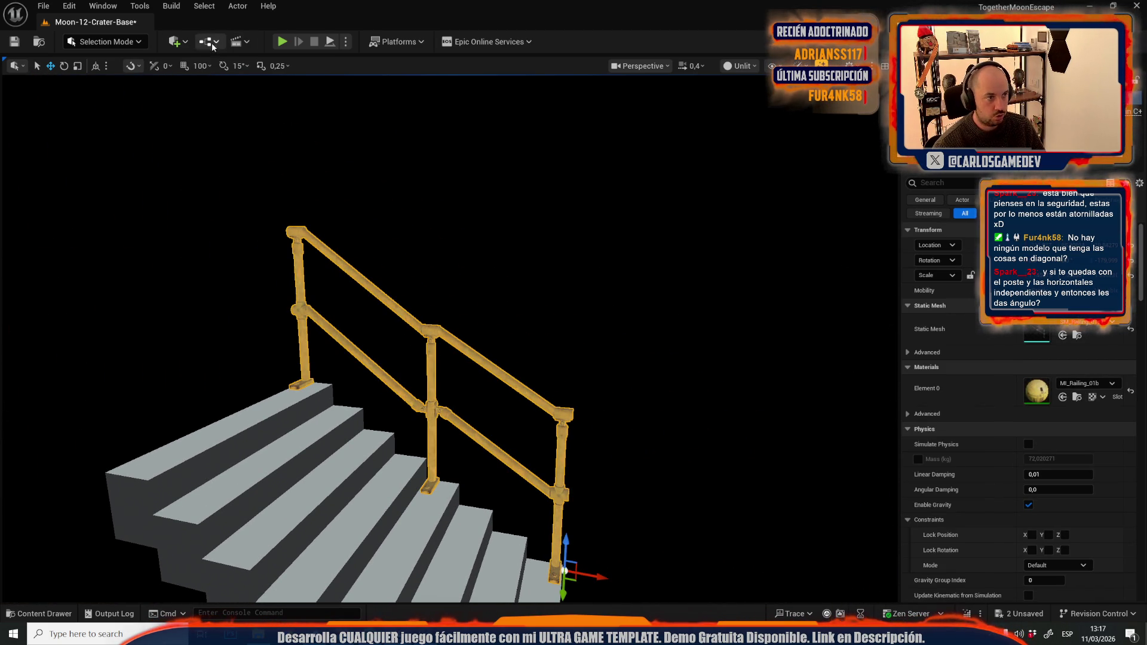
Step: In Modeling Mode, bake the railing's transform into its mesh with XForm > Bake Transform
{"action": "left_click", "coordinate": [267, 411]}
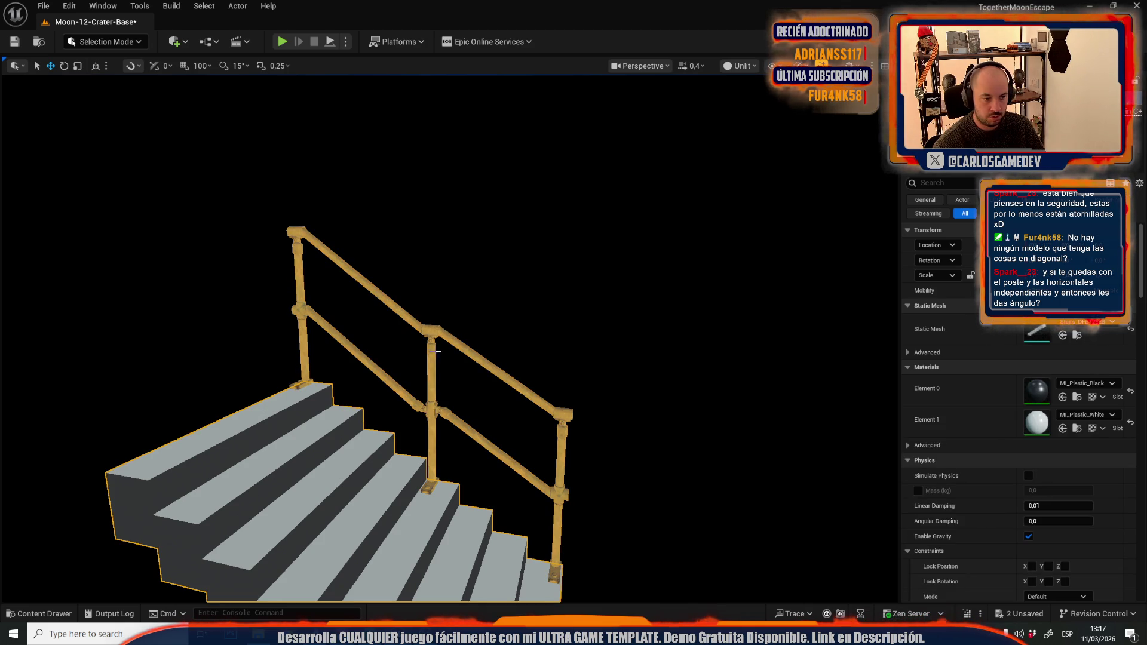
{"action": "left_click", "coordinate": [434, 330]}
{"action": "left_click", "coordinate": [72, 41]}
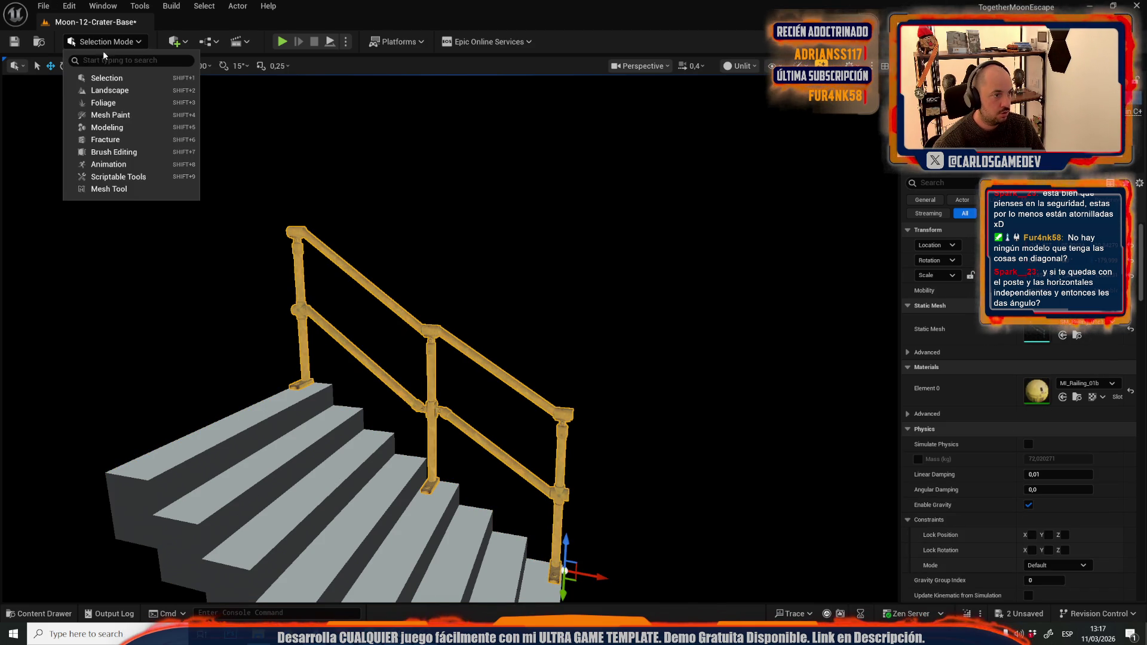
{"action": "left_click", "coordinate": [77, 124]}
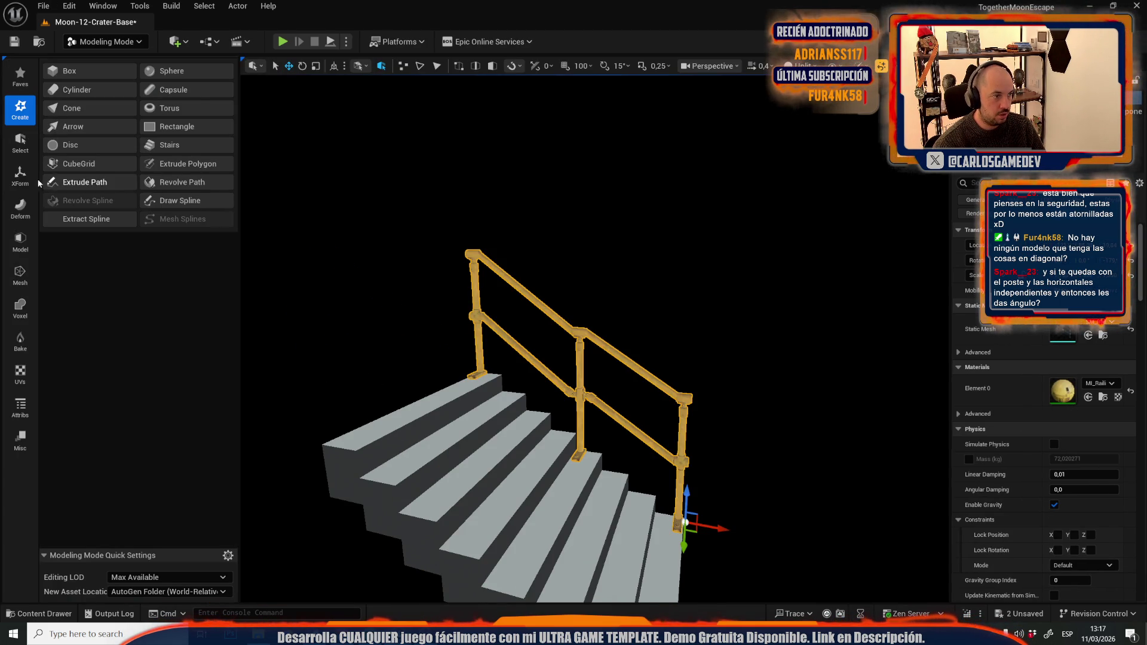
{"action": "left_click", "coordinate": [20, 175]}
{"action": "left_click", "coordinate": [179, 108]}
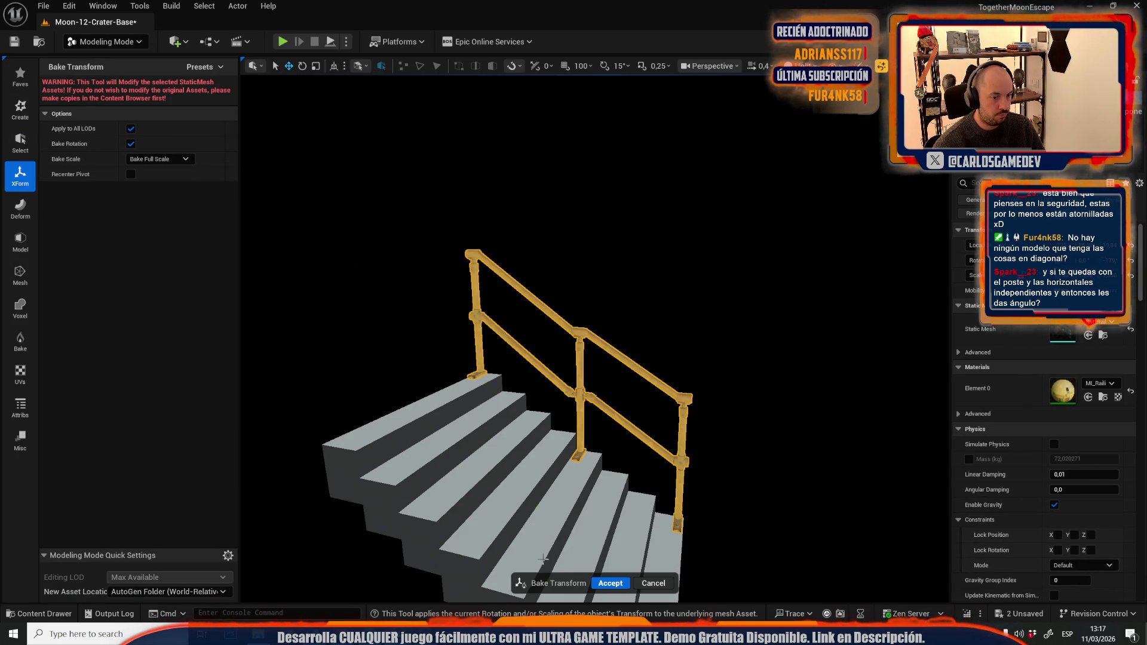
{"action": "left_click", "coordinate": [610, 584]}
Step: Move the railing's pivot to the world origin and locate its asset in the Content Drawer
{"action": "left_click", "coordinate": [79, 109]}
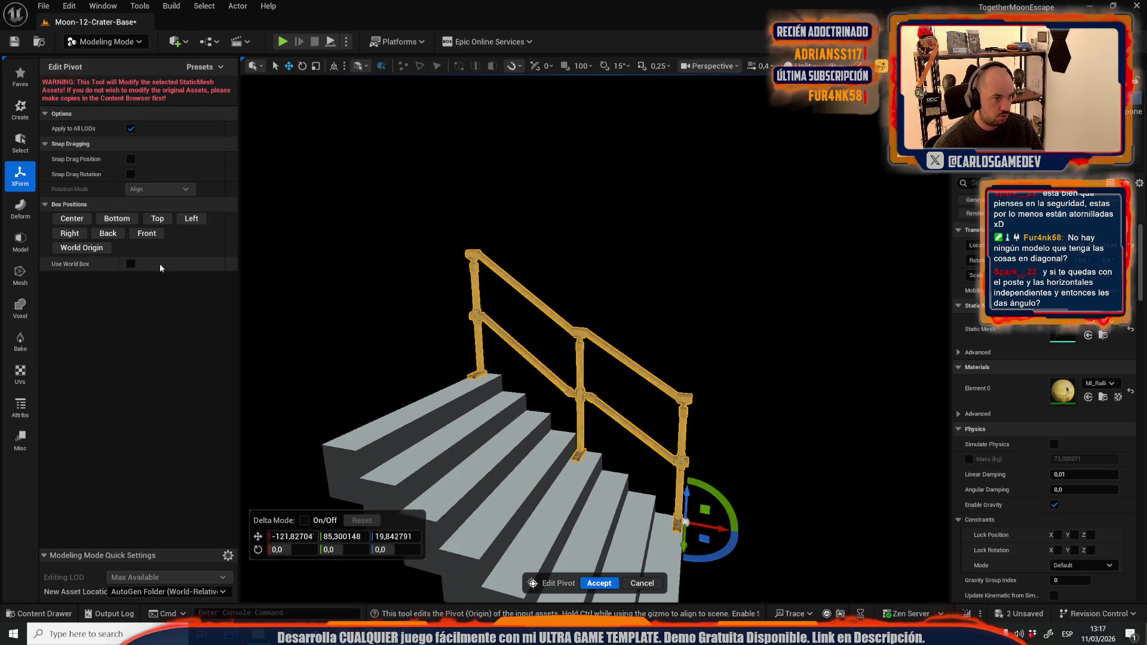
{"action": "left_click", "coordinate": [84, 247]}
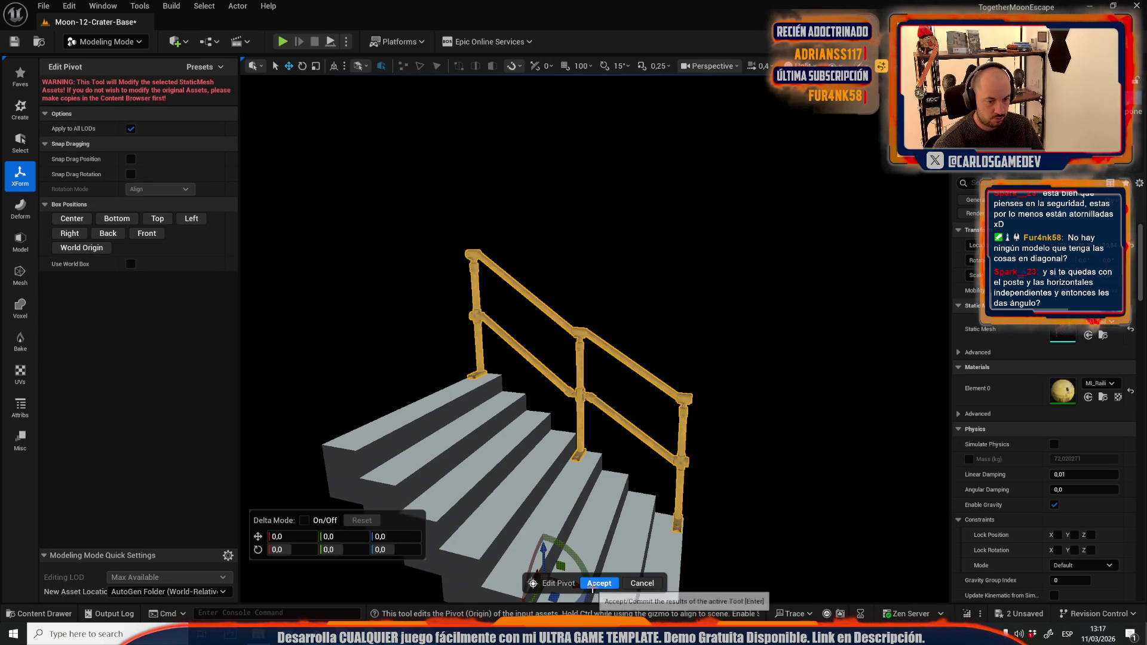
{"action": "left_click", "coordinate": [600, 583]}
{"action": "left_click", "coordinate": [1104, 334]}
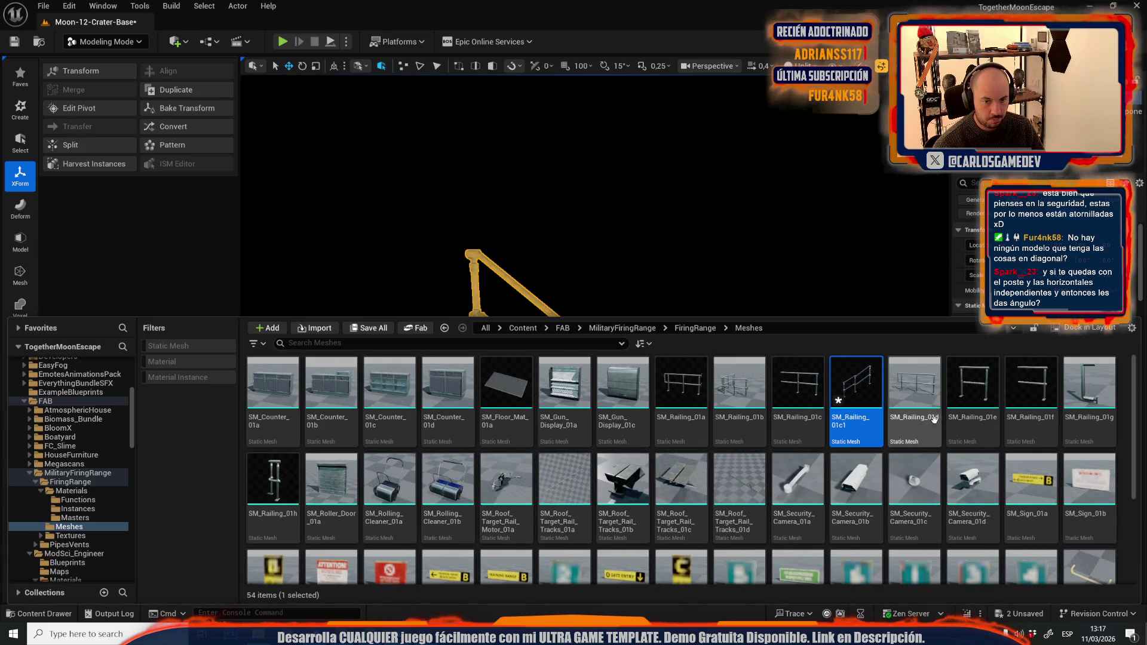
Step: Rename the railing asset SM_Railing_01c1_Stairs and delete the helper stairs mesh
{"action": "left_click", "coordinate": [862, 429]}
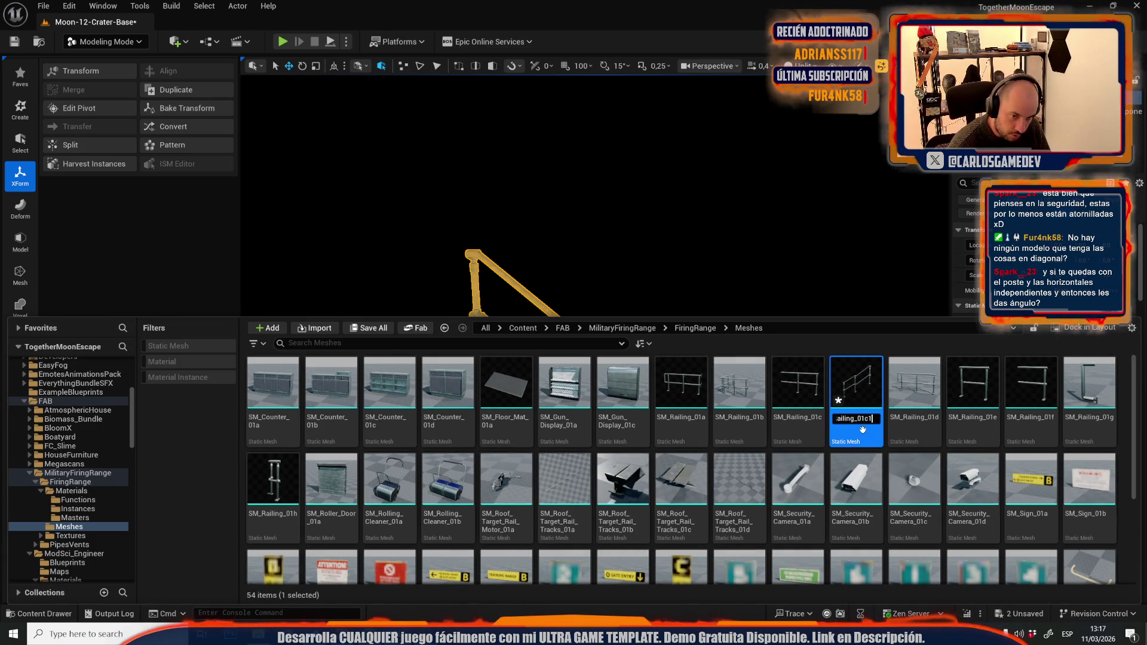
{"action": "type", "text": "_Stairs"}
{"action": "key", "text": "Return"}
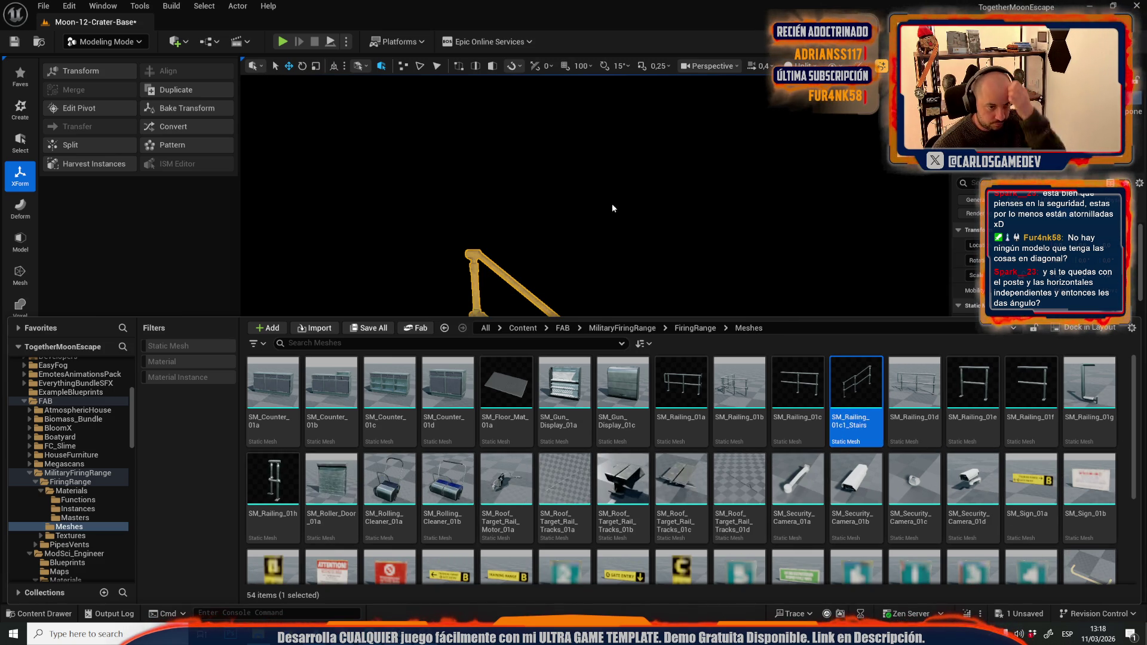
{"action": "right_click", "coordinate": [336, 156]}
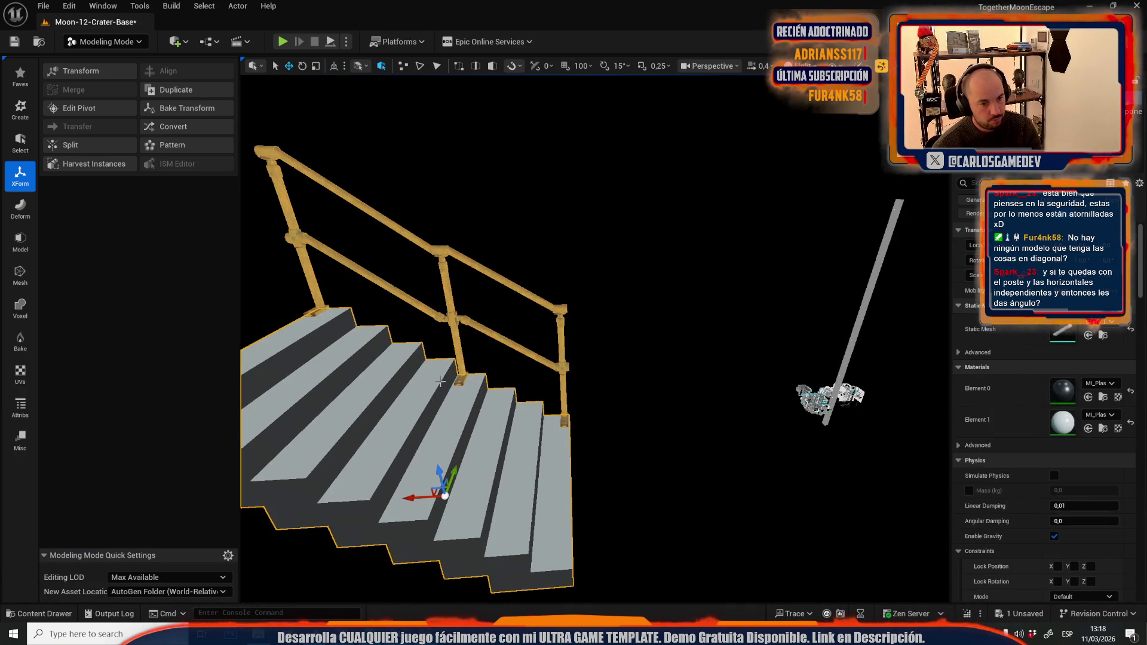
{"action": "key", "text": "h"}
Step: Return to Selection Mode and save all modified assets
{"action": "left_click", "coordinate": [144, 45]}
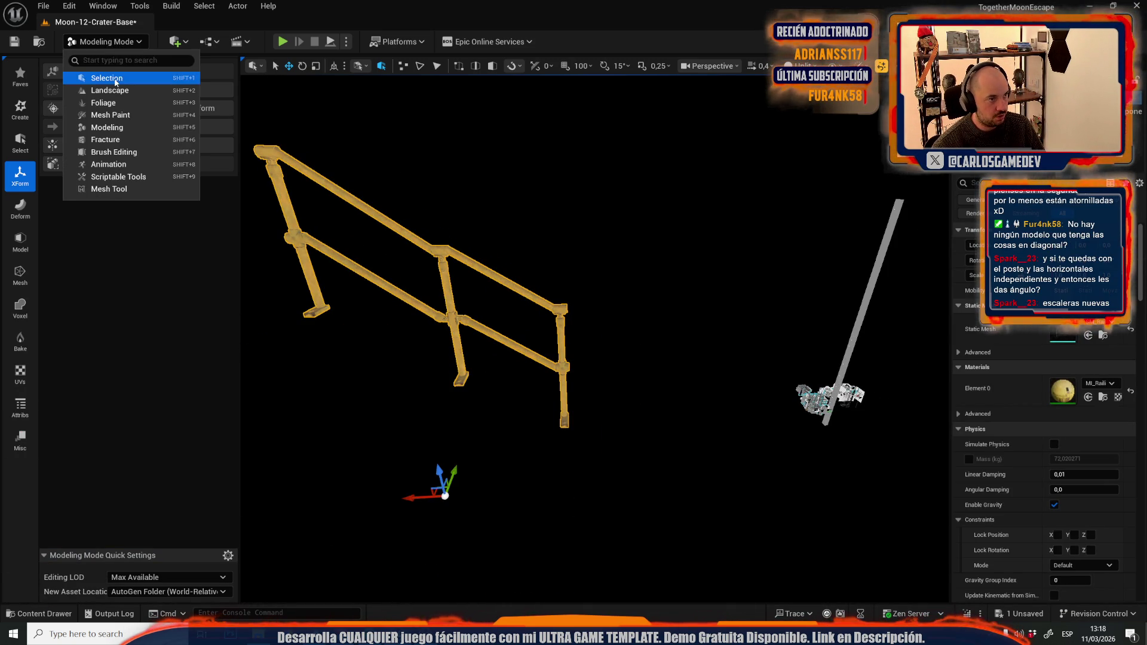
{"action": "left_click", "coordinate": [101, 76]}
{"action": "key", "text": "ctrl+space"}
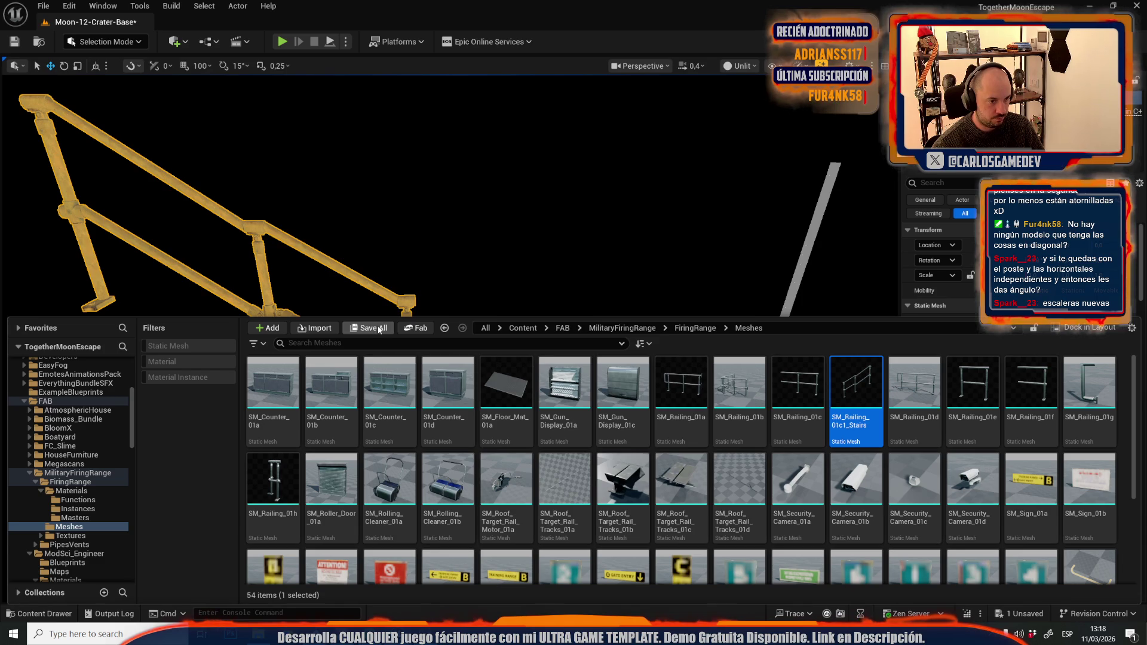
{"action": "left_click", "coordinate": [369, 328]}
{"action": "left_click", "coordinate": [643, 442]}
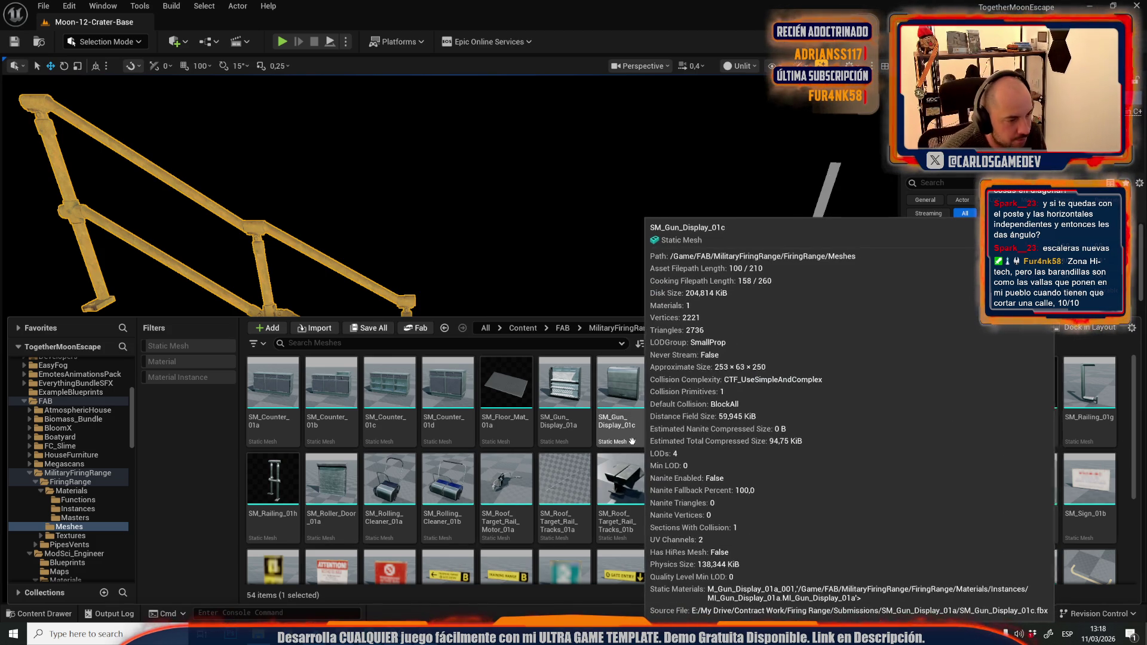
{"action": "left_click", "coordinate": [506, 478]}
{"action": "left_click_drag", "start_coordinate": [506, 537], "coordinate": [504, 249]}
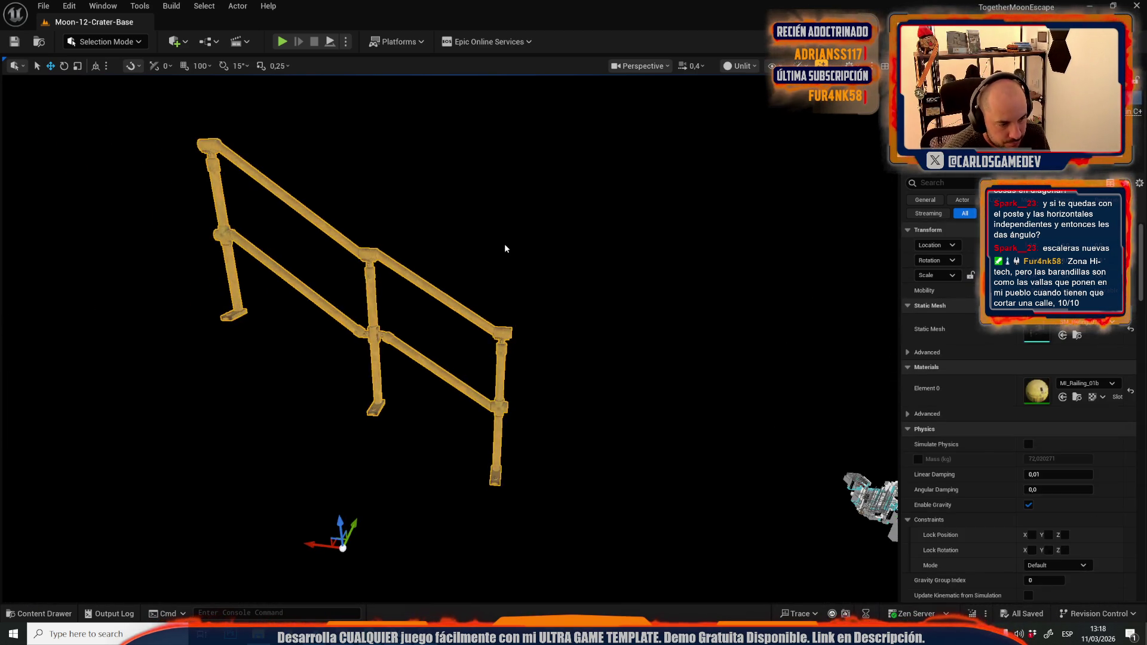
Step: Fly into the moon base stairwell and select the yellow railing on the landing
{"action": "key", "text": "f"}
{"action": "scroll", "coordinate": [451, 335], "scroll_direction": "down", "scroll_amount": 1}
{"action": "key", "text": "w"}
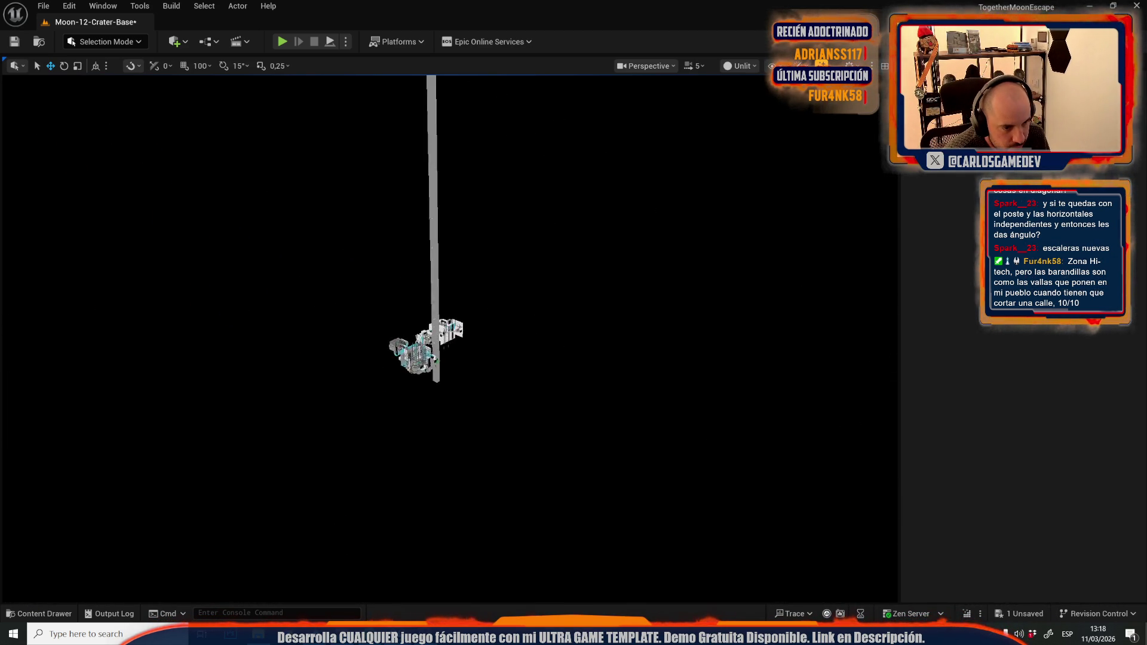
{"action": "key", "text": "w"}
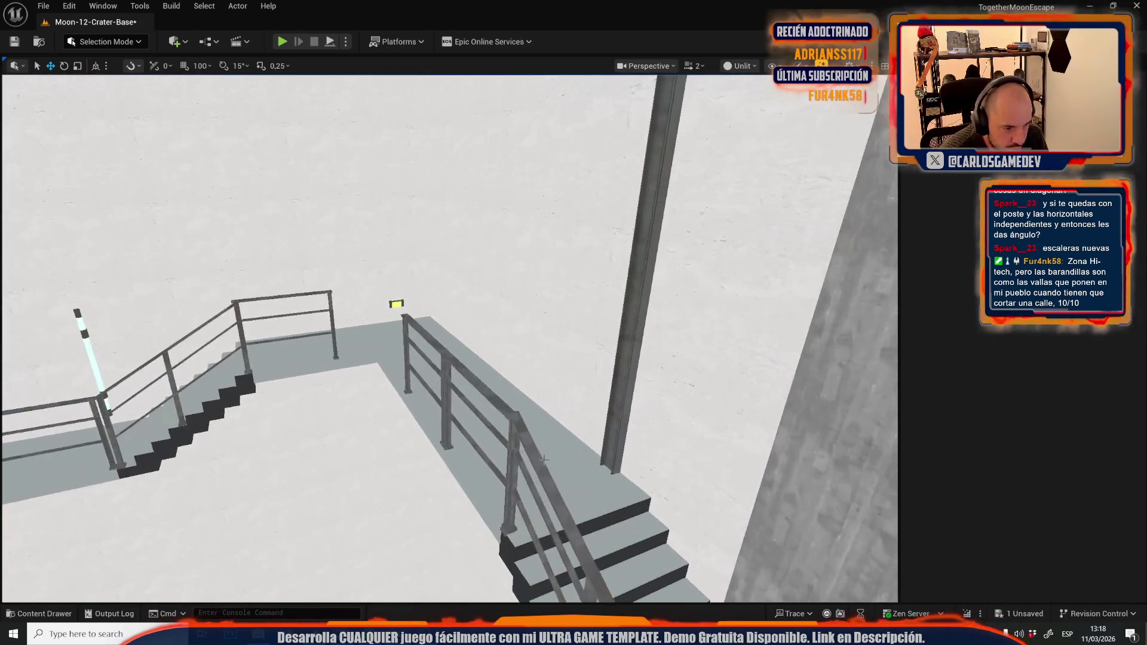
{"action": "left_click", "coordinate": [544, 460]}
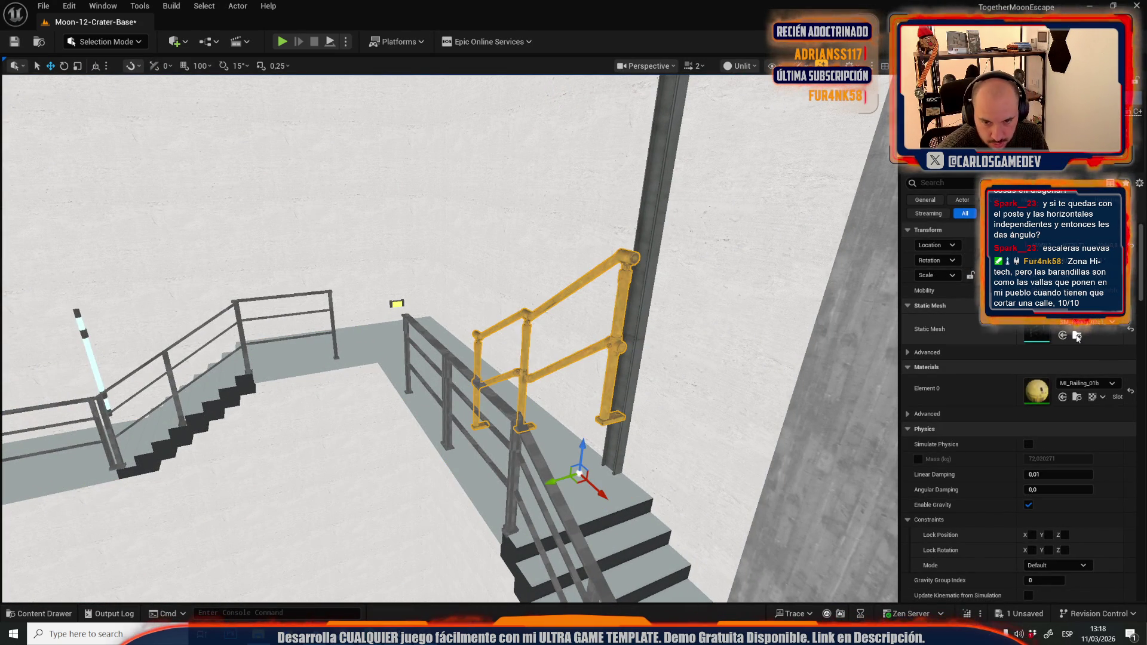
Step: Select a grey railing along the stairs and open the Select menu's Static Meshes option
{"action": "key", "text": "ctrl+space"}
{"action": "key", "text": "ctrl+space"}
{"action": "key", "text": "w"}
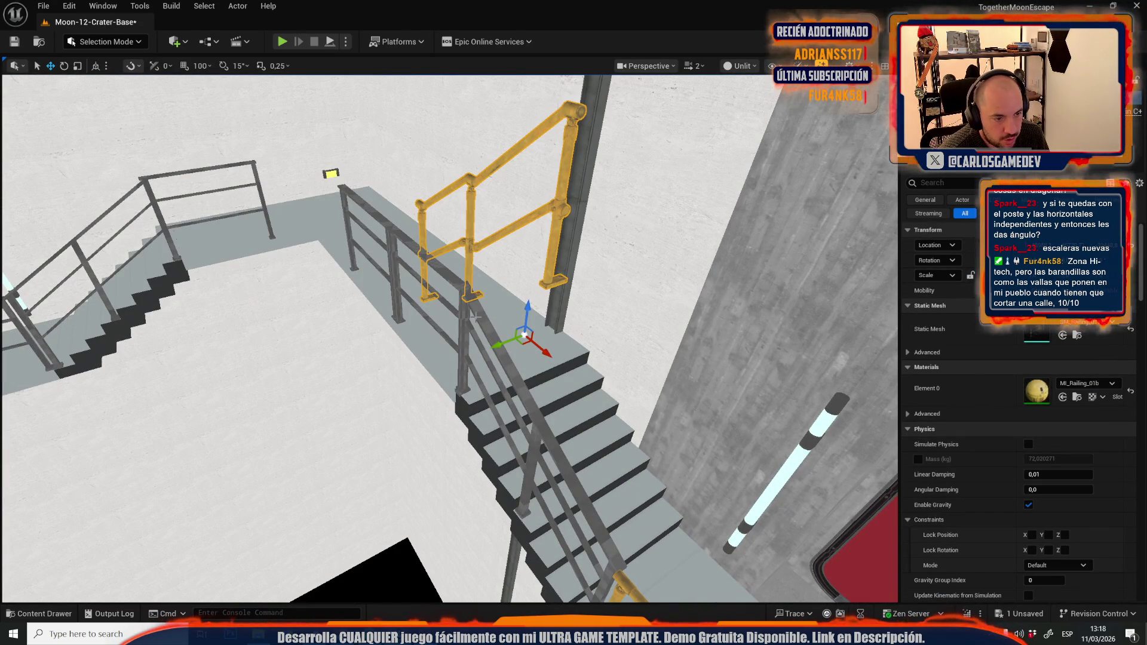
{"action": "left_click", "coordinate": [482, 315]}
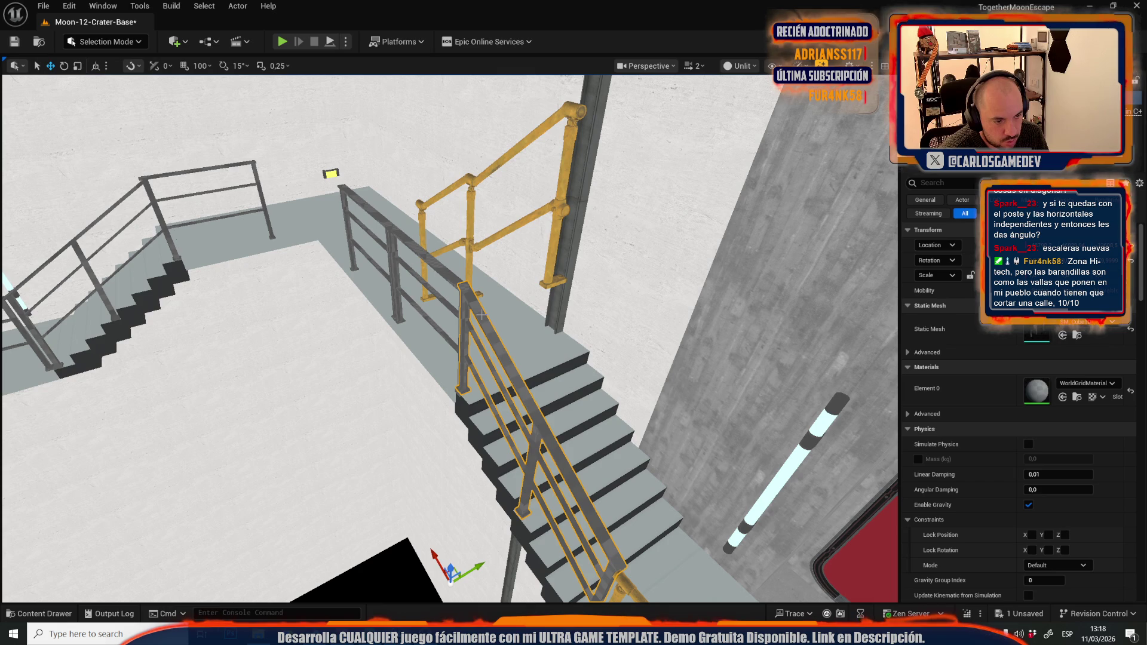
{"action": "left_click", "coordinate": [203, 6]}
{"action": "mouse_move", "coordinate": [269, 209]}
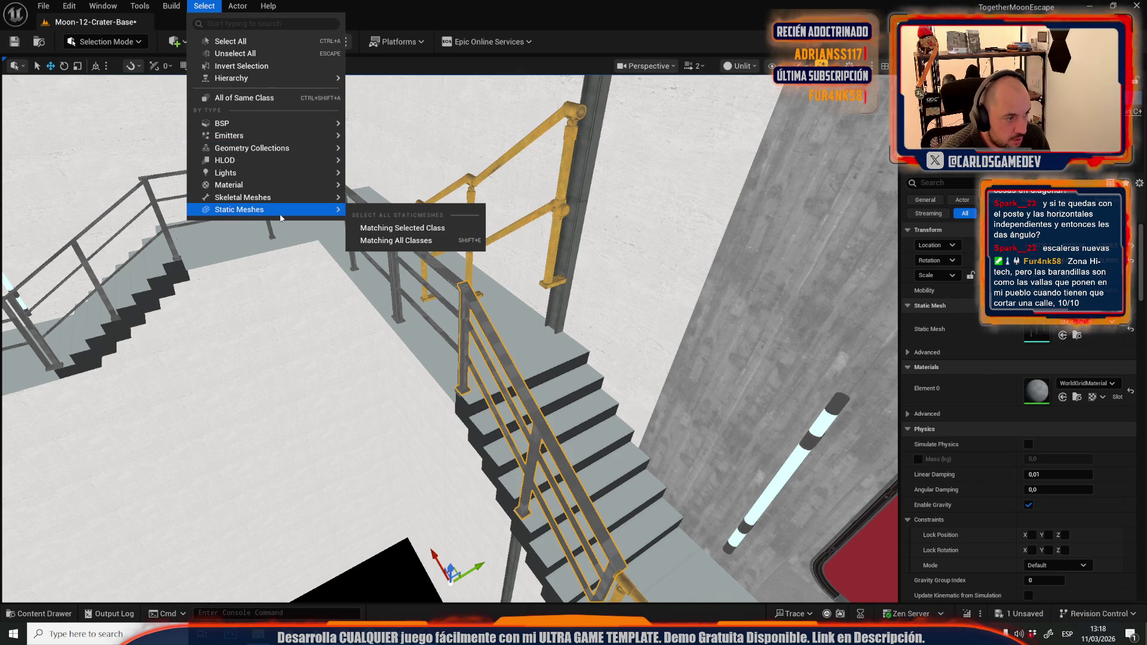
{"action": "left_click", "coordinate": [449, 232]}
{"action": "left_click_drag", "start_coordinate": [477, 261], "coordinate": [442, 287]}
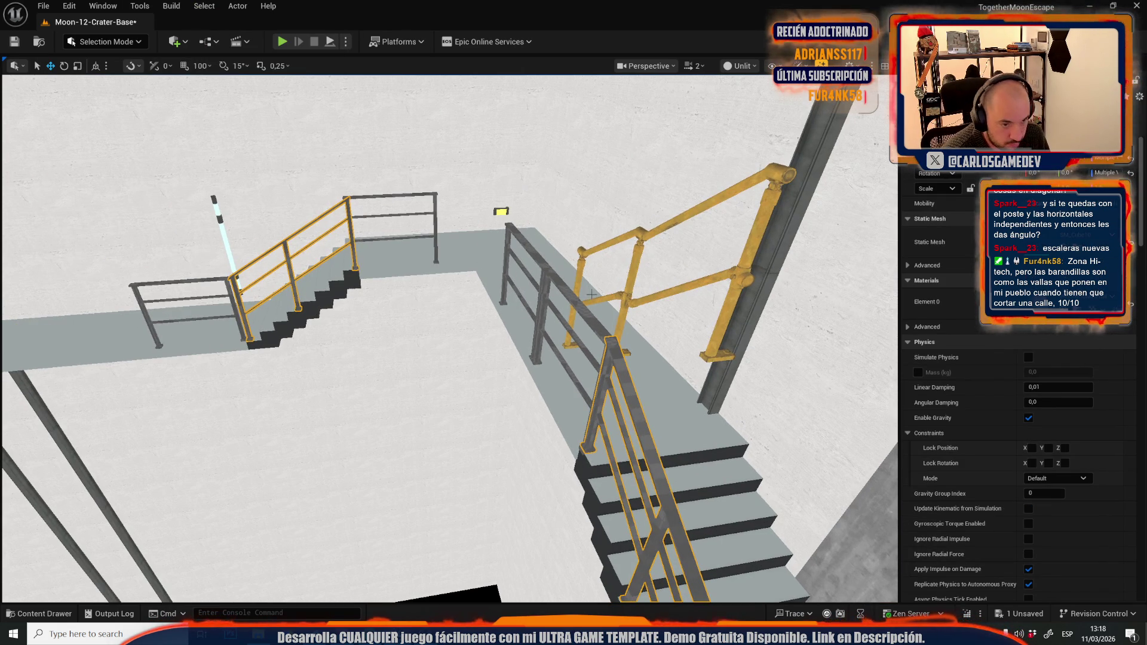
{"action": "left_click", "coordinate": [631, 297]}
{"action": "key", "text": "ctrl+z"}
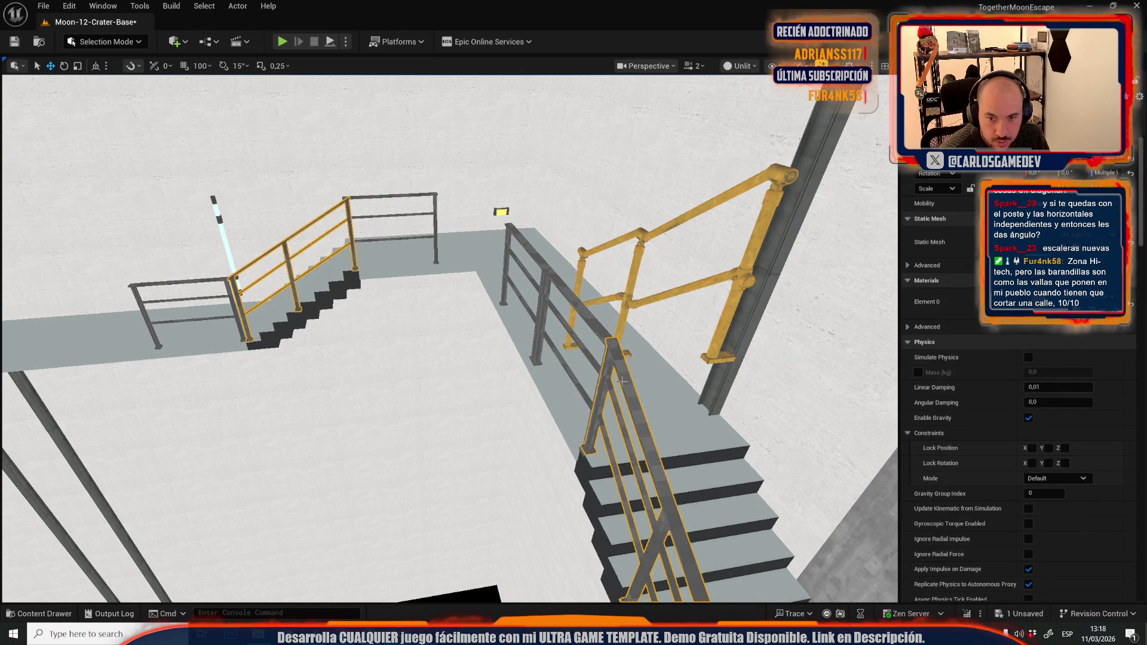
{"action": "left_click", "coordinate": [638, 308]}
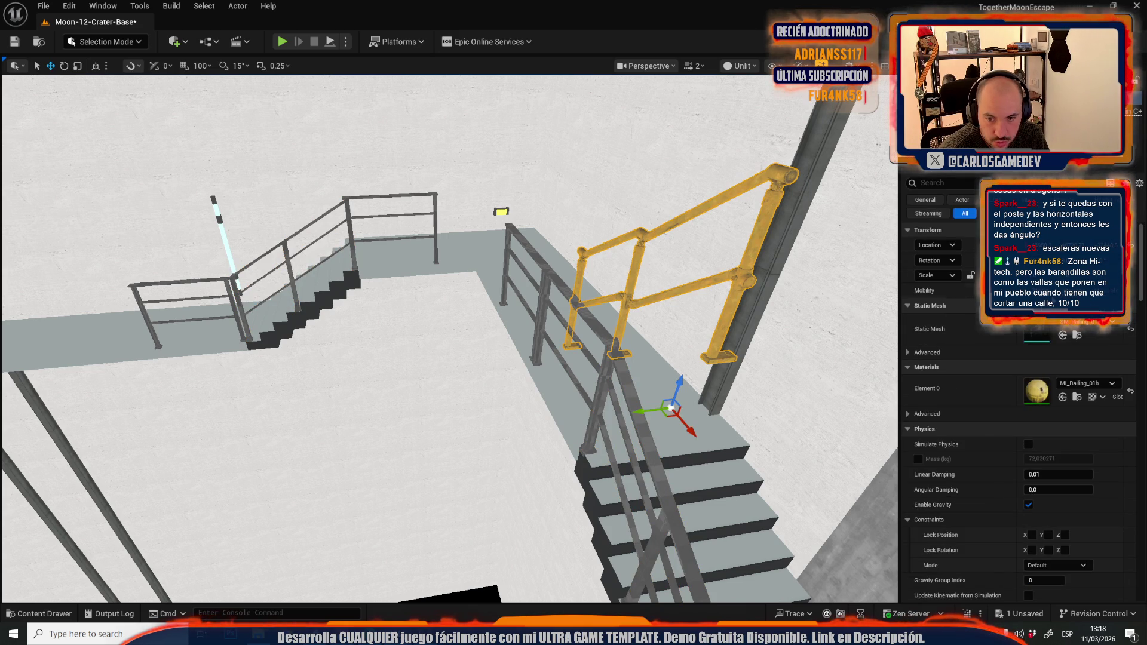
{"action": "key", "text": "ctrl+b"}
{"action": "left_click_drag", "start_coordinate": [733, 283], "coordinate": [651, 267]}
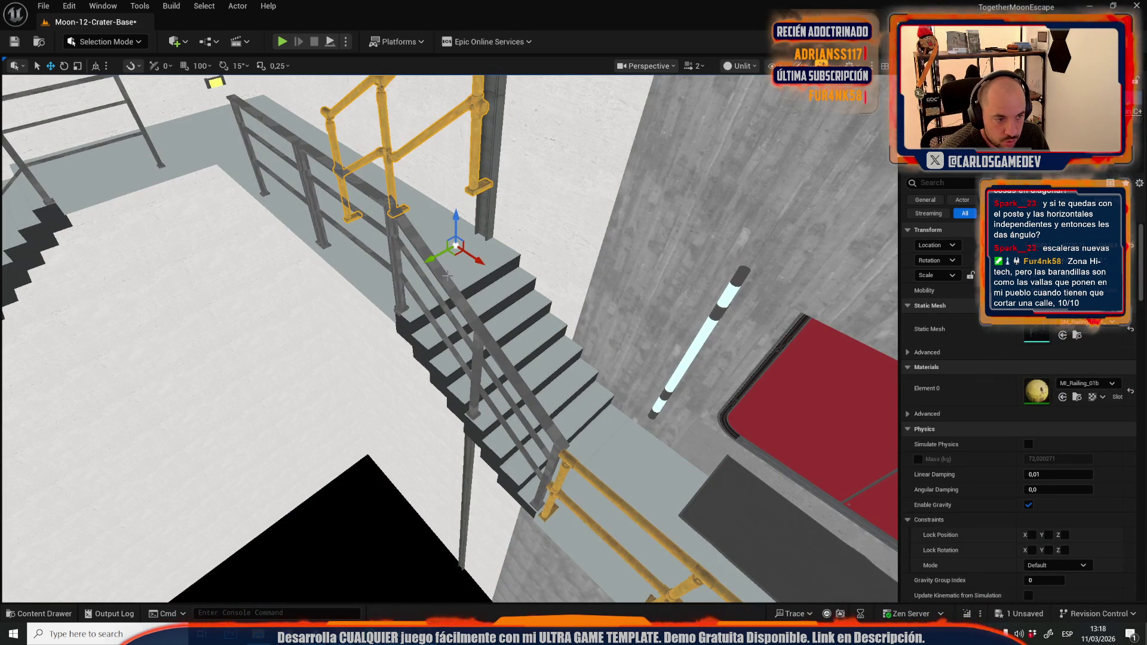
{"action": "scroll", "coordinate": [968, 358], "scroll_direction": "down", "scroll_amount": 3}
{"action": "key", "text": "shift+e"}
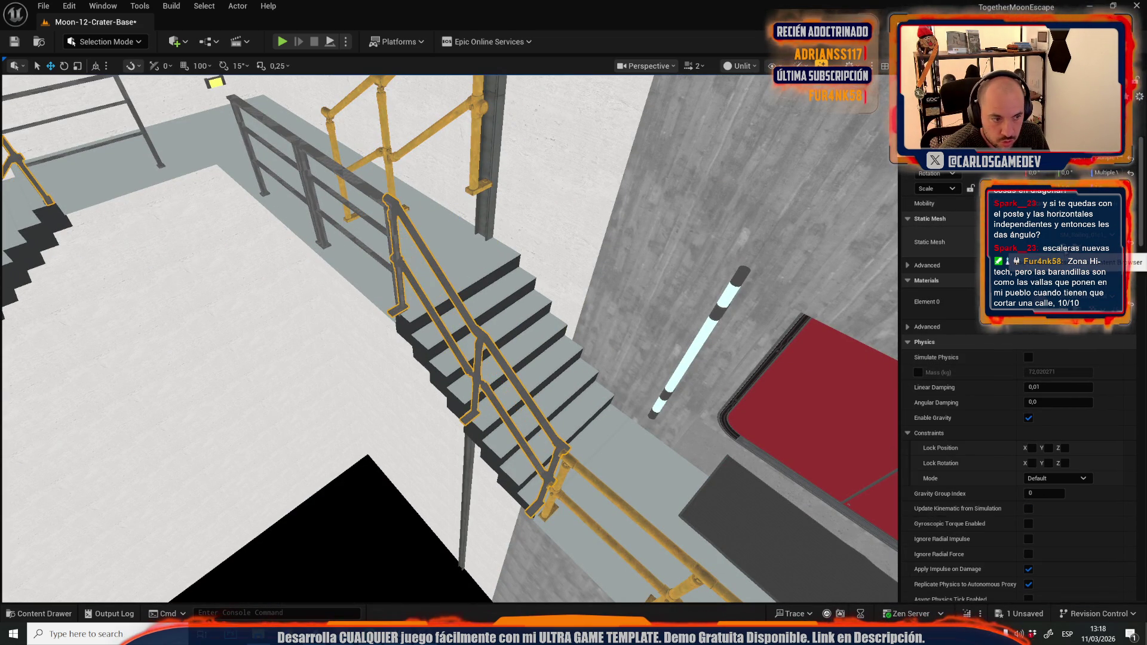
{"action": "scroll", "coordinate": [448, 334], "scroll_direction": "down", "scroll_amount": 2}
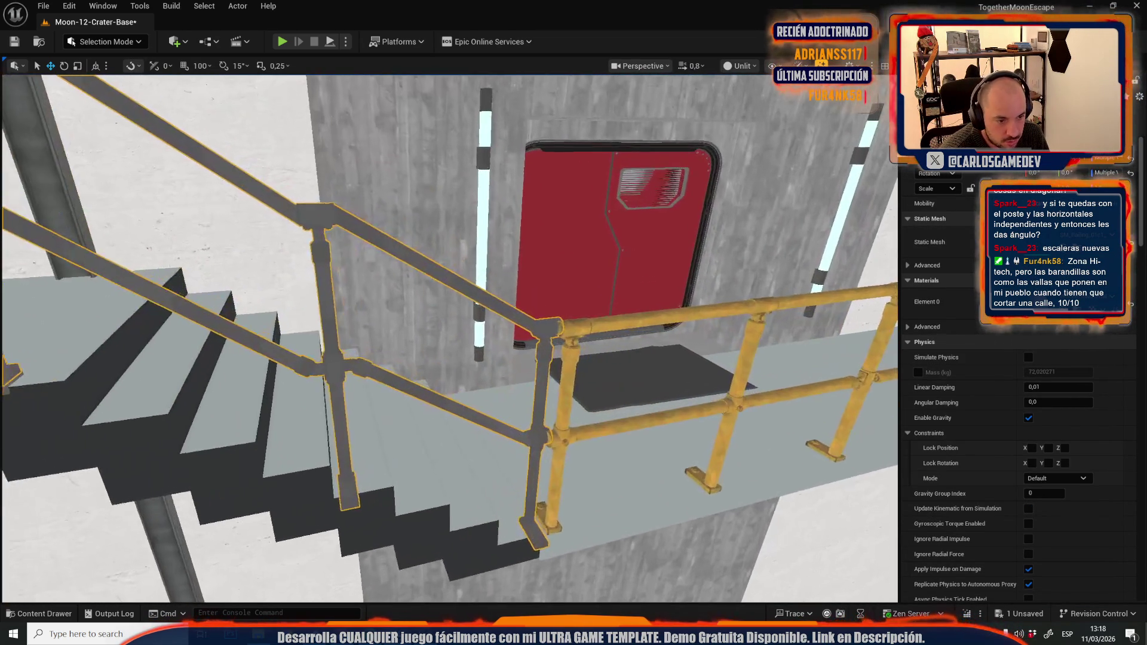
{"action": "scroll", "coordinate": [448, 335], "scroll_direction": "down", "scroll_amount": 1}
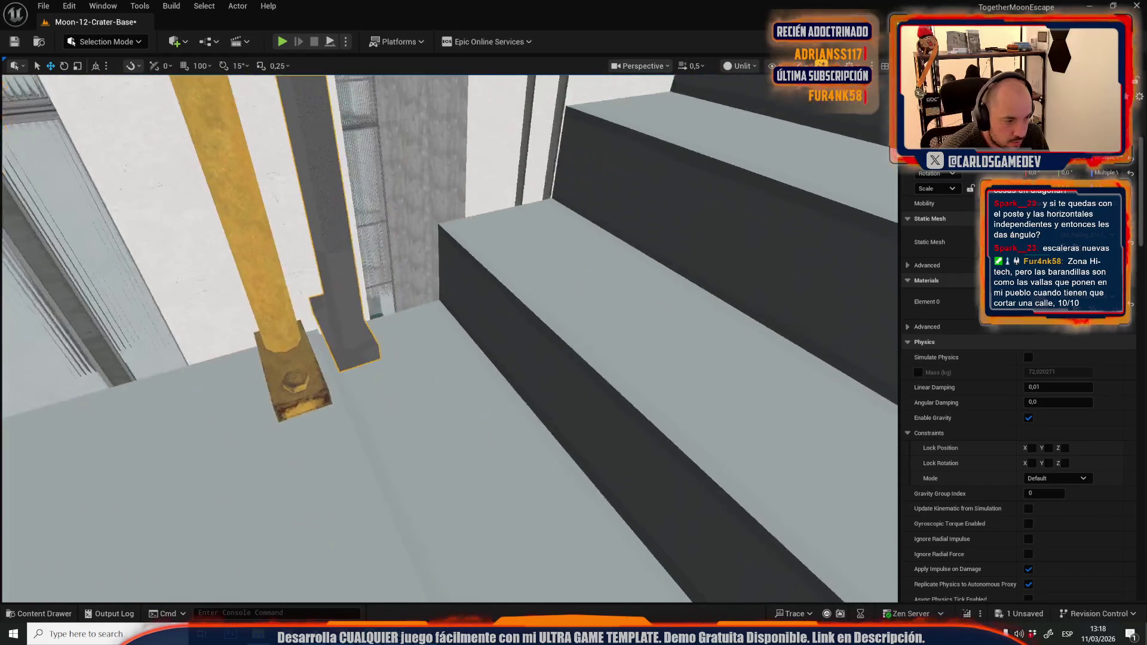
{"action": "scroll", "coordinate": [448, 335], "scroll_direction": "down", "scroll_amount": 2}
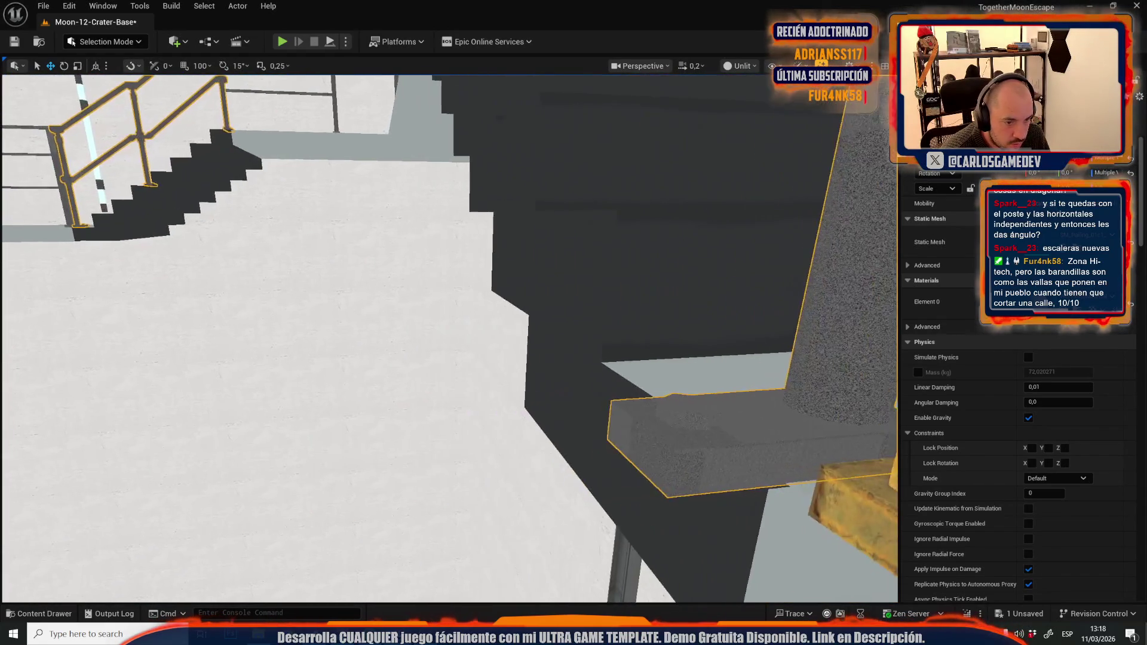
{"action": "scroll", "coordinate": [448, 334], "scroll_direction": "up", "scroll_amount": 1}
{"action": "scroll", "coordinate": [448, 334], "scroll_direction": "down", "scroll_amount": 3}
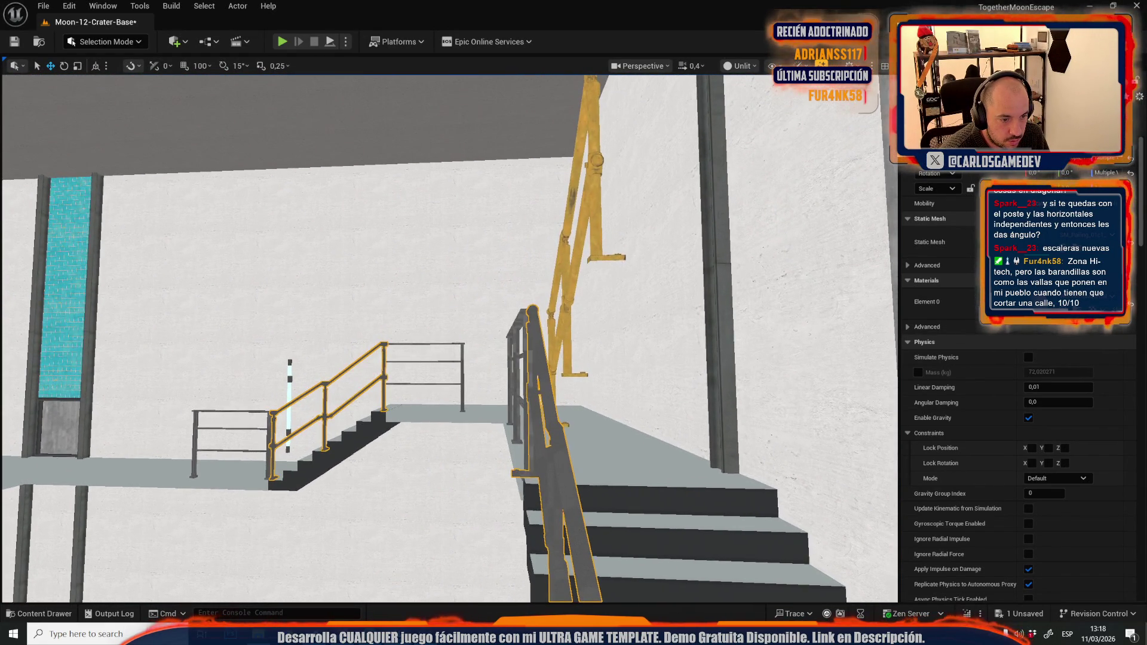
{"action": "scroll", "coordinate": [448, 334], "scroll_direction": "up", "scroll_amount": 1}
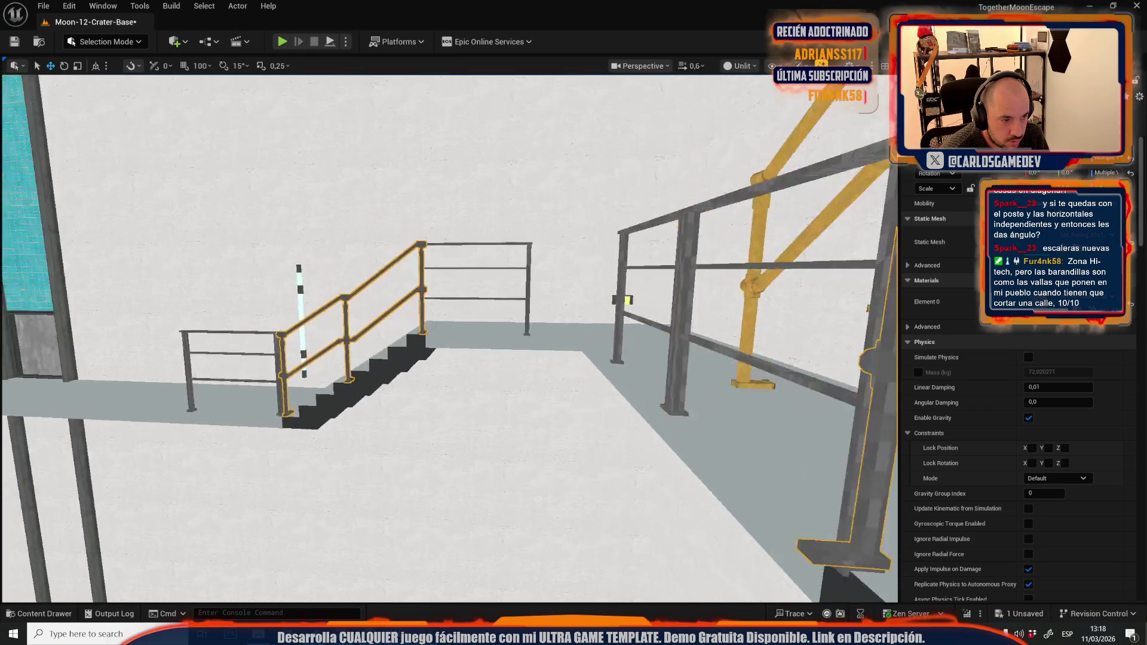
{"action": "scroll", "coordinate": [448, 335], "scroll_direction": "down", "scroll_amount": 1}
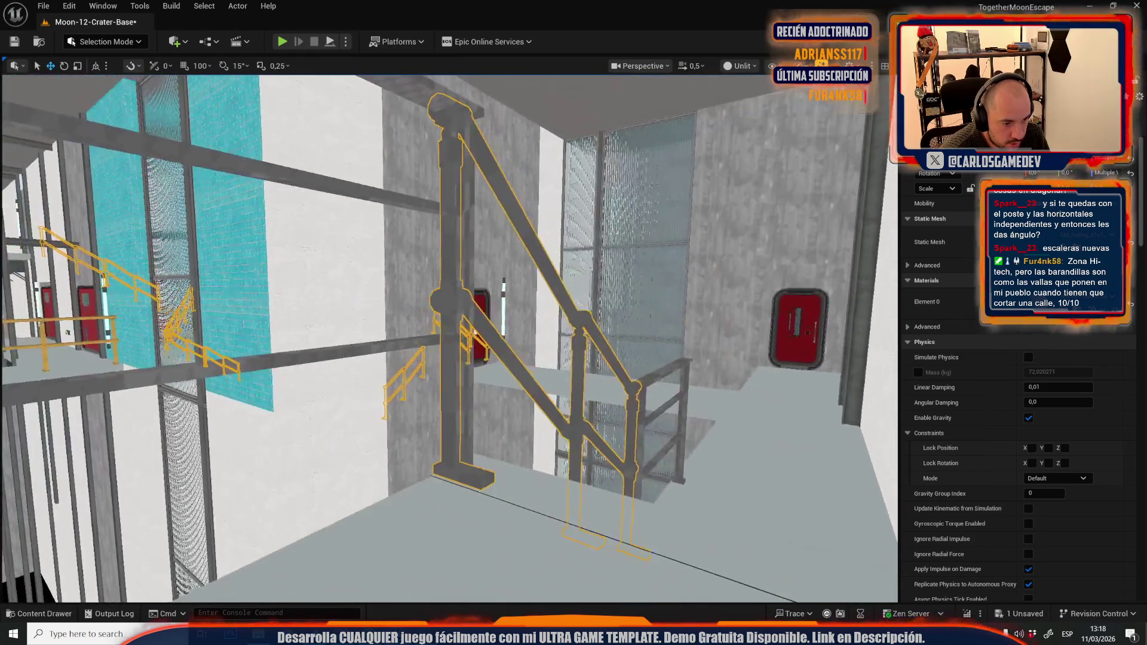
{"action": "scroll", "coordinate": [424, 353], "scroll_direction": "up", "scroll_amount": 1}
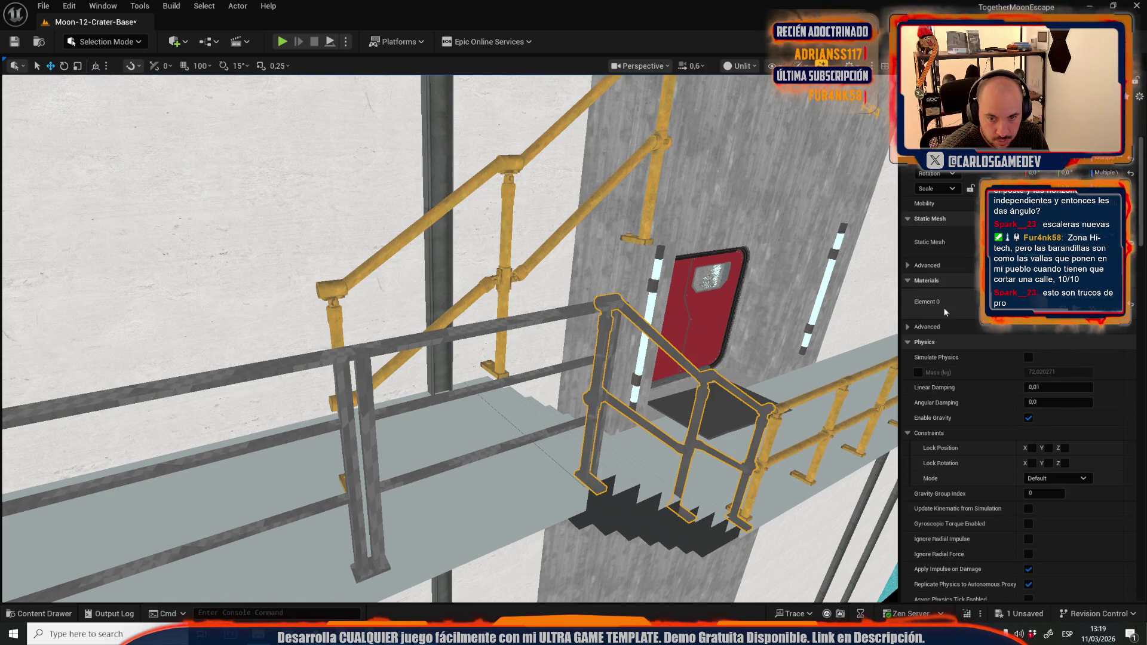
Step: Give the grey railing by the red door the yellow SM_Railing_01c1_Stairs mesh and frame it
{"action": "scroll", "coordinate": [585, 270], "scroll_direction": "down", "scroll_amount": 3}
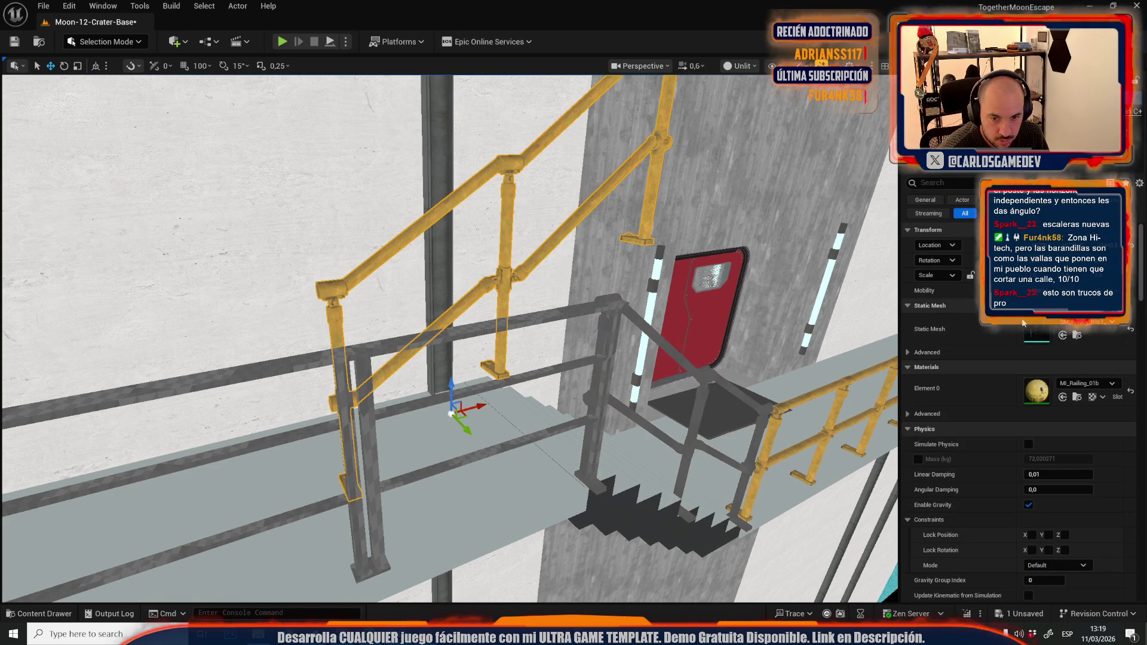
{"action": "scroll", "coordinate": [584, 271], "scroll_direction": "up", "scroll_amount": 3}
{"action": "key", "text": "ctrl+space"}
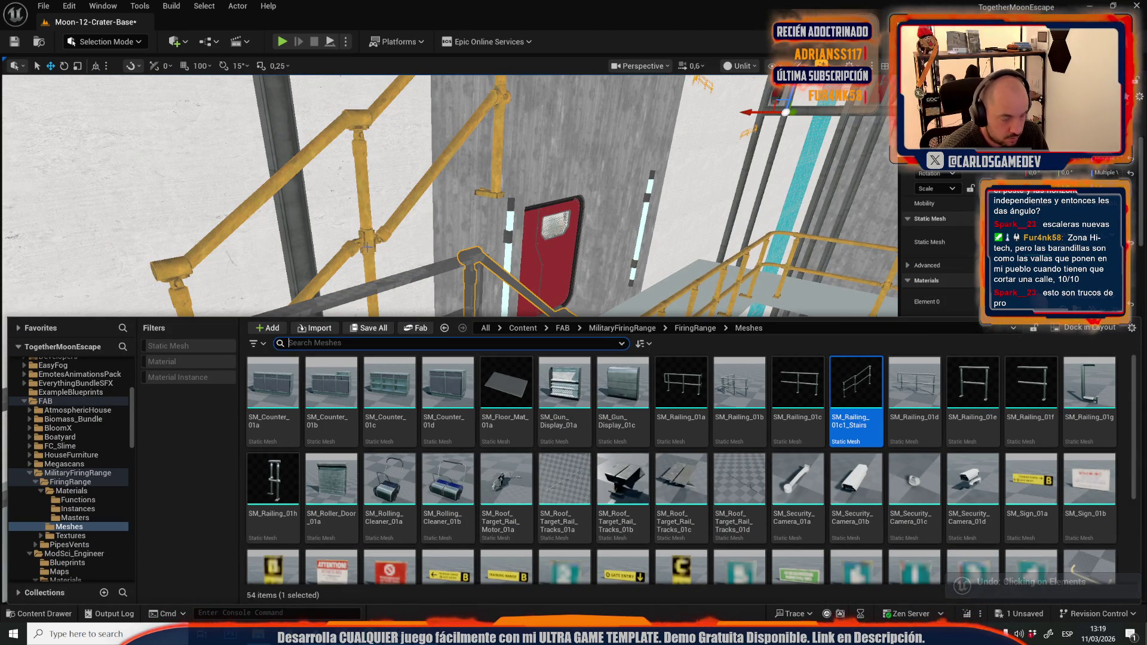
{"action": "key", "text": "ctrl+space"}
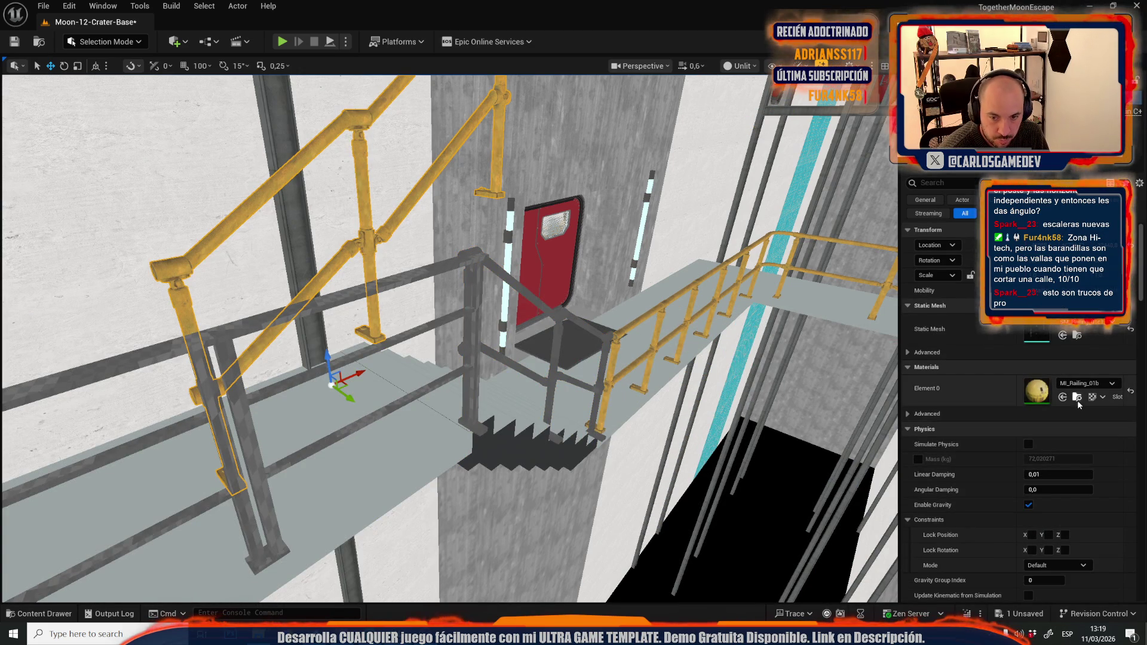
{"action": "left_click", "coordinate": [1077, 396]}
{"action": "scroll", "coordinate": [449, 335], "scroll_direction": "up", "scroll_amount": 2}
{"action": "scroll", "coordinate": [1016, 358], "scroll_direction": "down", "scroll_amount": 3}
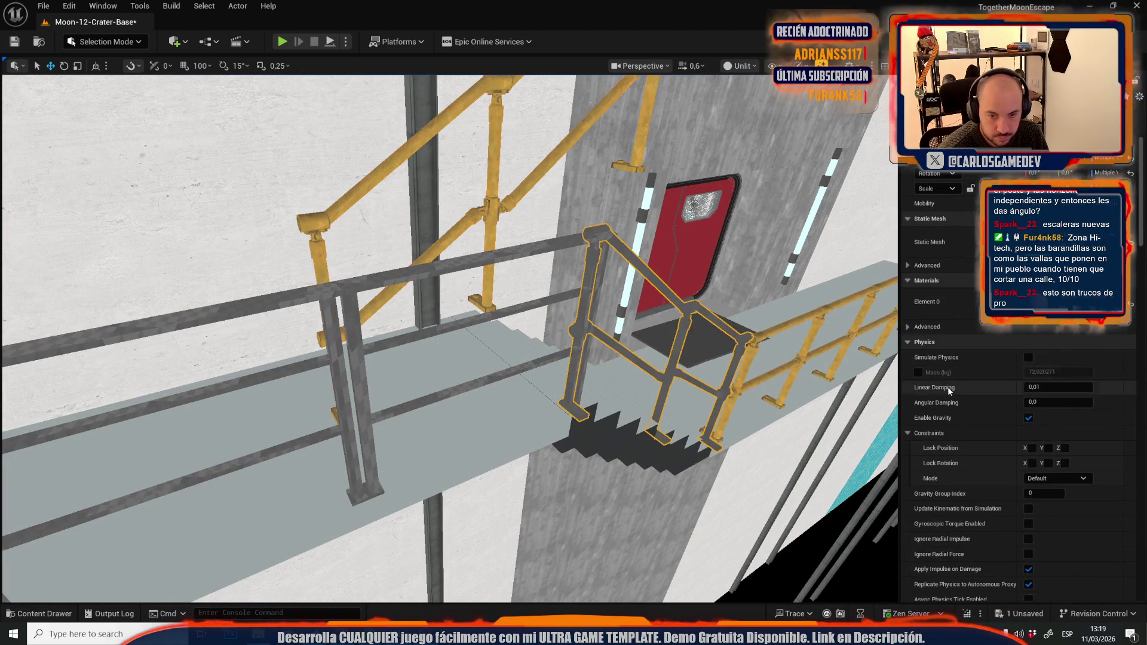
{"action": "key", "text": "ctrl+z"}
{"action": "key", "text": "f"}
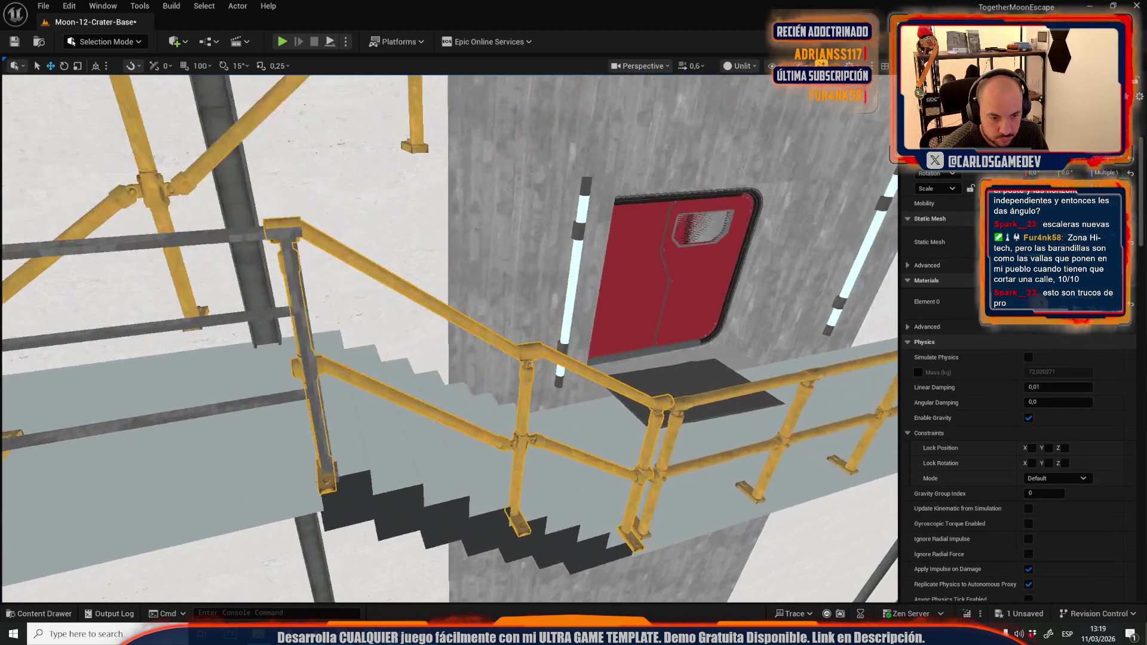
Step: Set the viewport view mode to Lit
{"action": "scroll", "coordinate": [392, 245], "scroll_direction": "down", "scroll_amount": 3}
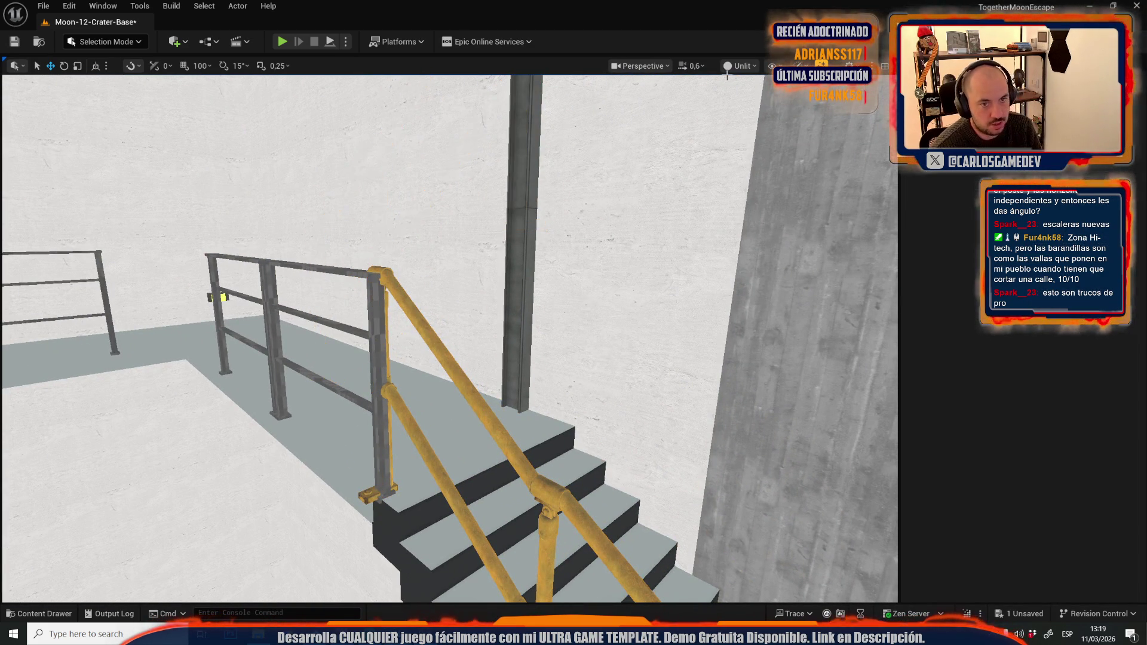
{"action": "left_click", "coordinate": [741, 66]}
{"action": "left_click", "coordinate": [732, 110]}
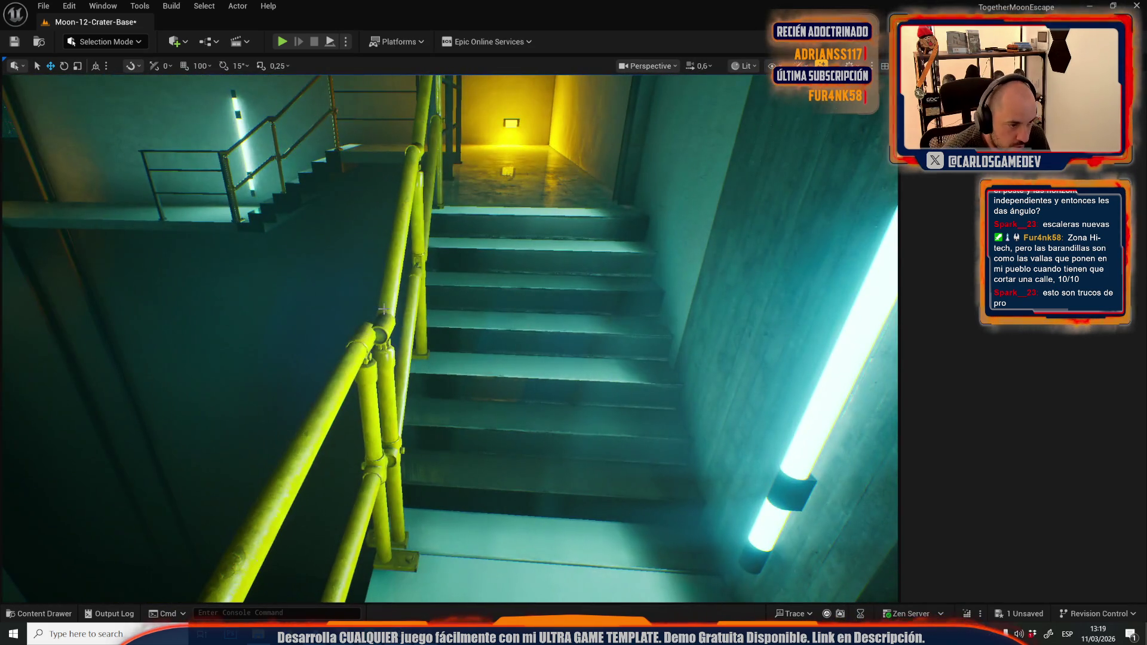
Step: Slide the yellow stair handrail sideways across the steps along Y, undoing an accidental mirror flip
{"action": "left_click", "coordinate": [383, 311]}
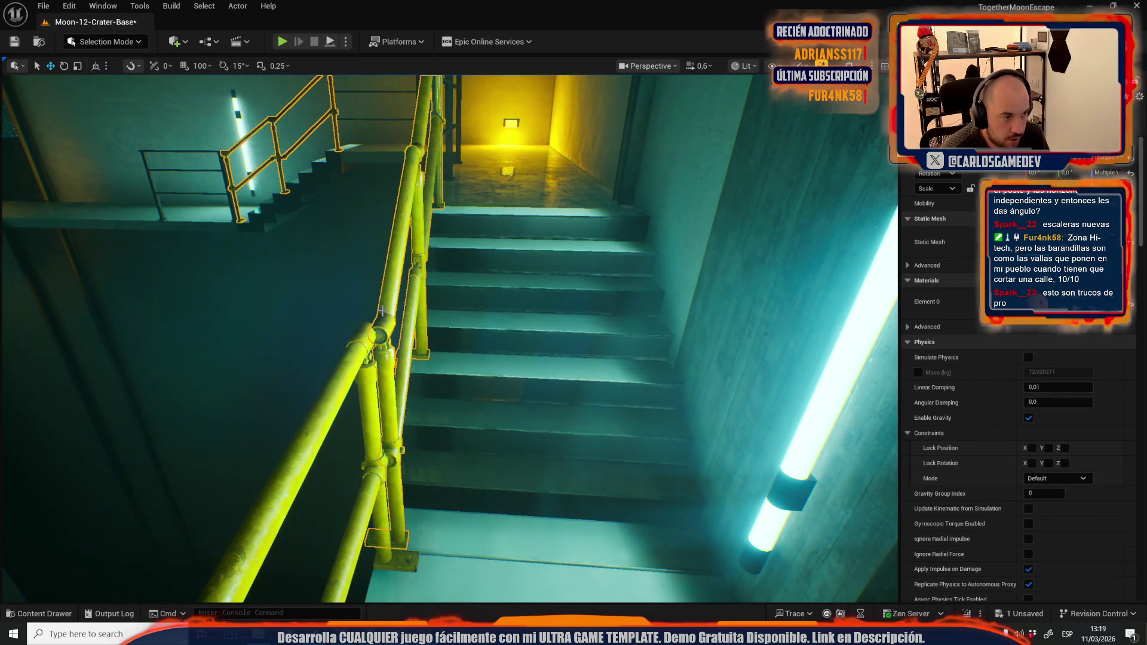
{"action": "key", "text": "e"}
{"action": "key", "text": "r"}
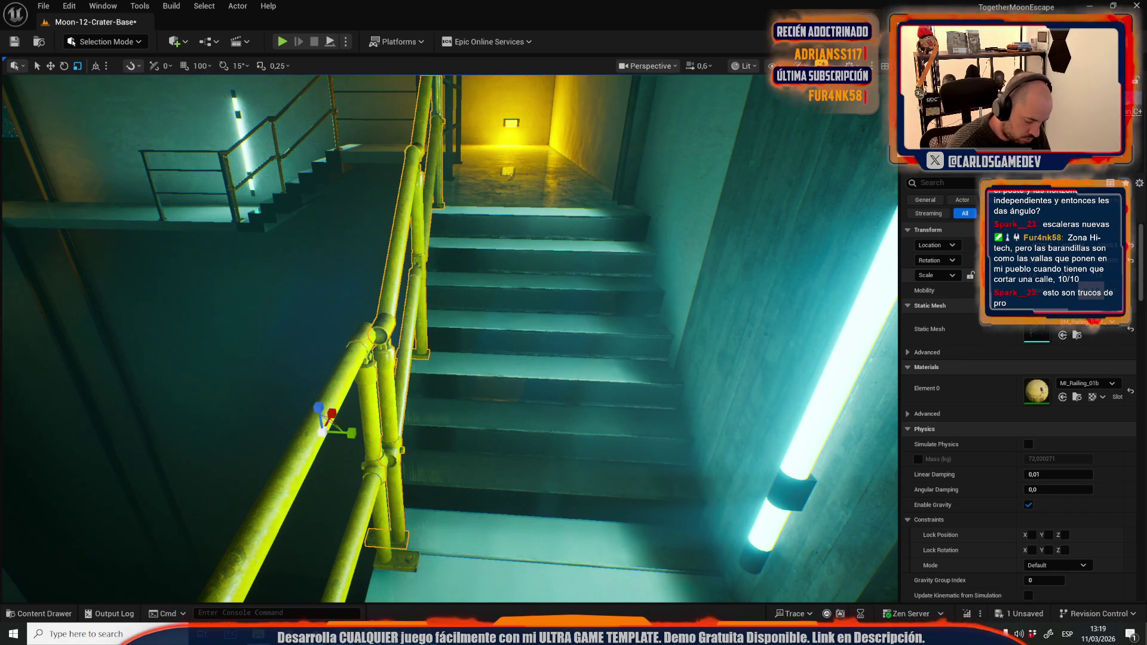
{"action": "left_click_drag", "start_coordinate": [331, 414], "coordinate": [287, 418]}
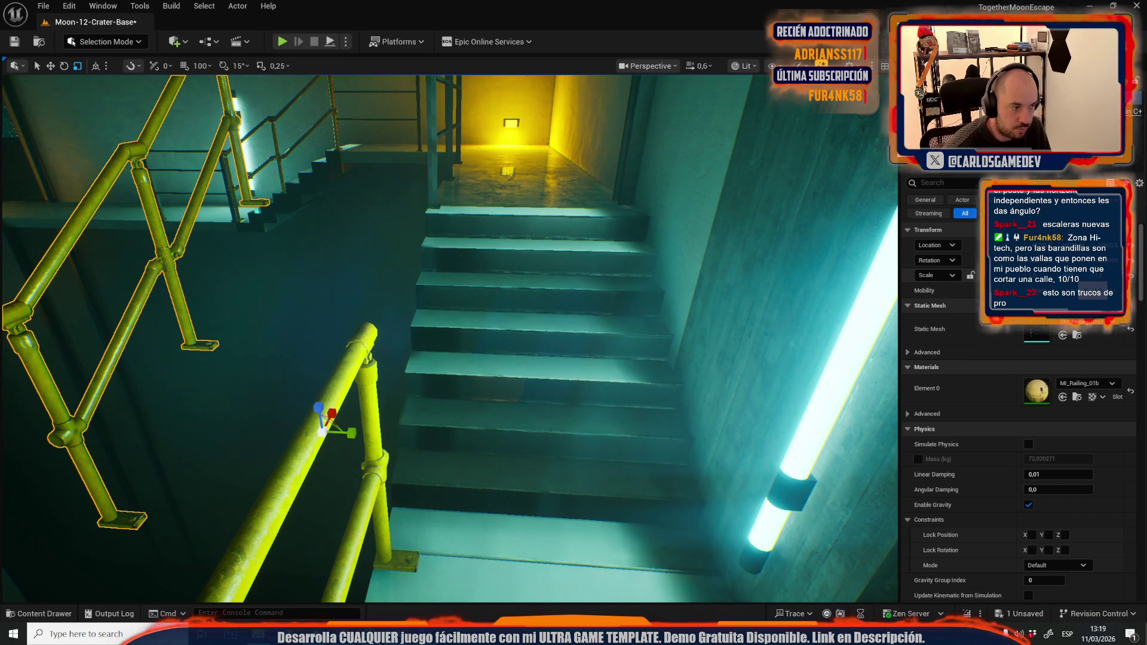
{"action": "key", "text": "ctrl+z"}
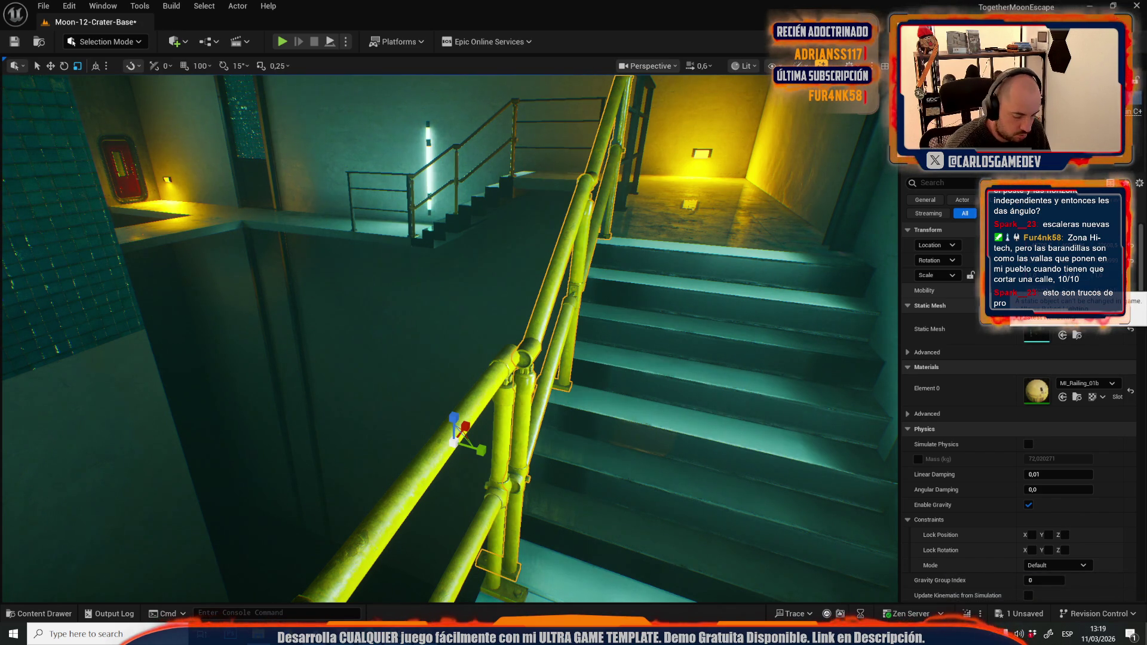
{"action": "key", "text": "f"}
{"action": "key", "text": "w"}
{"action": "left_click_drag", "start_coordinate": [405, 372], "coordinate": [617, 394]}
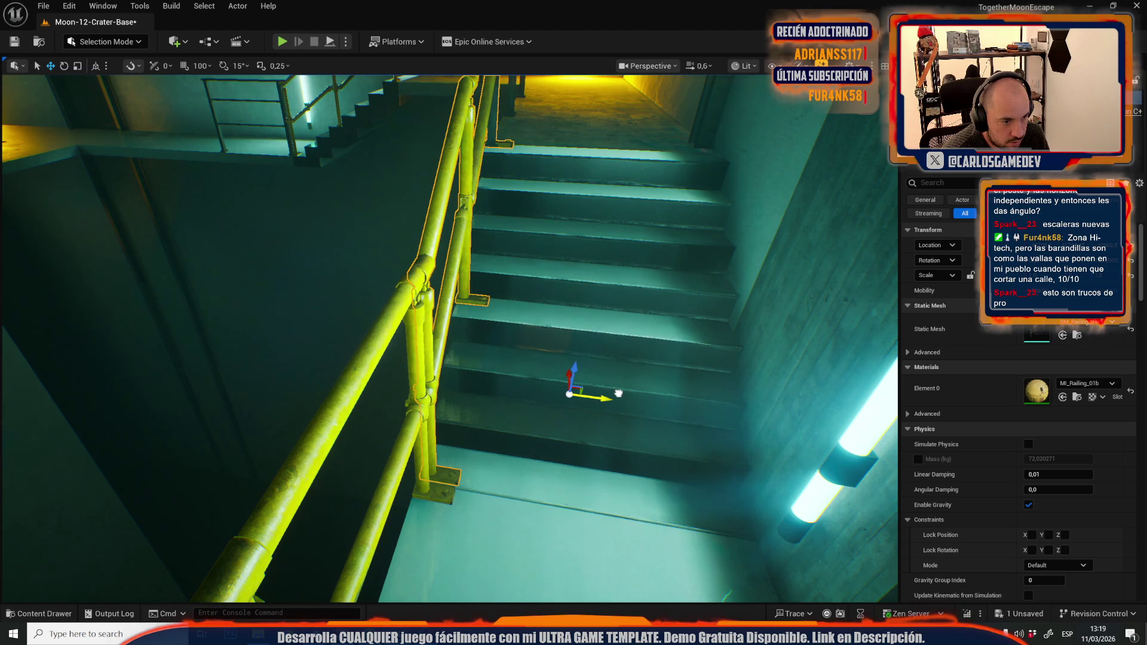
{"action": "scroll", "coordinate": [618, 393], "scroll_direction": "up", "scroll_amount": 2}
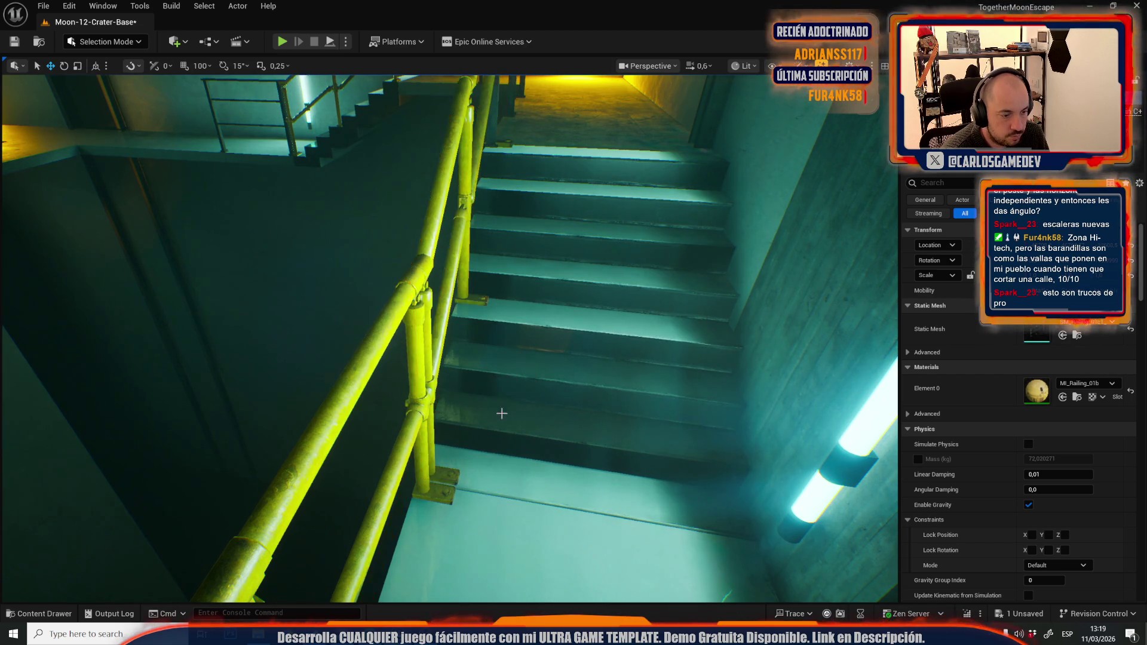
{"action": "key", "text": "f"}
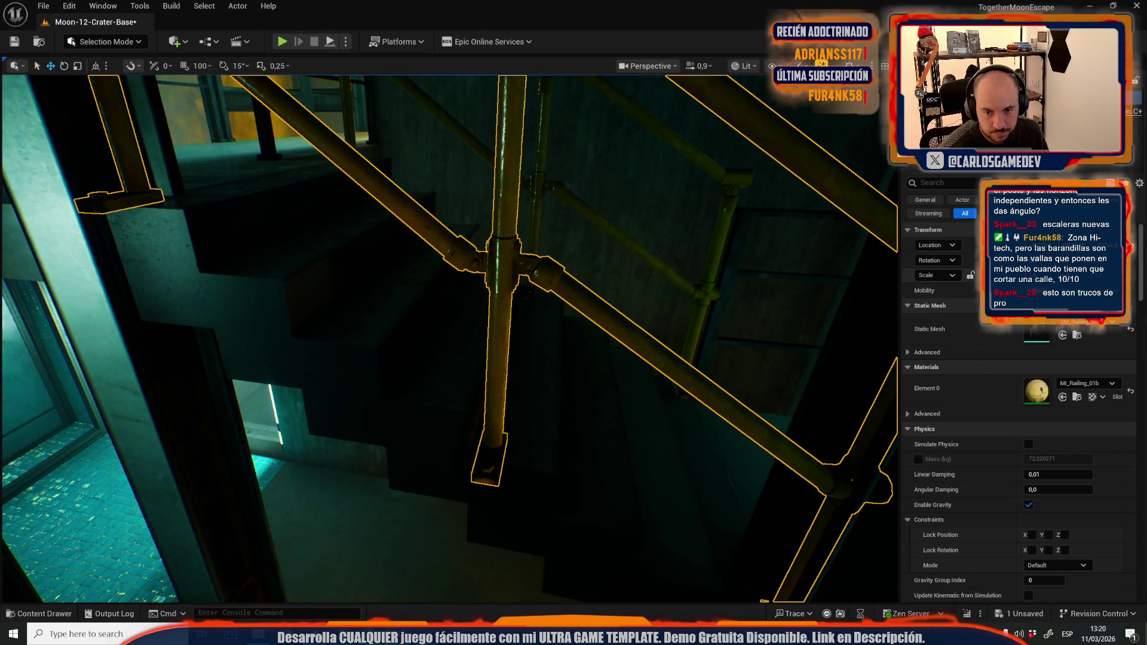
Step: Move the landing railing onto the stairs and lower it until its foot meets the floor
{"action": "key", "text": "f"}
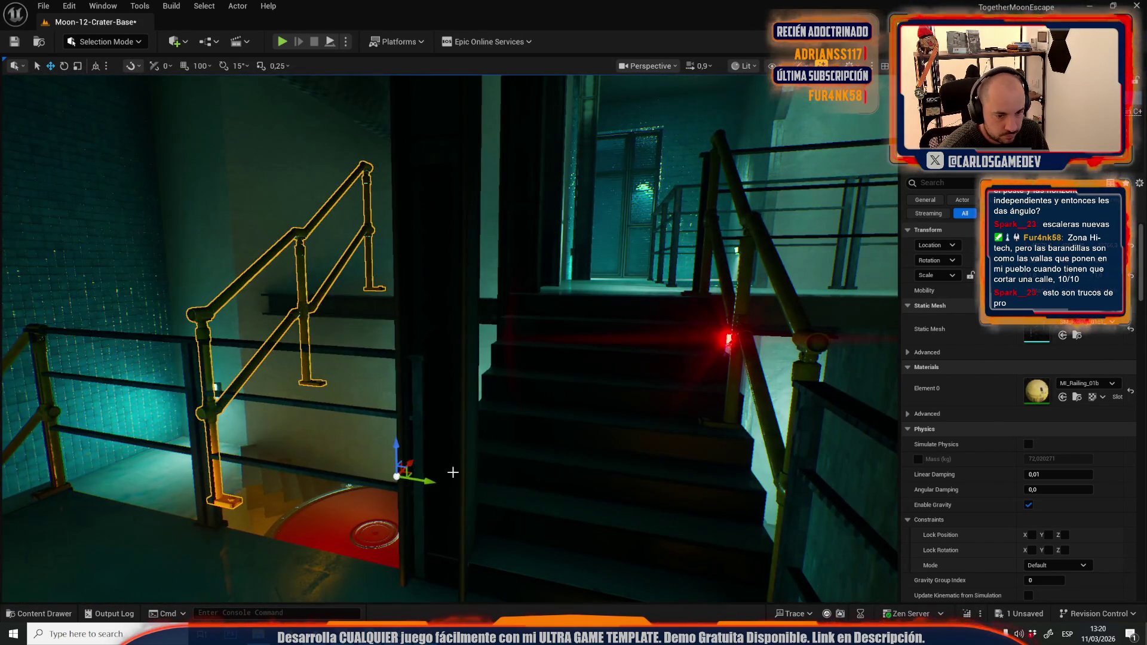
{"action": "mouse_move", "coordinate": [514, 483]}
{"action": "left_mouse_down"}
{"action": "mouse_move", "coordinate": [630, 448]}
{"action": "mouse_move", "coordinate": [538, 295]}
{"action": "mouse_move", "coordinate": [442, 323]}
{"action": "left_mouse_up"}
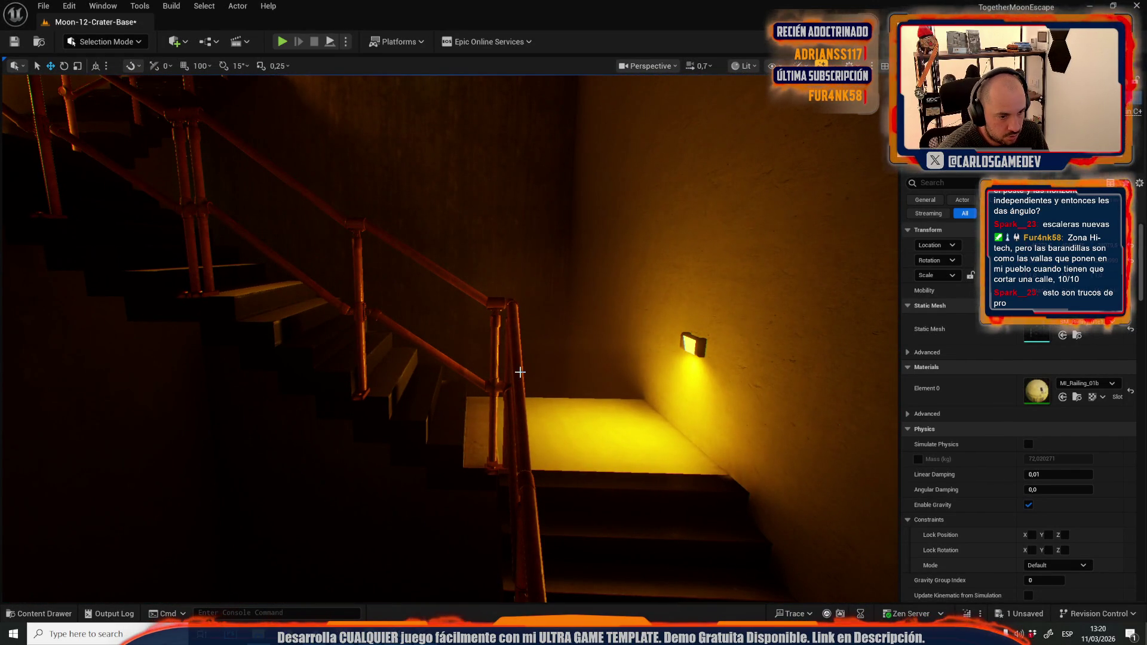
{"action": "left_click", "coordinate": [520, 372]}
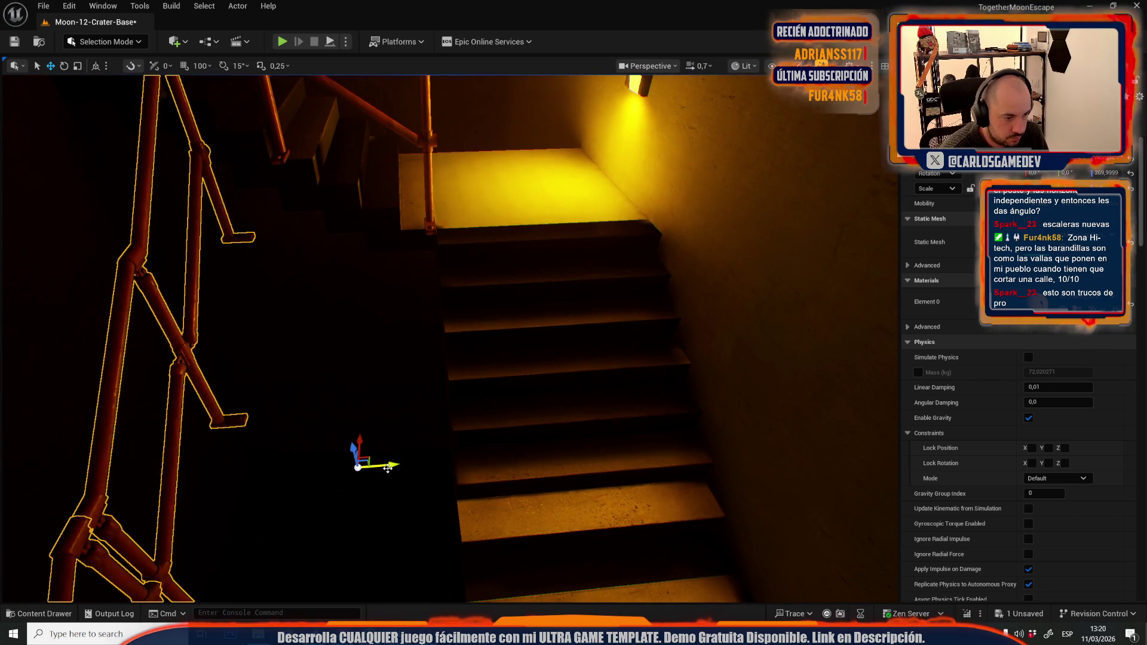
{"action": "left_click_drag", "start_coordinate": [388, 468], "coordinate": [587, 448]}
{"action": "scroll", "coordinate": [448, 335], "scroll_direction": "down", "scroll_amount": 1}
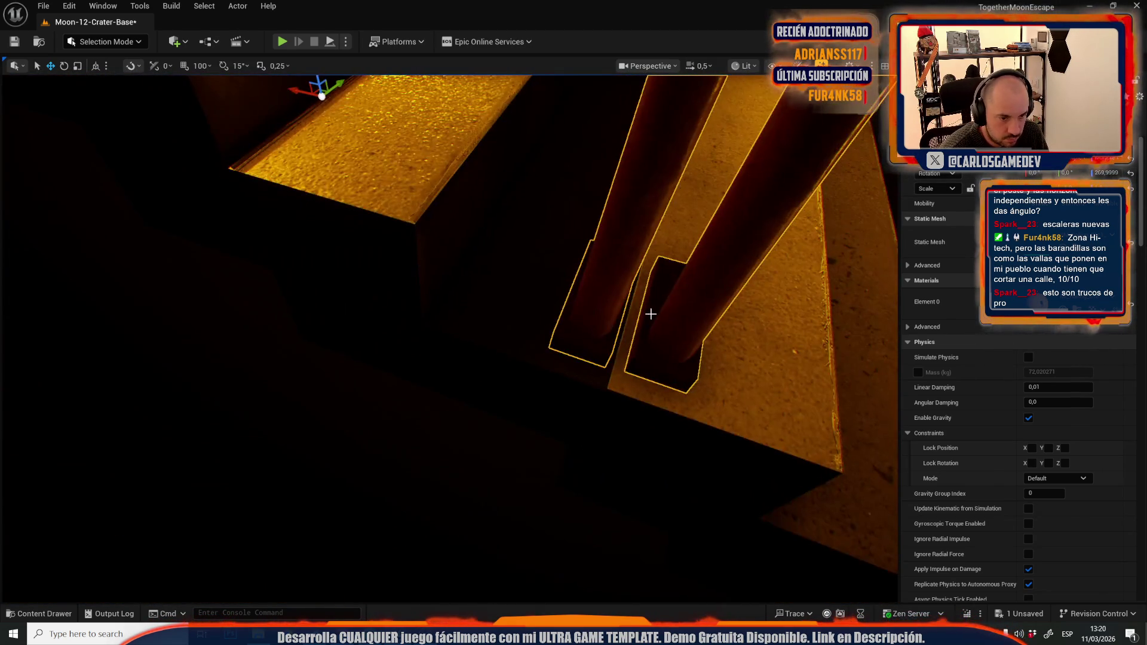
{"action": "left_click_drag", "start_coordinate": [656, 282], "coordinate": [650, 300]}
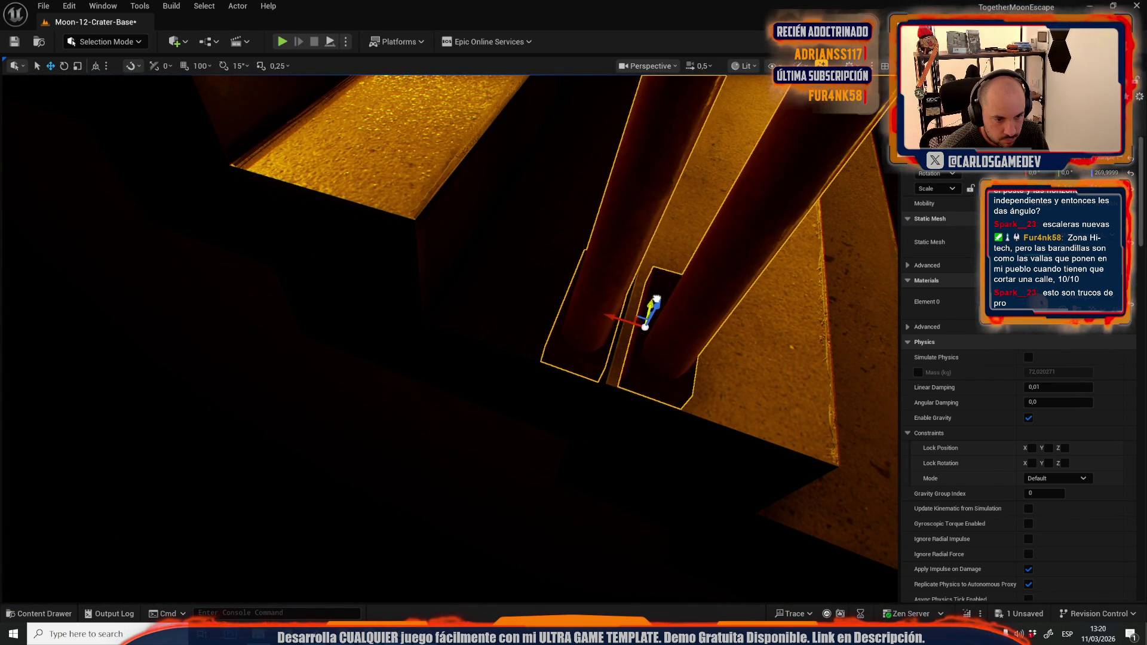
{"action": "scroll", "coordinate": [566, 404], "scroll_direction": "up", "scroll_amount": 2}
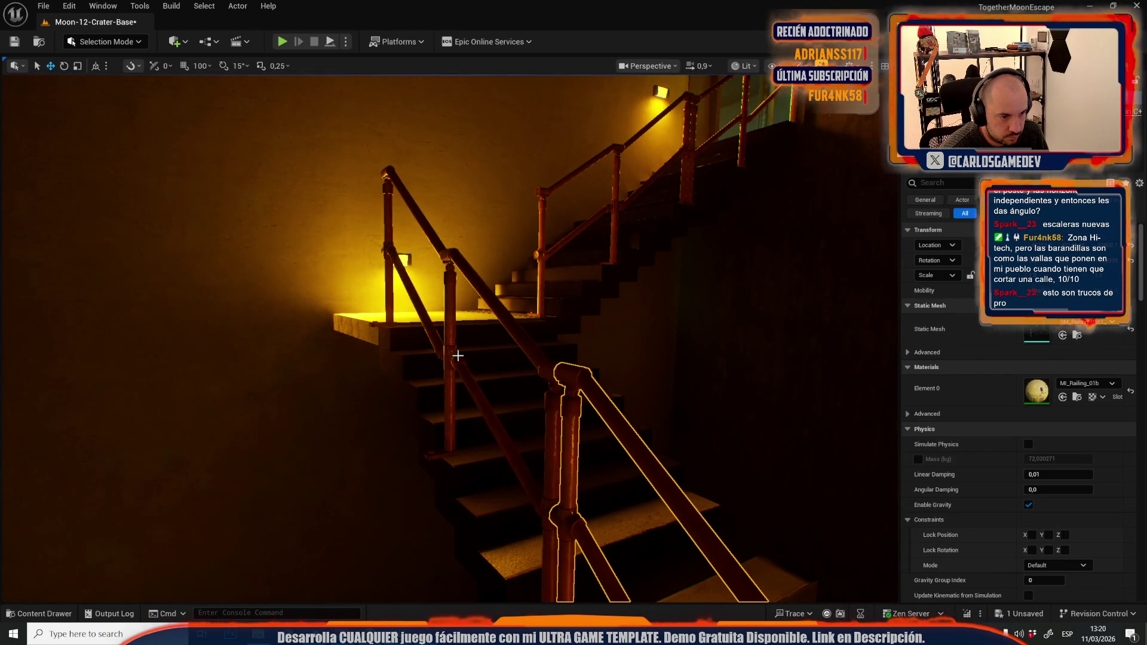
Step: Select the yellow stair railing and reveal its SM_Railing_01a mesh in the Meshes folder
{"action": "left_click", "coordinate": [448, 353], "text": "ctrl"}
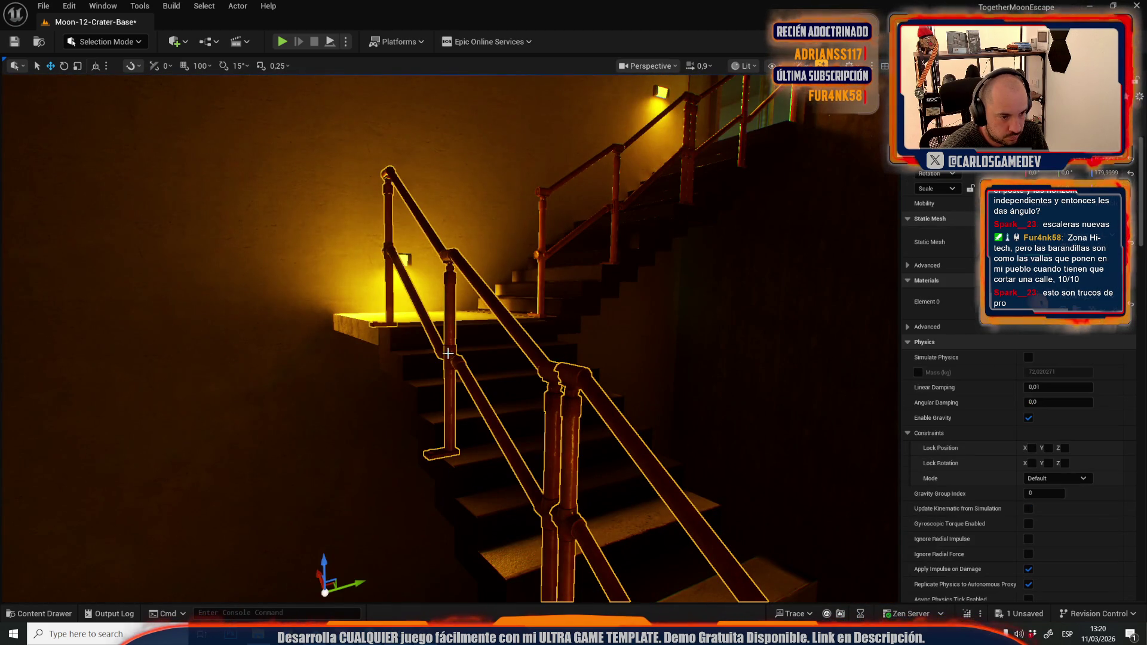
{"action": "scroll", "coordinate": [561, 416], "scroll_direction": "up", "scroll_amount": 5}
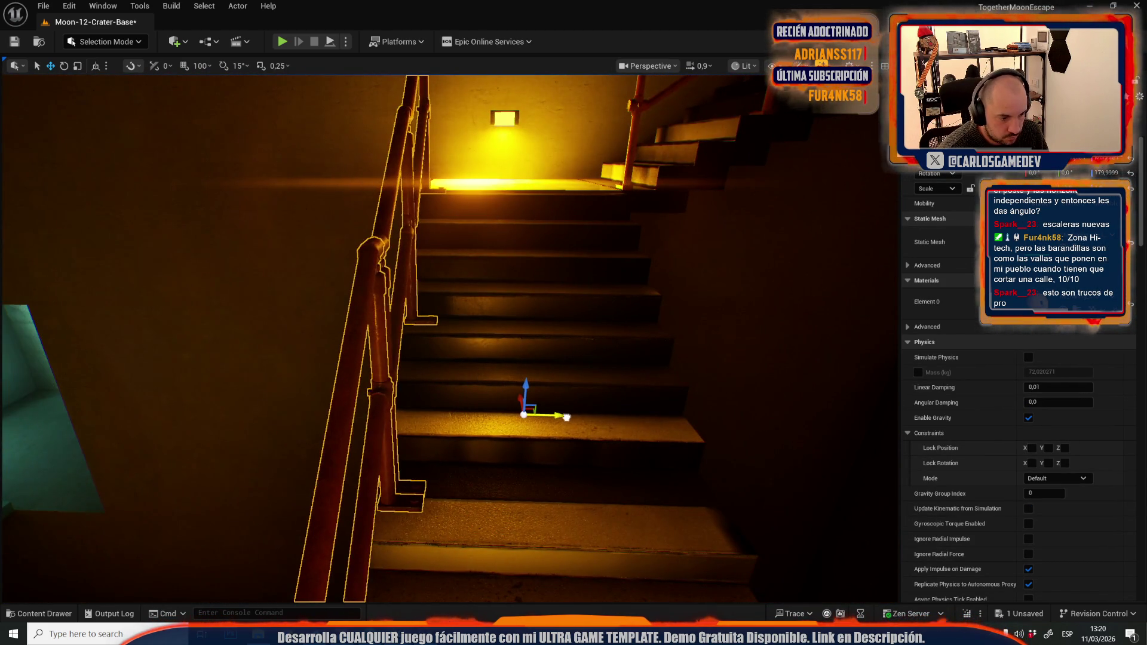
{"action": "scroll", "coordinate": [567, 417], "scroll_direction": "up", "scroll_amount": 5}
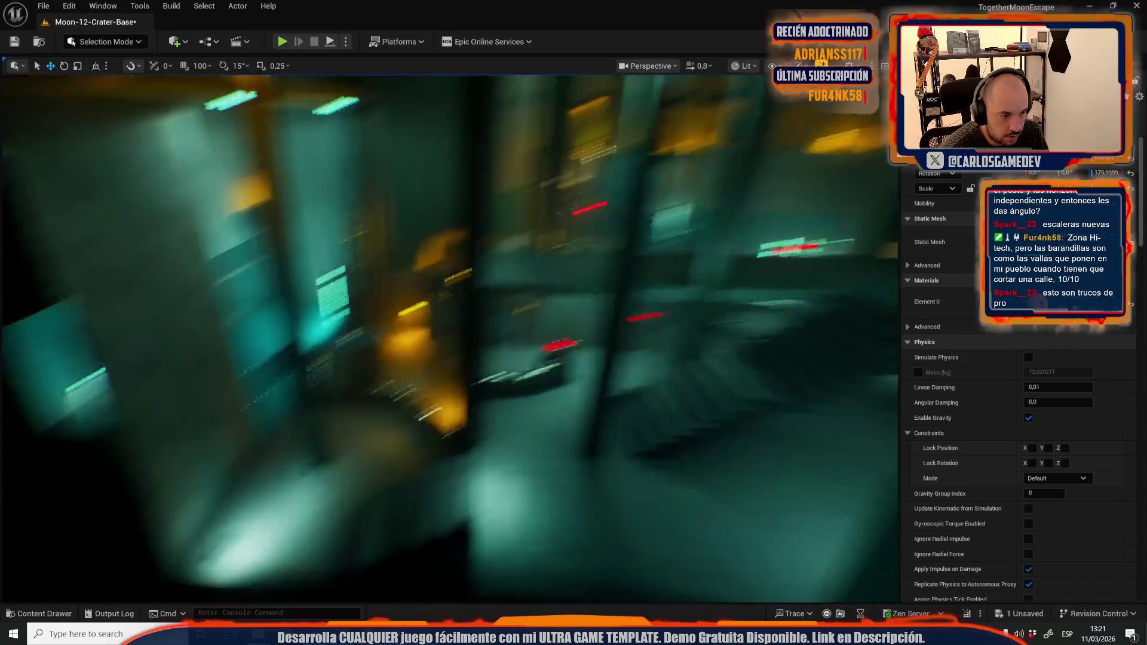
{"action": "scroll", "coordinate": [566, 416], "scroll_direction": "down", "scroll_amount": 5}
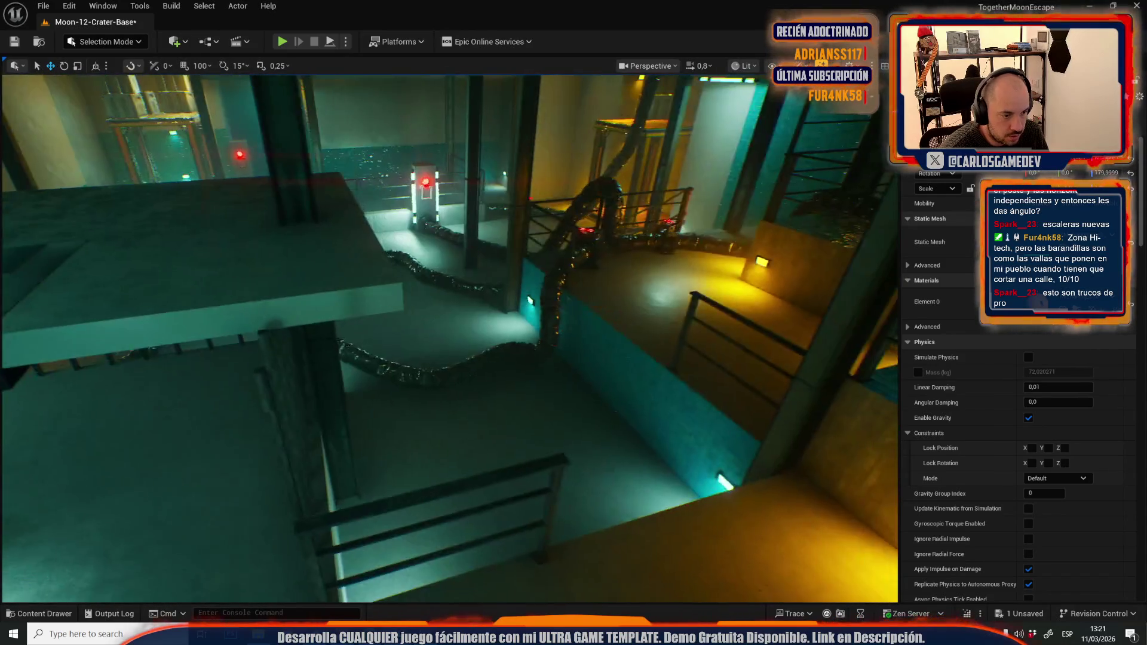
{"action": "scroll", "coordinate": [566, 416], "scroll_direction": "up", "scroll_amount": 5}
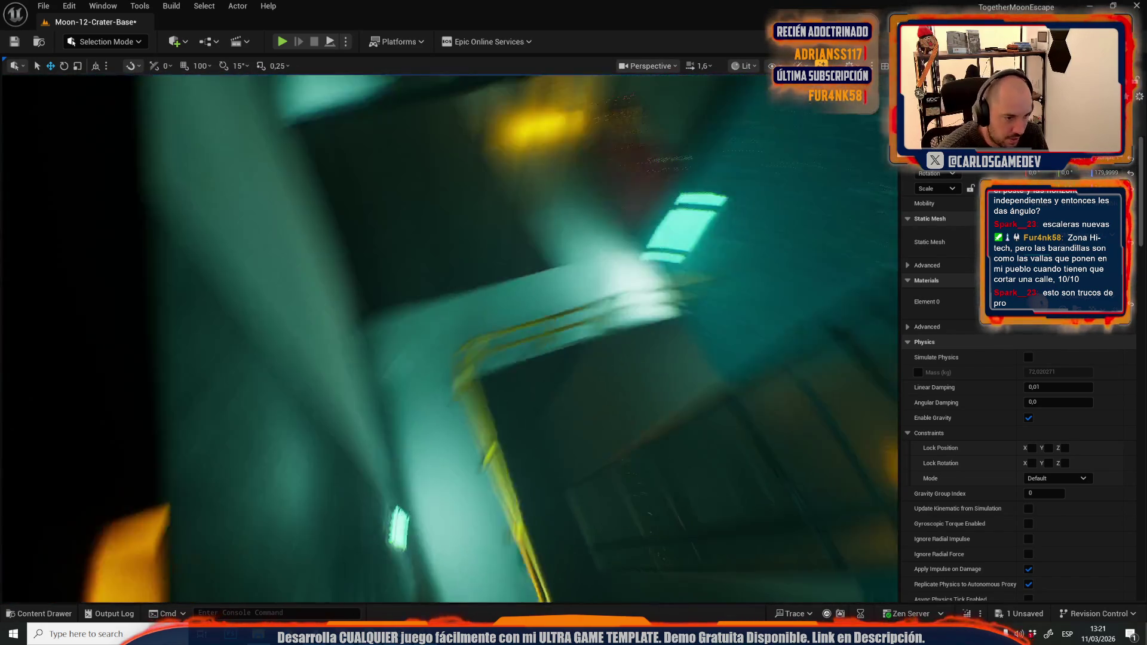
{"action": "scroll", "coordinate": [448, 339], "scroll_direction": "down", "scroll_amount": 2}
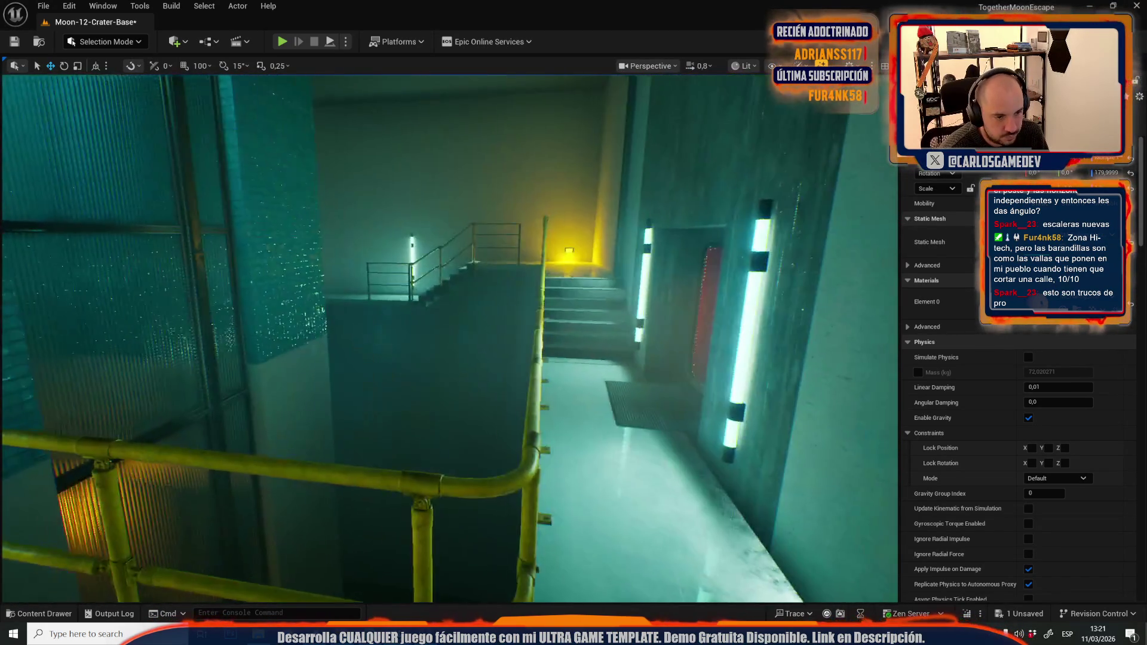
{"action": "key", "text": "w"}
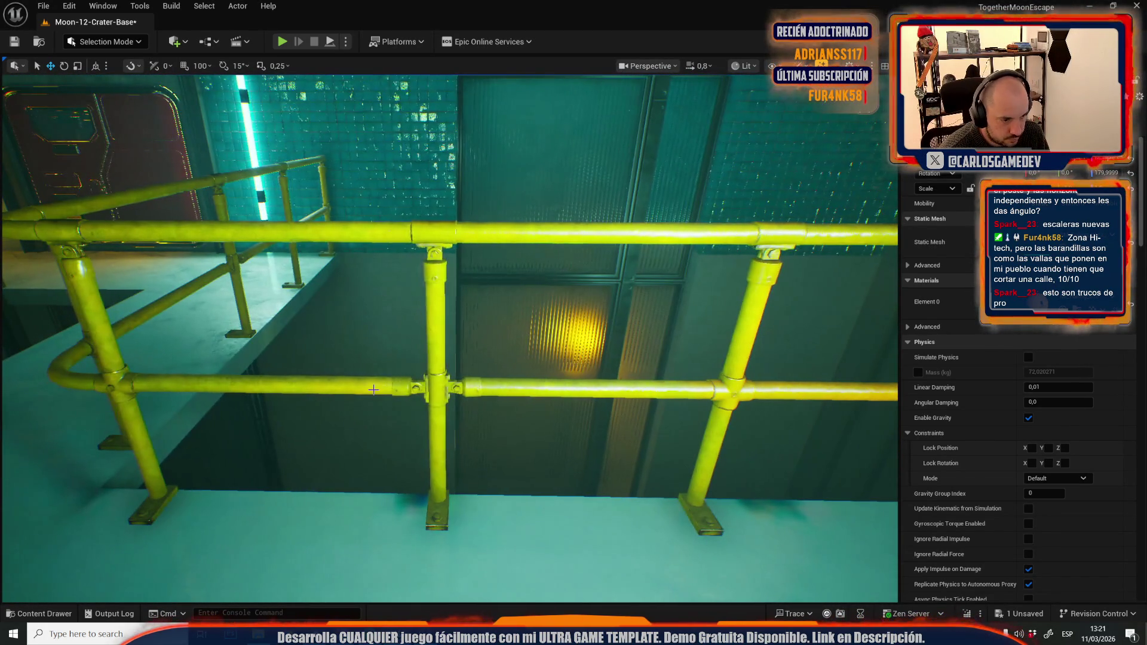
{"action": "left_click", "coordinate": [375, 389]}
{"action": "scroll", "coordinate": [487, 406], "scroll_direction": "up", "scroll_amount": 1}
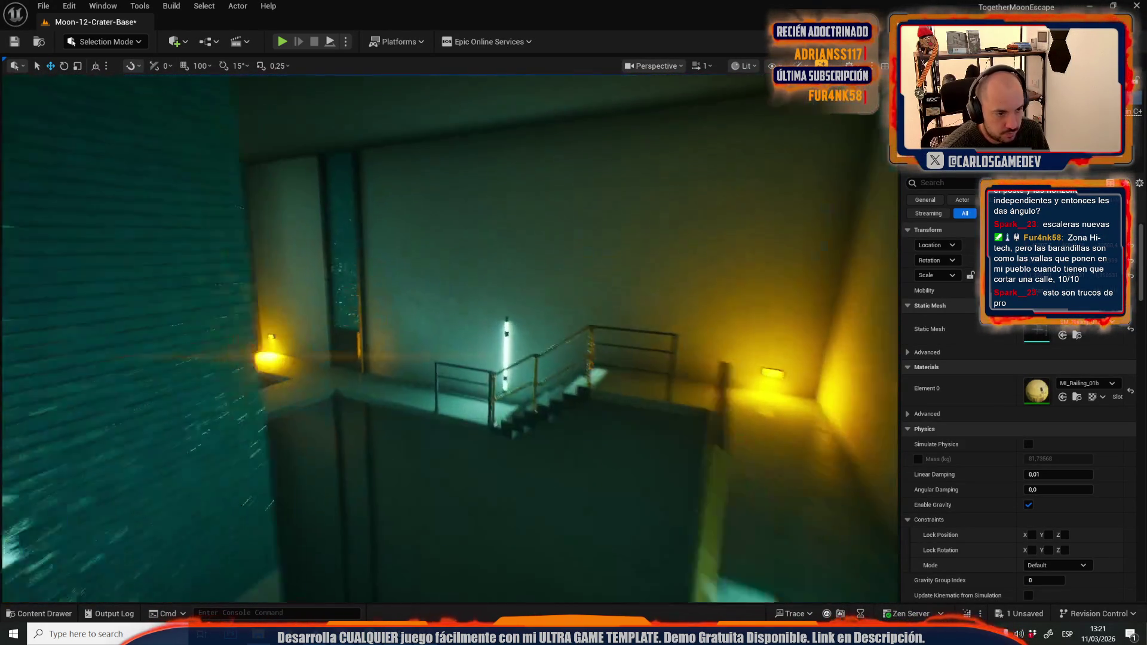
{"action": "key", "text": "w"}
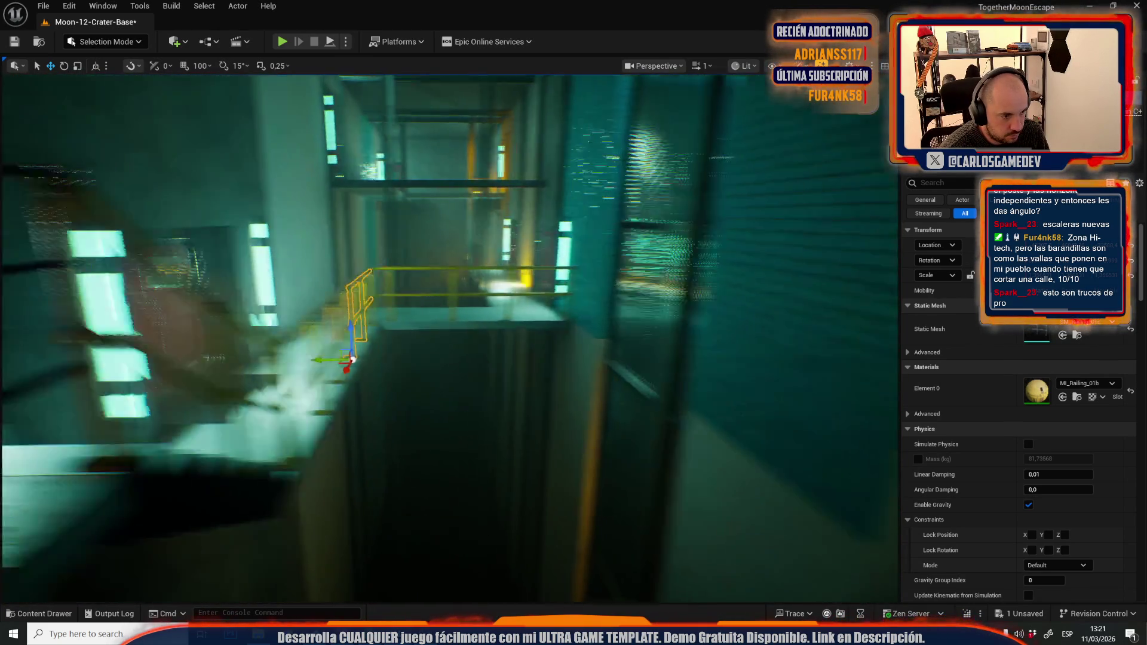
{"action": "left_click_drag", "start_coordinate": [353, 359], "coordinate": [682, 393]}
{"action": "left_click", "coordinate": [1078, 336]}
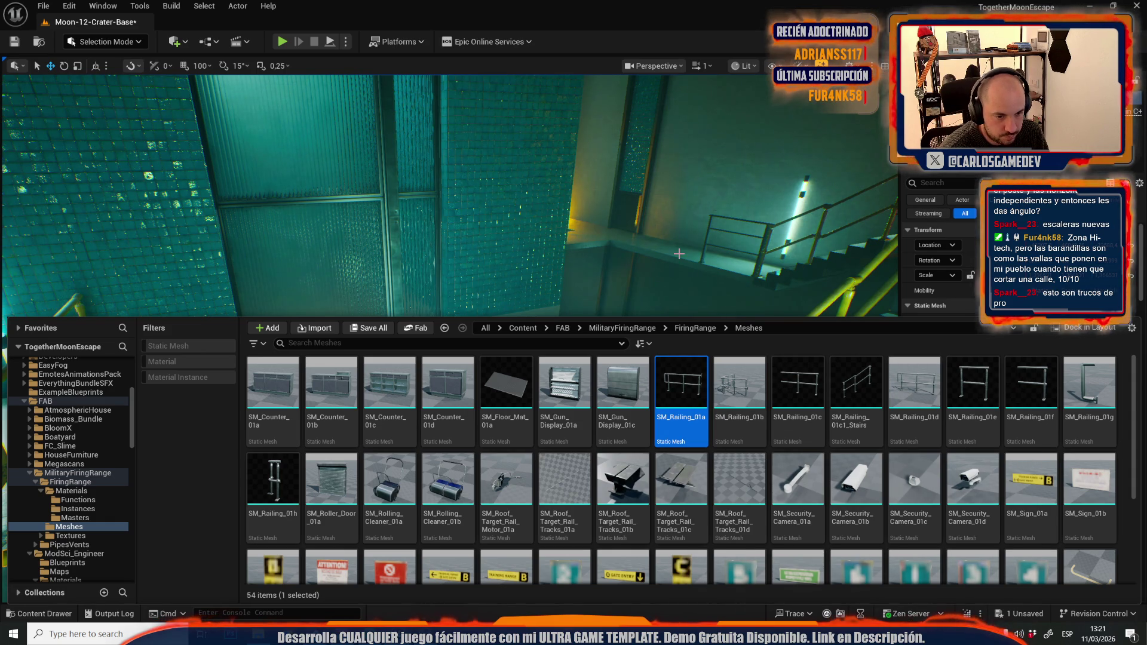
Step: Drag SM_Railing_01a from the Content Drawer onto the stairwell ledge as a new railing
{"action": "key", "text": "ctrl+space"}
{"action": "key", "text": "f"}
{"action": "key", "text": "ctrl+space"}
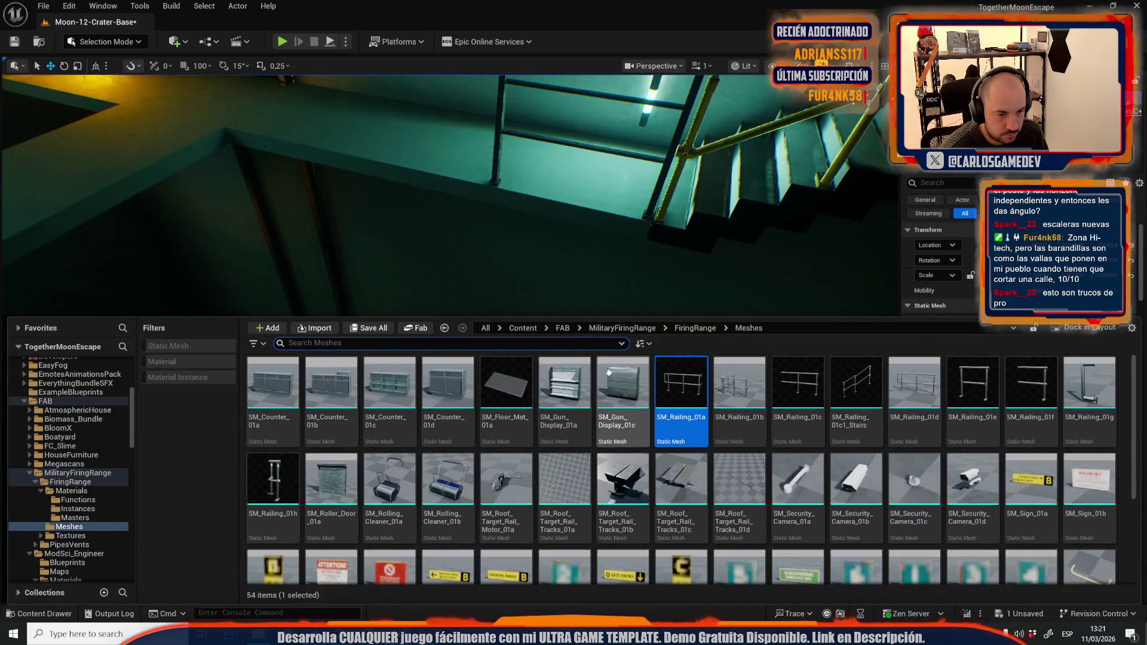
{"action": "left_click_drag", "start_coordinate": [675, 418], "coordinate": [423, 171]}
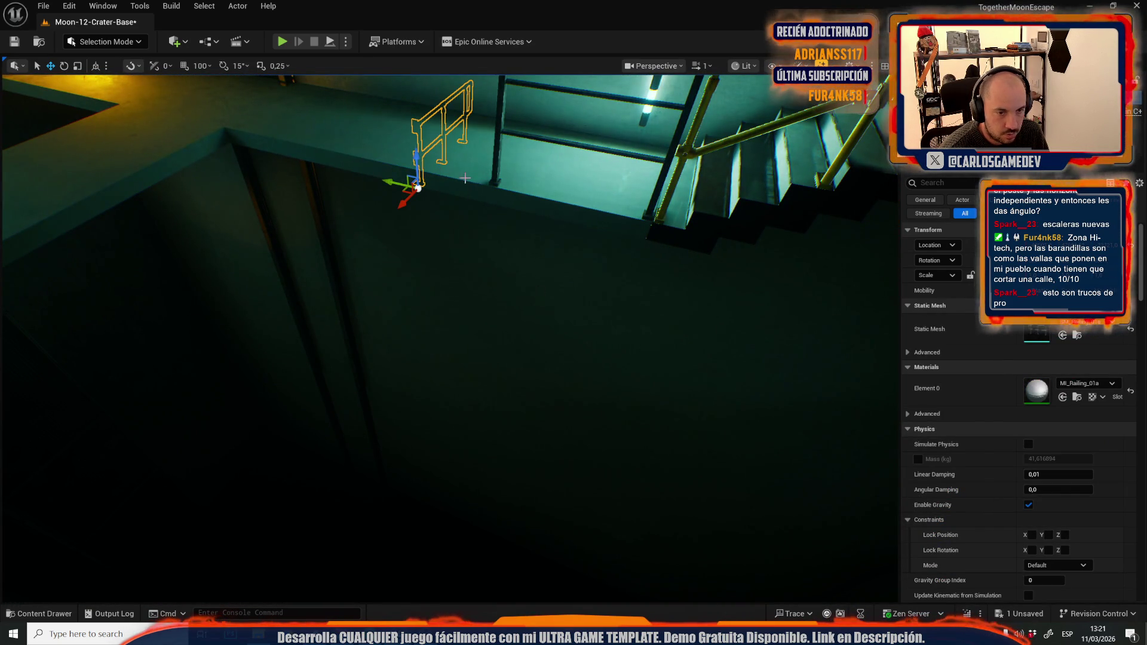
{"action": "key", "text": "f"}
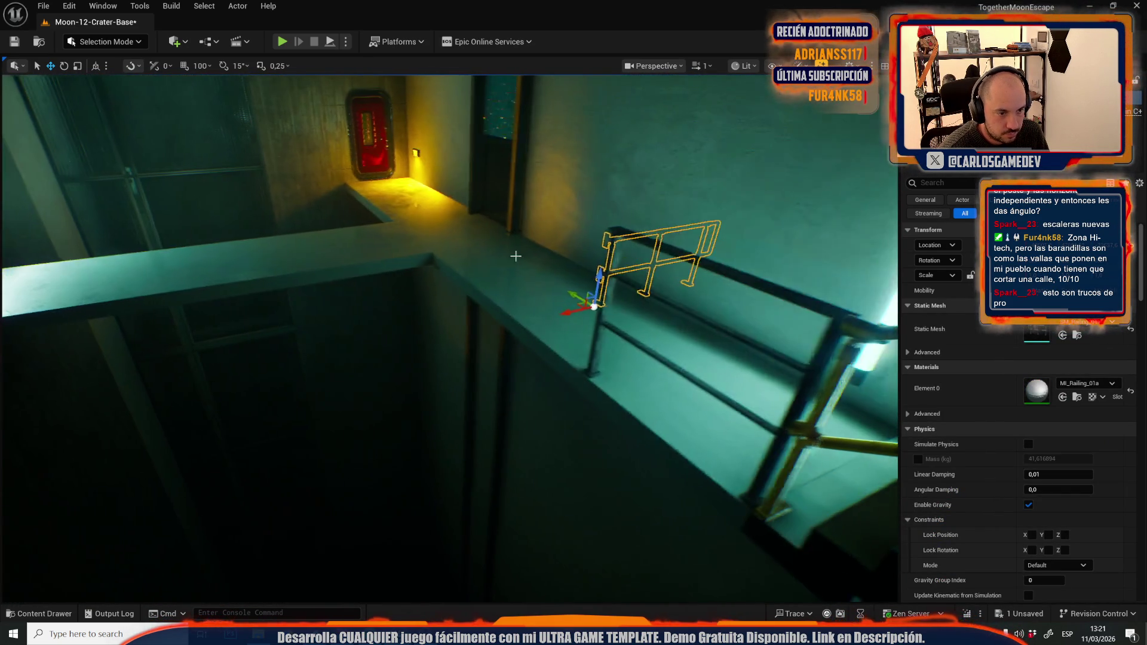
{"action": "left_click_drag", "start_coordinate": [443, 319], "coordinate": [398, 334]}
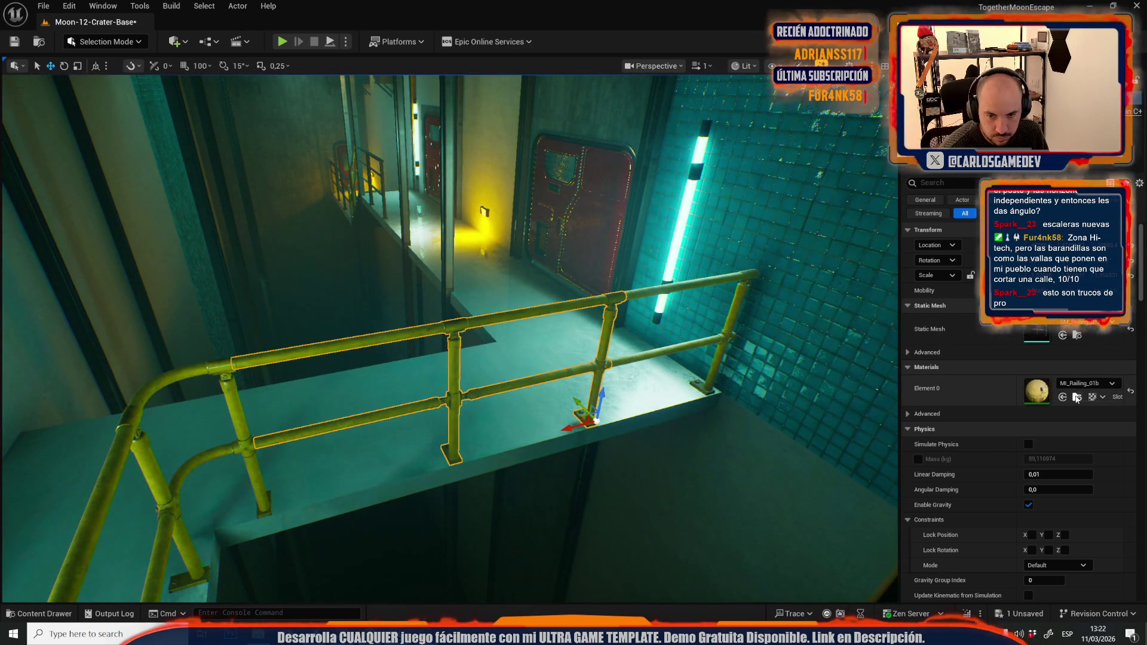
Step: Give the new grey railing the yellow MI_Railing_01b material on Element 0
{"action": "left_click", "coordinate": [1077, 397]}
{"action": "left_click_drag", "start_coordinate": [578, 257], "coordinate": [579, 253]}
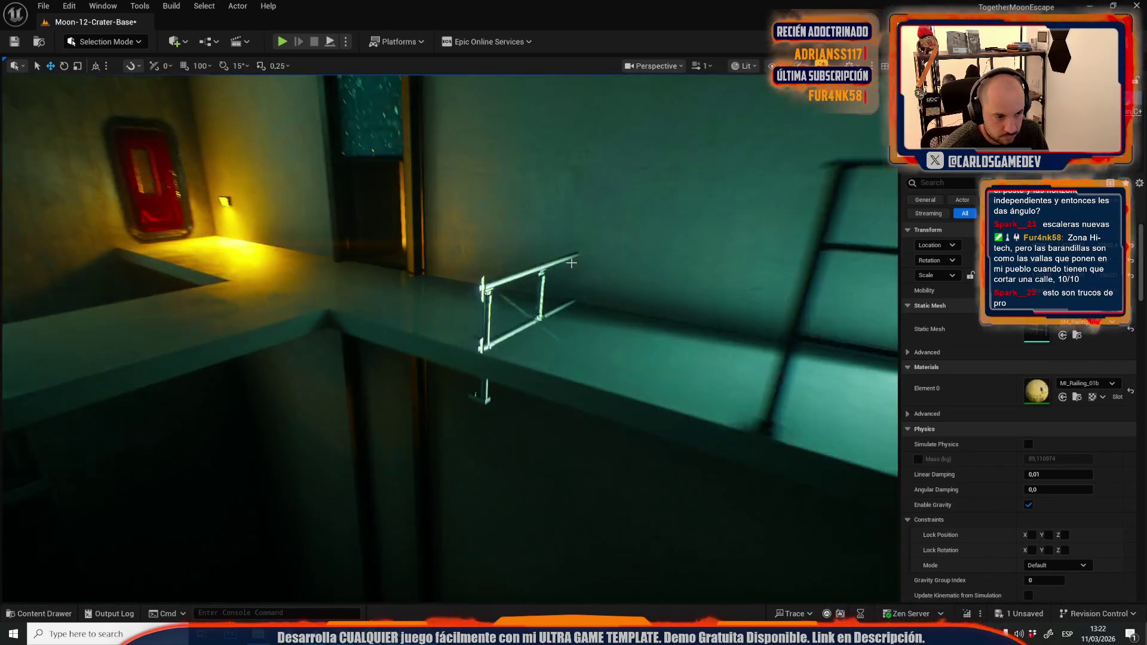
{"action": "left_click", "coordinate": [559, 275]}
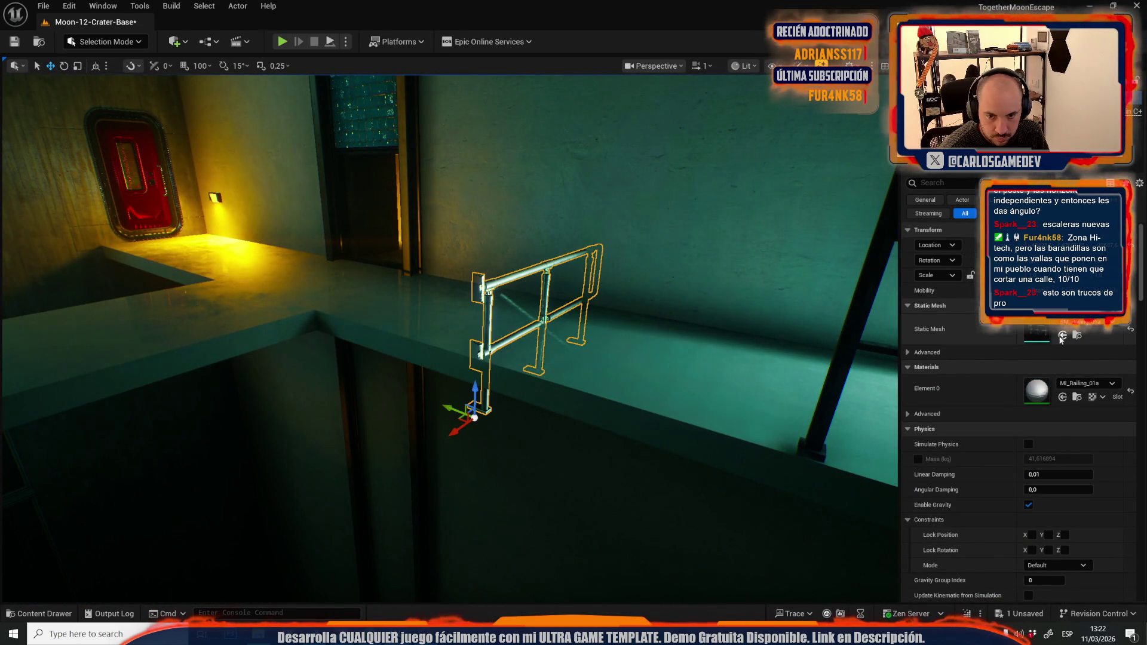
{"action": "key", "text": "ctrl+z"}
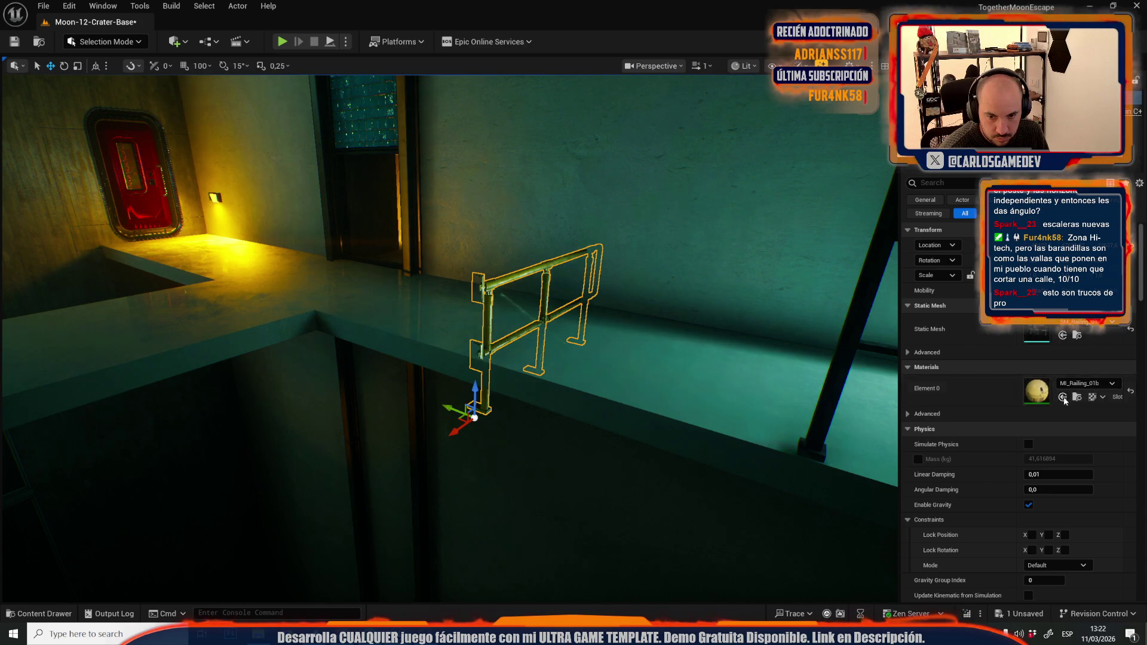
{"action": "left_click_drag", "start_coordinate": [725, 341], "coordinate": [566, 353]}
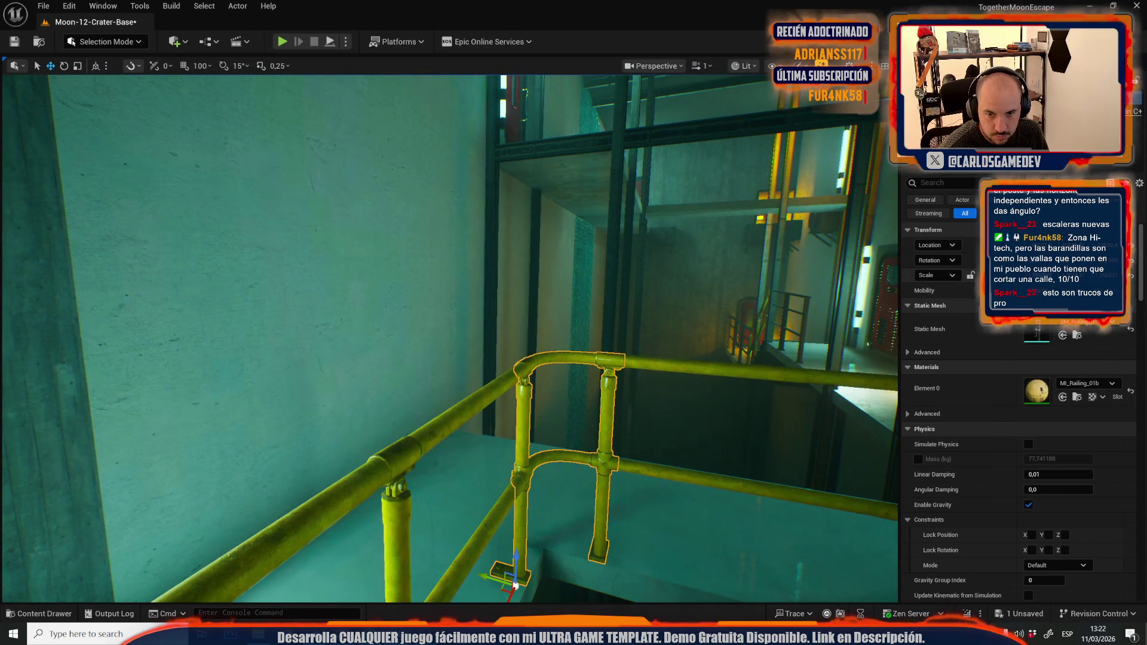
{"action": "left_click_drag", "start_coordinate": [609, 280], "coordinate": [499, 313]}
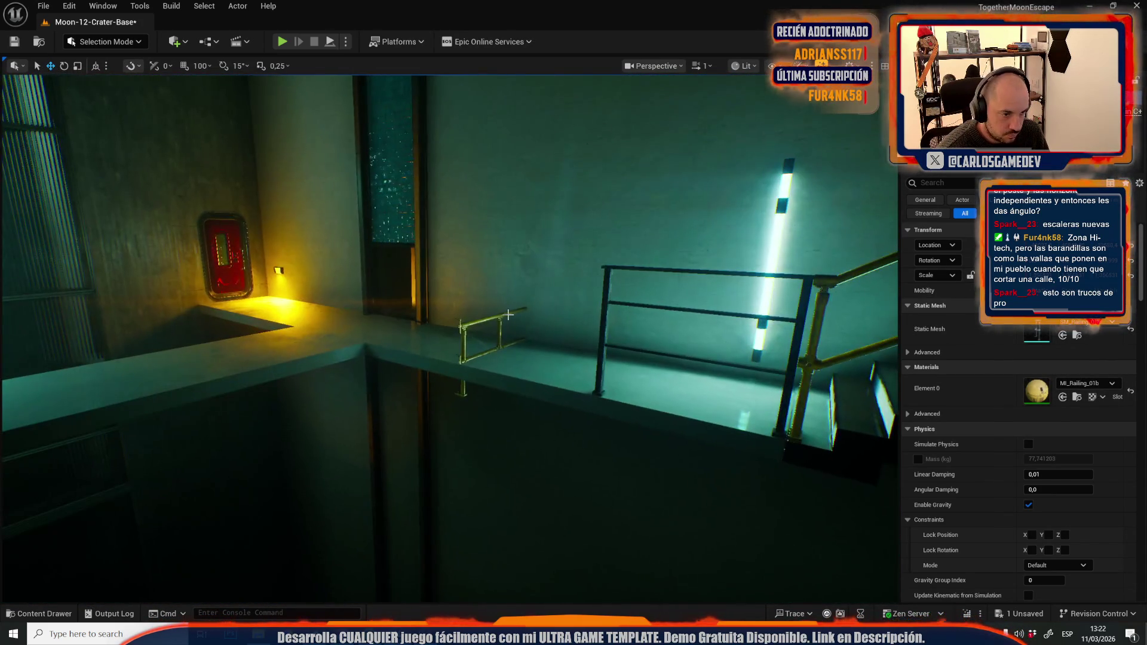
Step: Reselect the yellow ledge railing and bring up the Content Drawer for its material
{"action": "left_click", "coordinate": [499, 312]}
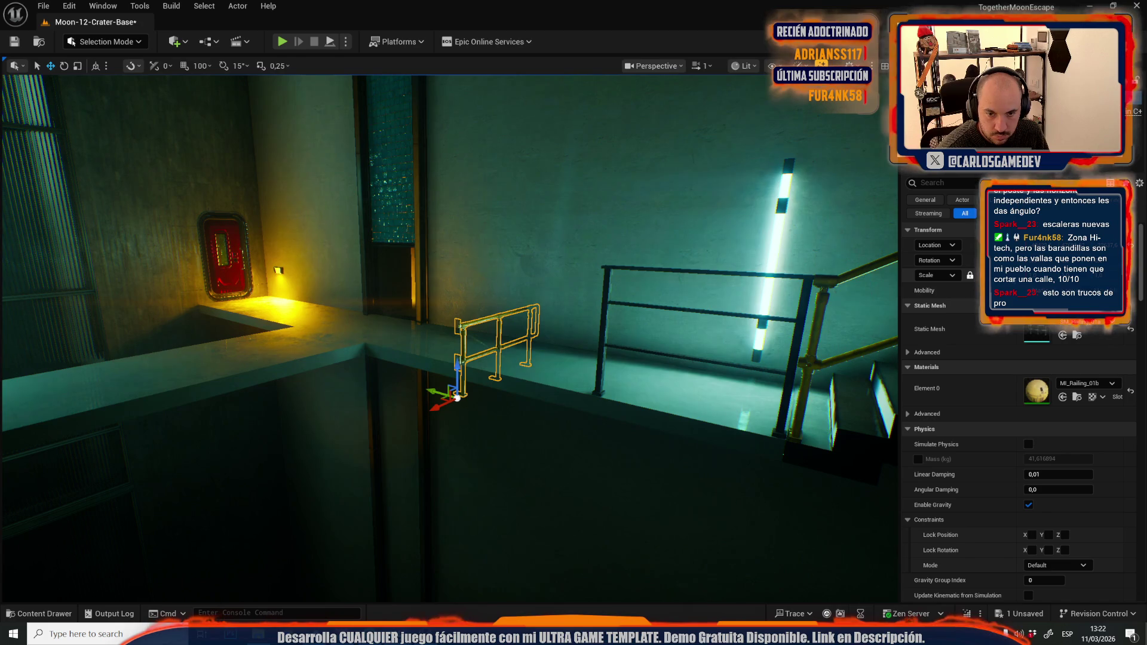
{"action": "scroll", "coordinate": [448, 338], "scroll_direction": "up", "scroll_amount": 8}
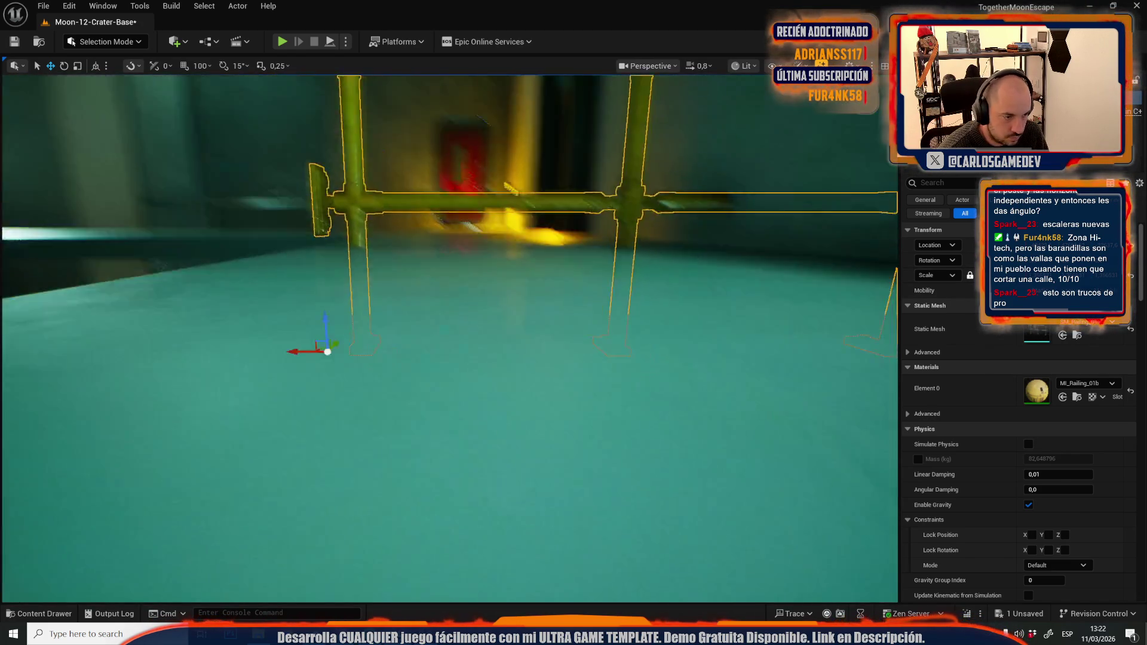
{"action": "scroll", "coordinate": [445, 318], "scroll_direction": "down", "scroll_amount": 6}
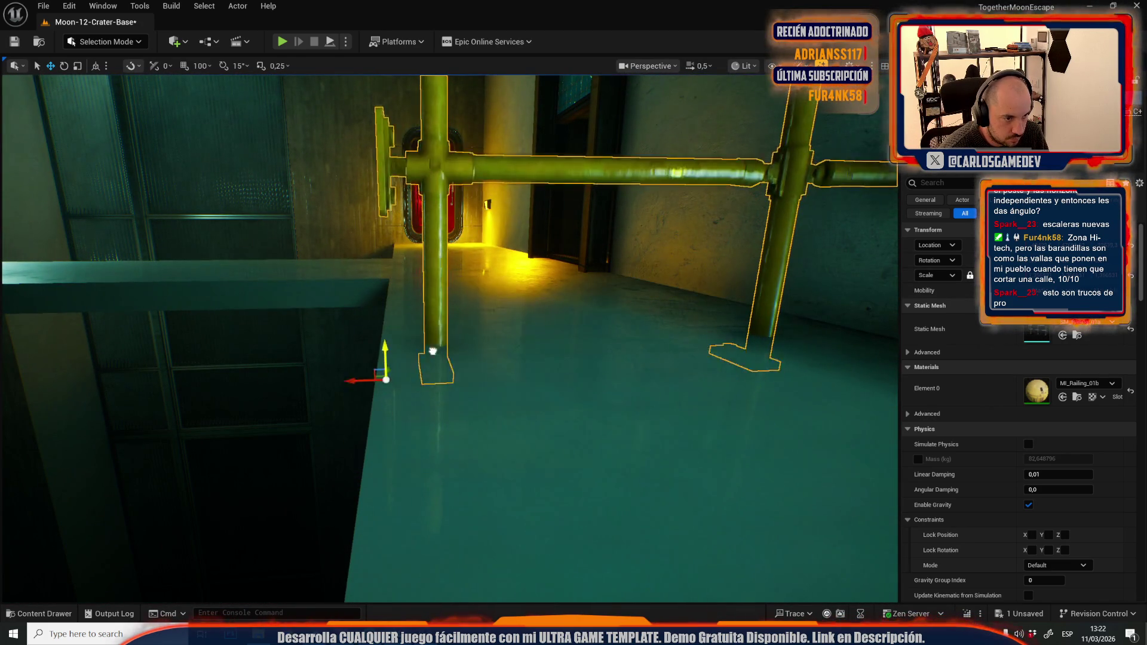
{"action": "mouse_move", "coordinate": [445, 317]}
{"action": "left_mouse_down"}
{"action": "mouse_move", "coordinate": [433, 301]}
{"action": "mouse_move", "coordinate": [520, 260]}
{"action": "left_mouse_up"}
{"action": "key", "text": "Escape"}
{"action": "left_click", "coordinate": [514, 254]}
{"action": "key", "text": "ctrl+space"}
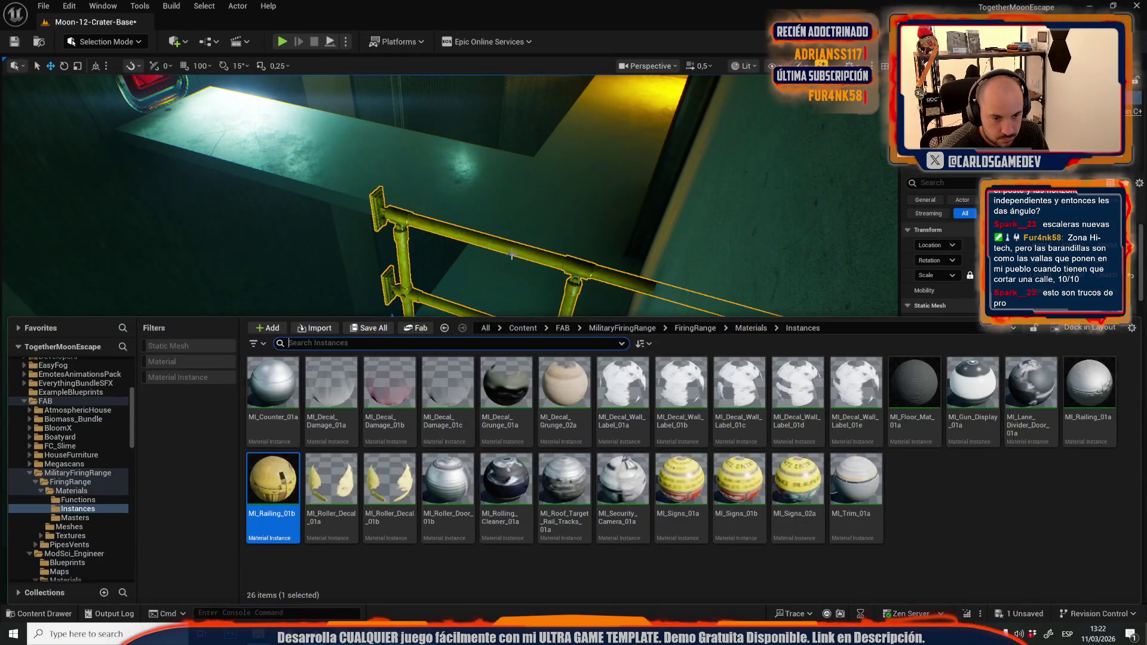
Step: Swap the ledge railing's Static Mesh to SM_Railing_01d
{"action": "left_click", "coordinate": [1083, 377]}
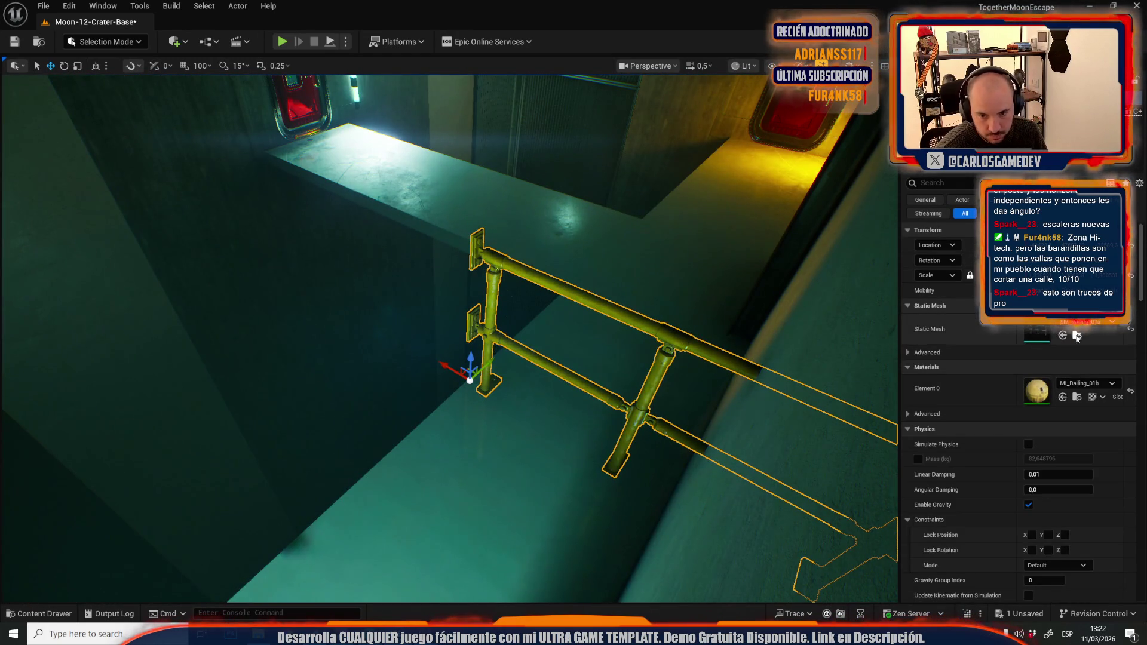
{"action": "left_click", "coordinate": [1077, 335]}
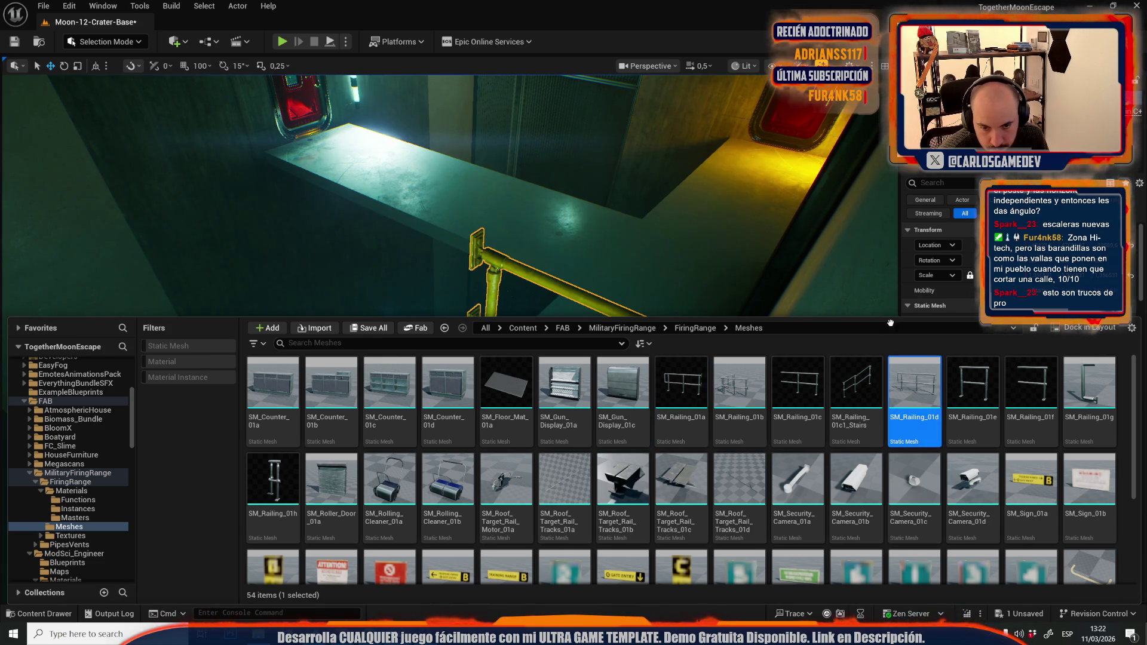
{"action": "left_click", "coordinate": [1062, 335]}
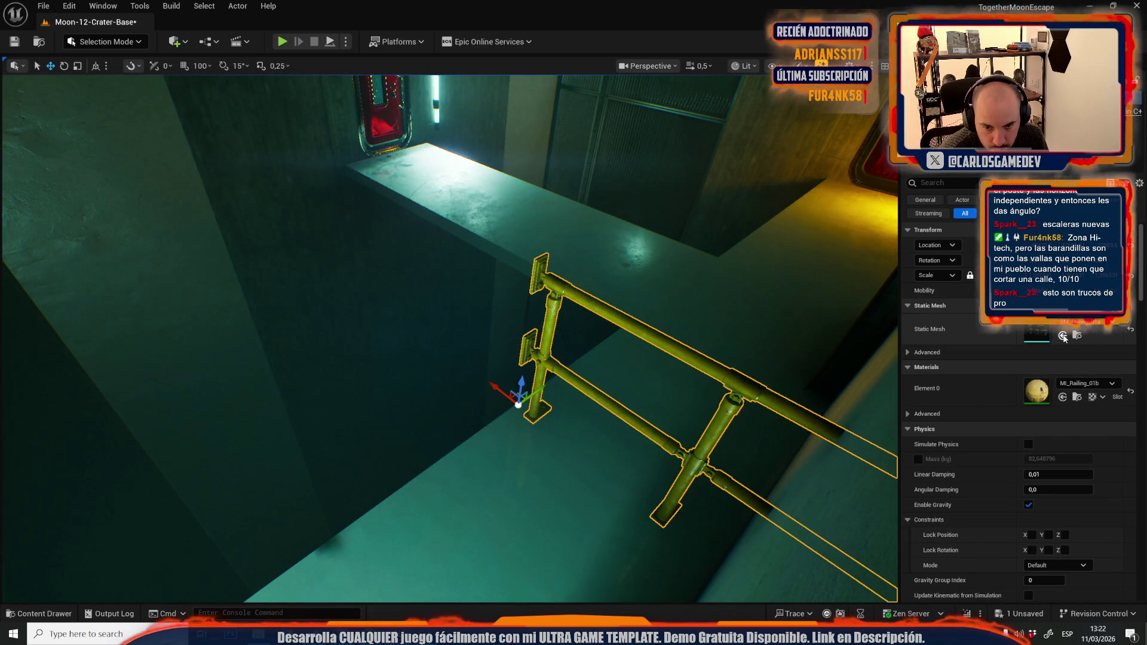
{"action": "left_click", "coordinate": [1063, 336]}
{"action": "key", "text": "f"}
Step: Rotate the railing 90° to run along the ledge and check its foot on the floor
{"action": "key", "text": "e"}
{"action": "left_click_drag", "start_coordinate": [445, 394], "coordinate": [415, 419]}
{"action": "key", "text": "ctrl+z"}
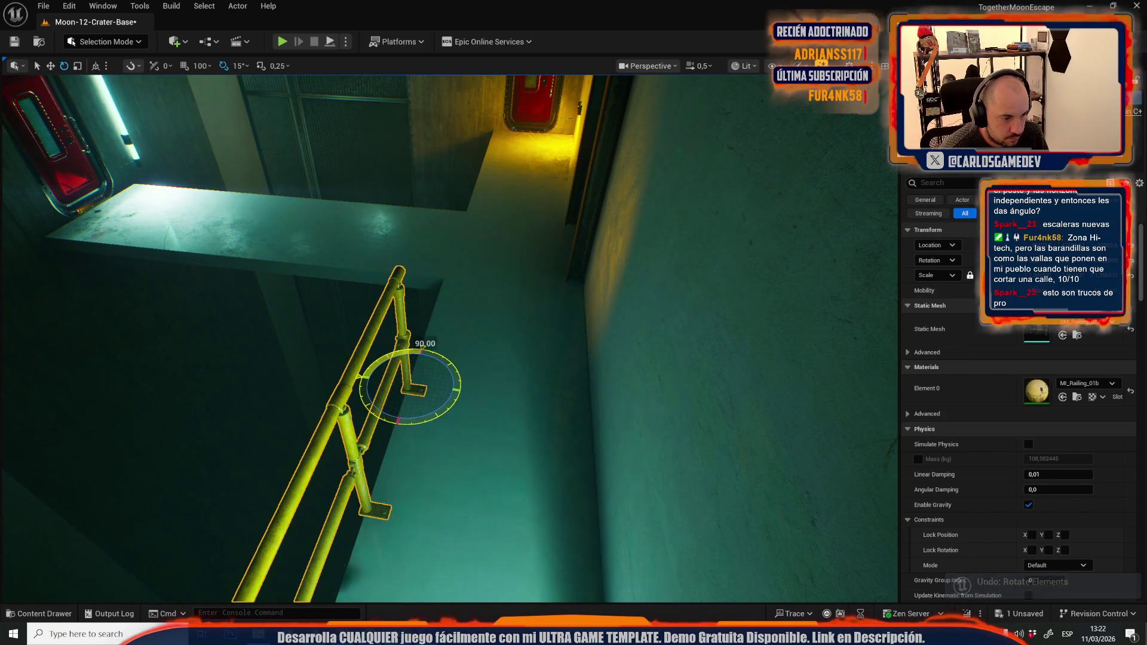
{"action": "left_click_drag", "start_coordinate": [472, 389], "coordinate": [489, 365]}
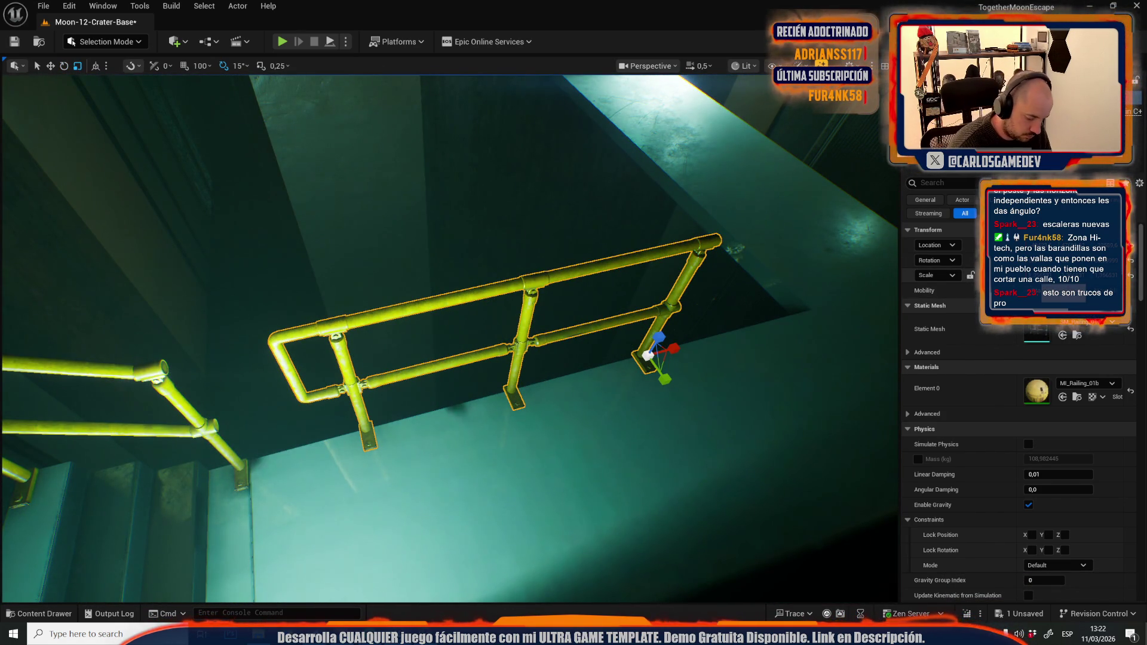
{"action": "left_click_drag", "start_coordinate": [1106, 260], "coordinate": [1124, 260]}
{"action": "mouse_move", "coordinate": [734, 298]}
{"action": "left_mouse_down"}
{"action": "mouse_move", "coordinate": [790, 374]}
{"action": "mouse_move", "coordinate": [736, 393]}
{"action": "mouse_move", "coordinate": [717, 428]}
{"action": "left_mouse_up"}
{"action": "scroll", "coordinate": [450, 339], "scroll_direction": "down", "scroll_amount": 3}
{"action": "key", "text": "w"}
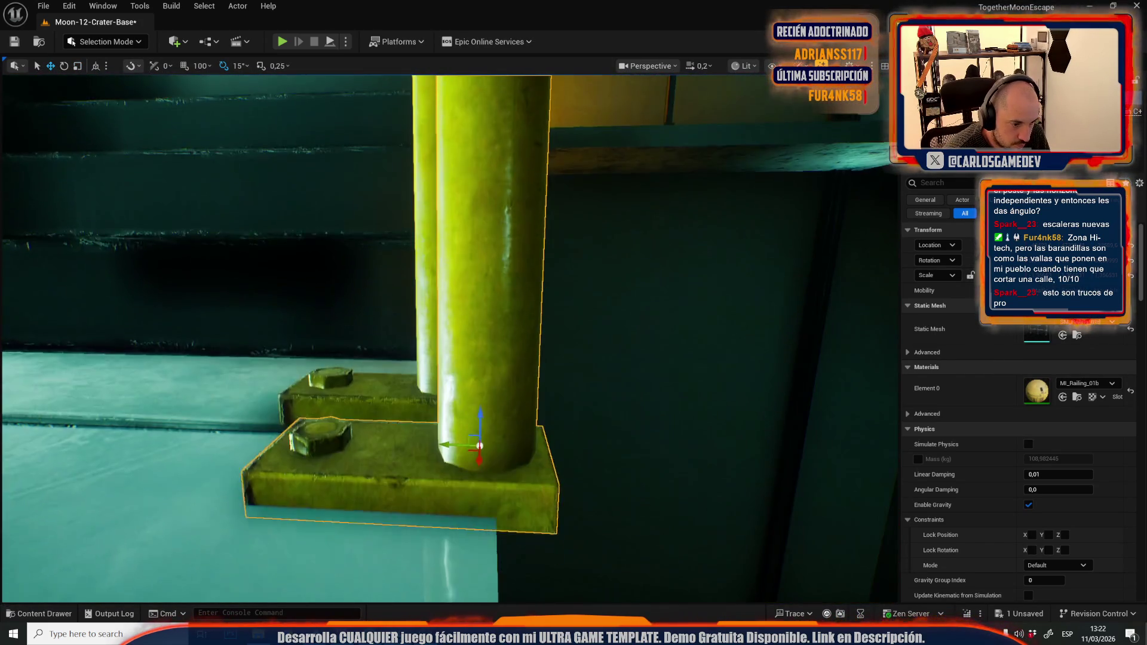
{"action": "mouse_move", "coordinate": [431, 365]}
{"action": "left_mouse_down"}
{"action": "mouse_move", "coordinate": [431, 376]}
{"action": "mouse_move", "coordinate": [438, 360]}
{"action": "mouse_move", "coordinate": [383, 376]}
{"action": "mouse_move", "coordinate": [398, 371]}
{"action": "left_mouse_up"}
{"action": "scroll", "coordinate": [397, 371], "scroll_direction": "up", "scroll_amount": 1}
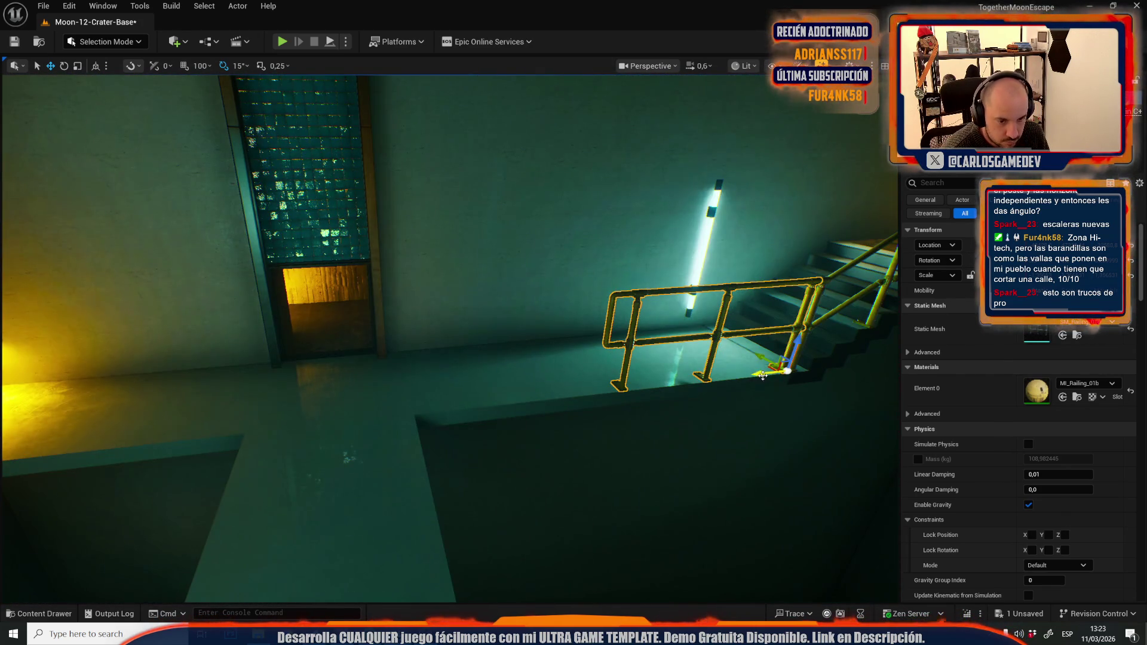
Step: Alt-drag a copy along the ledge and mirror it with scale -1 toward the red door
{"action": "left_click_drag", "start_coordinate": [766, 375], "coordinate": [280, 413]}
{"action": "left_click_drag", "start_coordinate": [372, 417], "coordinate": [429, 396]}
{"action": "key", "text": "r"}
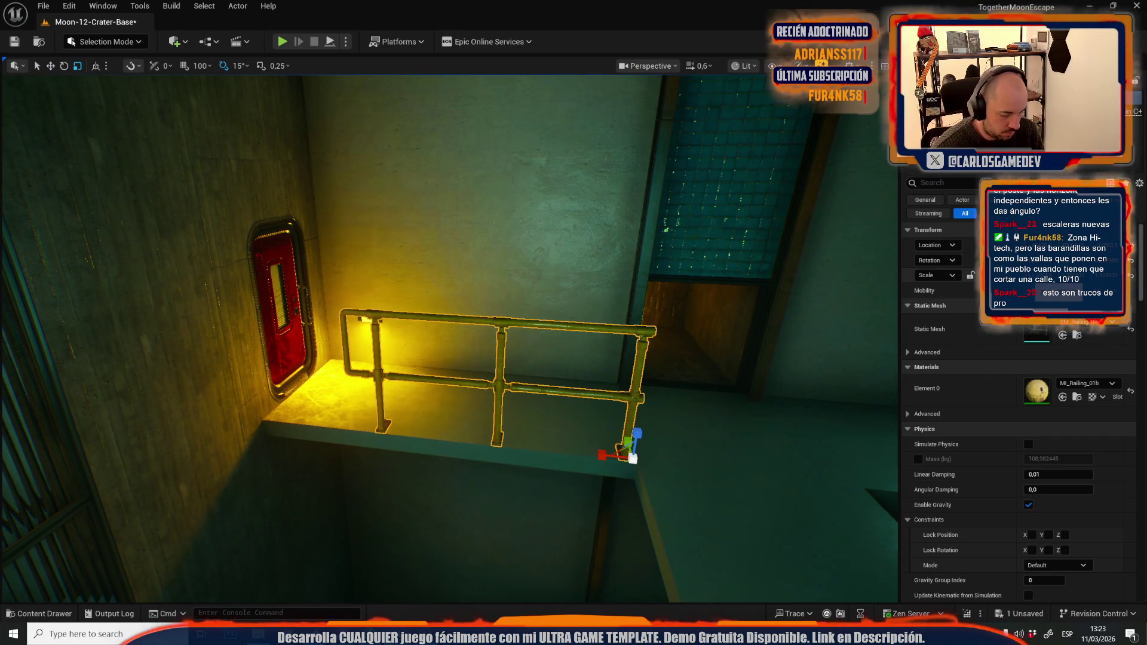
{"action": "key", "text": "Return"}
{"action": "key", "text": "w"}
{"action": "mouse_move", "coordinate": [642, 374]}
{"action": "left_mouse_down"}
{"action": "mouse_move", "coordinate": [637, 443]}
{"action": "mouse_move", "coordinate": [281, 397]}
{"action": "mouse_move", "coordinate": [321, 398]}
{"action": "mouse_move", "coordinate": [332, 385]}
{"action": "mouse_move", "coordinate": [257, 373]}
{"action": "mouse_move", "coordinate": [335, 352]}
{"action": "left_mouse_up"}
{"action": "scroll", "coordinate": [311, 409], "scroll_direction": "up", "scroll_amount": 6}
{"action": "scroll", "coordinate": [281, 368], "scroll_direction": "up", "scroll_amount": 1}
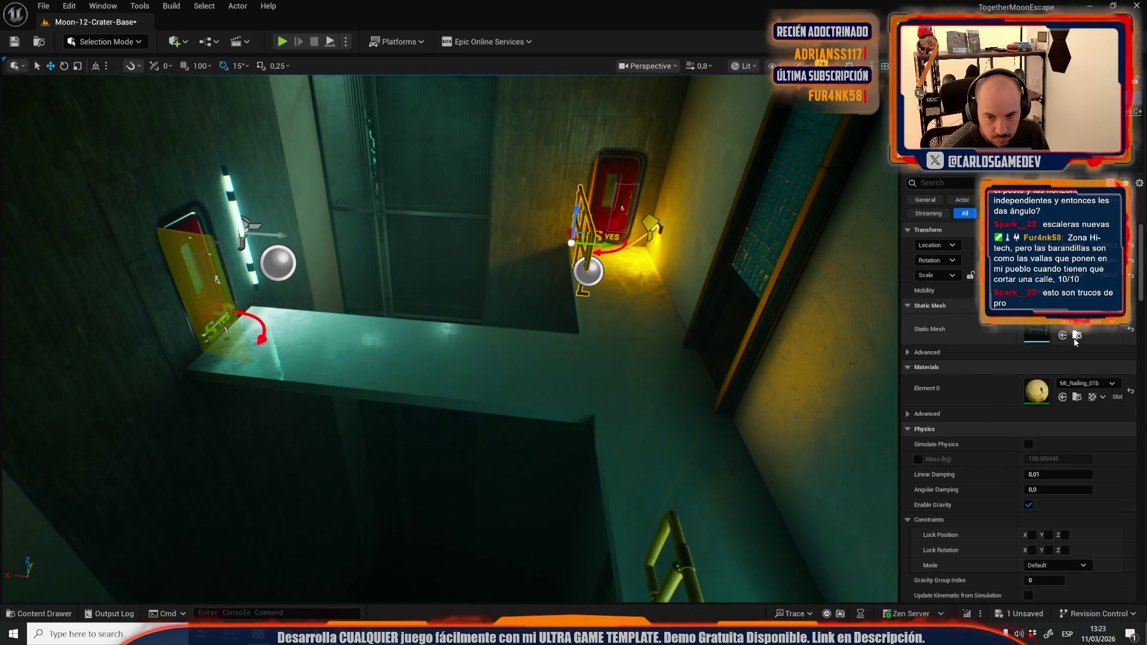
Step: Fly close to the post base by the red door and slide the railing along Y against the wall
{"action": "left_click", "coordinate": [1076, 336]}
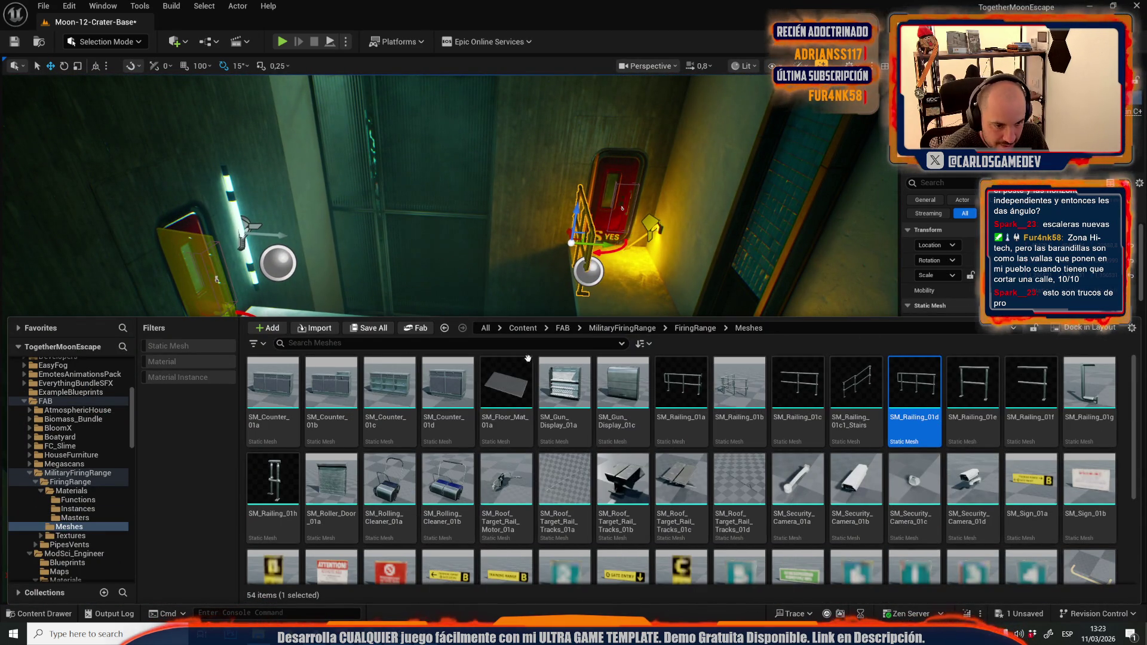
{"action": "left_click", "coordinate": [1062, 335]}
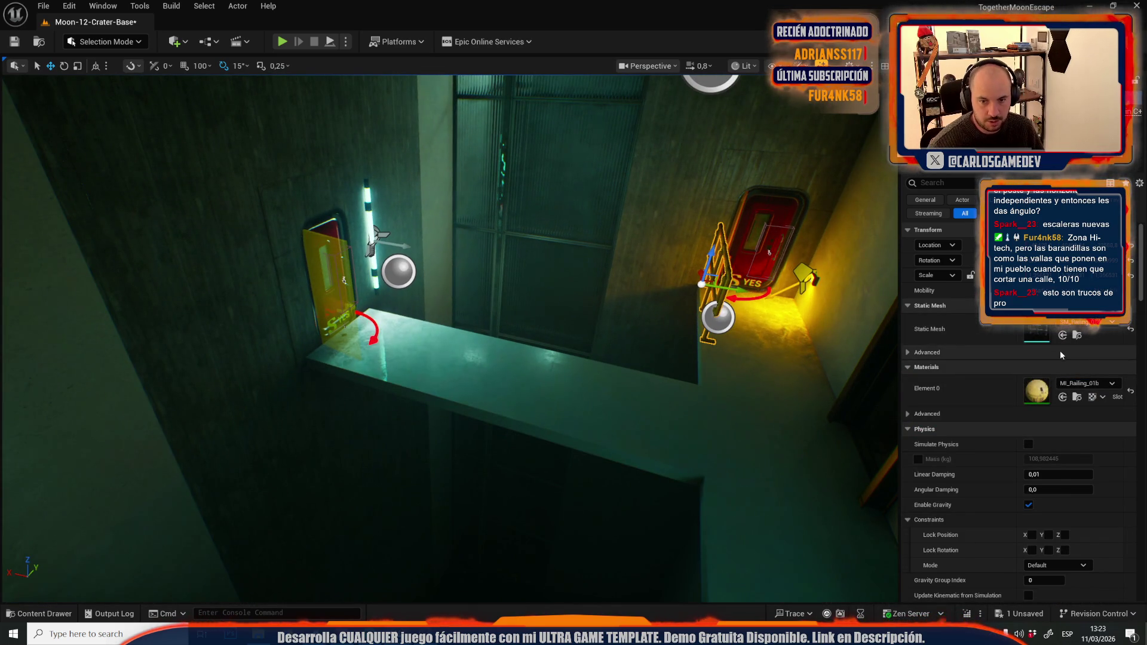
{"action": "left_click_drag", "start_coordinate": [806, 345], "coordinate": [807, 344]}
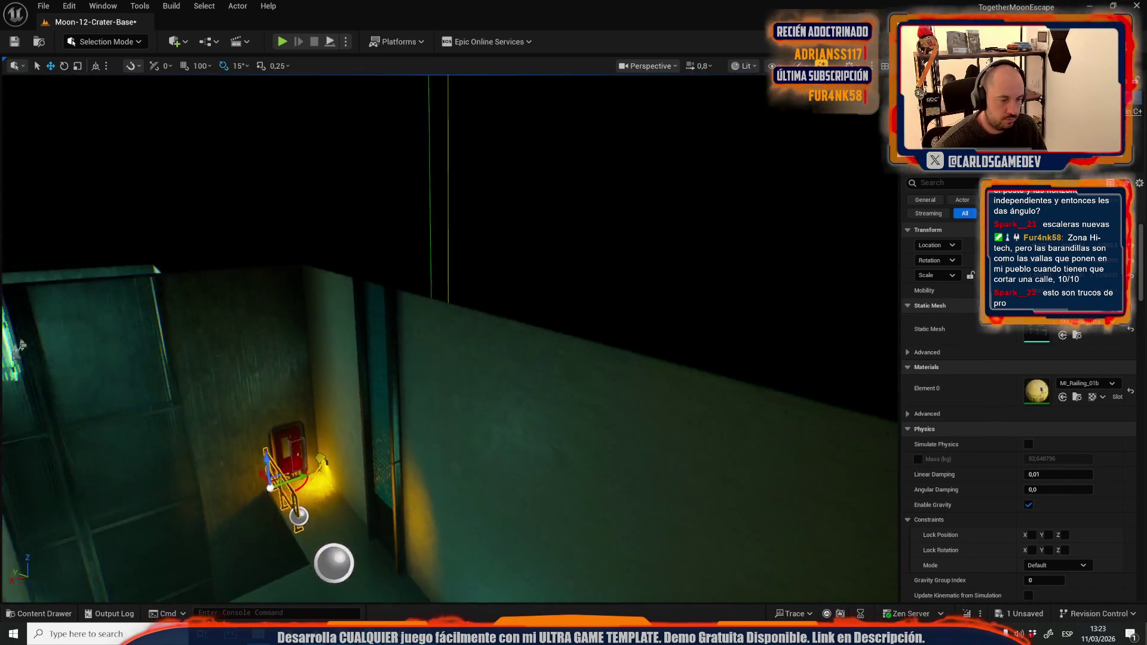
{"action": "scroll", "coordinate": [454, 335], "scroll_direction": "down", "scroll_amount": 5}
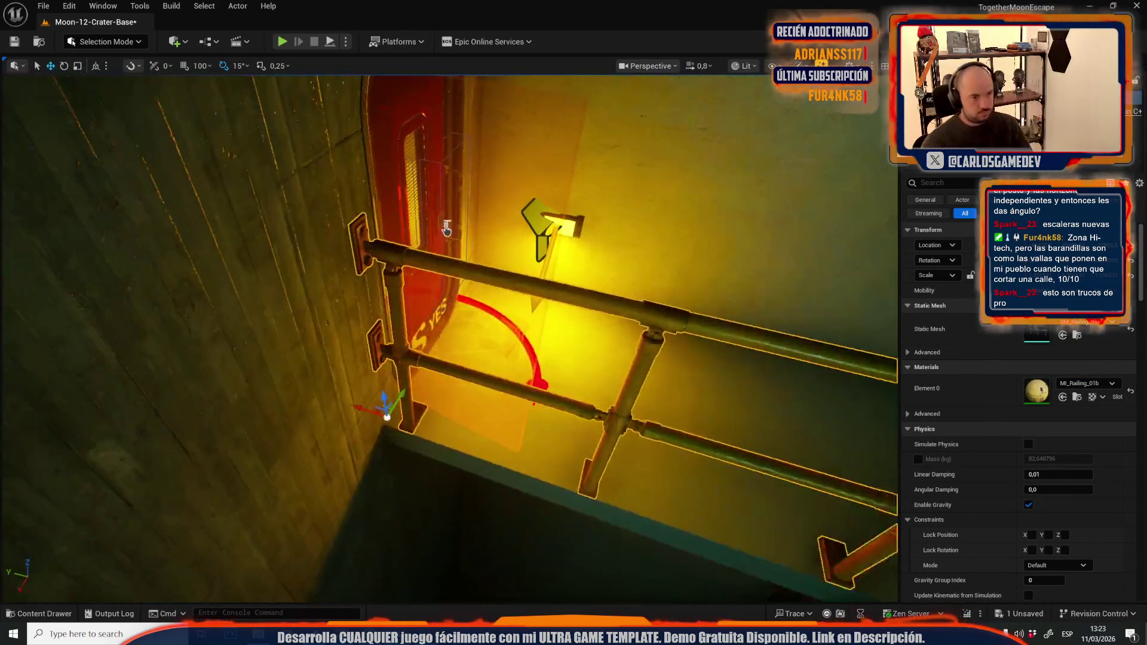
{"action": "scroll", "coordinate": [454, 335], "scroll_direction": "down", "scroll_amount": 1}
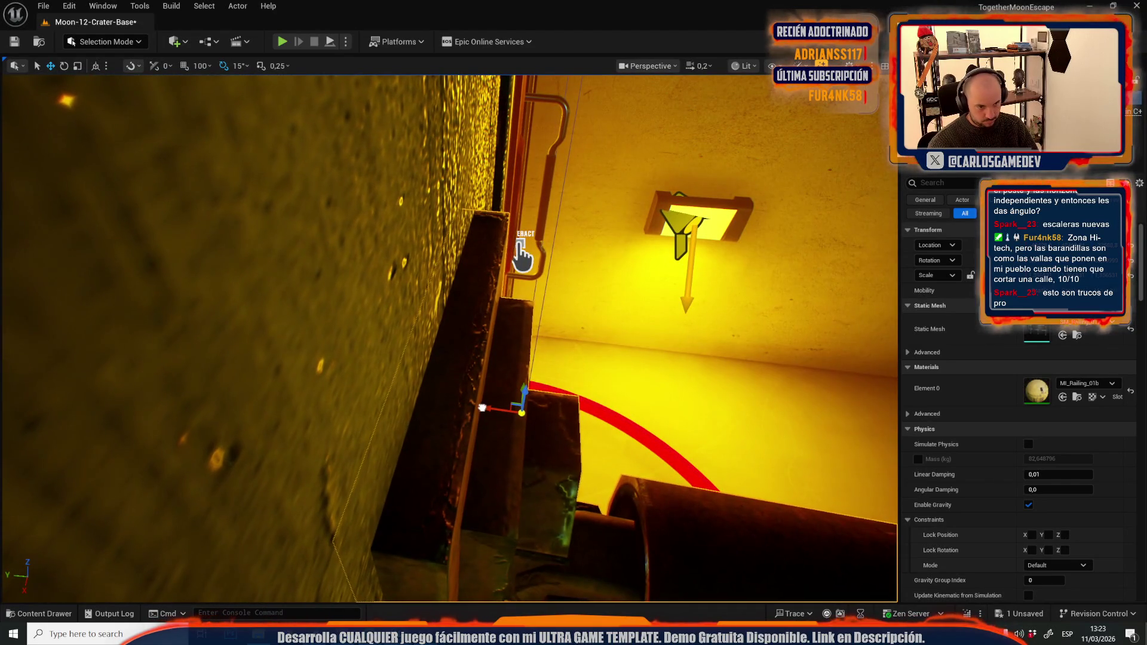
{"action": "scroll", "coordinate": [521, 257], "scroll_direction": "up", "scroll_amount": 2}
{"action": "scroll", "coordinate": [454, 334], "scroll_direction": "down", "scroll_amount": 3}
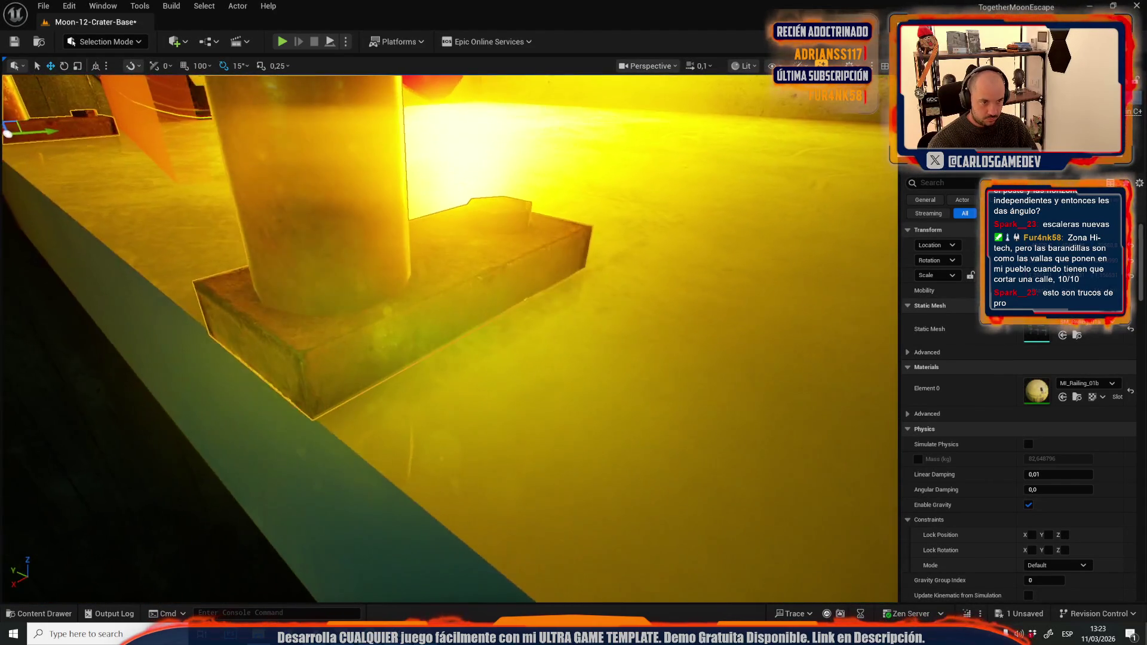
{"action": "key", "text": "w"}
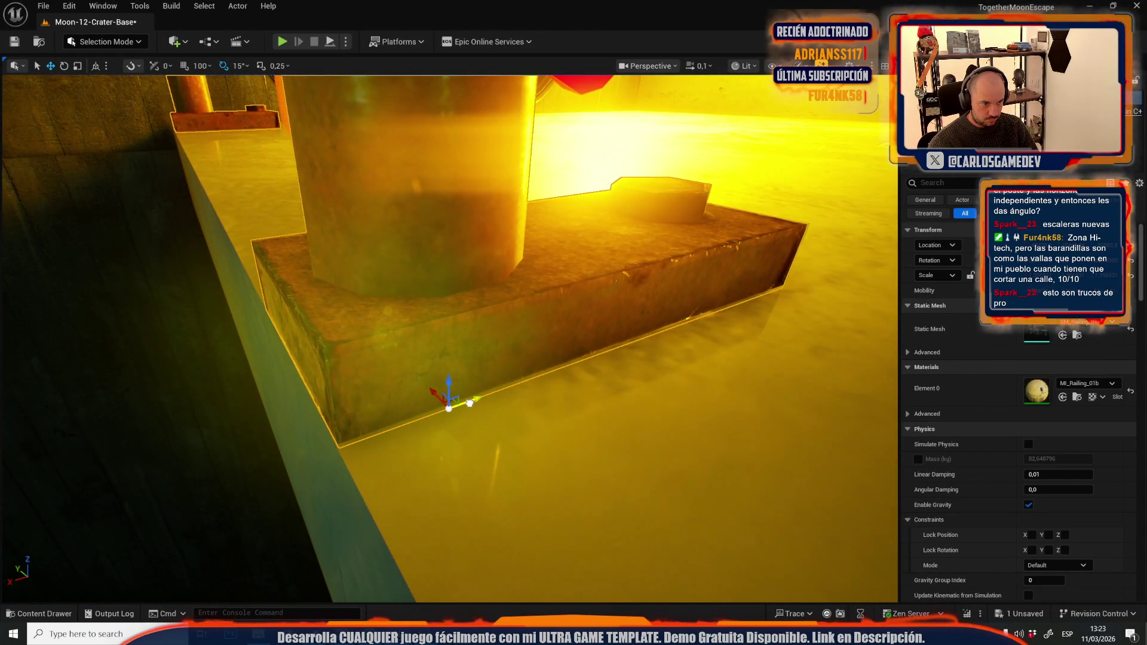
{"action": "scroll", "coordinate": [470, 403], "scroll_direction": "up", "scroll_amount": 4}
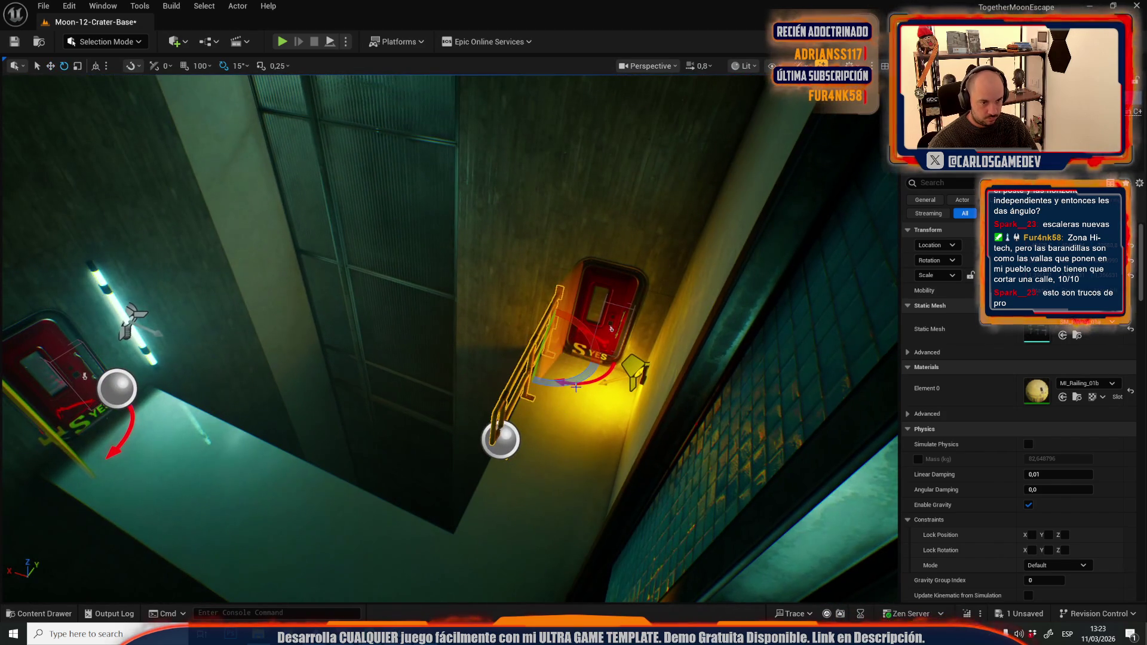
{"action": "key", "text": "w"}
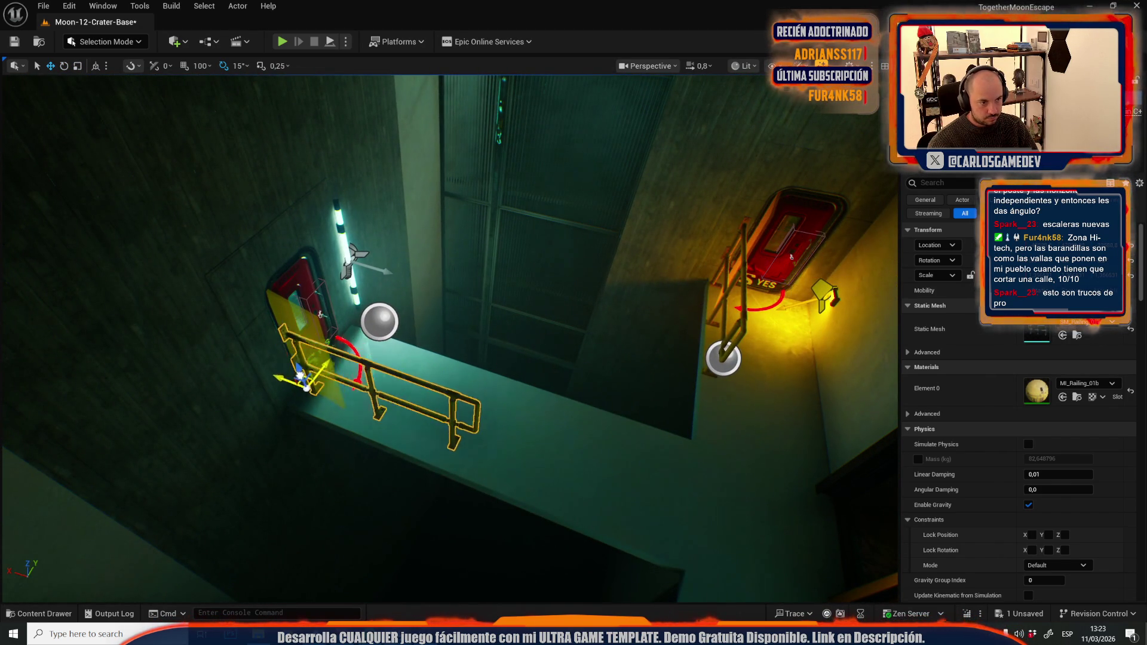
{"action": "key", "text": "w"}
{"action": "scroll", "coordinate": [792, 257], "scroll_direction": "down", "scroll_amount": 3}
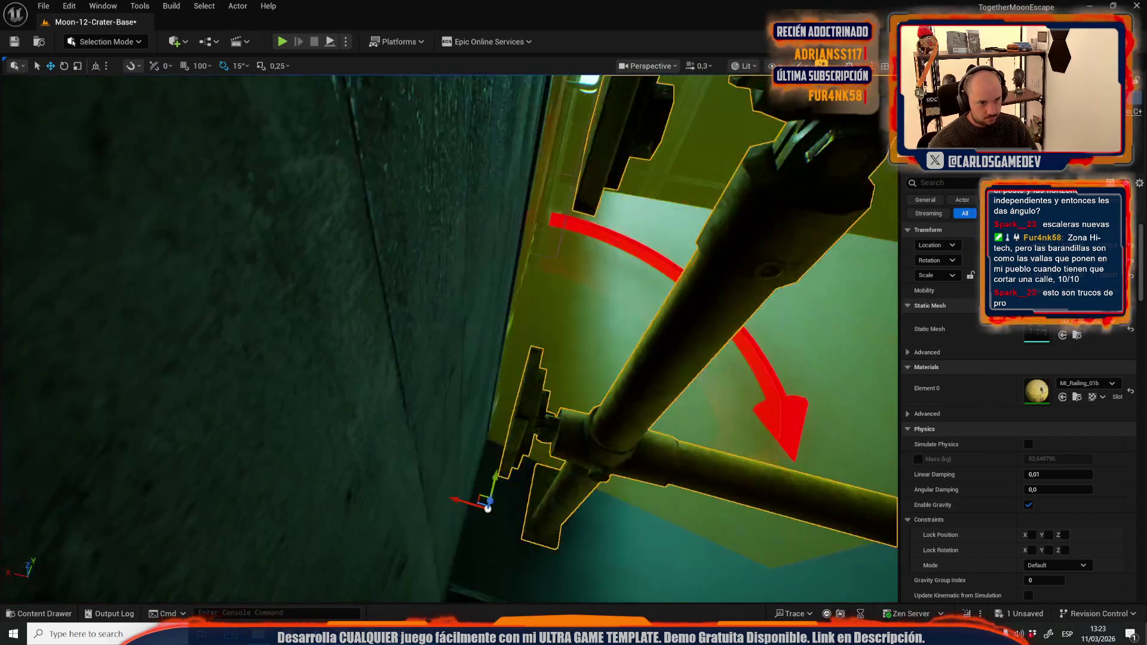
{"action": "key", "text": "w"}
{"action": "left_click_drag", "start_coordinate": [468, 429], "coordinate": [427, 424]}
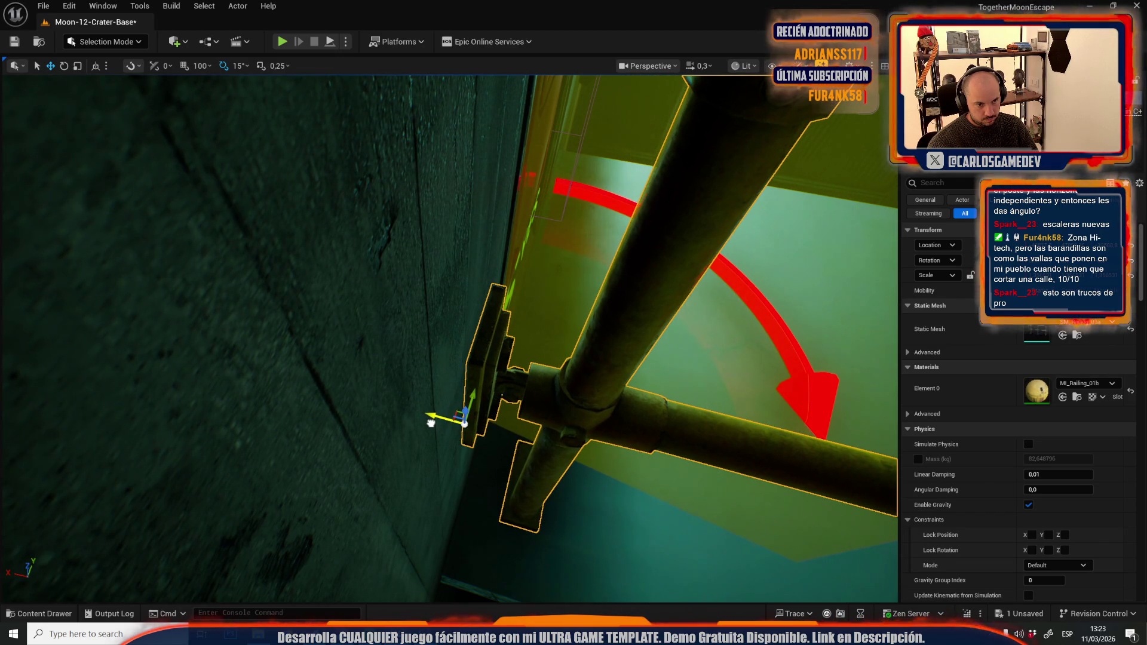
Step: Fly out from the railing foot to view the stairwell landing and the red-door wall
{"action": "key", "text": "w"}
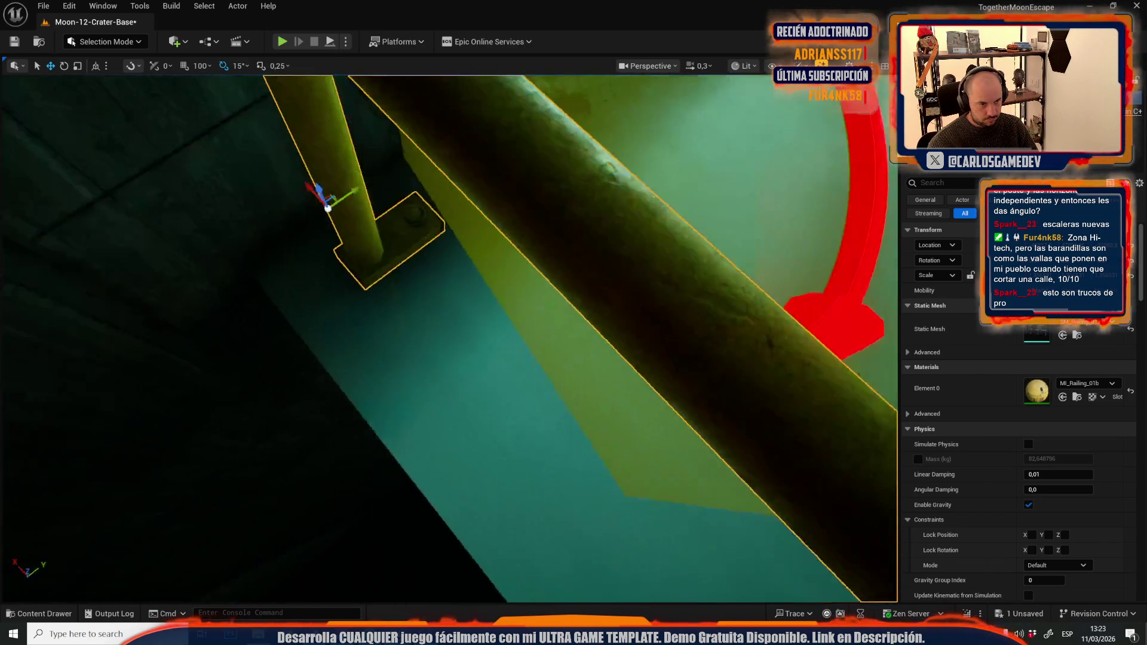
{"action": "key", "text": "a"}
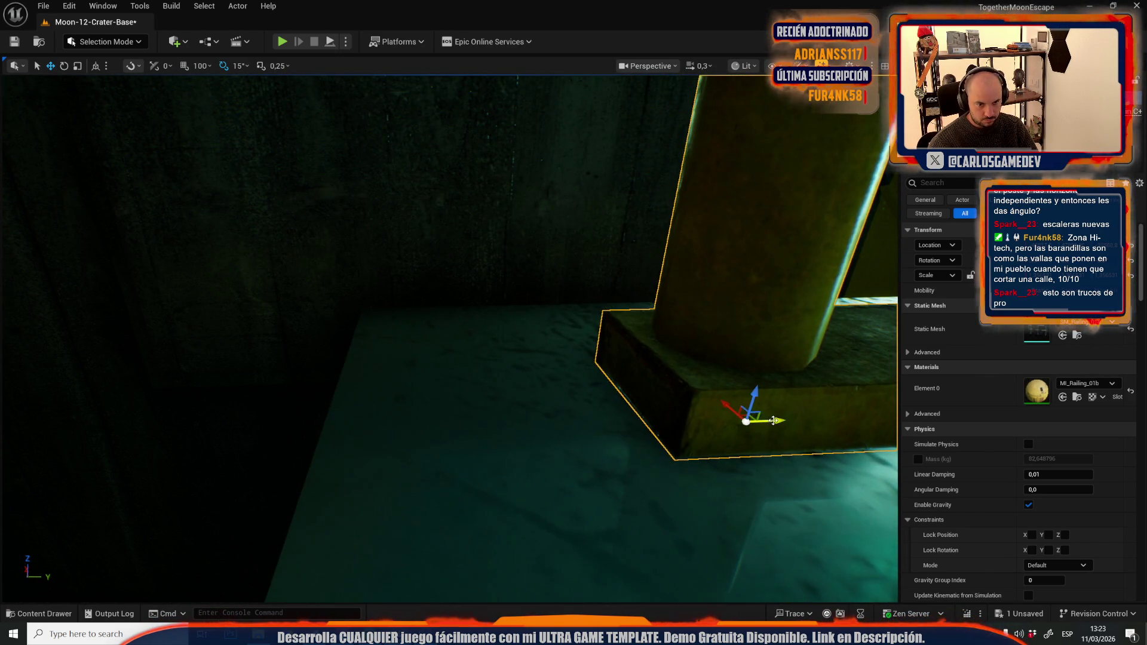
{"action": "key", "text": "s"}
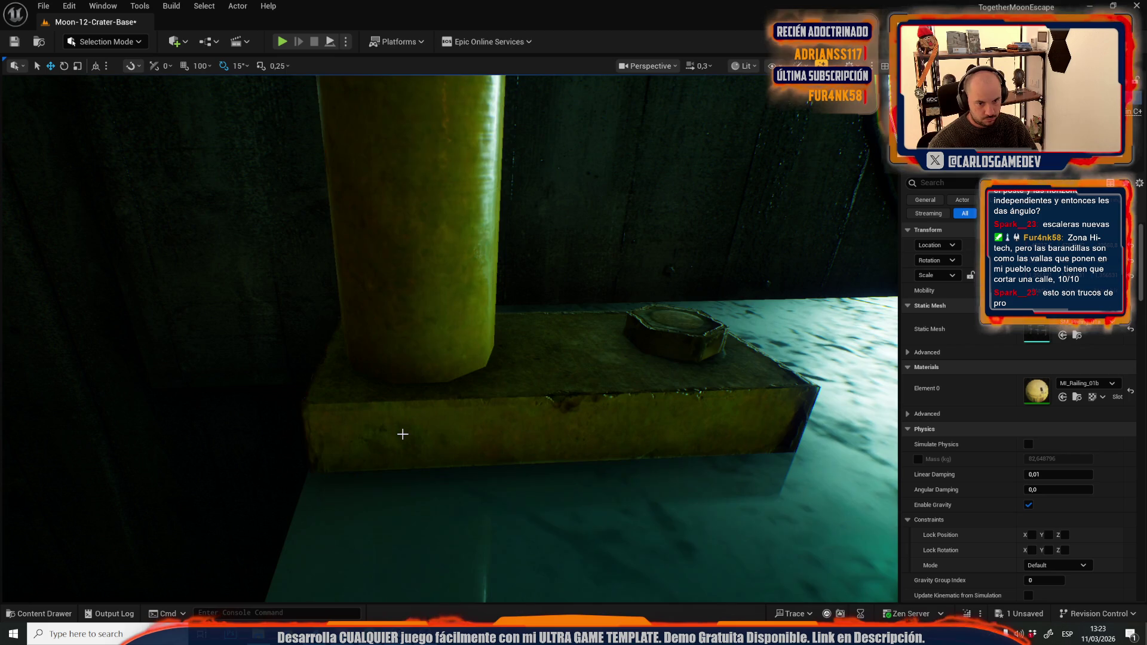
{"action": "key", "text": "s"}
{"action": "scroll", "coordinate": [403, 434], "scroll_direction": "up", "scroll_amount": 2}
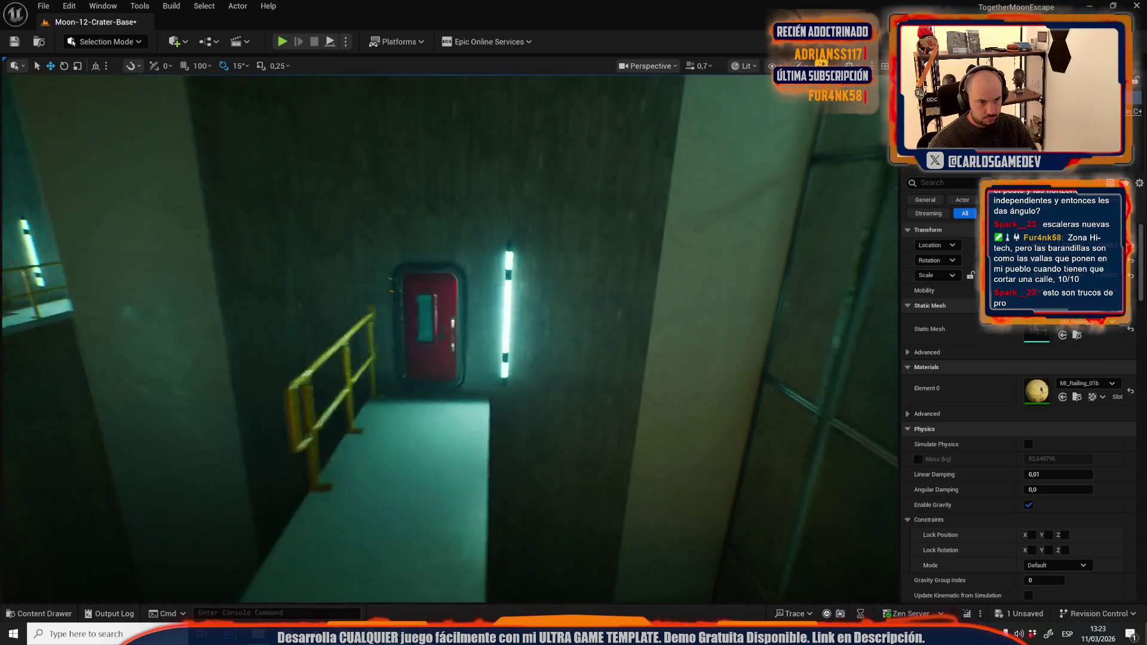
{"action": "key", "text": "s"}
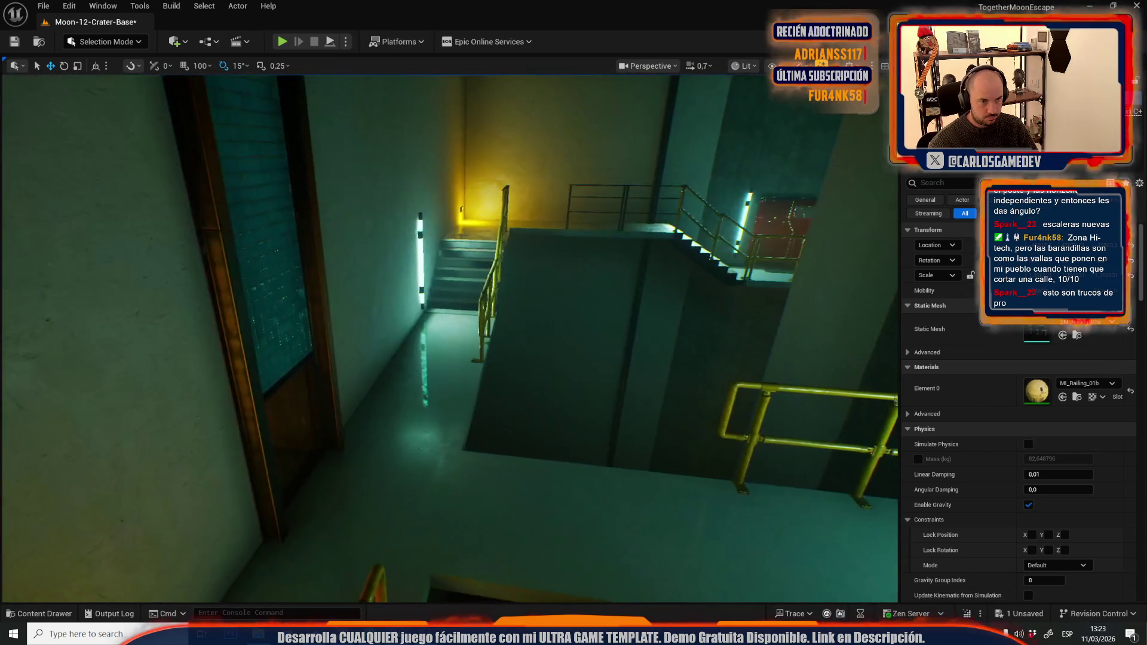
{"action": "scroll", "coordinate": [450, 338], "scroll_direction": "up", "scroll_amount": 1}
{"action": "key", "text": "s"}
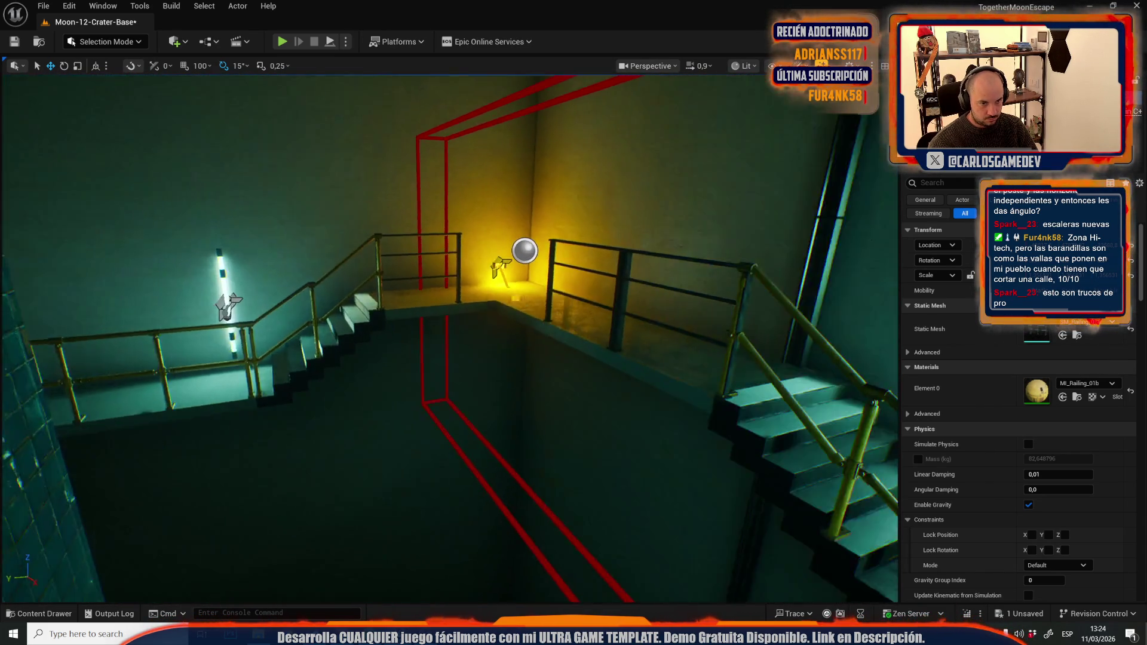
{"action": "key", "text": "w"}
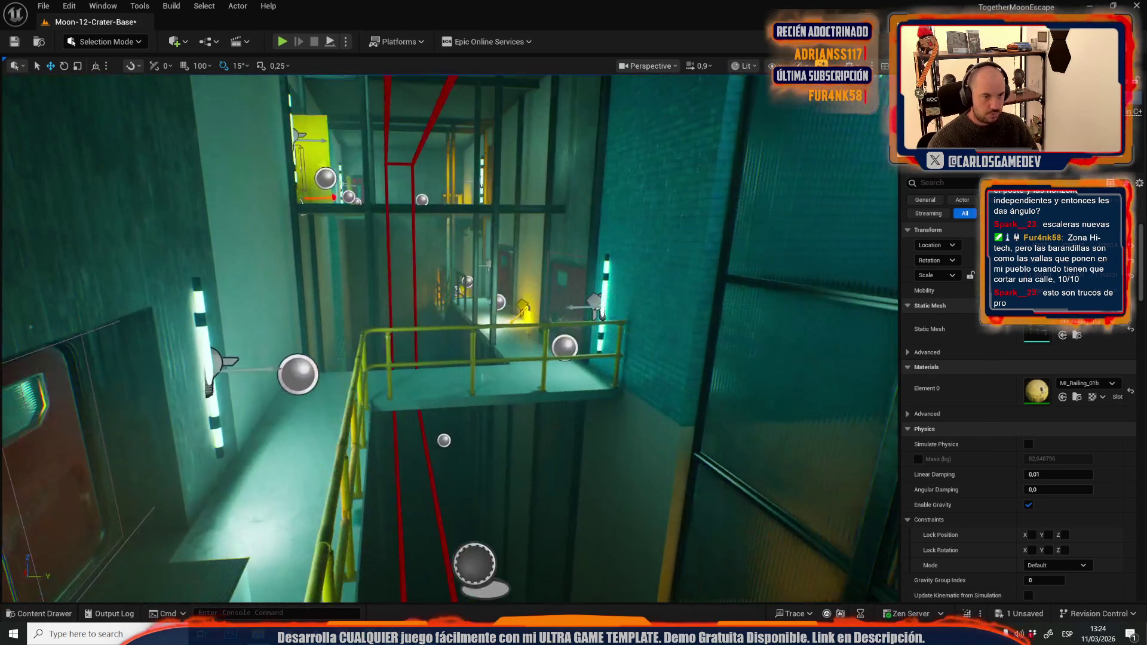
{"action": "key", "text": "w"}
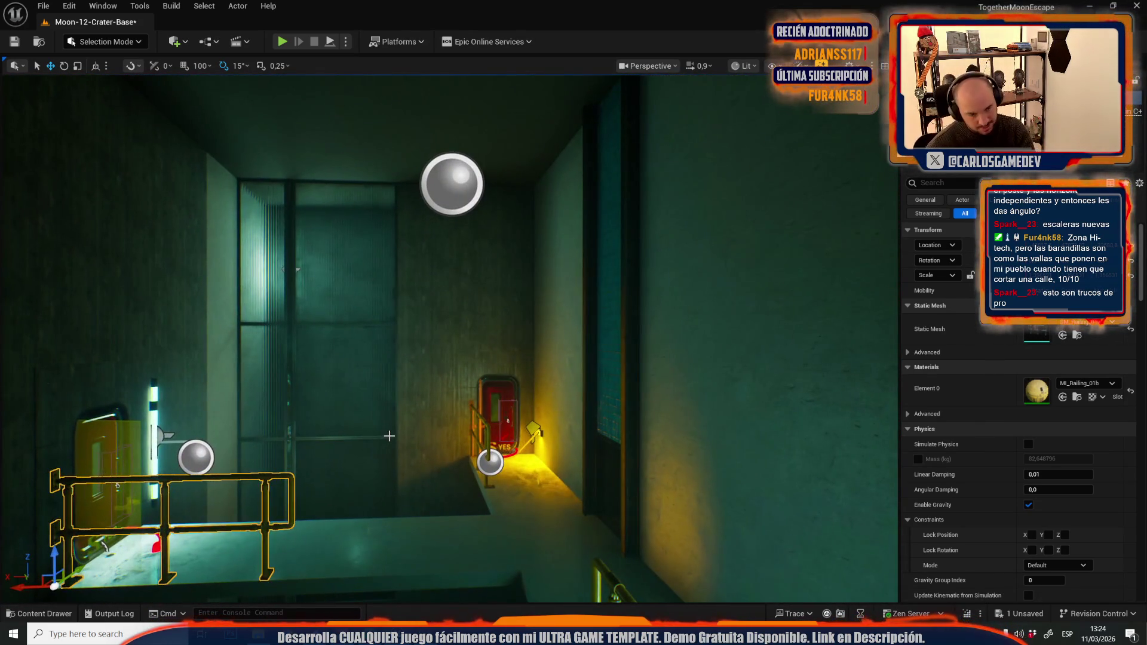
{"action": "key", "text": "w"}
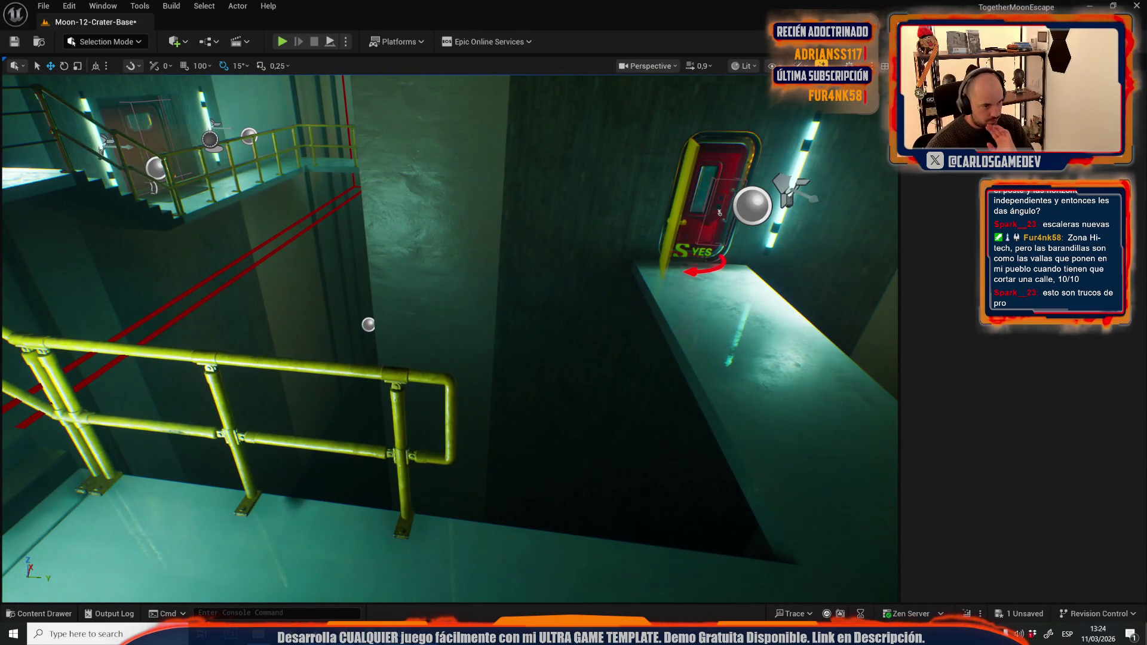
Step: Swap the landing railing to a shorter mesh and place a duplicate further along the landing
{"action": "left_click", "coordinate": [373, 341]}
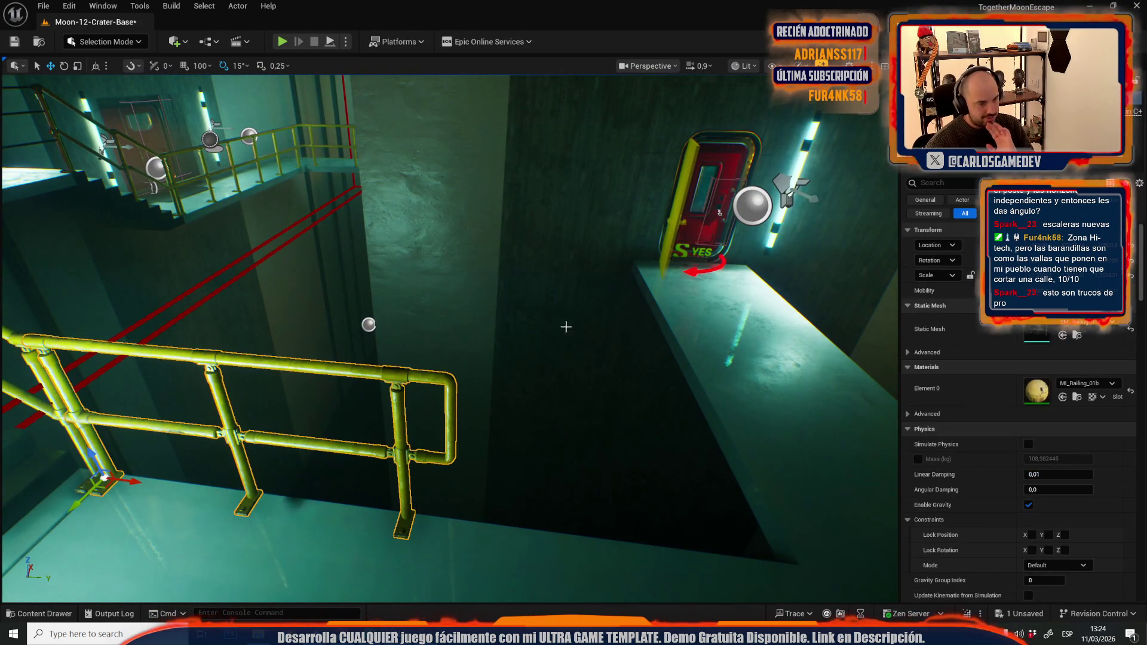
{"action": "left_click", "coordinate": [1077, 335]}
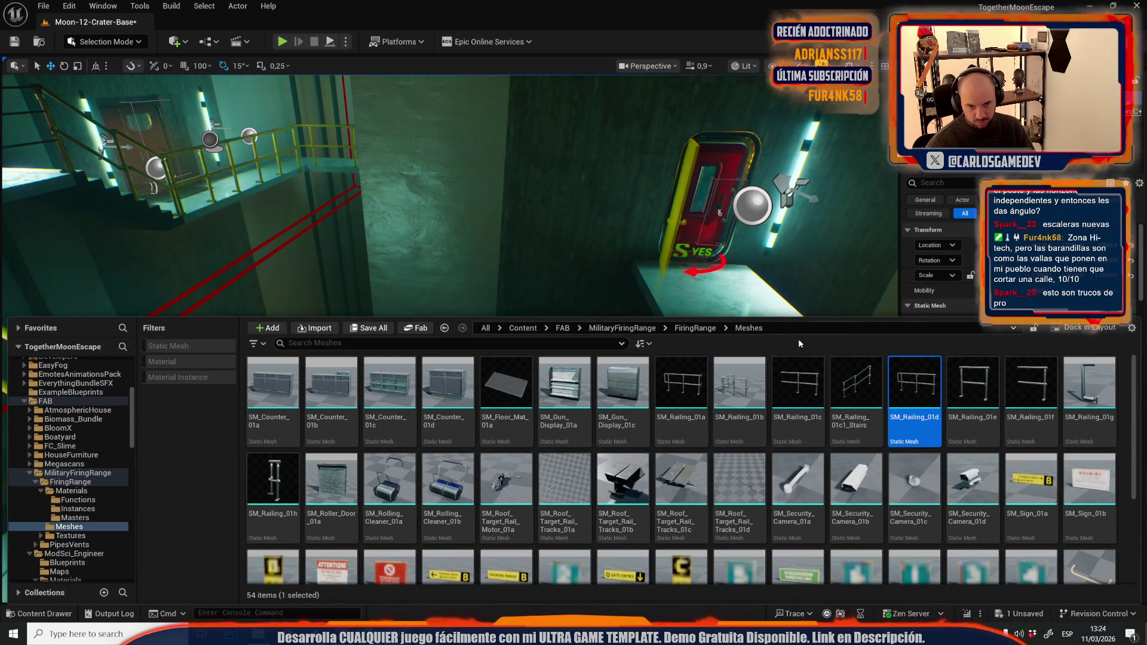
{"action": "left_click", "coordinate": [798, 383]}
{"action": "left_click", "coordinate": [1063, 335]}
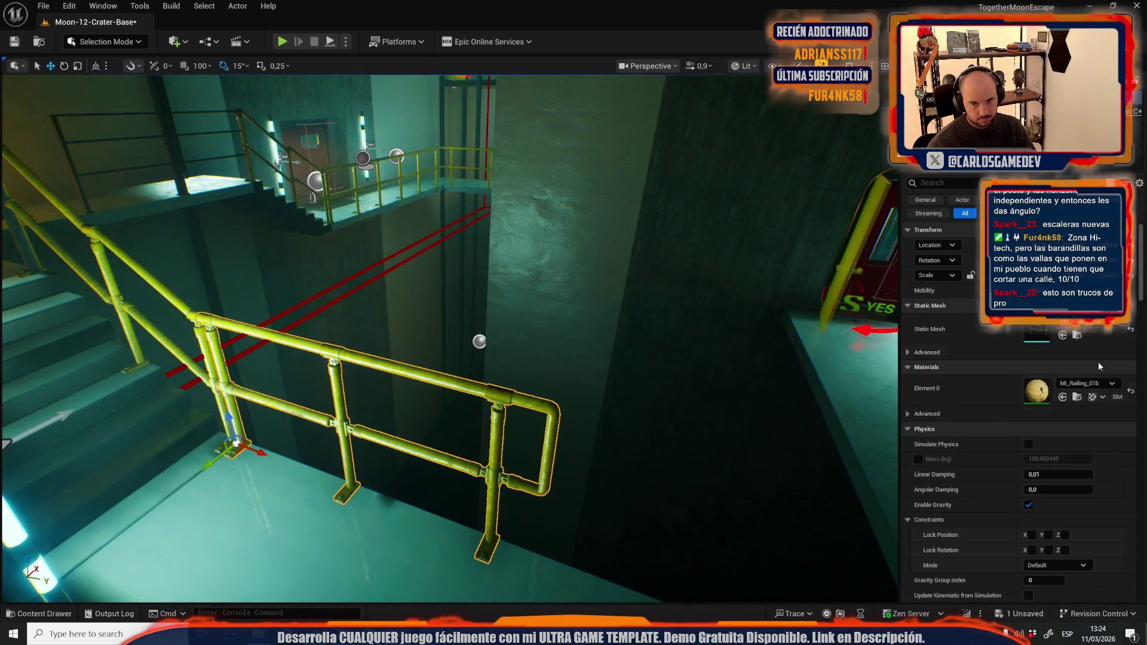
{"action": "left_click", "coordinate": [1063, 336]}
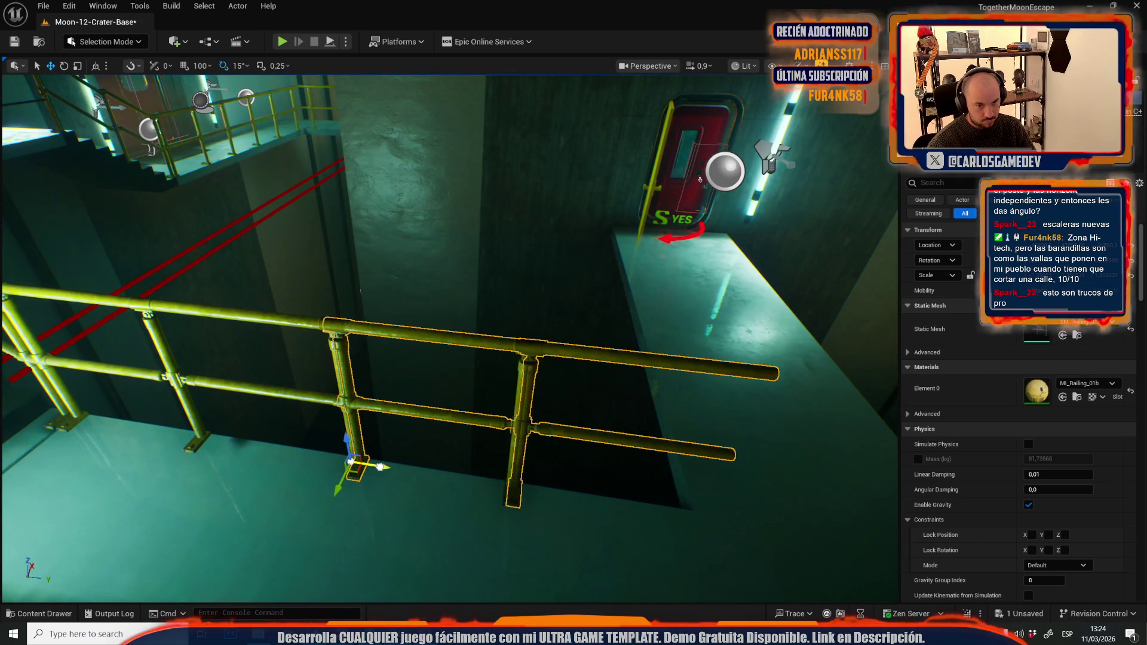
{"action": "left_click_drag", "start_coordinate": [376, 467], "coordinate": [639, 508]}
Step: Swap a ledge railing to the SM_Railing_01h curved end piece
{"action": "left_click", "coordinate": [1077, 337]}
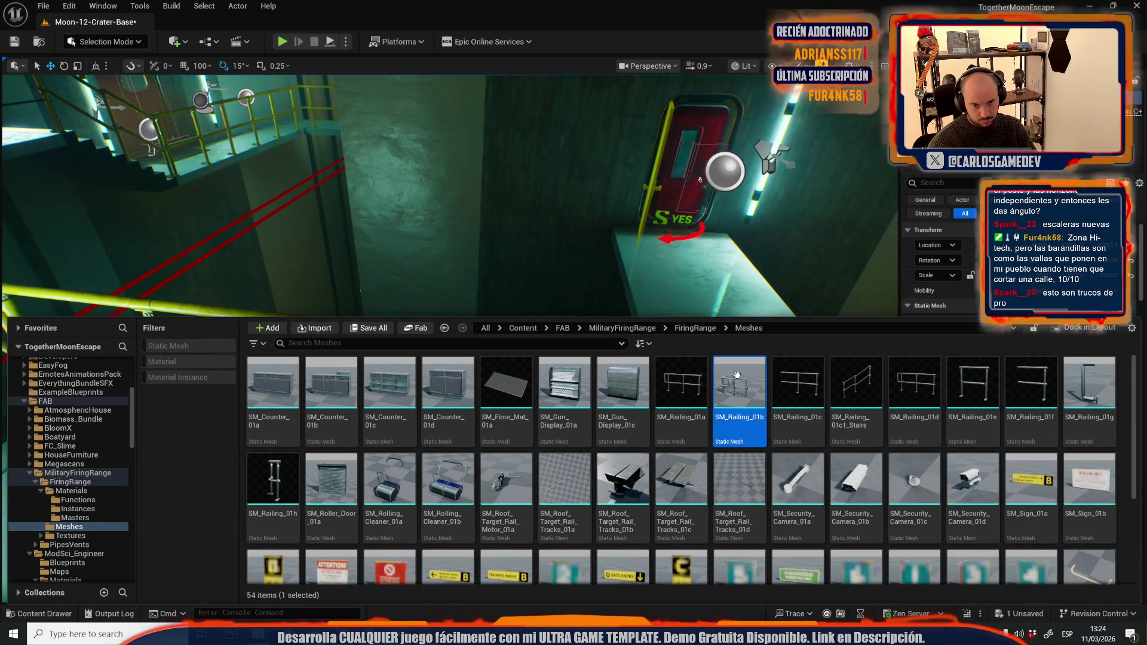
{"action": "left_click", "coordinate": [769, 281]}
{"action": "left_click", "coordinate": [1064, 336]}
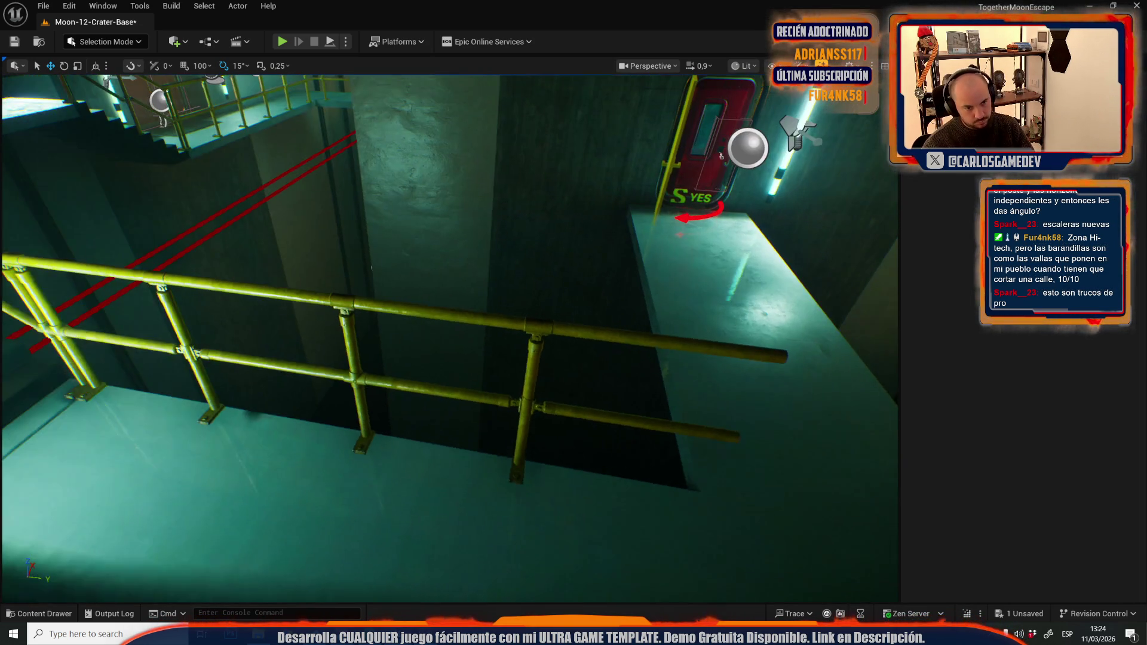
{"action": "key", "text": "ctrl+b"}
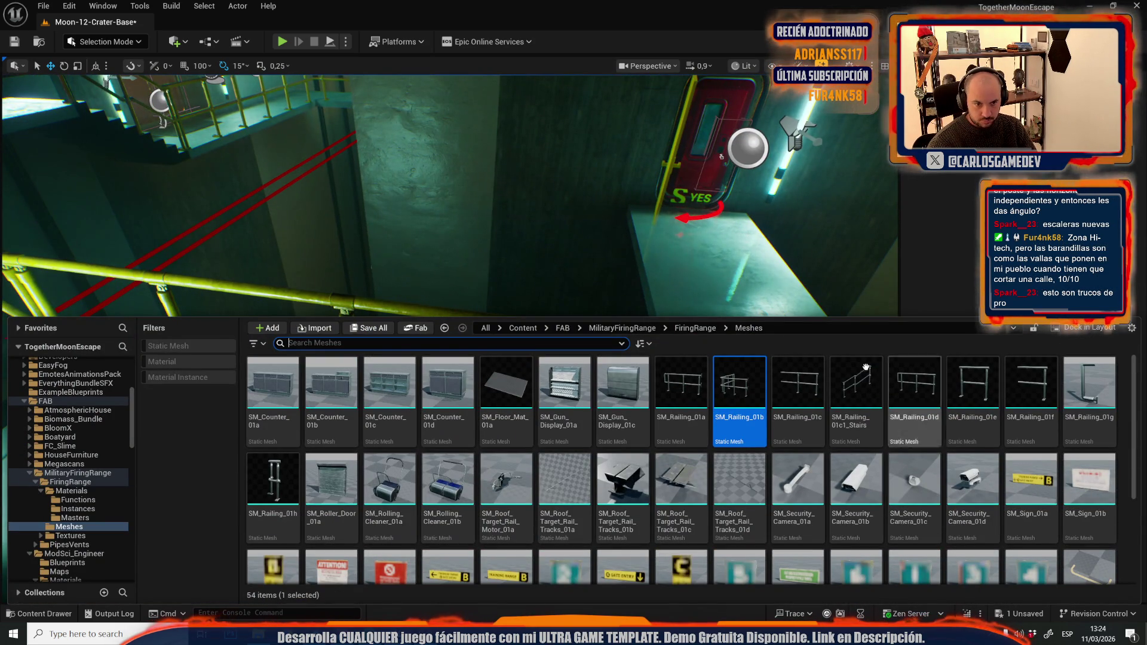
{"action": "left_click", "coordinate": [273, 481]}
{"action": "left_click", "coordinate": [649, 273]}
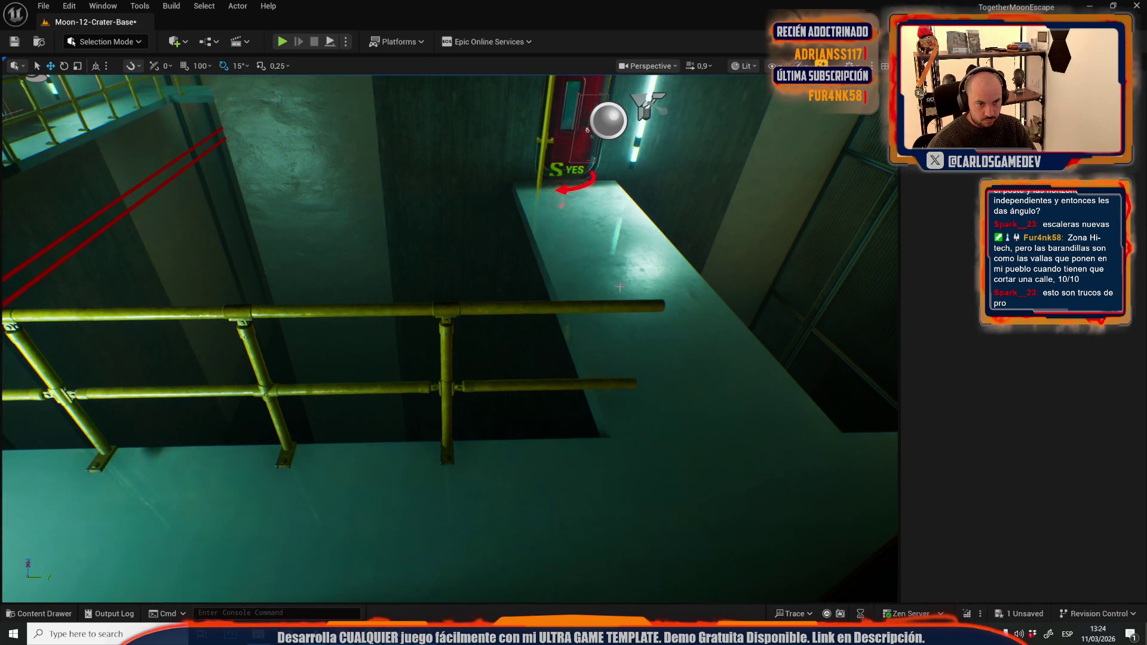
{"action": "left_click", "coordinate": [571, 313]}
{"action": "left_click", "coordinate": [595, 308]}
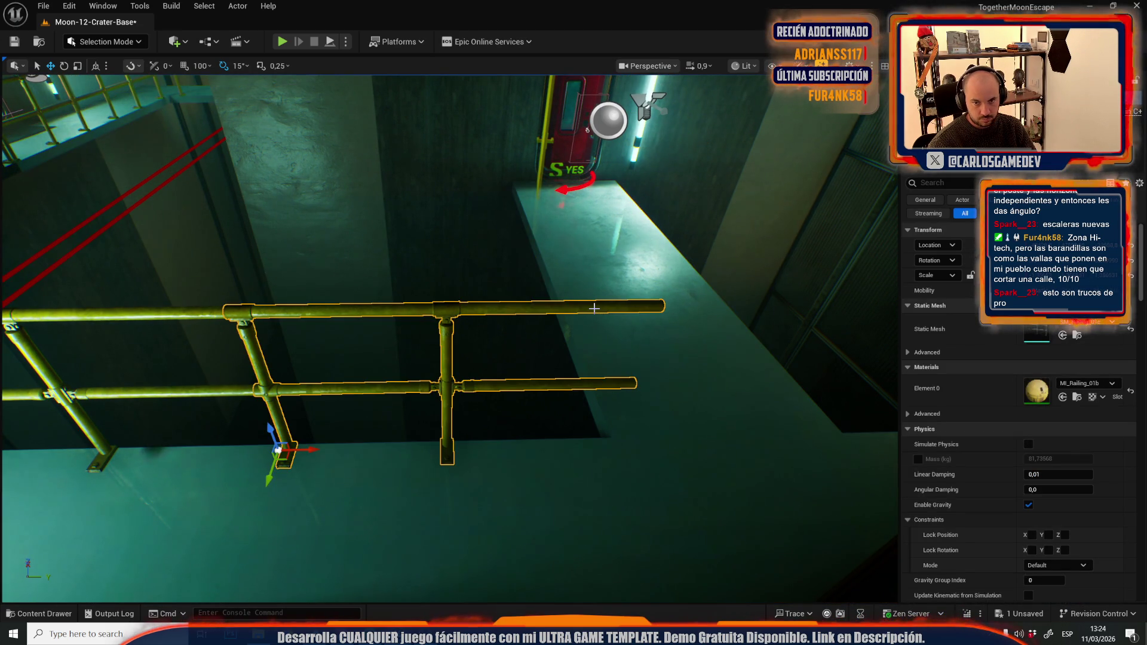
{"action": "left_click", "coordinate": [1063, 336]}
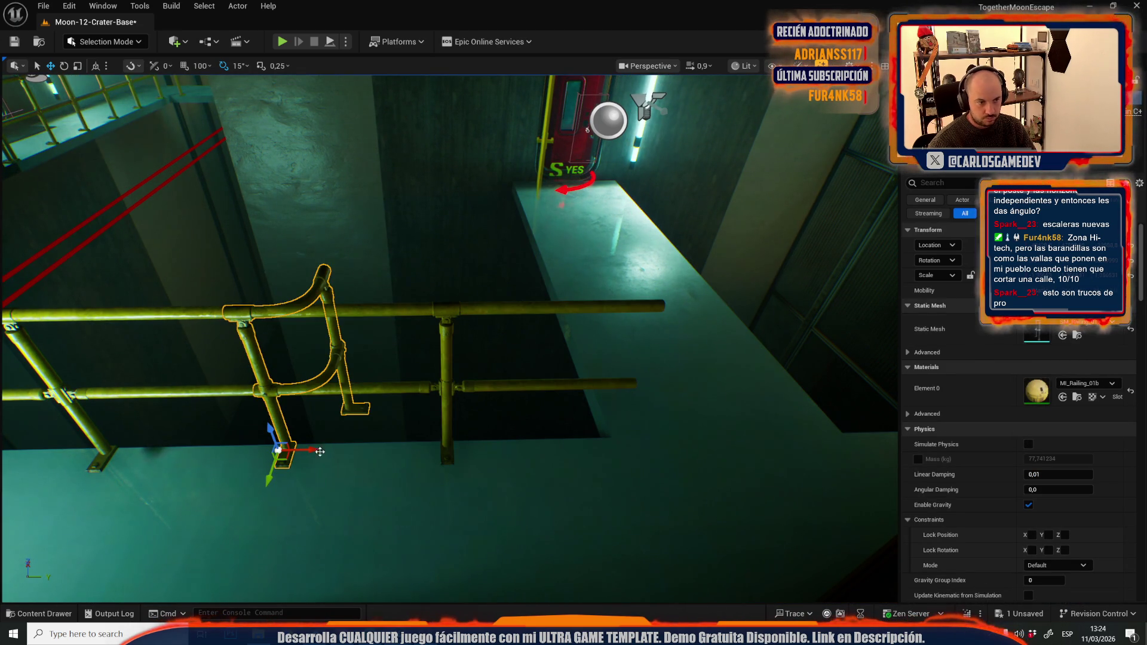
Step: Slide the curved end rail onto the end of the long straight railing
{"action": "left_click_drag", "start_coordinate": [311, 449], "coordinate": [546, 450]}
{"action": "key", "text": "f"}
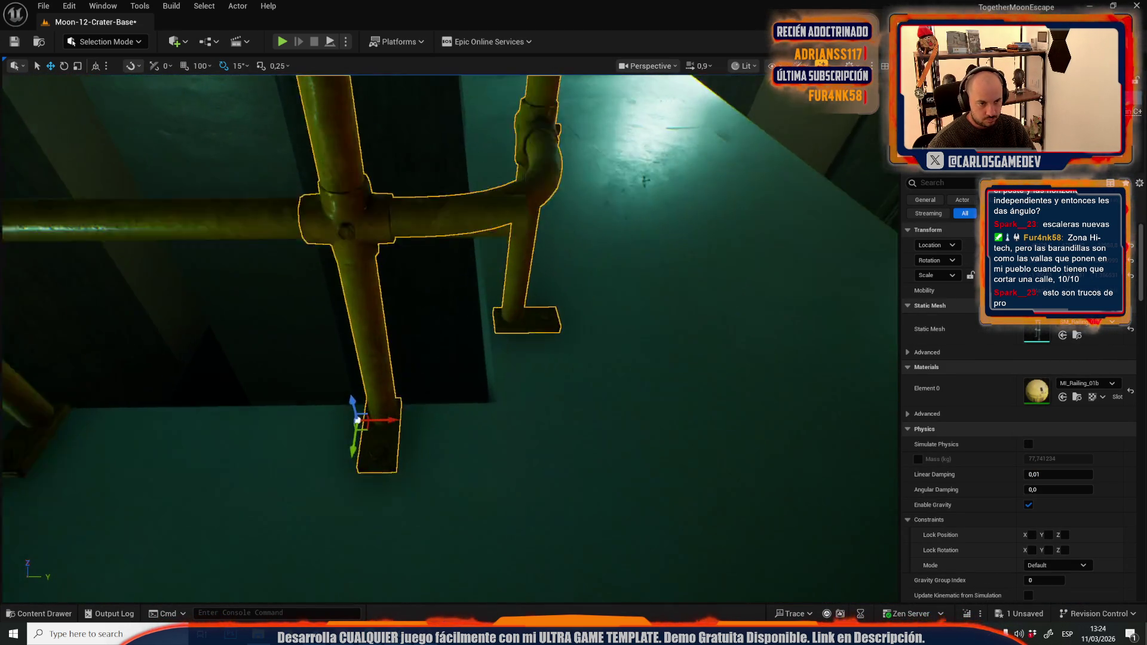
{"action": "left_click_drag", "start_coordinate": [567, 342], "coordinate": [560, 342]}
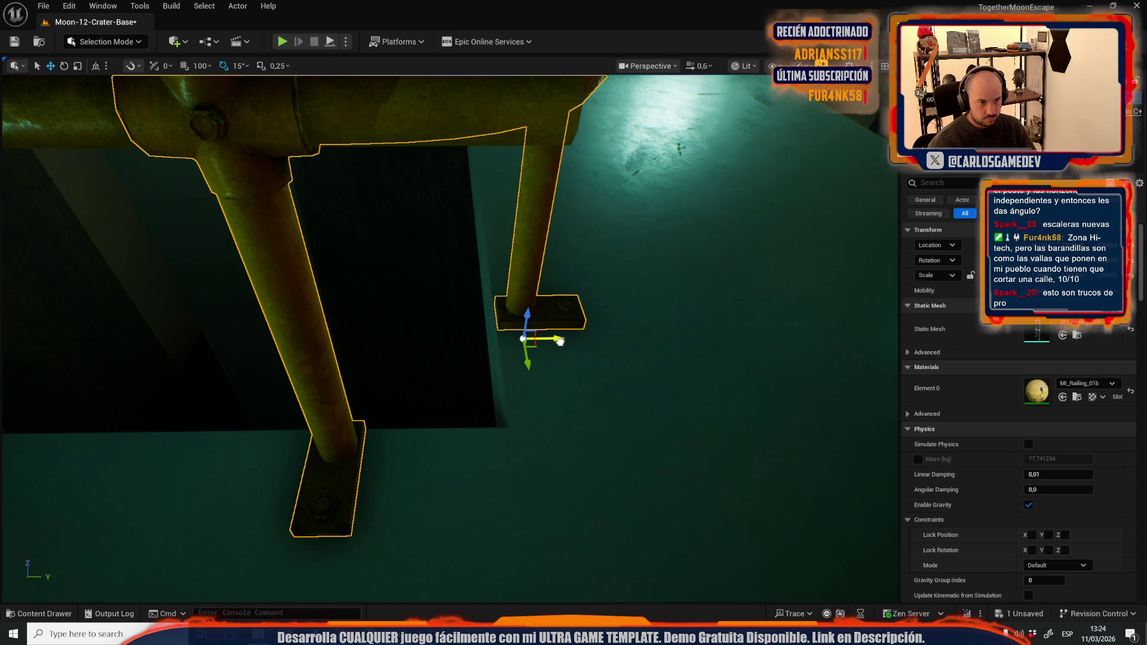
{"action": "scroll", "coordinate": [558, 350], "scroll_direction": "down", "scroll_amount": 5}
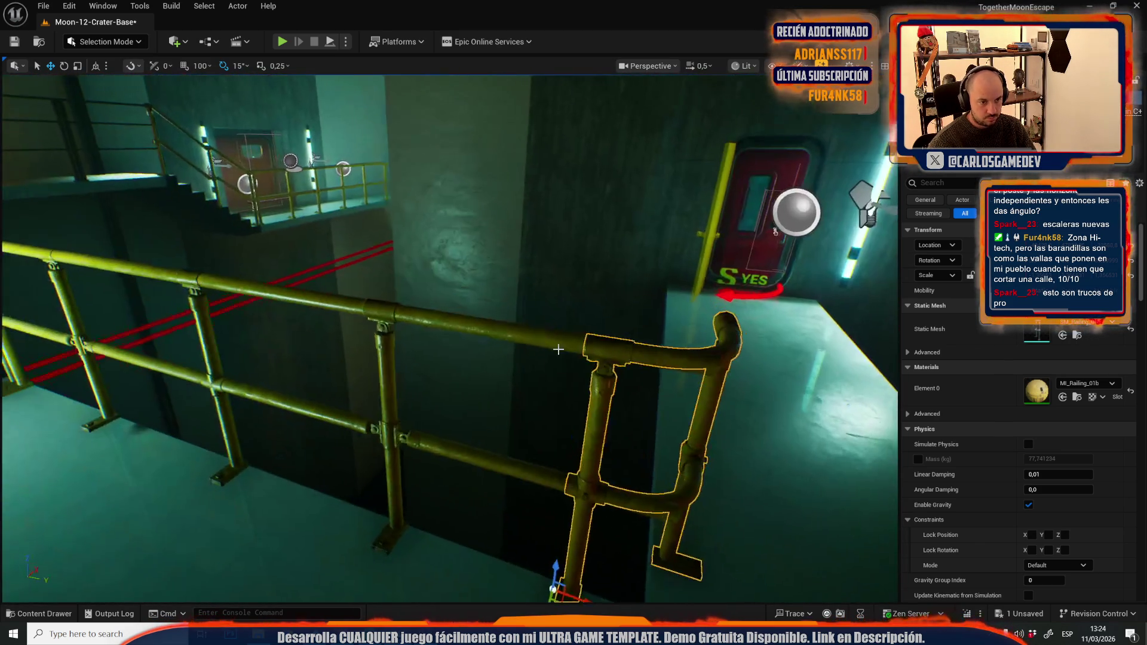
{"action": "scroll", "coordinate": [558, 350], "scroll_direction": "down", "scroll_amount": 1}
{"action": "left_click", "coordinate": [527, 477]}
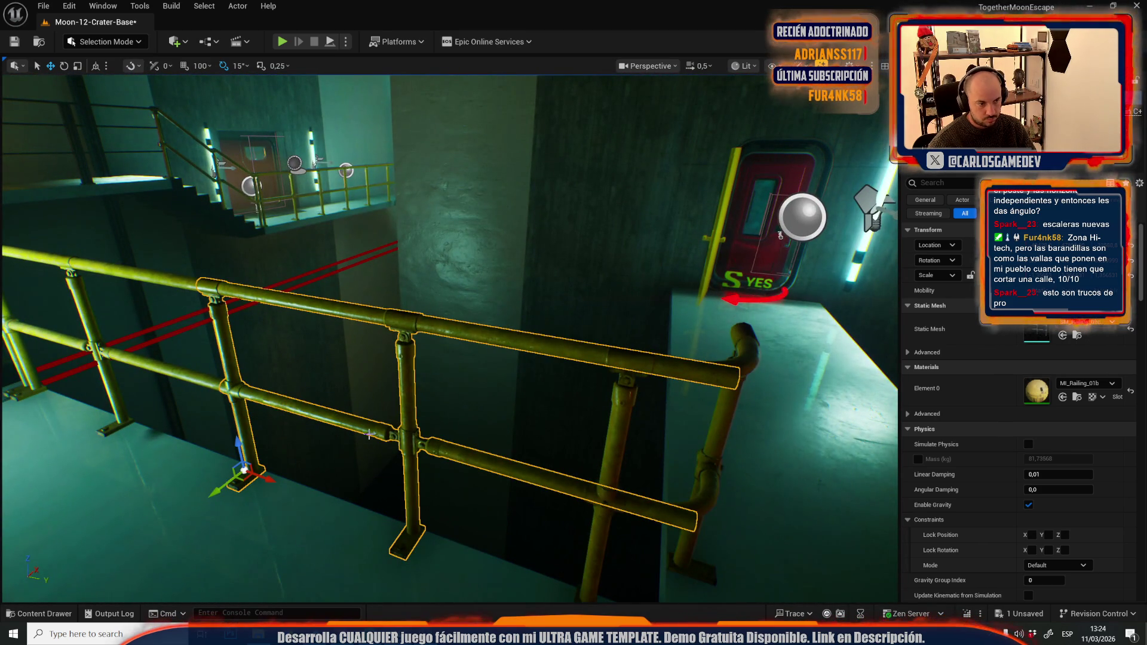
{"action": "mouse_move", "coordinate": [170, 370]}
{"action": "left_mouse_down"}
{"action": "mouse_move", "coordinate": [177, 384]}
{"action": "mouse_move", "coordinate": [138, 385]}
{"action": "left_mouse_up"}
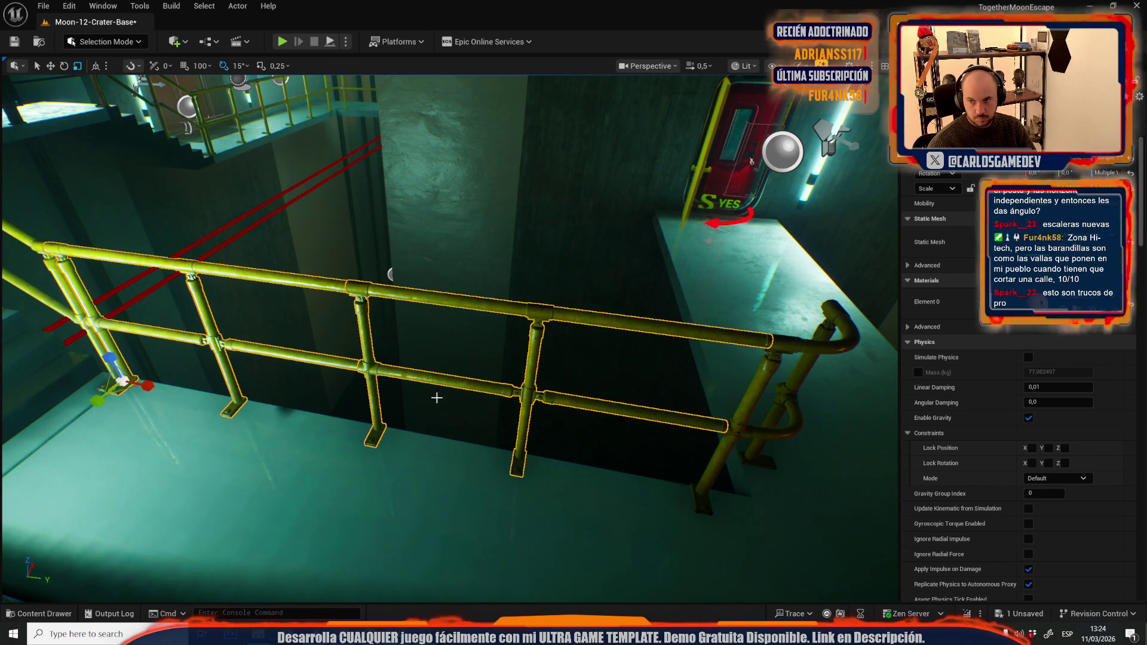
Step: Fly through the stairwell to inspect the railing feet by the yellow-lit lamp wall
{"action": "key", "text": "w"}
{"action": "scroll", "coordinate": [437, 398], "scroll_direction": "up", "scroll_amount": 2}
{"action": "key", "text": "s"}
{"action": "scroll", "coordinate": [542, 328], "scroll_direction": "up", "scroll_amount": 2}
{"action": "key", "text": "s"}
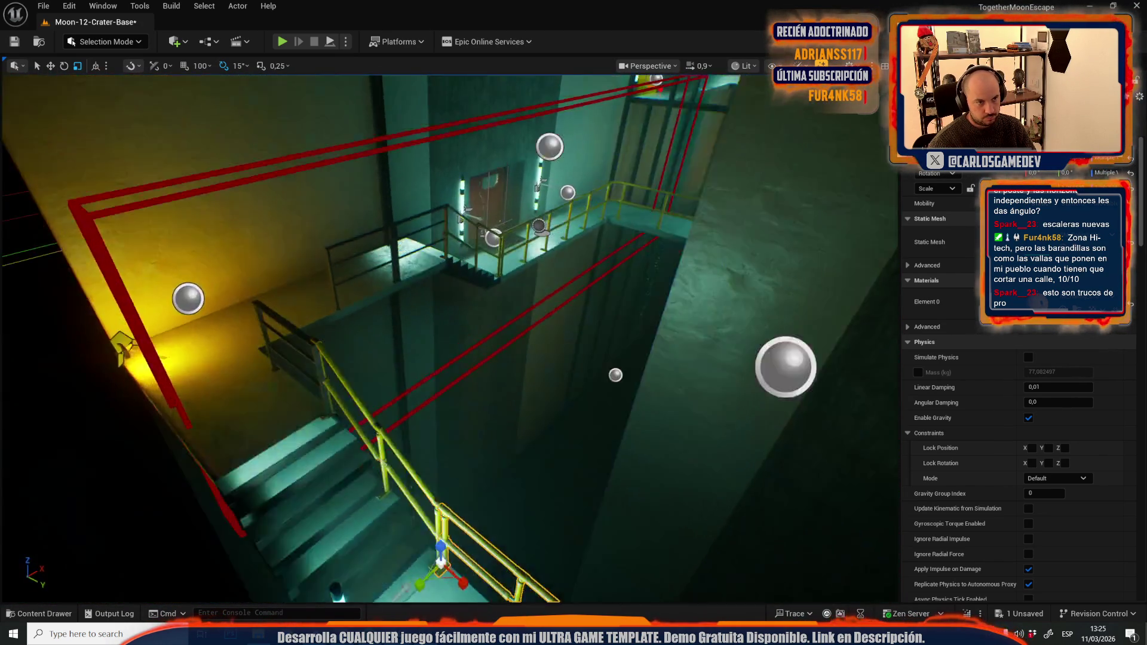
{"action": "key", "text": "w"}
{"action": "key", "text": "a"}
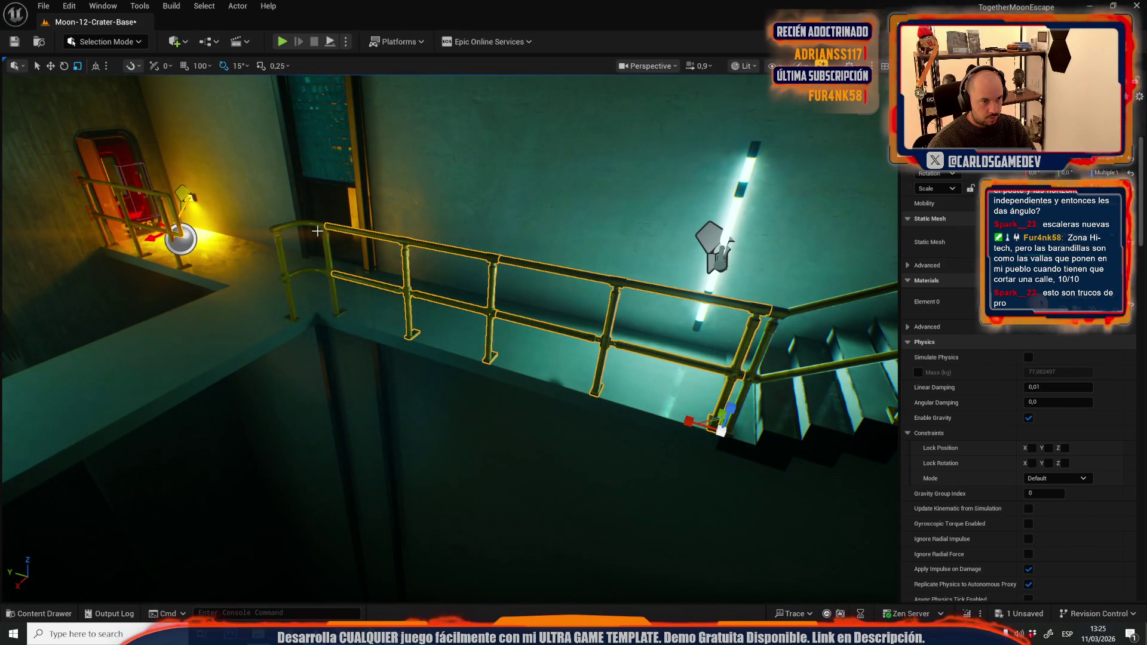
{"action": "key", "text": "w"}
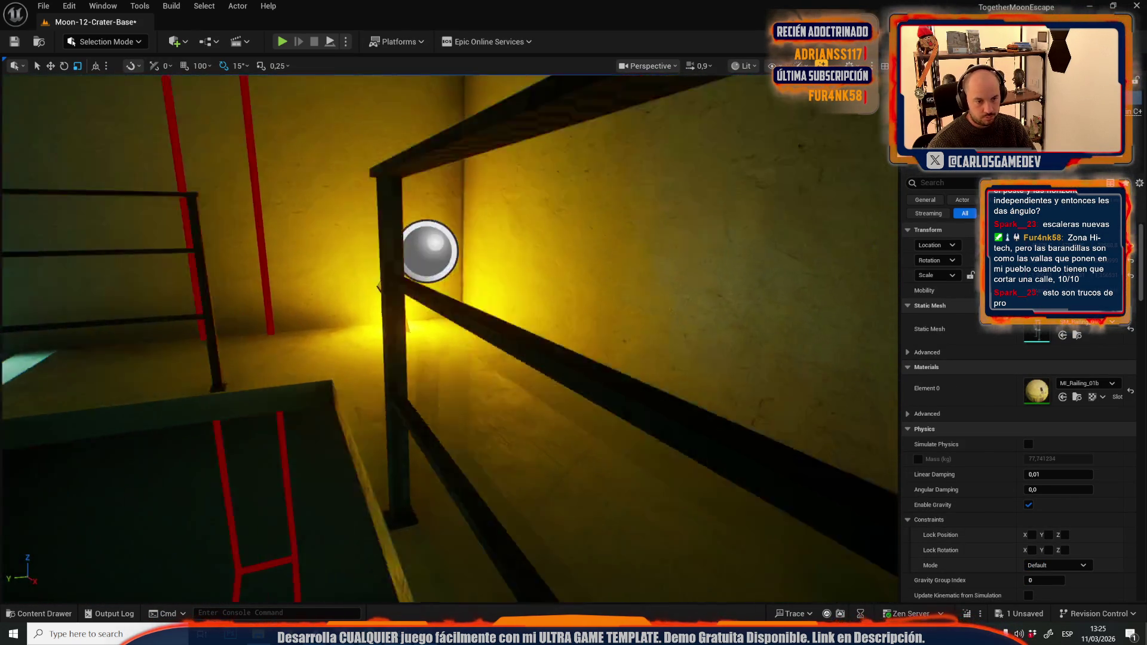
{"action": "key", "text": "w"}
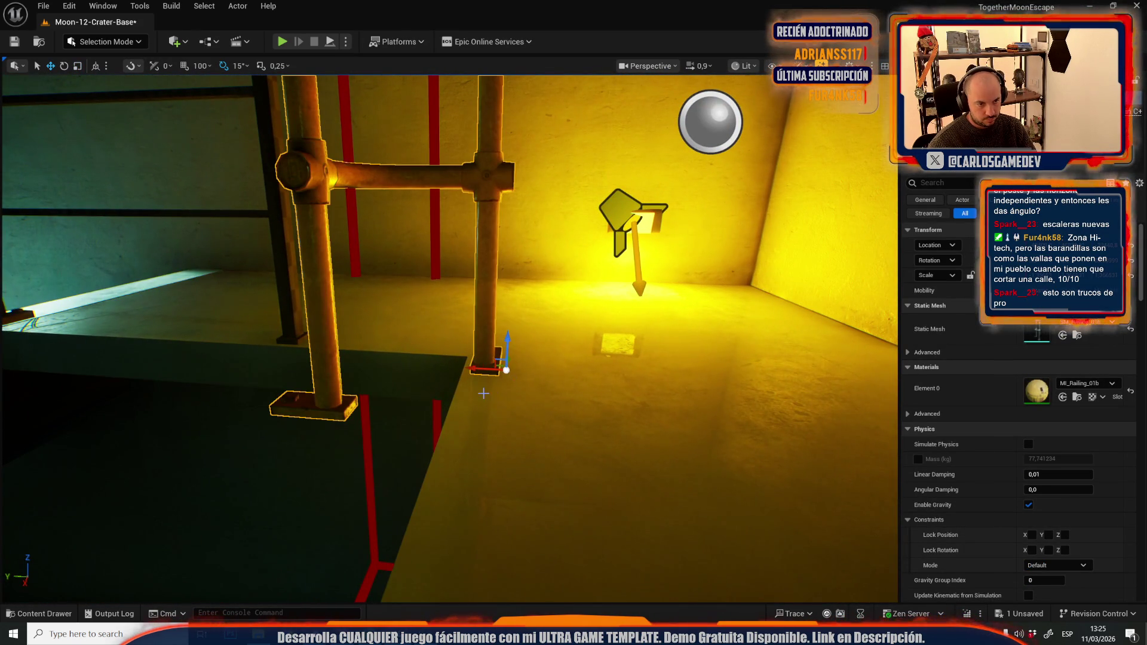
{"action": "scroll", "coordinate": [449, 335], "scroll_direction": "down", "scroll_amount": 2}
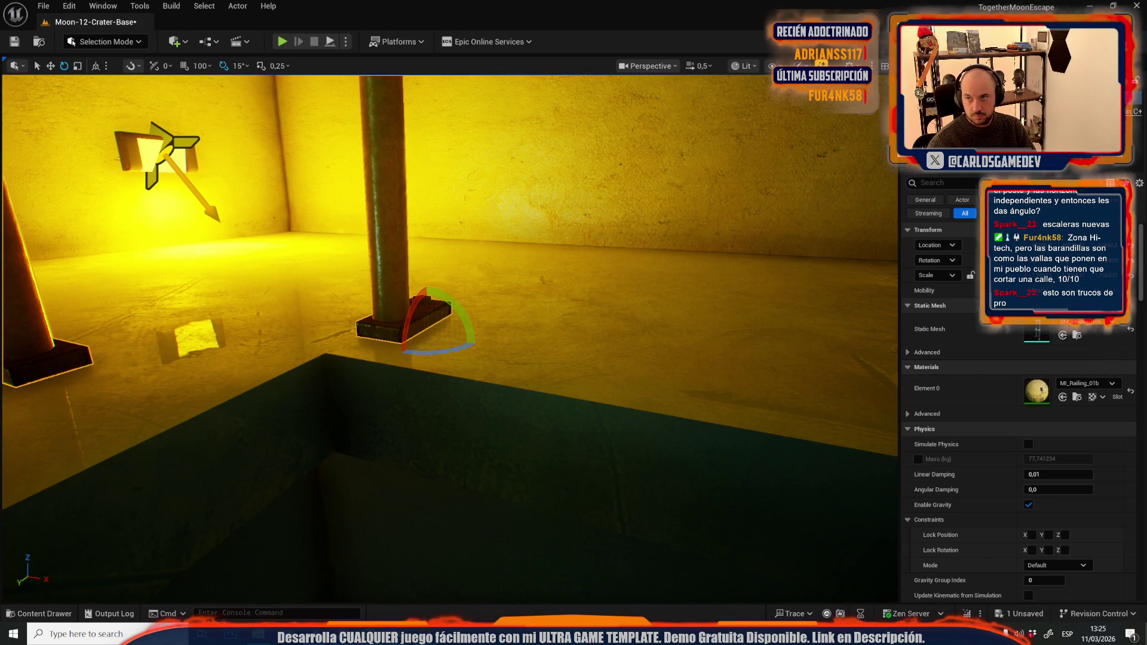
{"action": "scroll", "coordinate": [483, 300], "scroll_direction": "down", "scroll_amount": 2}
Step: Remove the old dark railing and browse the Firing Range railing meshes
{"action": "key", "text": "w"}
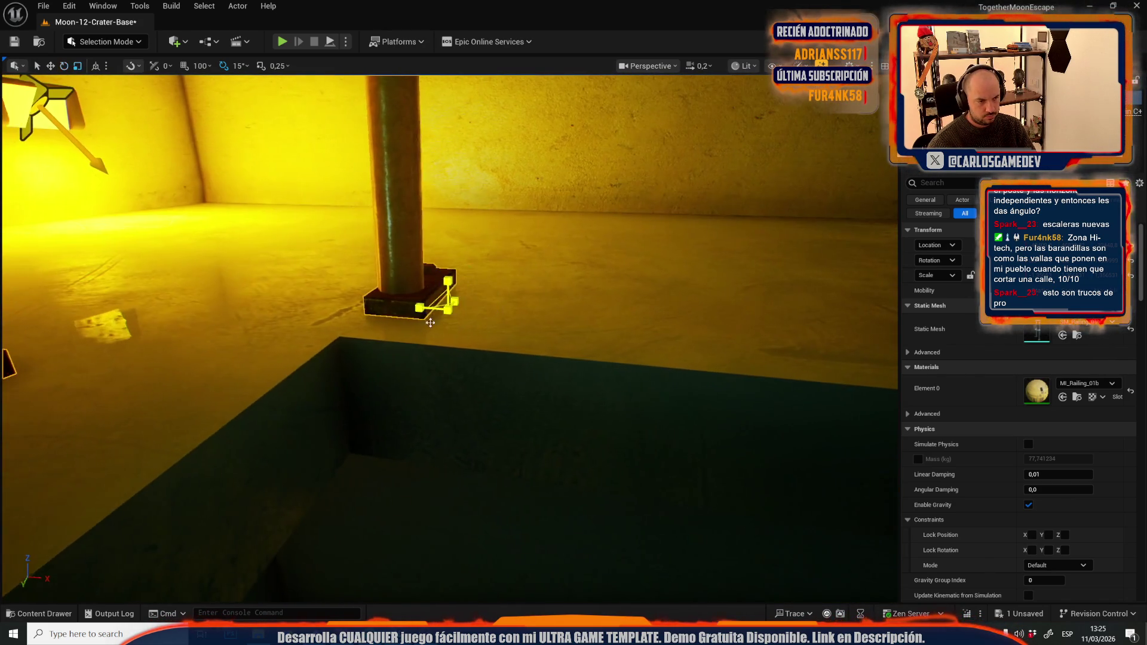
{"action": "scroll", "coordinate": [419, 309], "scroll_direction": "up", "scroll_amount": 2}
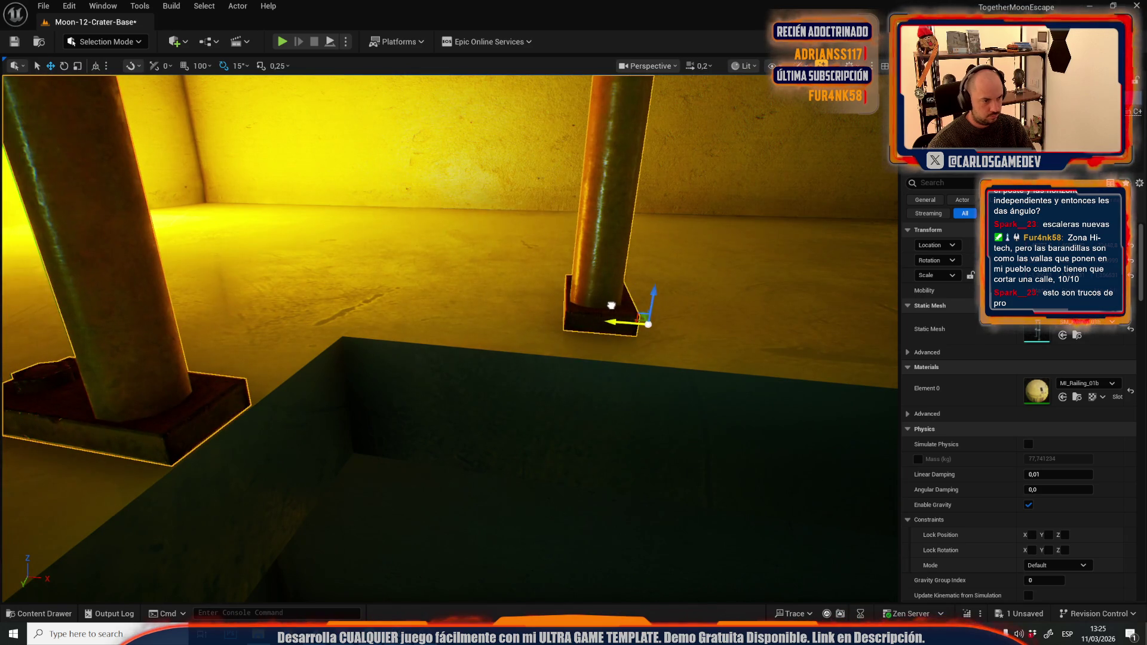
{"action": "key", "text": "f"}
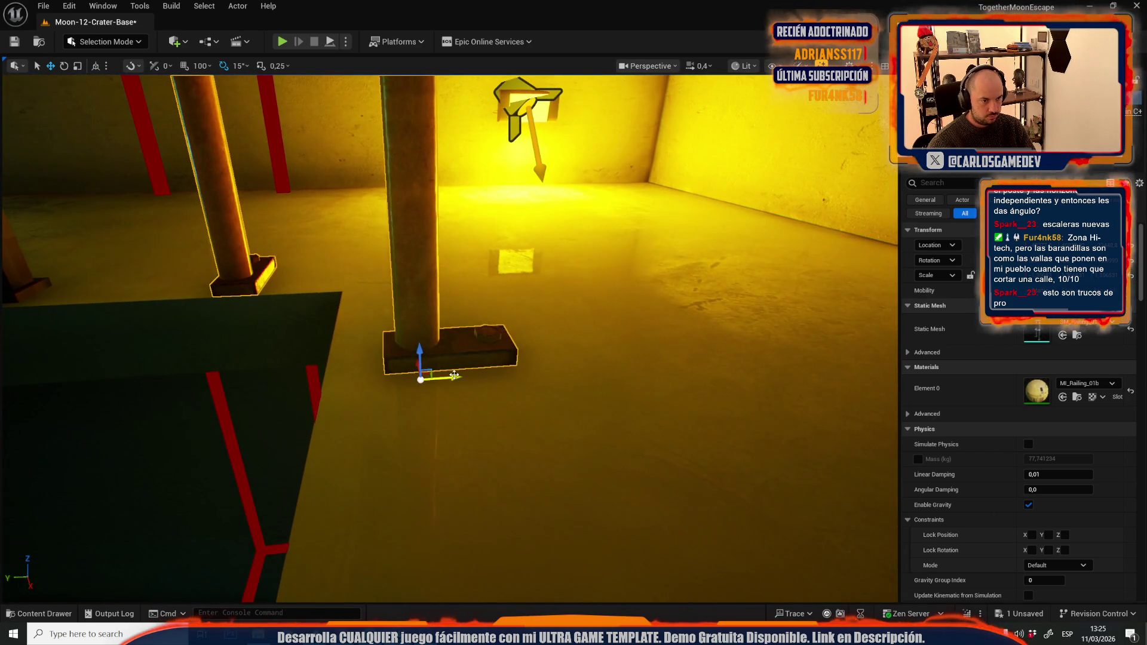
{"action": "scroll", "coordinate": [445, 346], "scroll_direction": "up", "scroll_amount": 1}
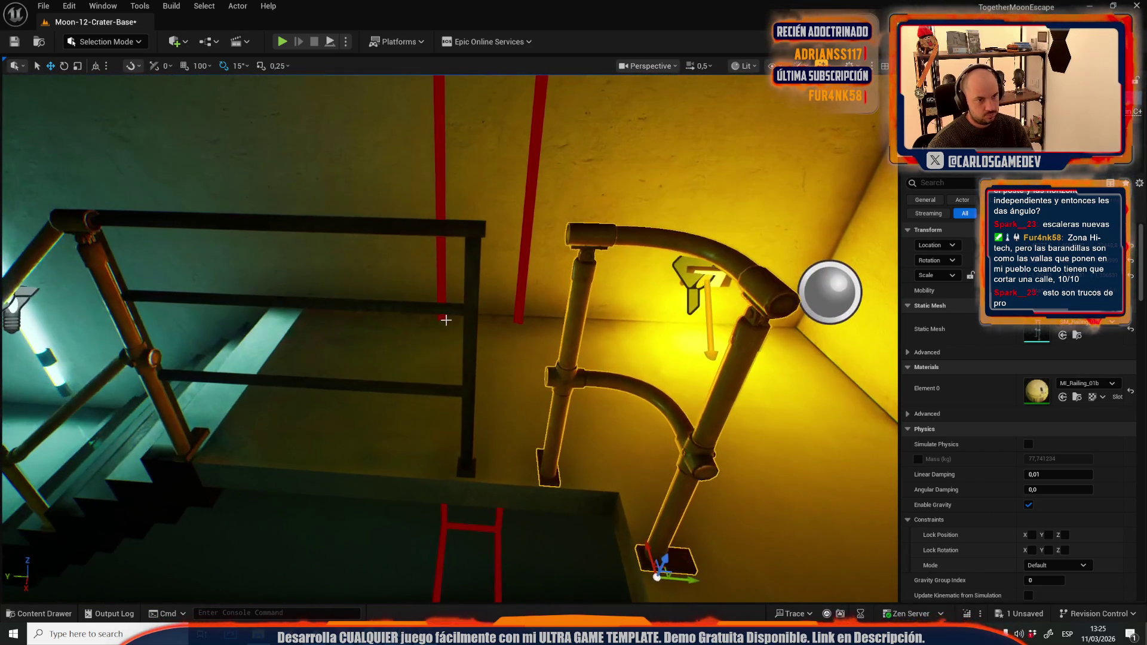
{"action": "key", "text": "ctrl+z"}
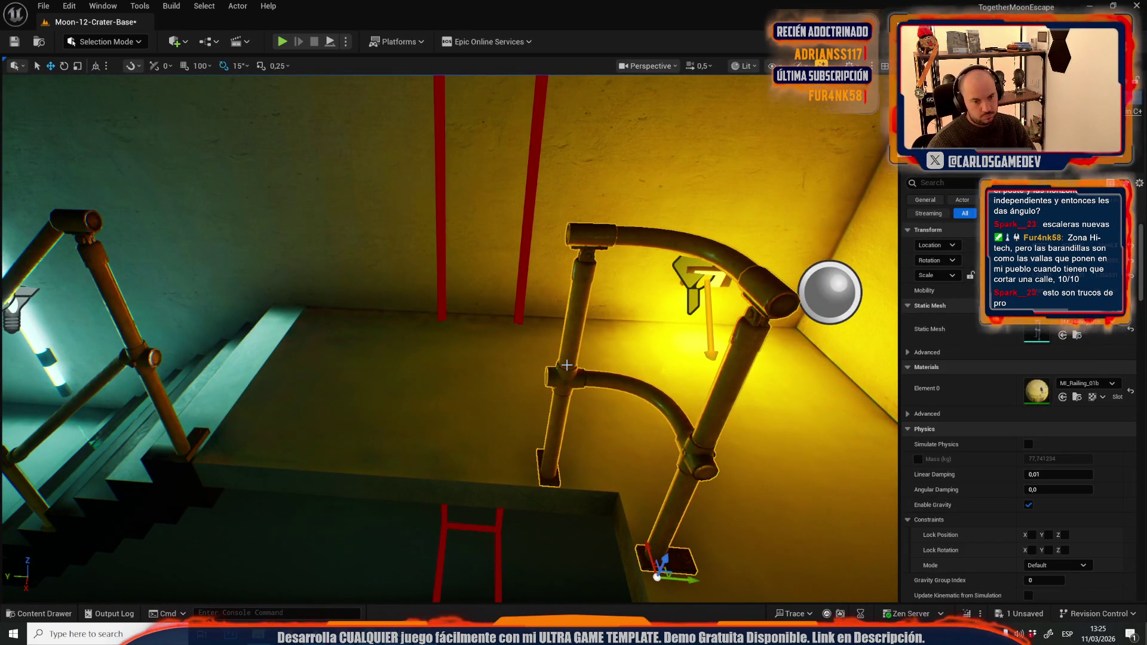
{"action": "left_click", "coordinate": [1077, 335]}
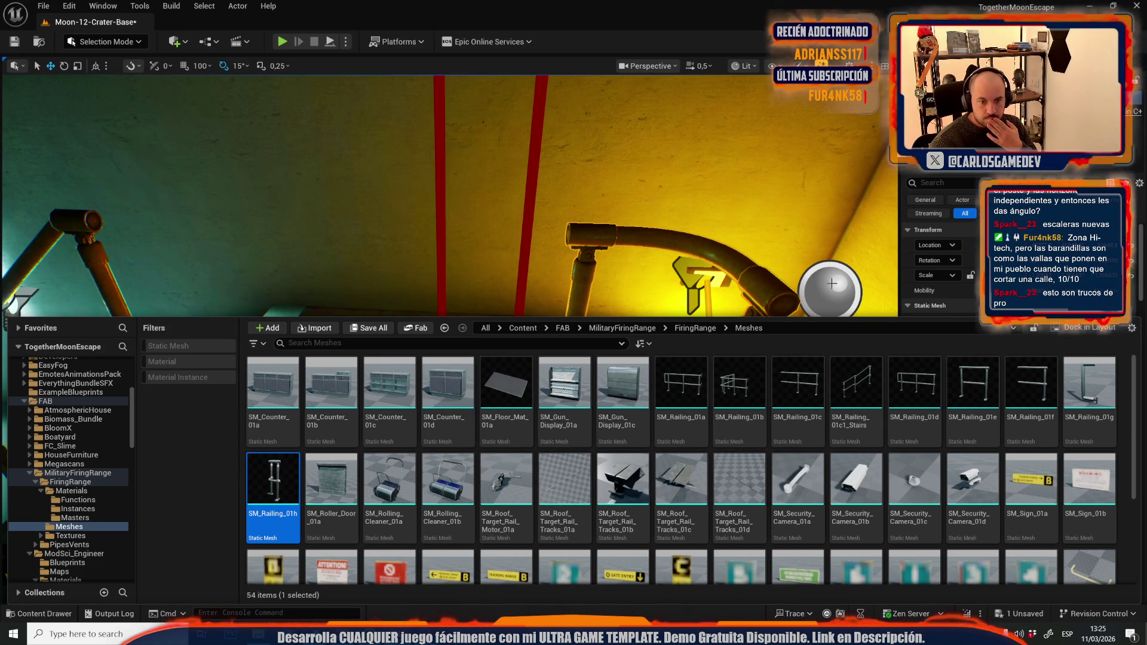
Step: Switch the selected railing's Static Mesh to SM_Railing_01c
{"action": "left_click_drag", "start_coordinate": [811, 384], "coordinate": [979, 328]}
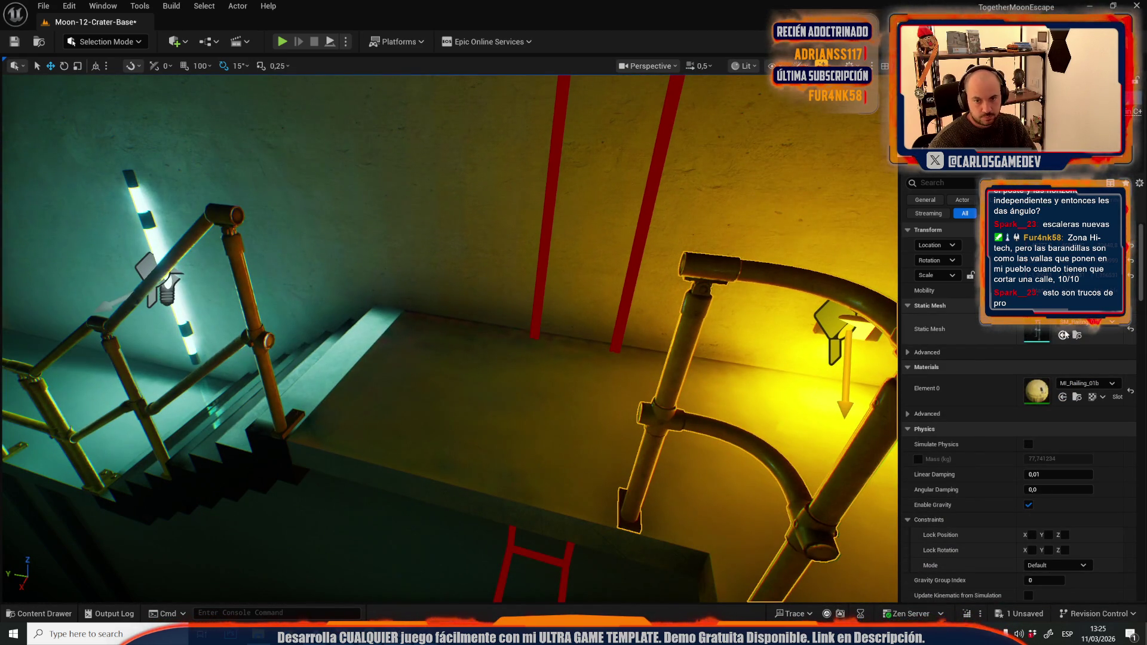
{"action": "left_click", "coordinate": [1063, 335]}
{"action": "left_click_drag", "start_coordinate": [708, 425], "coordinate": [708, 425]}
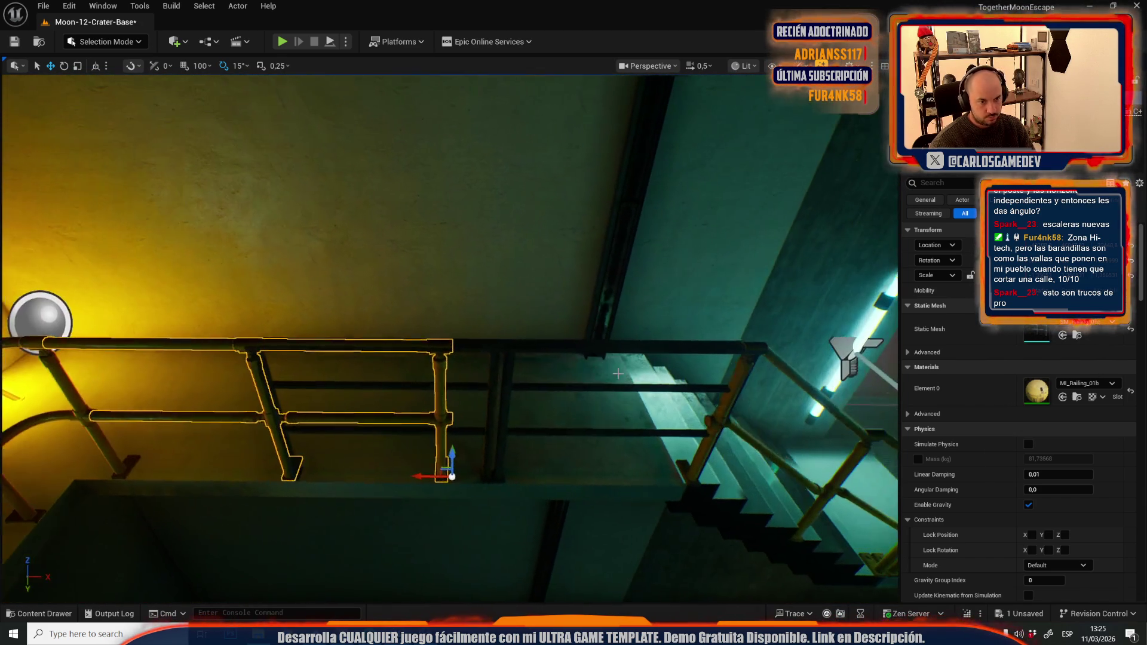
Step: Duplicate the upper landing railing out to the stair edge and shift the left section further left
{"action": "left_click", "coordinate": [478, 347]}
{"action": "left_click", "coordinate": [417, 407]}
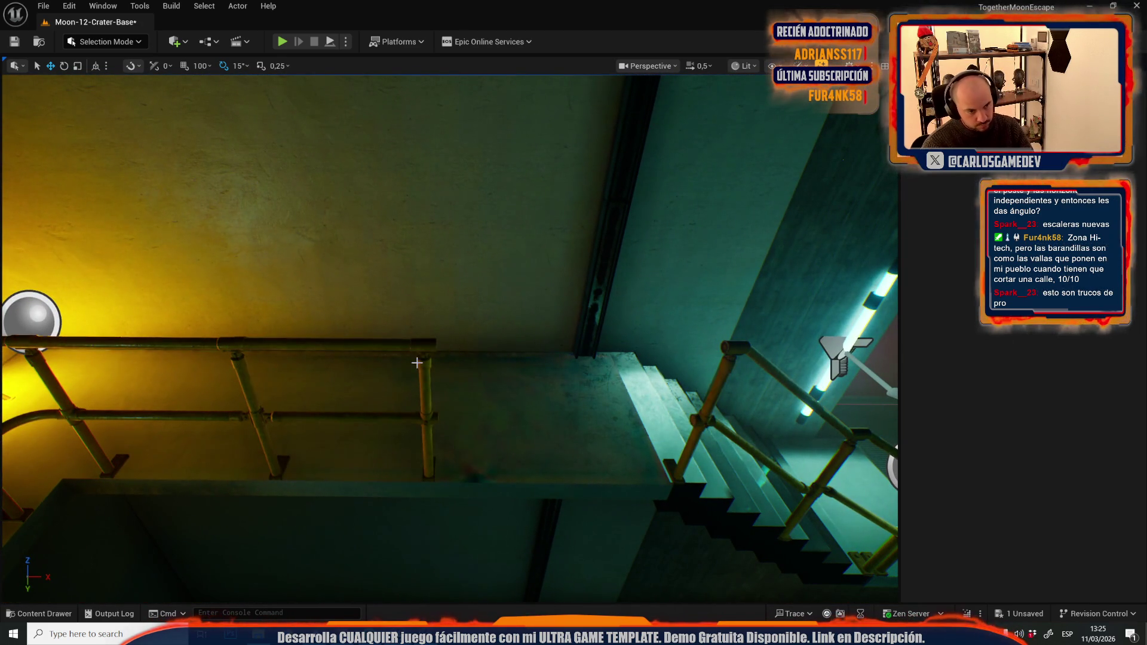
{"action": "left_click", "coordinate": [414, 444]}
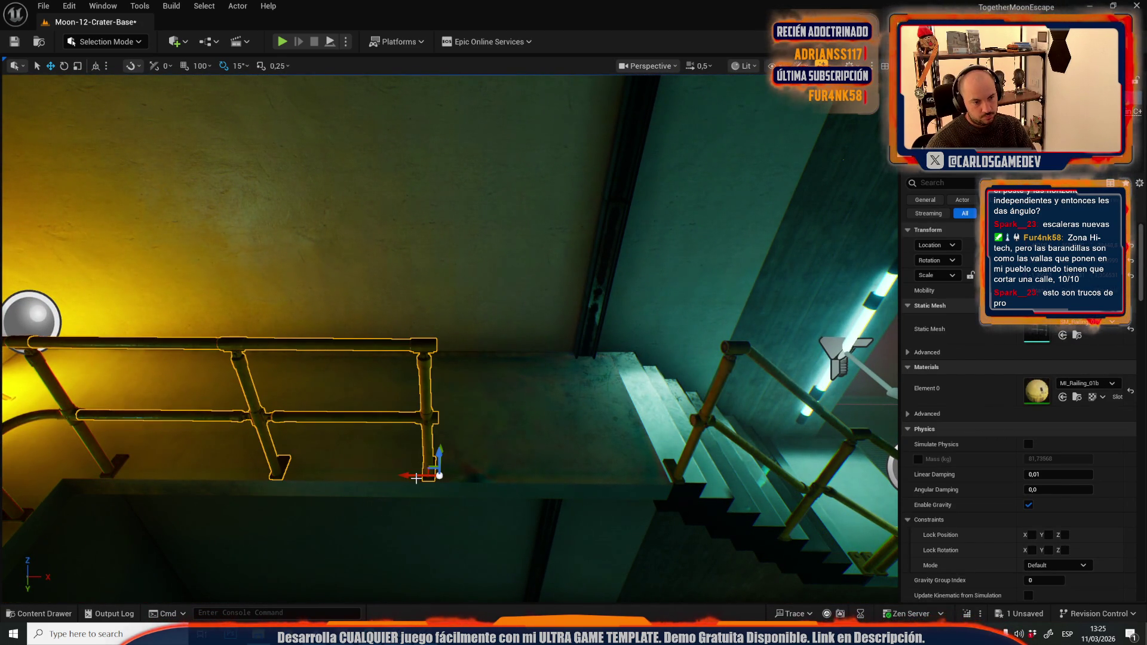
{"action": "left_click_drag", "start_coordinate": [411, 475], "coordinate": [646, 435]}
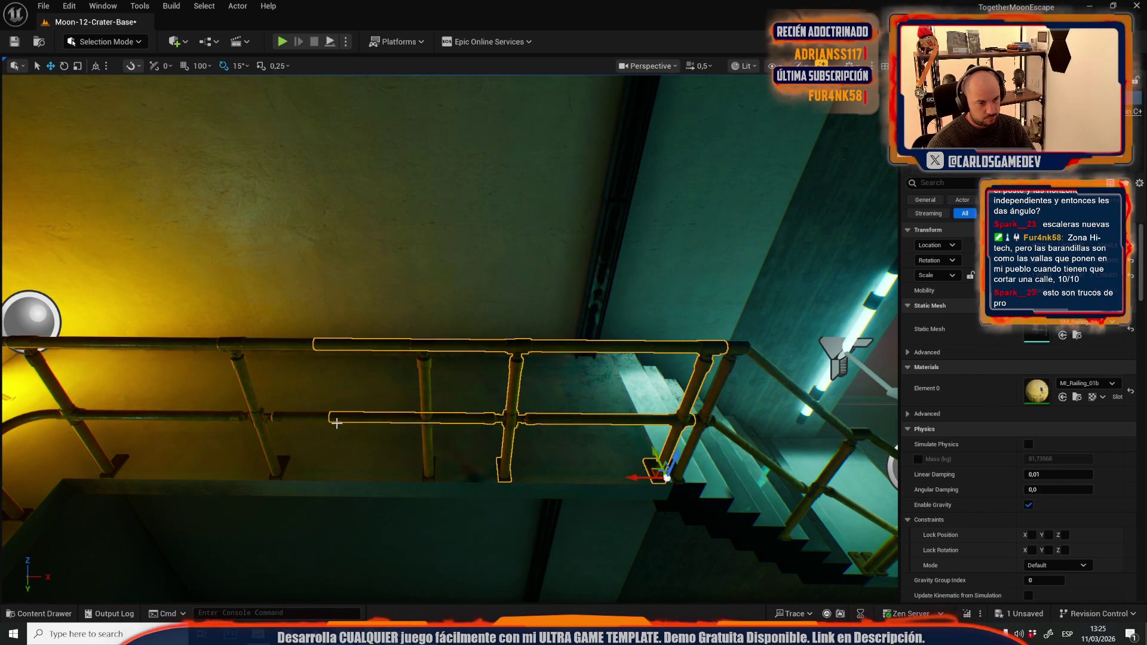
{"action": "left_click", "coordinate": [296, 418]}
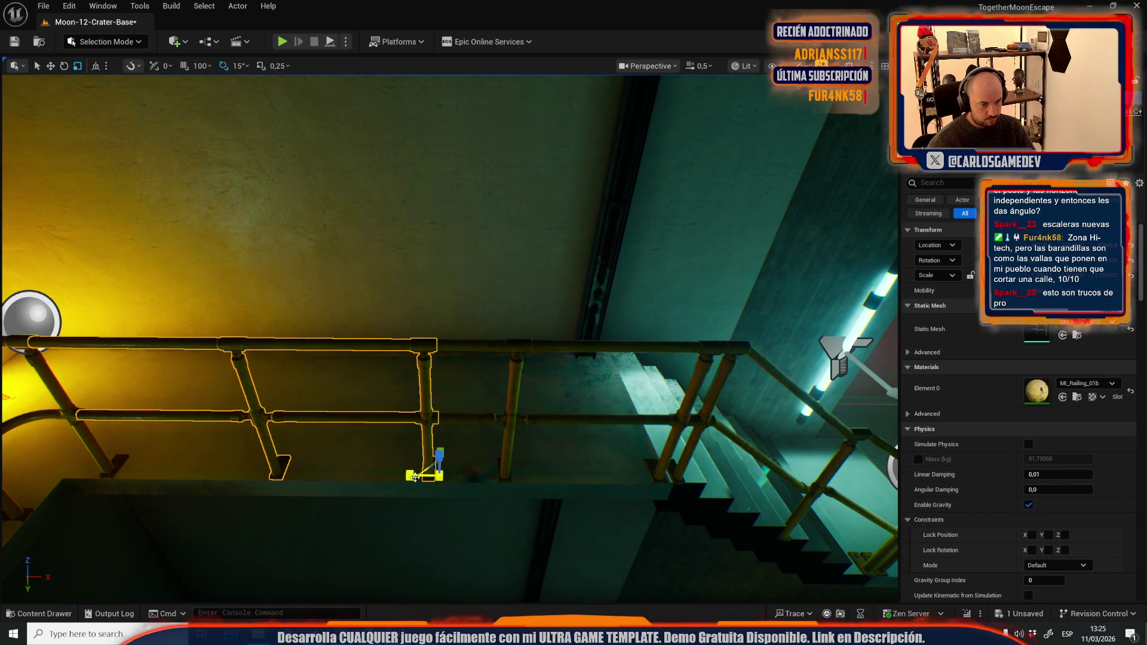
{"action": "mouse_move", "coordinate": [412, 475]}
{"action": "left_mouse_down"}
{"action": "mouse_move", "coordinate": [276, 469]}
{"action": "mouse_move", "coordinate": [303, 462]}
{"action": "left_mouse_up"}
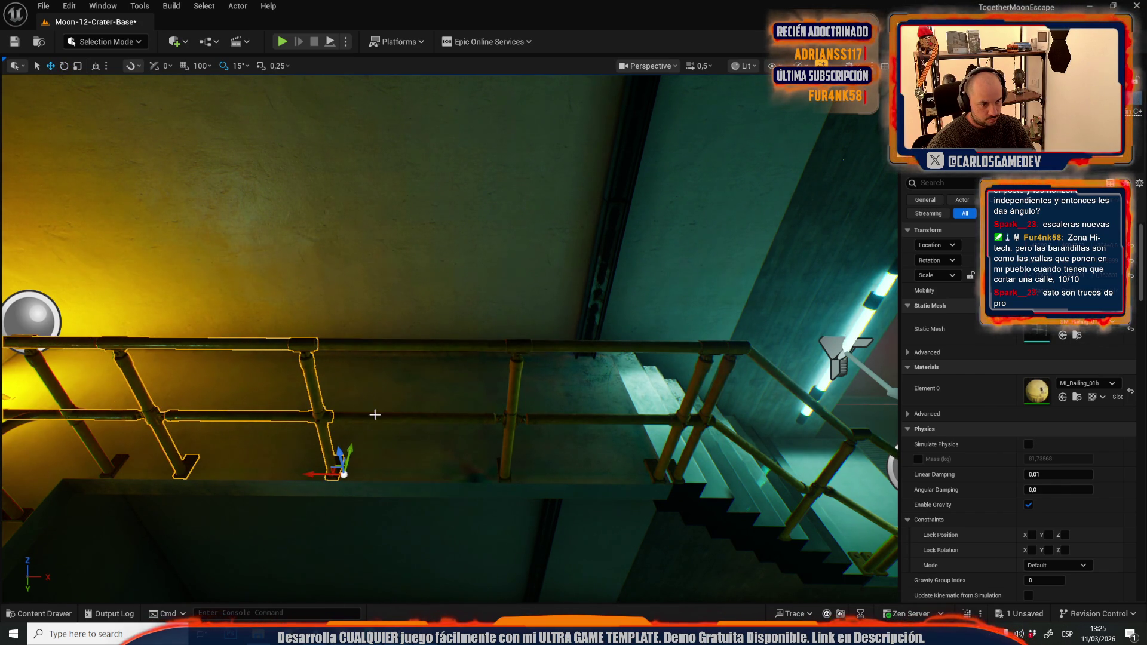
Step: Scale both railing sections to stretch along the landing edge
{"action": "left_click", "coordinate": [374, 416], "text": "ctrl"}
{"action": "key", "text": "r"}
{"action": "mouse_move", "coordinate": [637, 477]}
{"action": "left_mouse_down"}
{"action": "mouse_move", "coordinate": [610, 470]}
{"action": "mouse_move", "coordinate": [639, 473]}
{"action": "left_mouse_up"}
{"action": "key", "text": "Escape"}
Step: Turn the orange stair railing 90 degrees so it lies across the landing edge
{"action": "left_click_drag", "start_coordinate": [340, 313], "coordinate": [342, 313]}
{"action": "left_click", "coordinate": [340, 313]}
{"action": "key", "text": "w"}
{"action": "left_click_drag", "start_coordinate": [324, 245], "coordinate": [362, 214]}
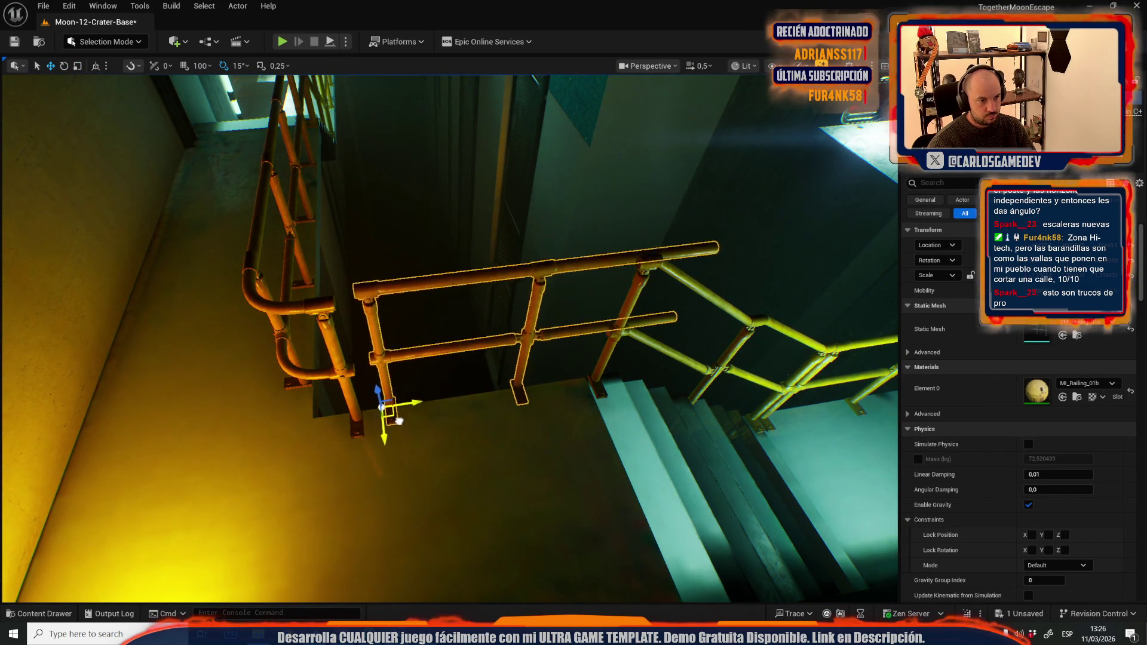
{"action": "scroll", "coordinate": [384, 435], "scroll_direction": "down", "scroll_amount": 2}
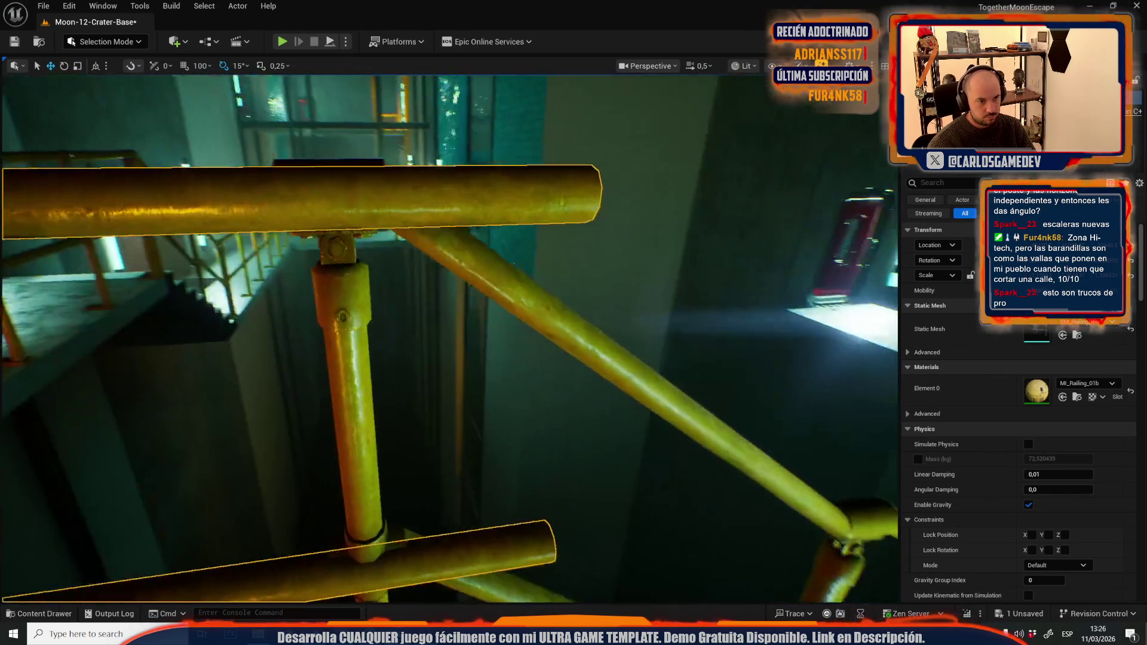
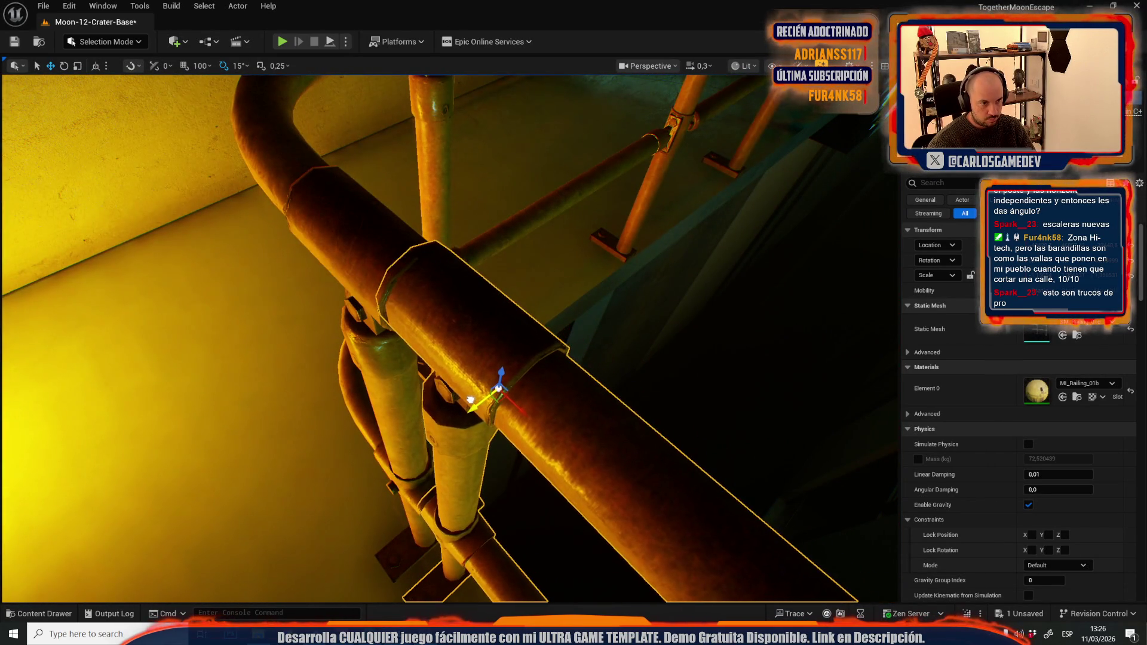
Step: Swap the stair railing's Static Mesh for a shorter straight railing and stretch it on X
{"action": "scroll", "coordinate": [461, 396], "scroll_direction": "up", "scroll_amount": 1}
{"action": "scroll", "coordinate": [440, 416], "scroll_direction": "up", "scroll_amount": 1}
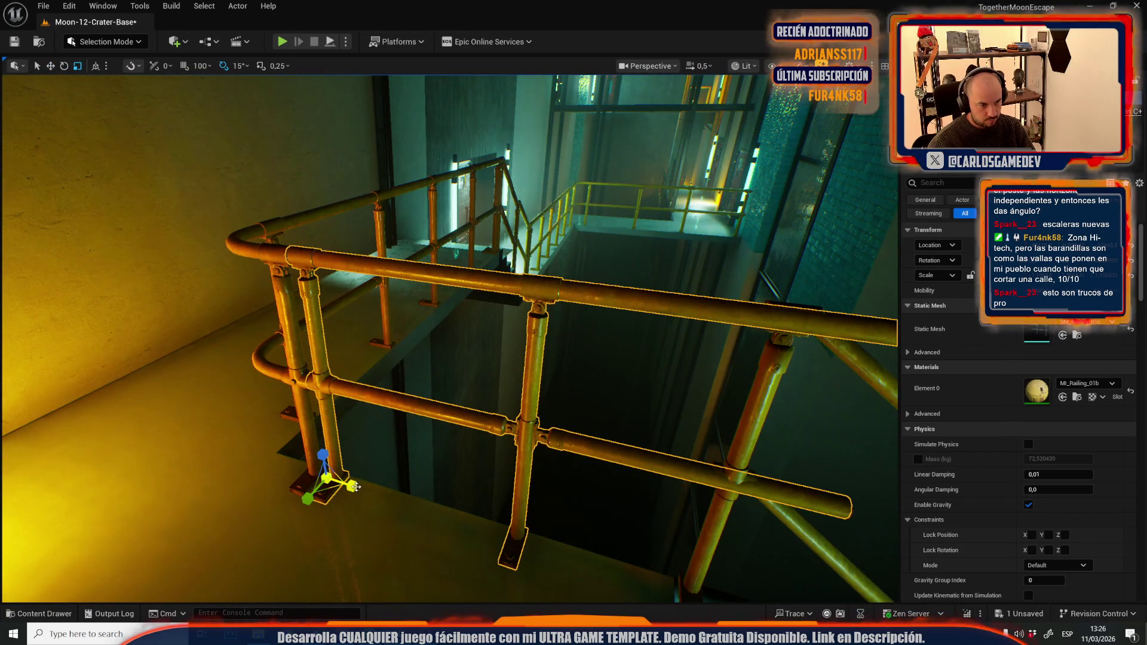
{"action": "left_click", "coordinate": [469, 431]}
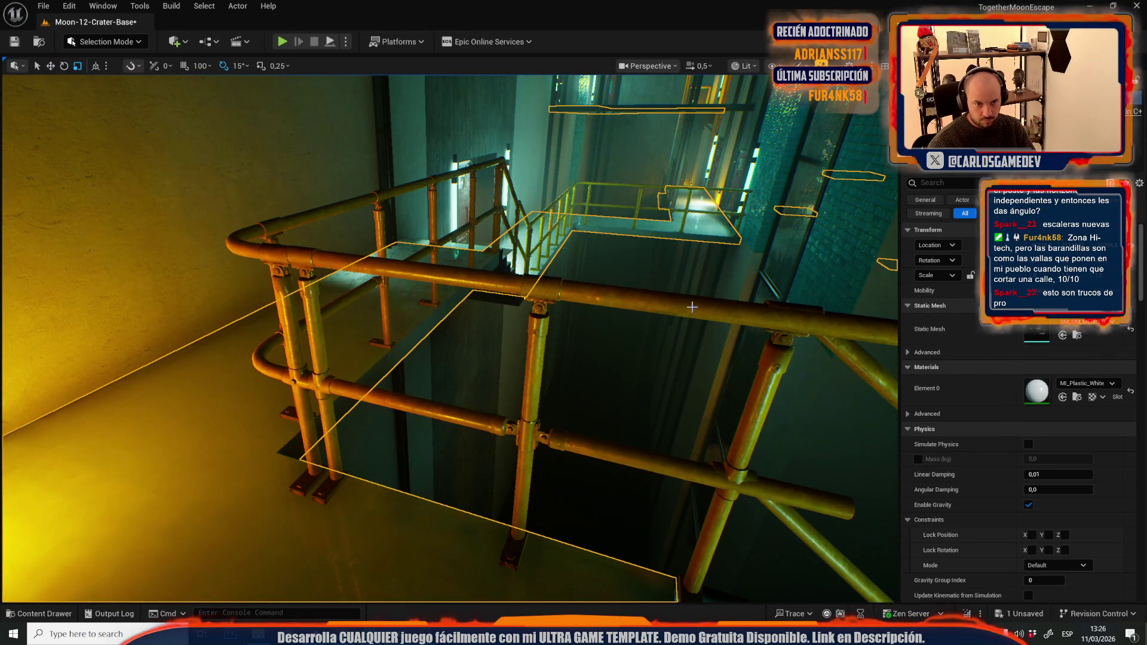
{"action": "key", "text": "ctrl+b"}
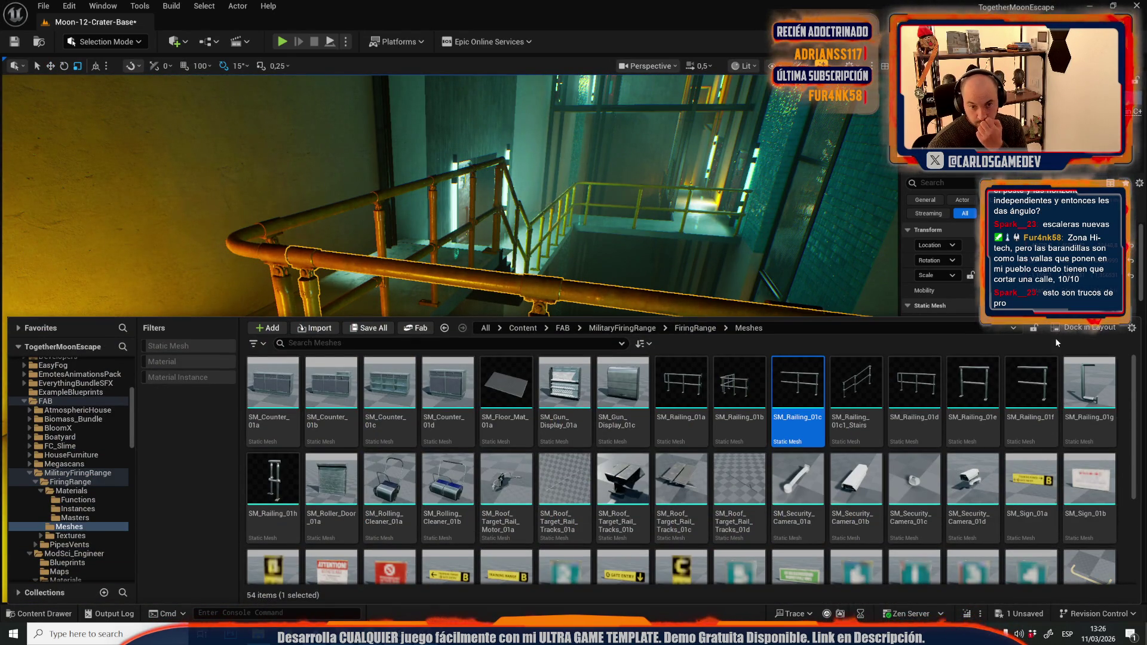
{"action": "left_click", "coordinate": [747, 281]}
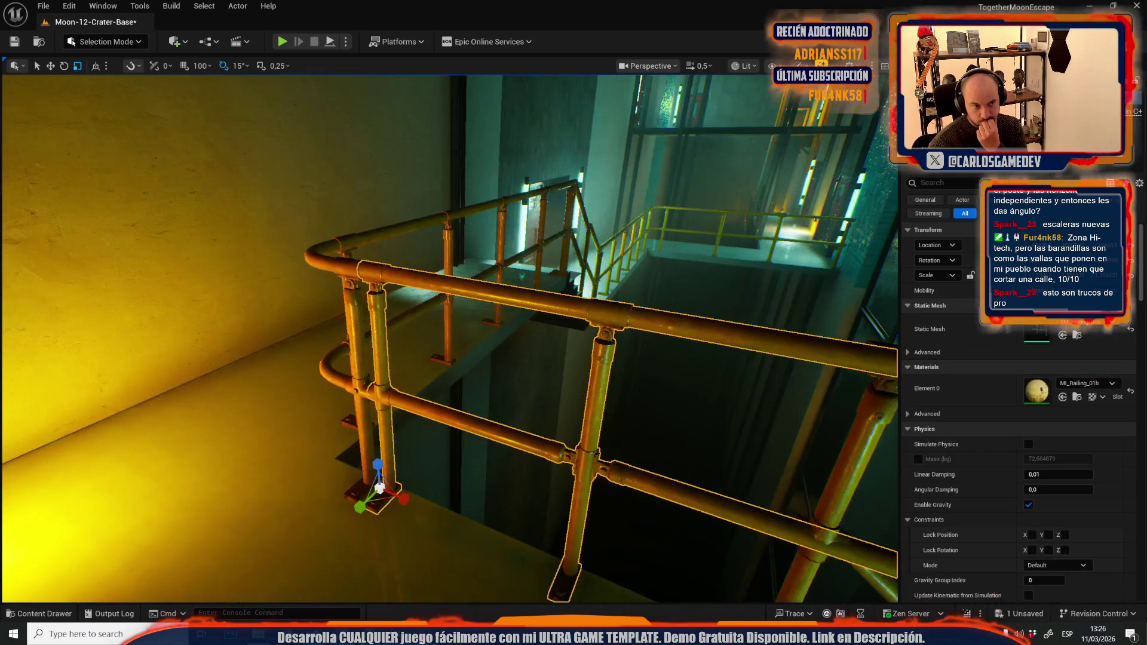
{"action": "left_click", "coordinate": [1063, 336]}
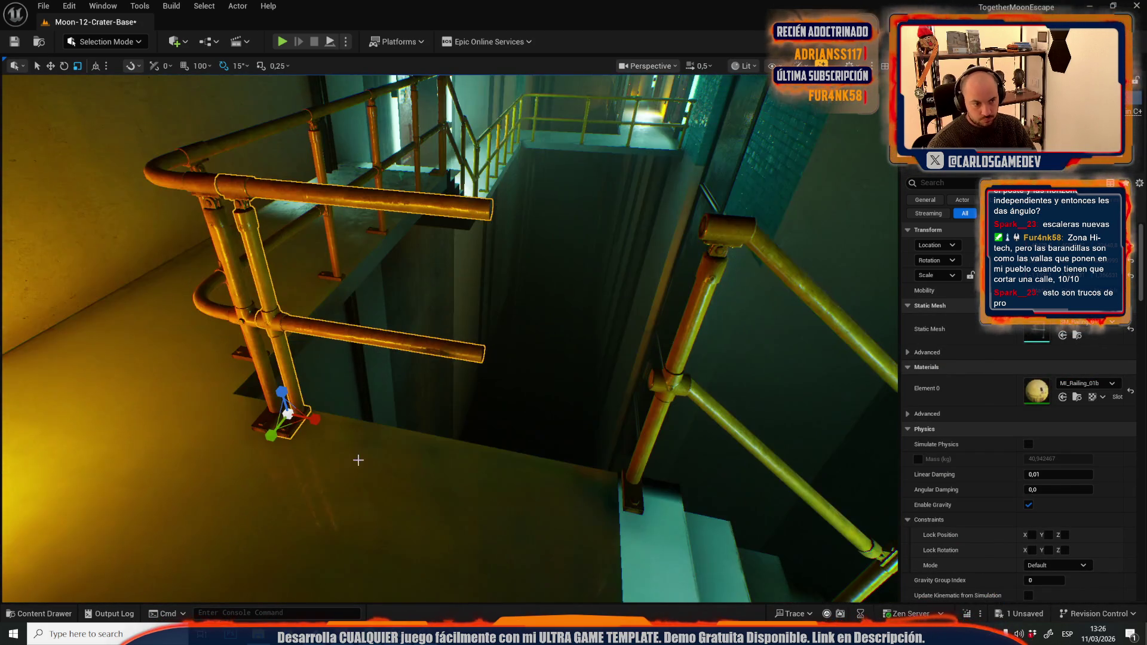
{"action": "mouse_move", "coordinate": [318, 422]}
{"action": "left_mouse_down"}
{"action": "mouse_move", "coordinate": [358, 422]}
{"action": "mouse_move", "coordinate": [326, 422]}
{"action": "left_mouse_up"}
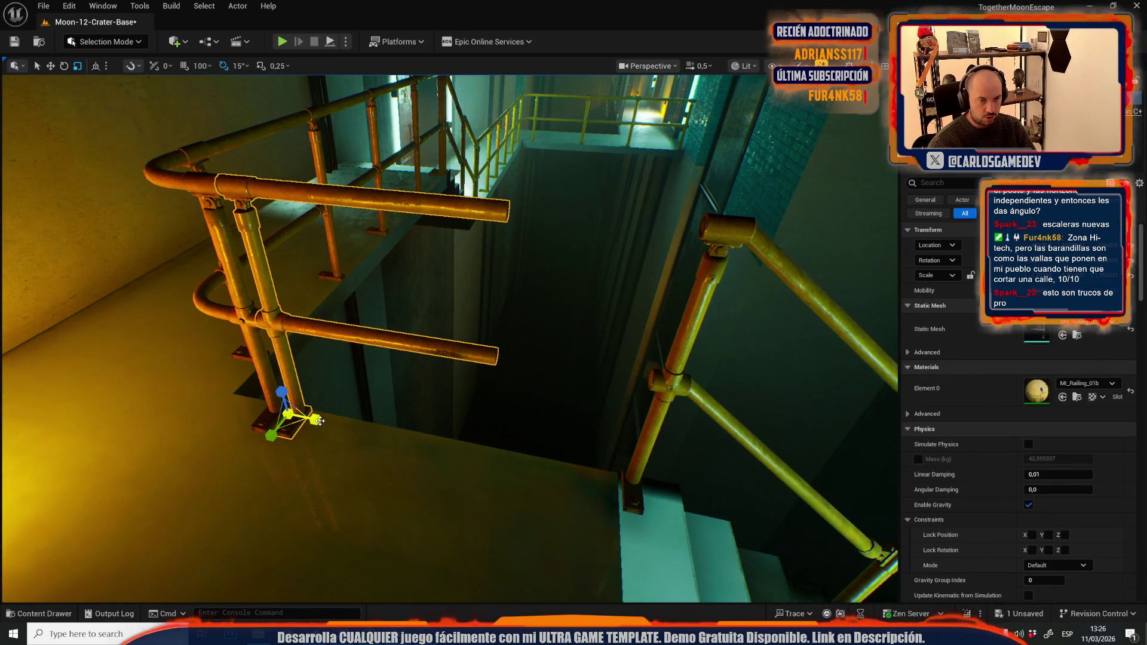
Step: Pick the SM_Railing_01c railing mesh in the asset browser
{"action": "key", "text": "ctrl+space"}
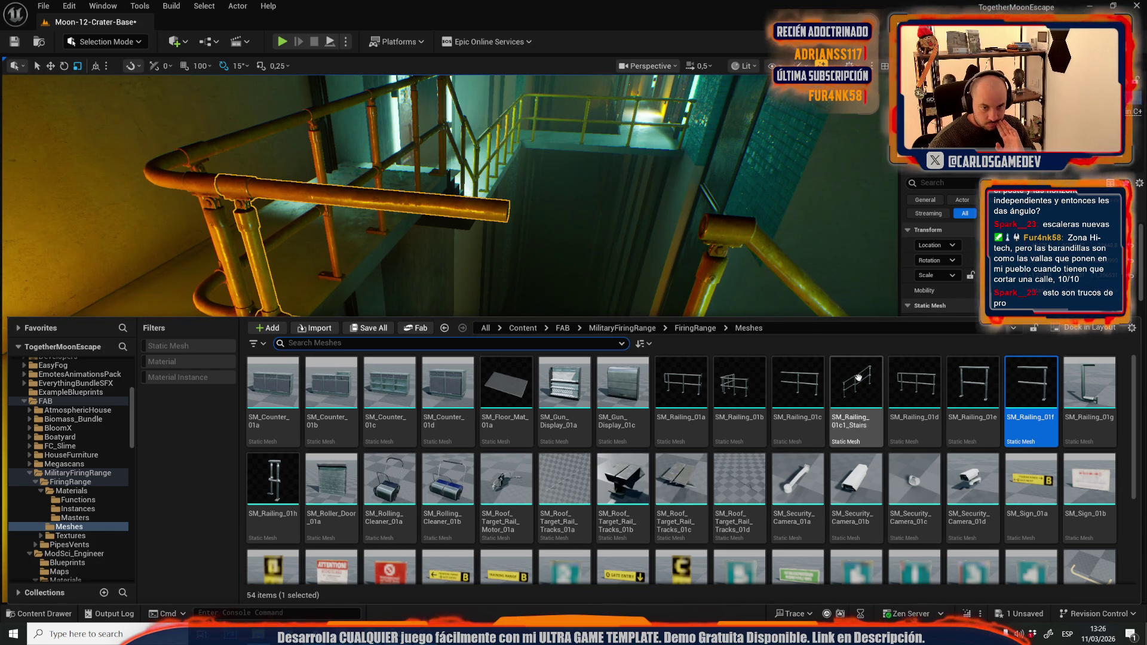
{"action": "left_click", "coordinate": [791, 367]}
{"action": "left_click_drag", "start_coordinate": [797, 382], "coordinate": [1035, 342]}
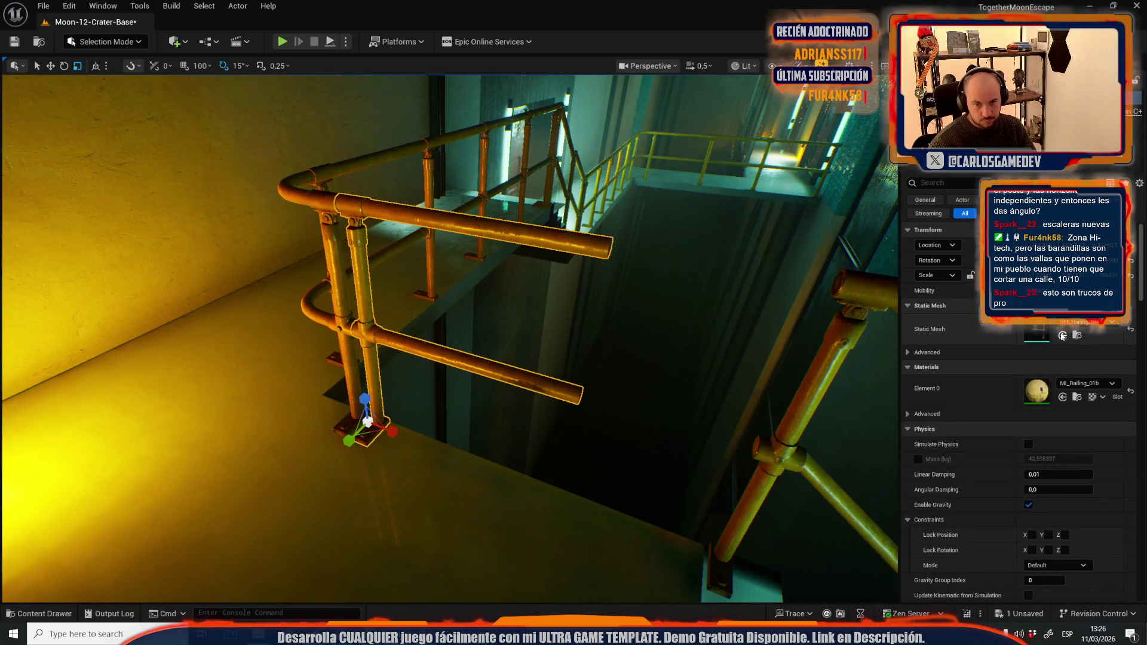
Step: Assign SM_Railing_01c to the railing, shorten it on X and nudge it slightly left
{"action": "left_click", "coordinate": [1063, 335]}
{"action": "left_click_drag", "start_coordinate": [329, 442], "coordinate": [293, 445]}
{"action": "mouse_move", "coordinate": [443, 439]}
{"action": "left_mouse_down"}
{"action": "mouse_move", "coordinate": [419, 454]}
{"action": "mouse_move", "coordinate": [407, 442]}
{"action": "mouse_move", "coordinate": [418, 430]}
{"action": "mouse_move", "coordinate": [455, 439]}
{"action": "left_mouse_up"}
{"action": "mouse_move", "coordinate": [451, 399]}
{"action": "left_mouse_down"}
{"action": "mouse_move", "coordinate": [468, 418]}
{"action": "mouse_move", "coordinate": [454, 439]}
{"action": "left_mouse_up"}
{"action": "mouse_move", "coordinate": [552, 432]}
{"action": "left_mouse_down"}
{"action": "mouse_move", "coordinate": [538, 433]}
{"action": "mouse_move", "coordinate": [552, 432]}
{"action": "left_mouse_up"}
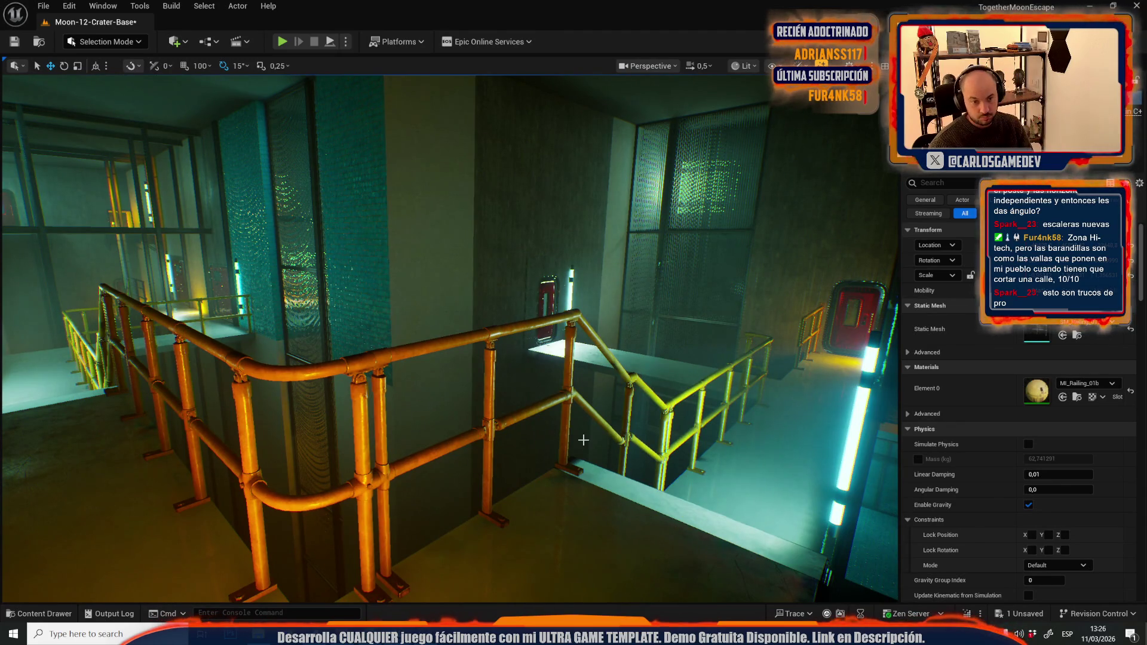
{"action": "left_click_drag", "start_coordinate": [717, 378], "coordinate": [705, 356]}
{"action": "scroll", "coordinate": [717, 378], "scroll_direction": "up", "scroll_amount": 2}
{"action": "left_click_drag", "start_coordinate": [514, 439], "coordinate": [531, 366]}
Step: Rotate the railing 90° and position it along the pit edge beside the red door
{"action": "left_click_drag", "start_coordinate": [441, 389], "coordinate": [201, 262]}
{"action": "mouse_move", "coordinate": [149, 193]}
{"action": "left_mouse_down"}
{"action": "mouse_move", "coordinate": [203, 176]}
{"action": "mouse_move", "coordinate": [222, 154]}
{"action": "left_mouse_up"}
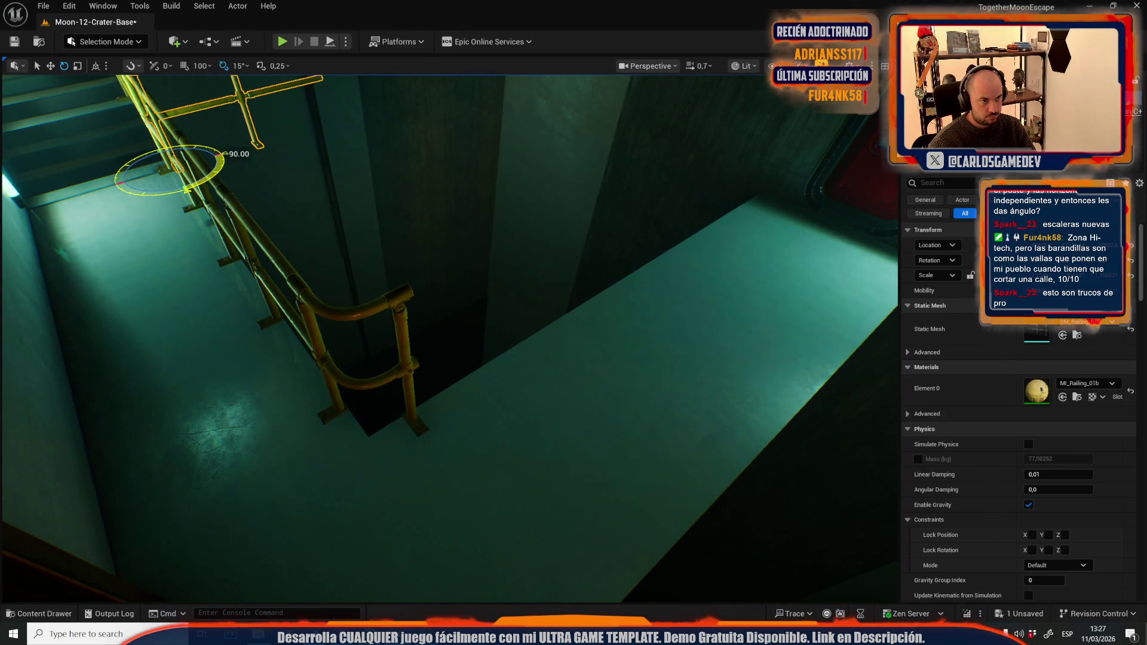
{"action": "mouse_move", "coordinate": [190, 175]}
{"action": "left_mouse_down"}
{"action": "mouse_move", "coordinate": [487, 396]}
{"action": "mouse_move", "coordinate": [485, 439]}
{"action": "left_mouse_up"}
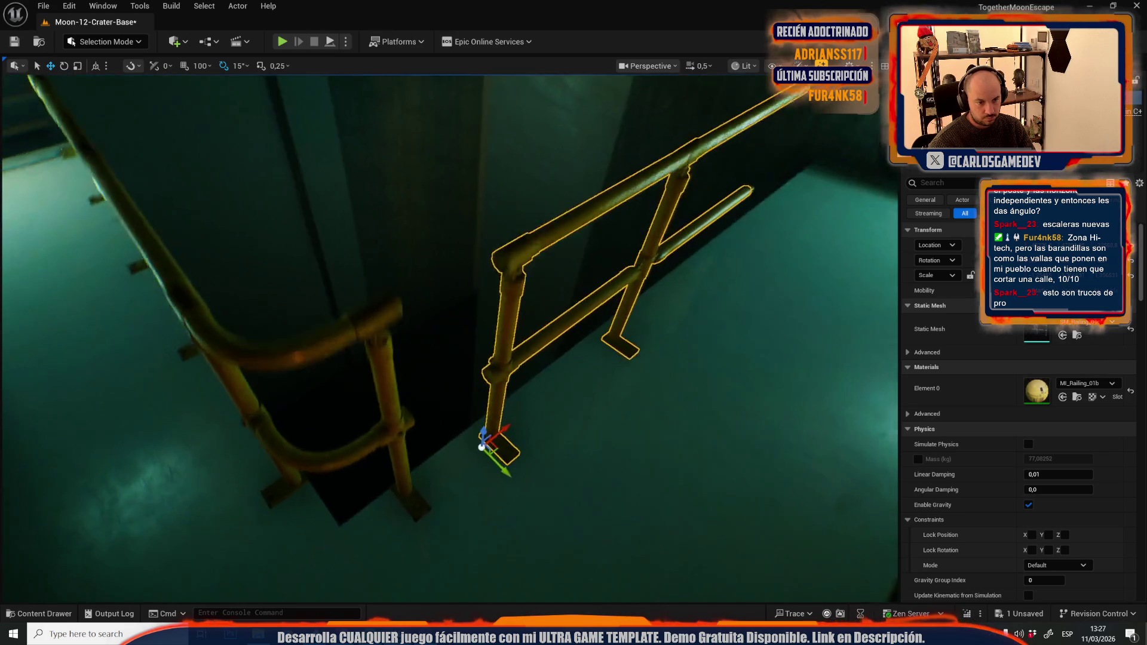
{"action": "scroll", "coordinate": [553, 484], "scroll_direction": "up", "scroll_amount": 3}
{"action": "left_click_drag", "start_coordinate": [538, 480], "coordinate": [438, 509]}
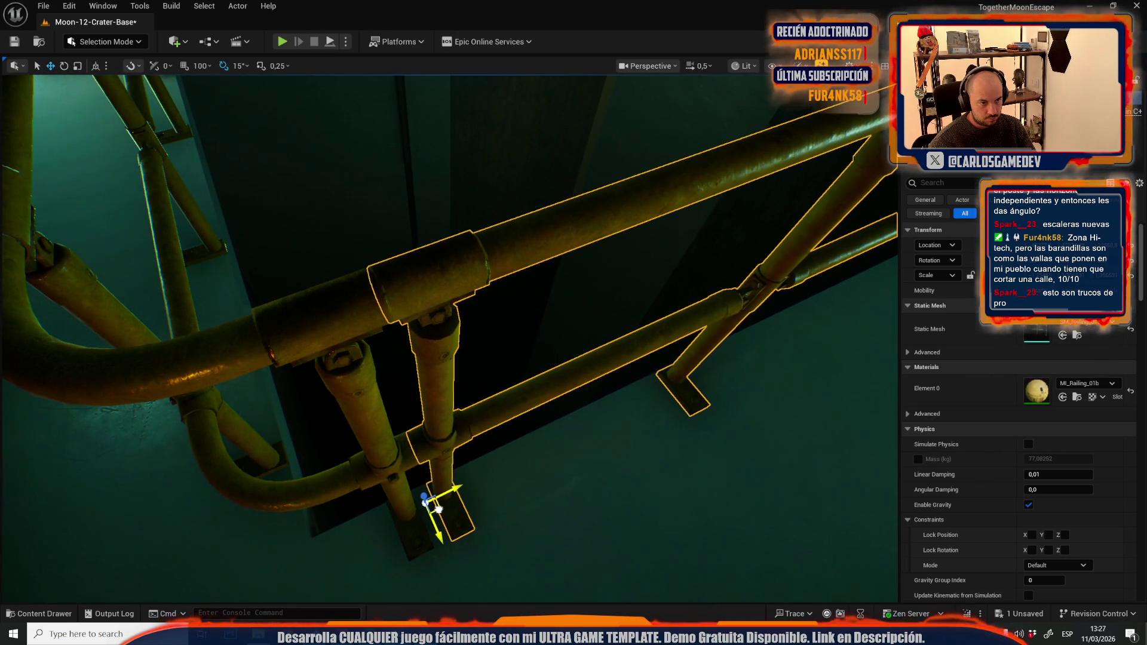
{"action": "scroll", "coordinate": [439, 508], "scroll_direction": "down", "scroll_amount": 2}
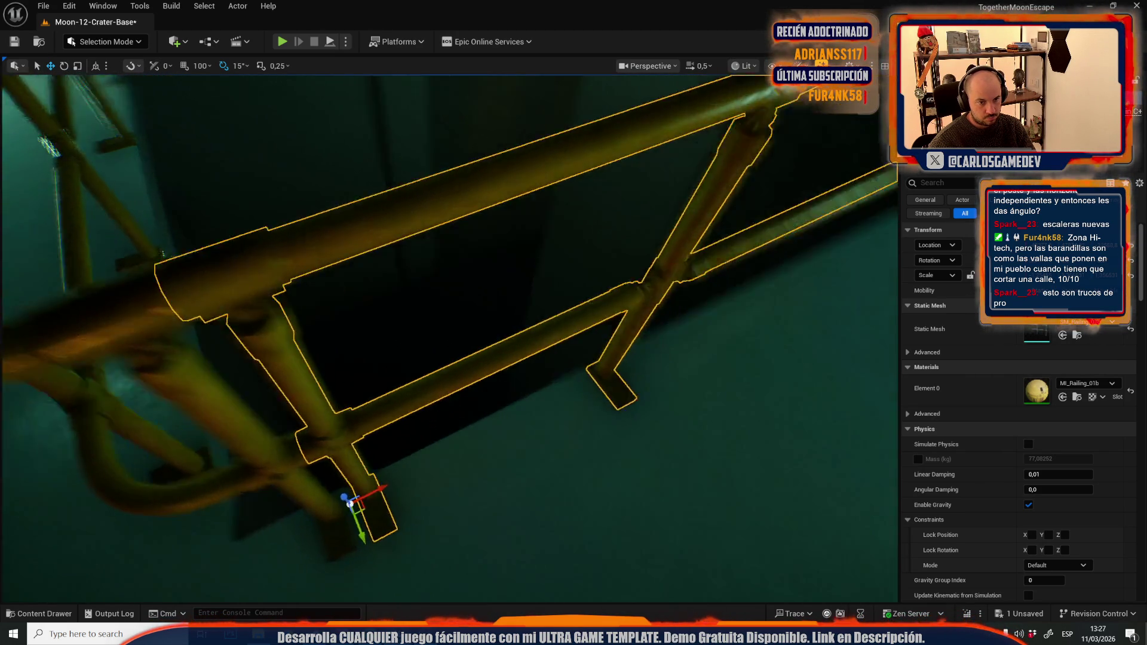
{"action": "scroll", "coordinate": [448, 337], "scroll_direction": "up", "scroll_amount": 3}
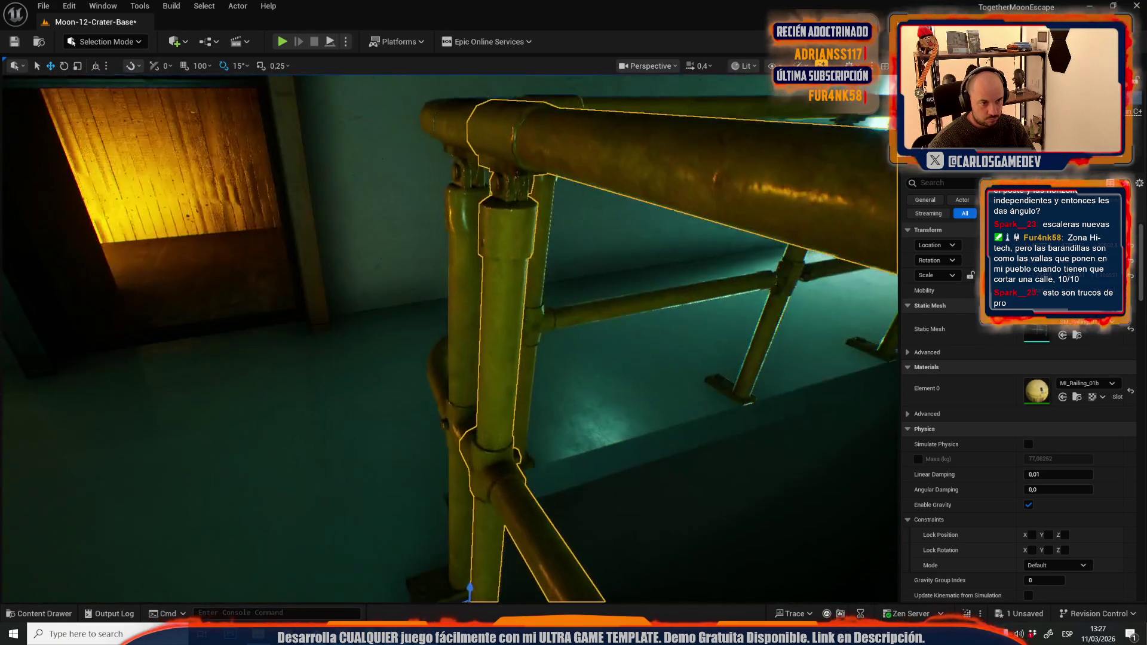
{"action": "mouse_move", "coordinate": [410, 474]}
{"action": "left_mouse_down"}
{"action": "mouse_move", "coordinate": [418, 454]}
{"action": "mouse_move", "coordinate": [410, 474]}
{"action": "left_mouse_up"}
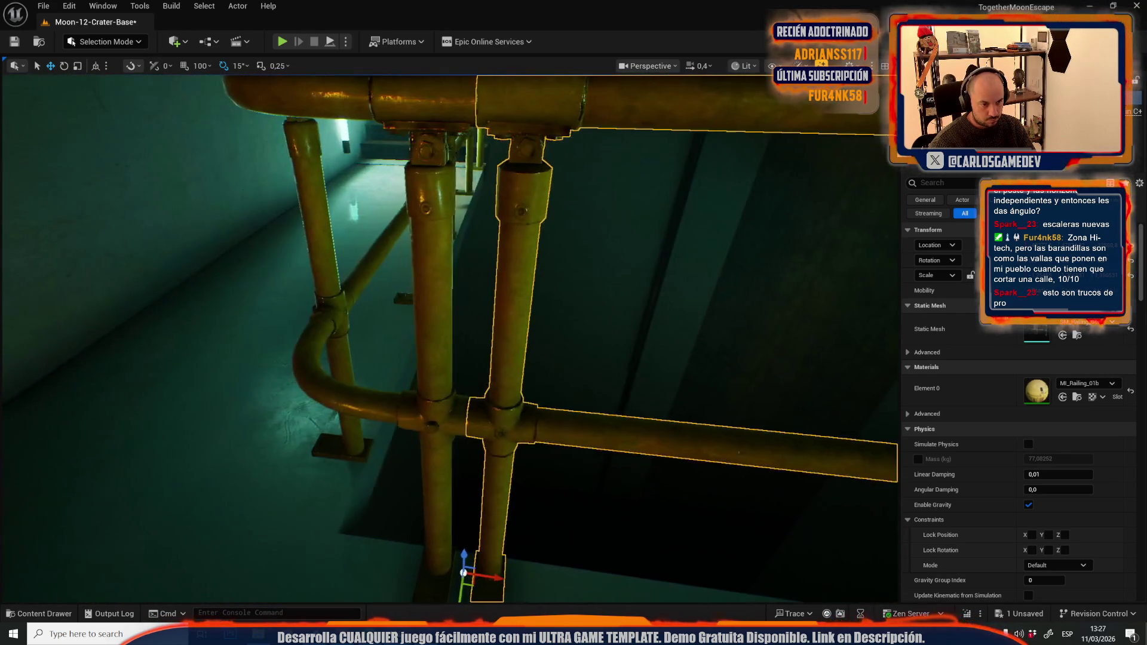
{"action": "scroll", "coordinate": [587, 430], "scroll_direction": "down", "scroll_amount": 5}
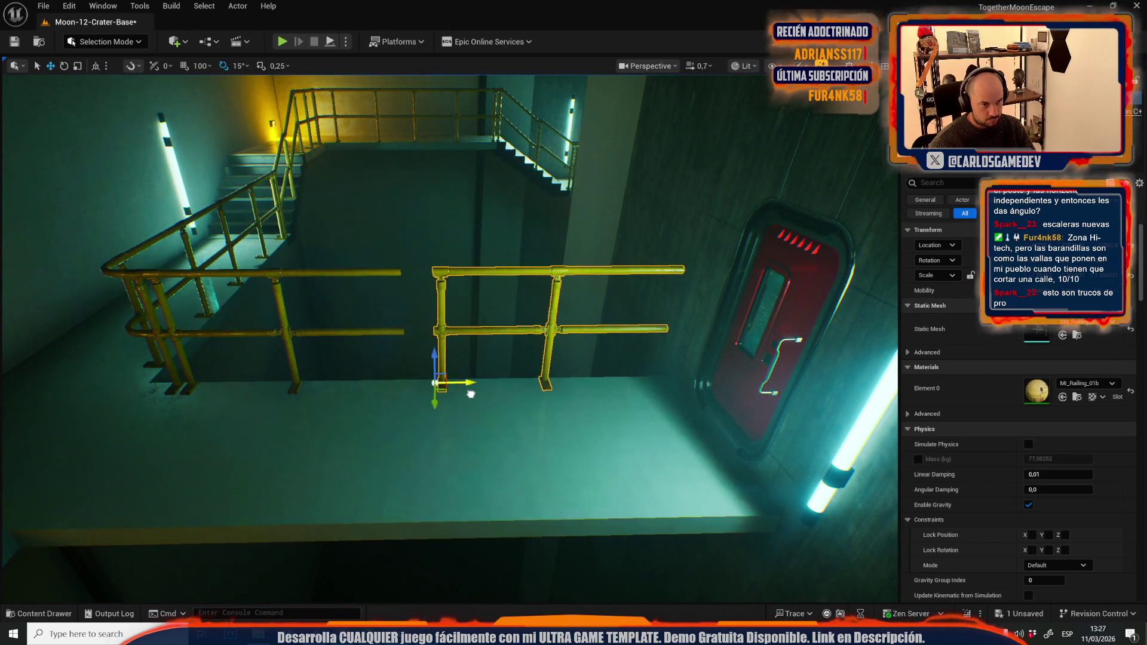
{"action": "scroll", "coordinate": [446, 398], "scroll_direction": "down", "scroll_amount": 4}
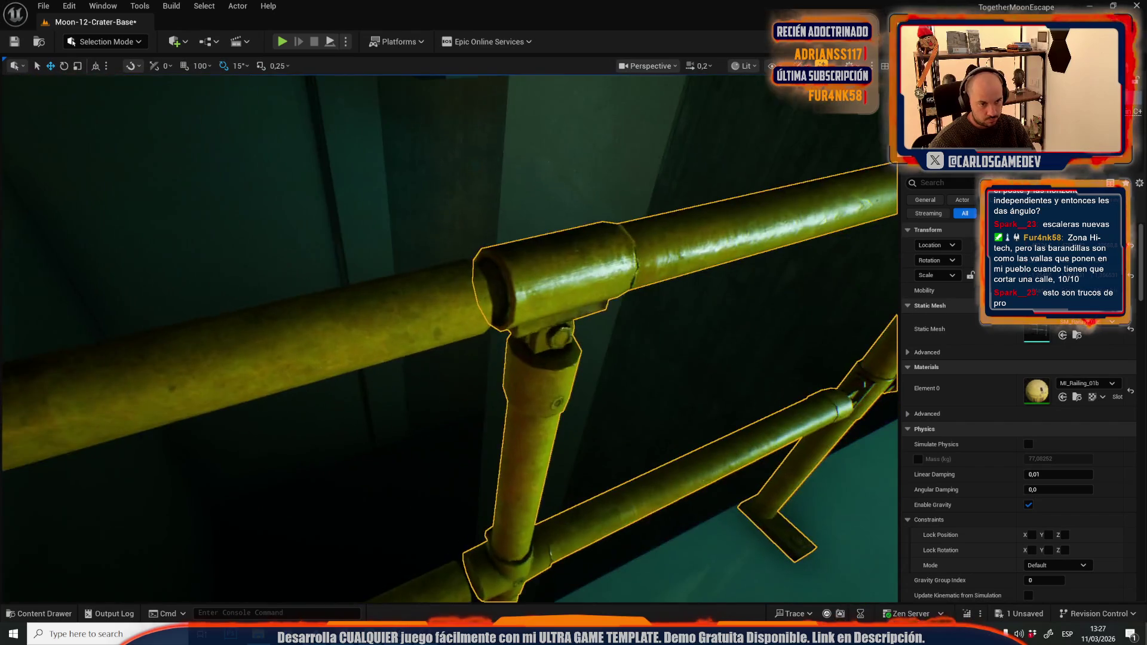
{"action": "scroll", "coordinate": [554, 271], "scroll_direction": "down", "scroll_amount": 1}
{"action": "left_click_drag", "start_coordinate": [586, 262], "coordinate": [565, 266]}
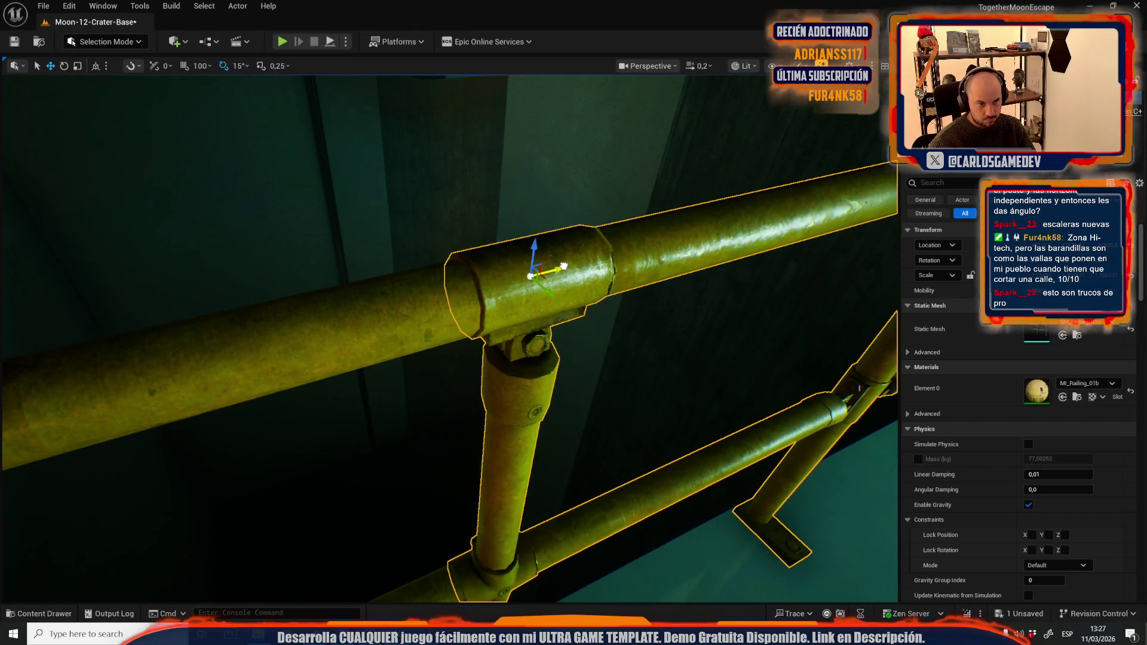
{"action": "scroll", "coordinate": [448, 337], "scroll_direction": "up", "scroll_amount": 5}
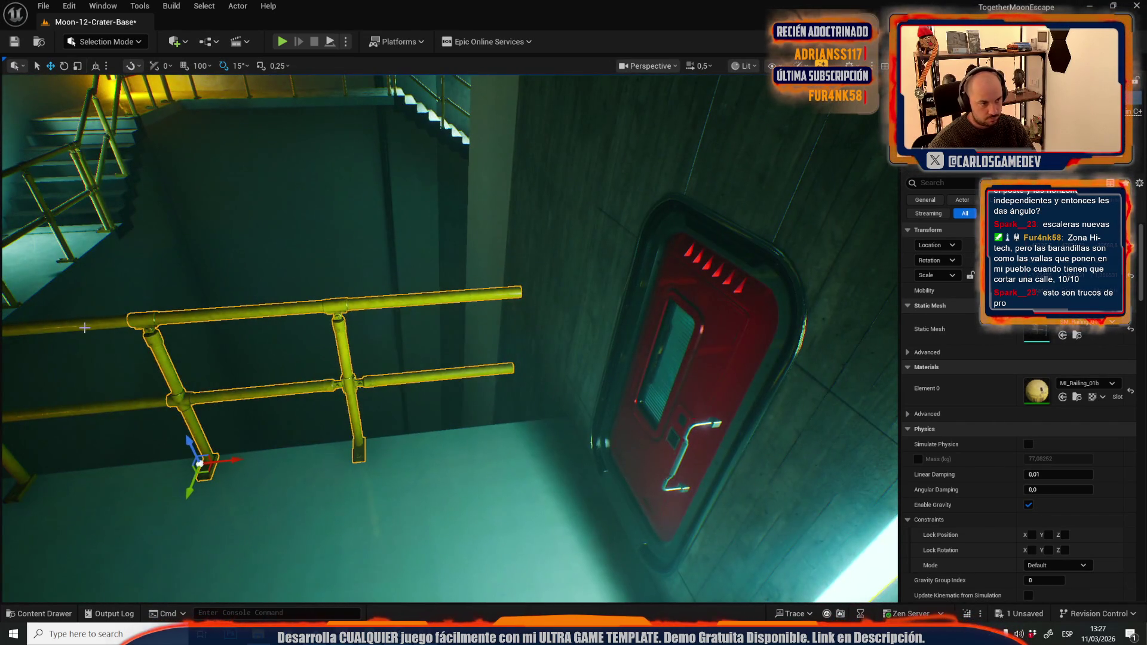
{"action": "key", "text": "ctrl+space"}
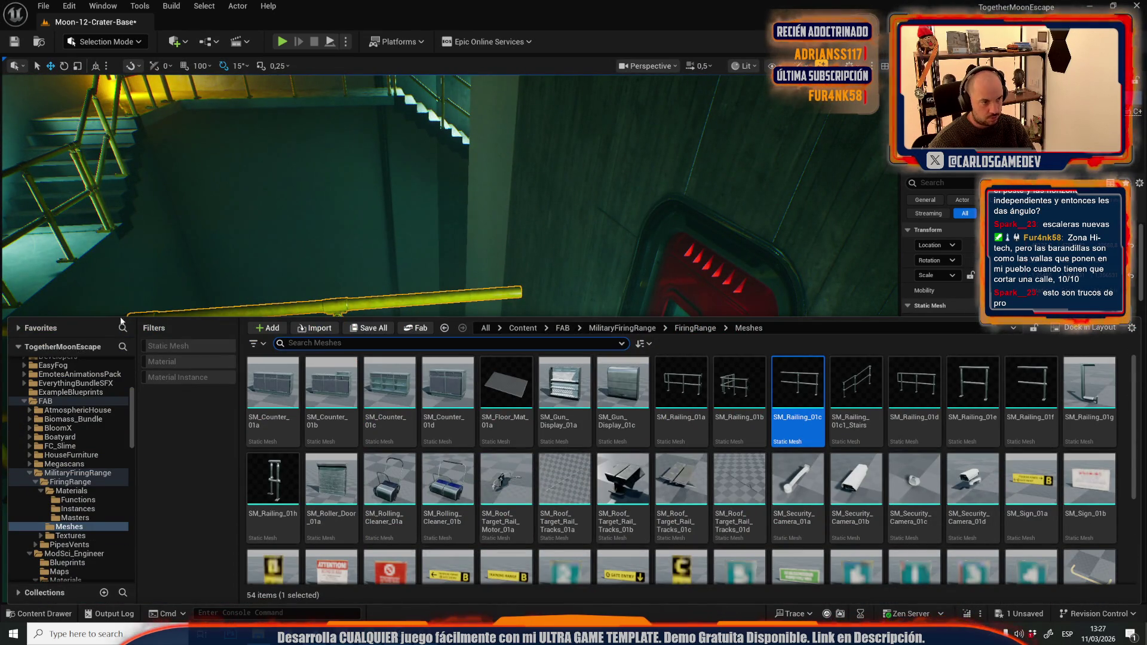
Step: Frame the selected railing and look down into the stairwell toward the doorway
{"action": "key", "text": "ctrl+space"}
{"action": "key", "text": "f"}
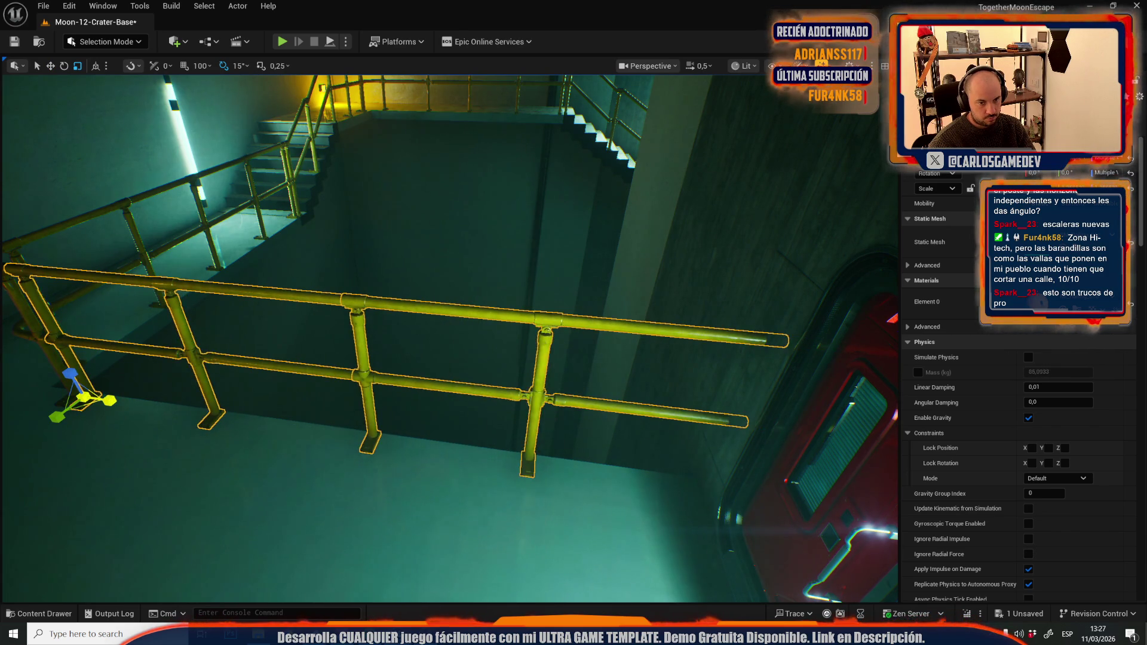
{"action": "mouse_move", "coordinate": [157, 400]}
{"action": "left_mouse_down"}
{"action": "mouse_move", "coordinate": [382, 407]}
{"action": "mouse_move", "coordinate": [334, 419]}
{"action": "mouse_move", "coordinate": [438, 407]}
{"action": "left_mouse_up"}
{"action": "scroll", "coordinate": [359, 412], "scroll_direction": "up", "scroll_amount": 2}
{"action": "scroll", "coordinate": [382, 409], "scroll_direction": "up", "scroll_amount": 2}
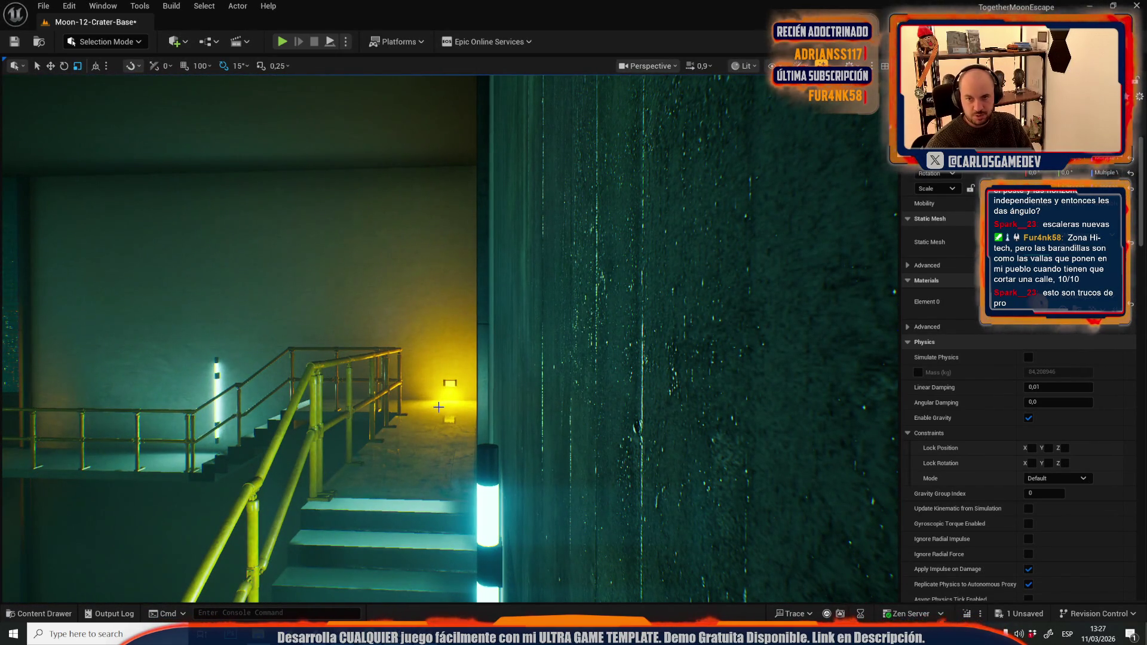
{"action": "mouse_move", "coordinate": [505, 383]}
{"action": "left_mouse_down"}
{"action": "mouse_move", "coordinate": [467, 419]}
{"action": "mouse_move", "coordinate": [234, 360]}
{"action": "left_mouse_up"}
Step: Multi-select the three railing sections and Alt-drag a copy onto the lower landing
{"action": "left_click", "coordinate": [234, 360]}
{"action": "left_click", "coordinate": [323, 267], "text": "ctrl"}
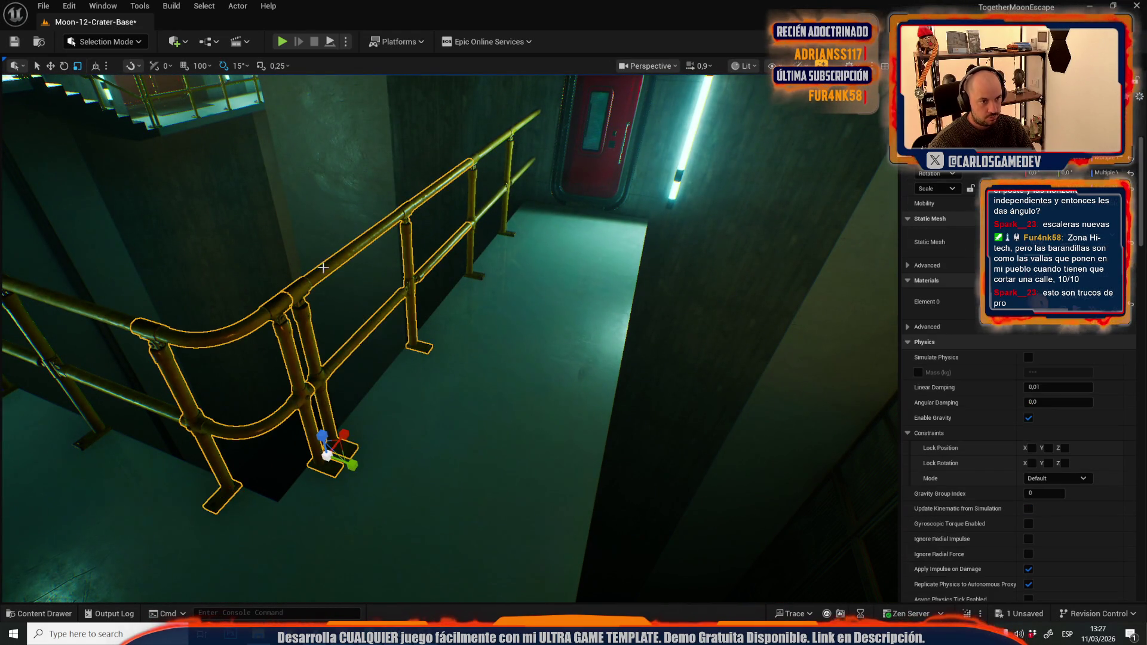
{"action": "left_click", "coordinate": [477, 157], "text": "ctrl"}
{"action": "mouse_move", "coordinate": [94, 314]}
{"action": "left_mouse_down"}
{"action": "mouse_move", "coordinate": [245, 394]}
{"action": "mouse_move", "coordinate": [269, 299]}
{"action": "mouse_move", "coordinate": [260, 372]}
{"action": "left_mouse_up"}
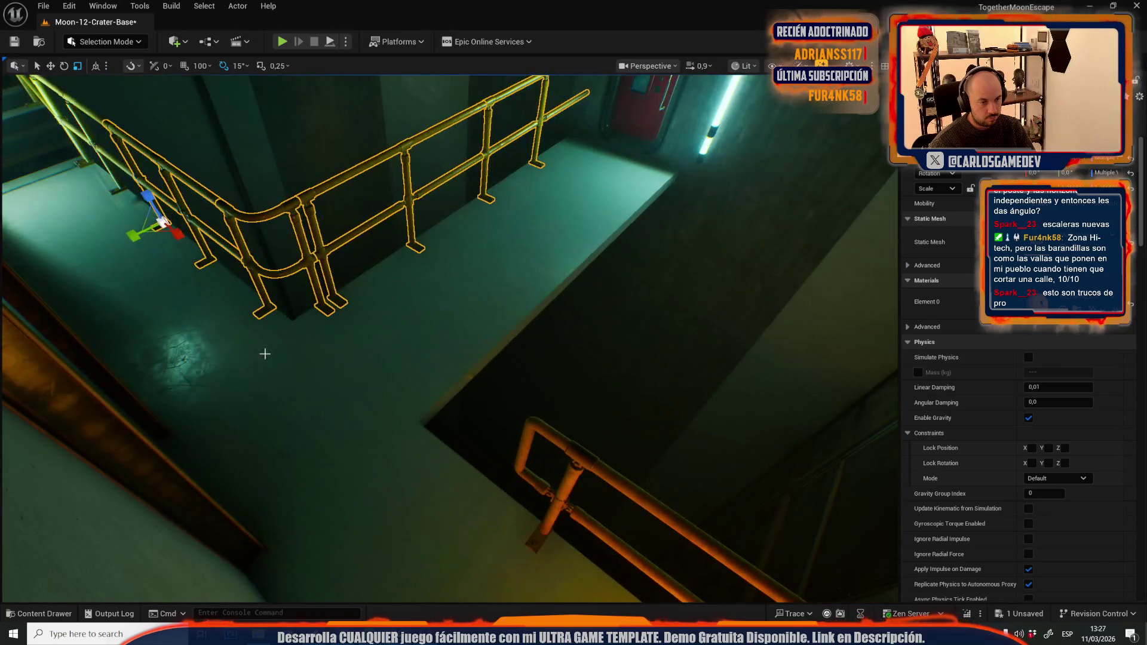
{"action": "mouse_move", "coordinate": [181, 241]}
{"action": "left_mouse_down"}
{"action": "mouse_move", "coordinate": [281, 317]}
{"action": "mouse_move", "coordinate": [311, 412]}
{"action": "mouse_move", "coordinate": [267, 374]}
{"action": "mouse_move", "coordinate": [193, 351]}
{"action": "left_mouse_up"}
{"action": "left_click", "coordinate": [294, 281]}
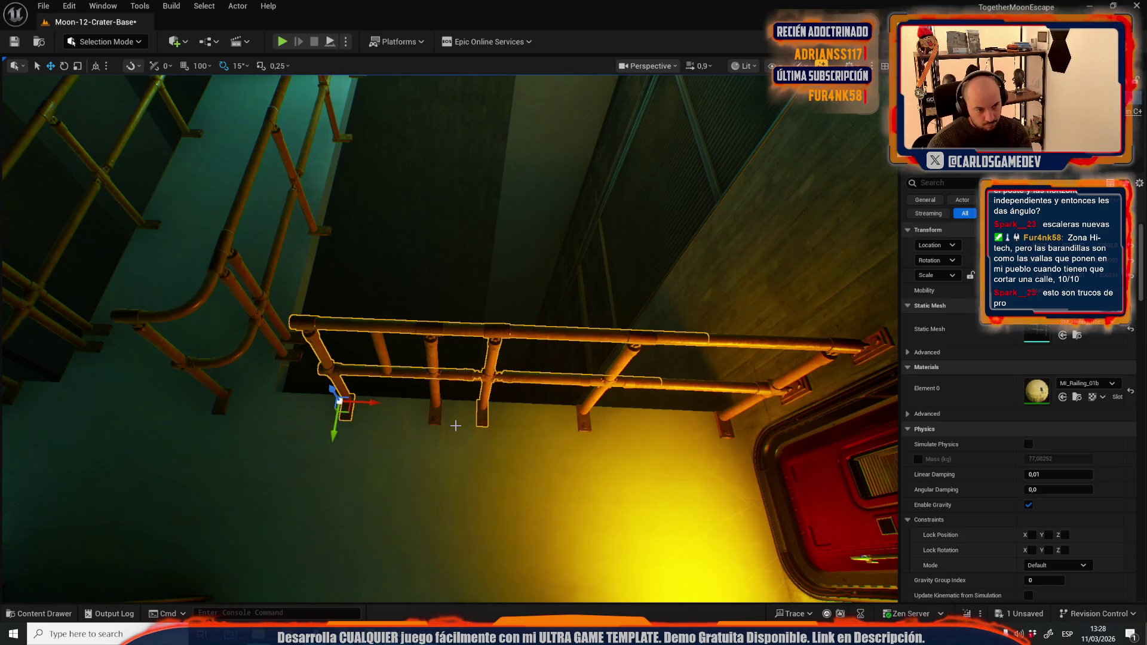
Step: Select the long railing by the red door and frame it in the view
{"action": "left_click", "coordinate": [484, 349]}
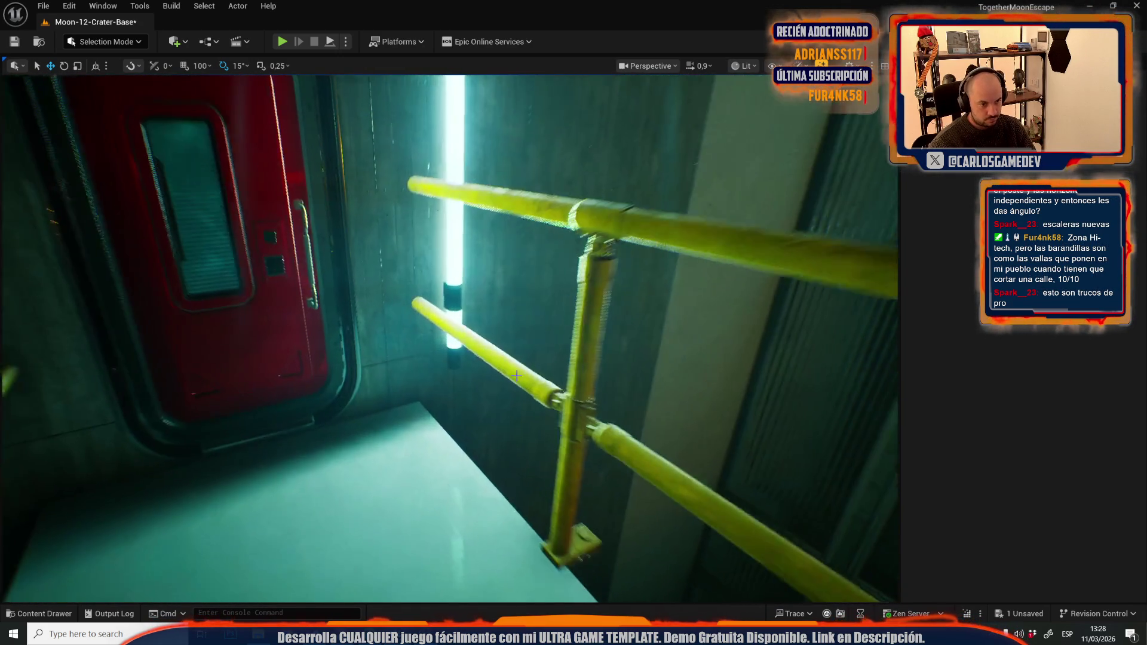
{"action": "left_click", "coordinate": [579, 401]}
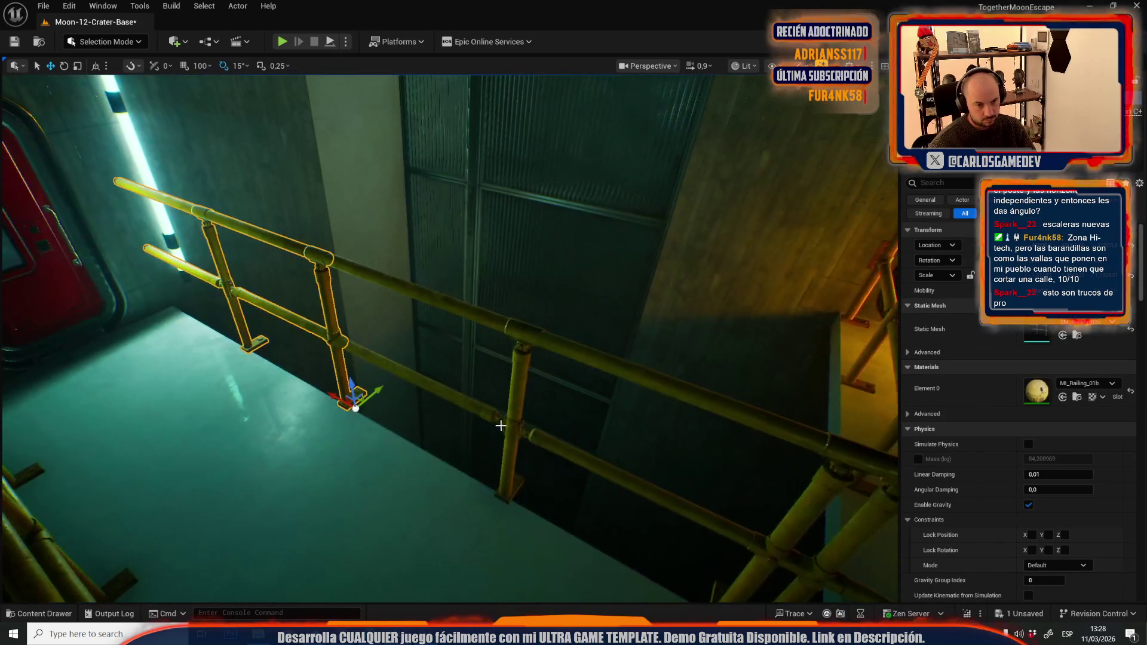
{"action": "left_click", "coordinate": [507, 423]}
{"action": "key", "text": "f"}
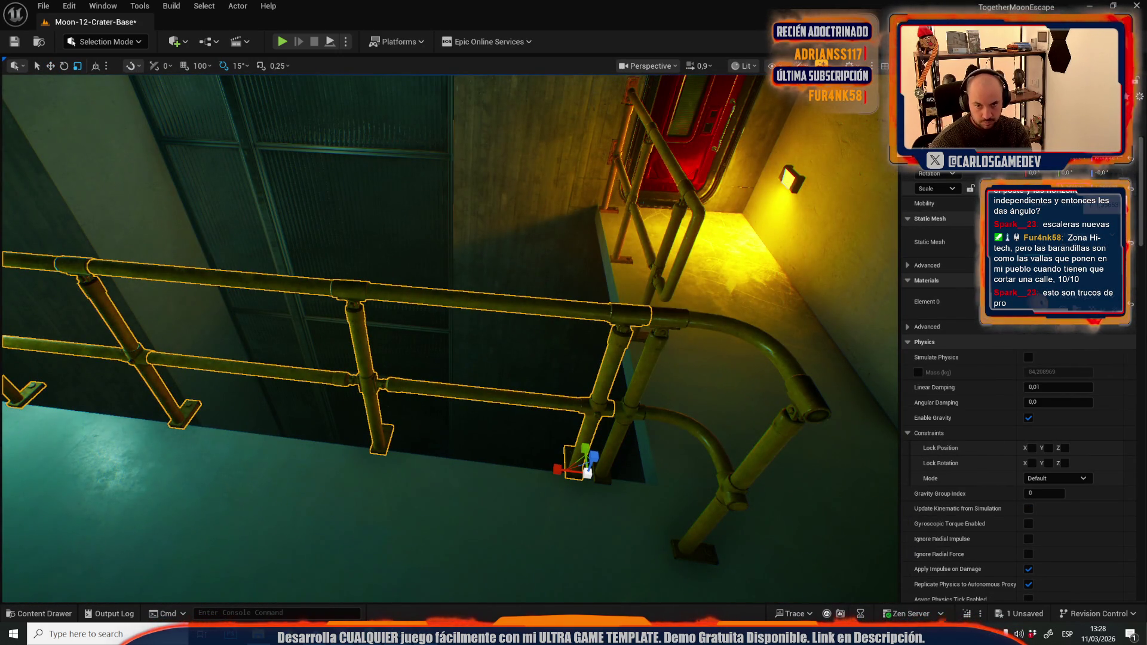
{"action": "scroll", "coordinate": [622, 345], "scroll_direction": "down", "scroll_amount": 2}
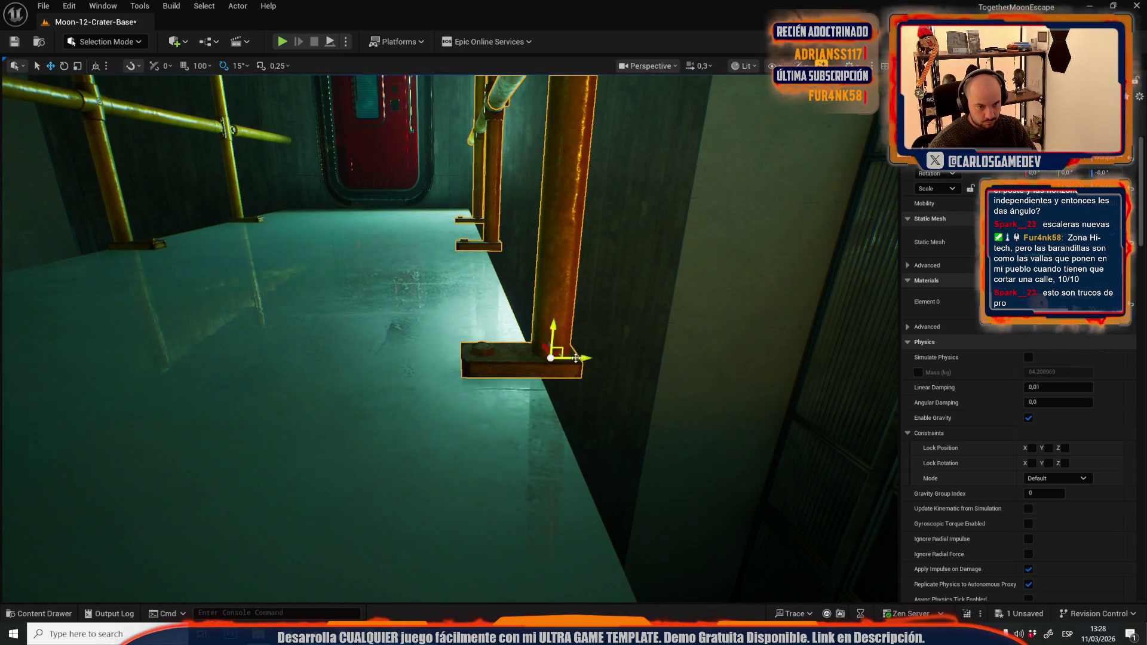
{"action": "scroll", "coordinate": [569, 357], "scroll_direction": "up", "scroll_amount": 2}
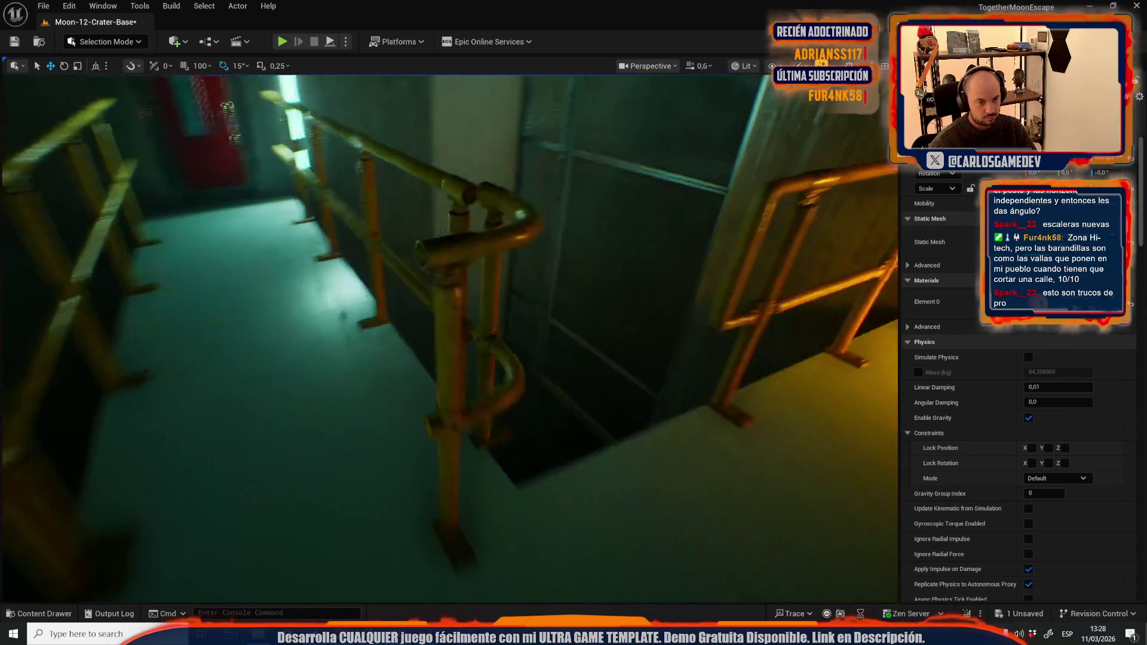
Step: Turn the curved railing post a quarter turn, undo the scale edits, and slide it right
{"action": "left_click", "coordinate": [461, 366]}
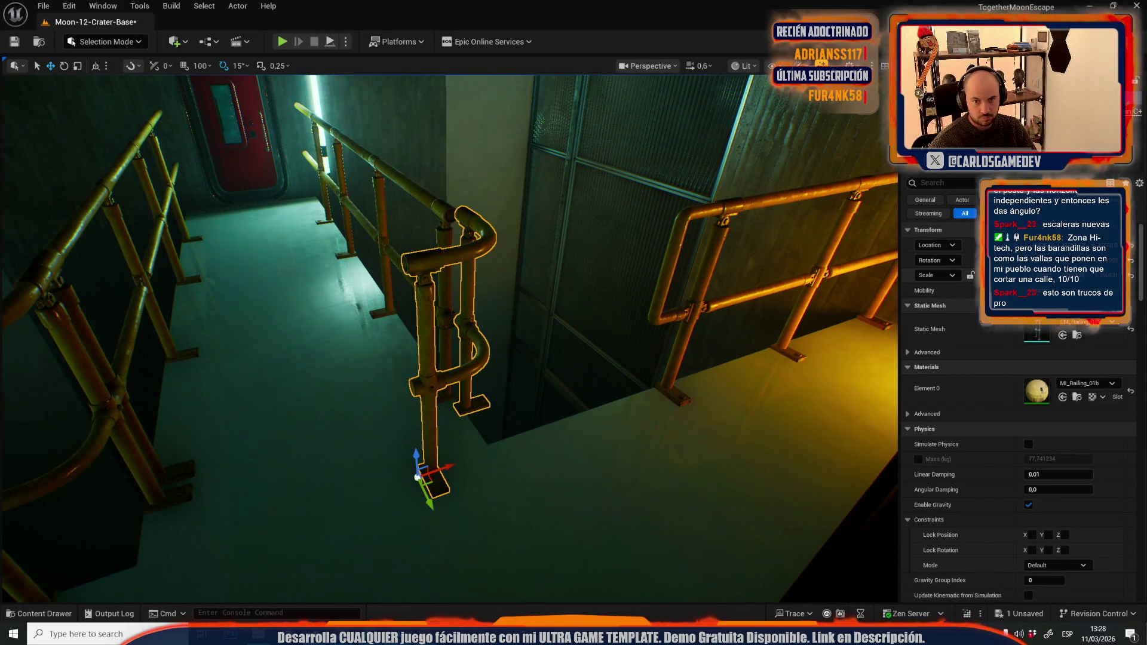
{"action": "key", "text": "Return"}
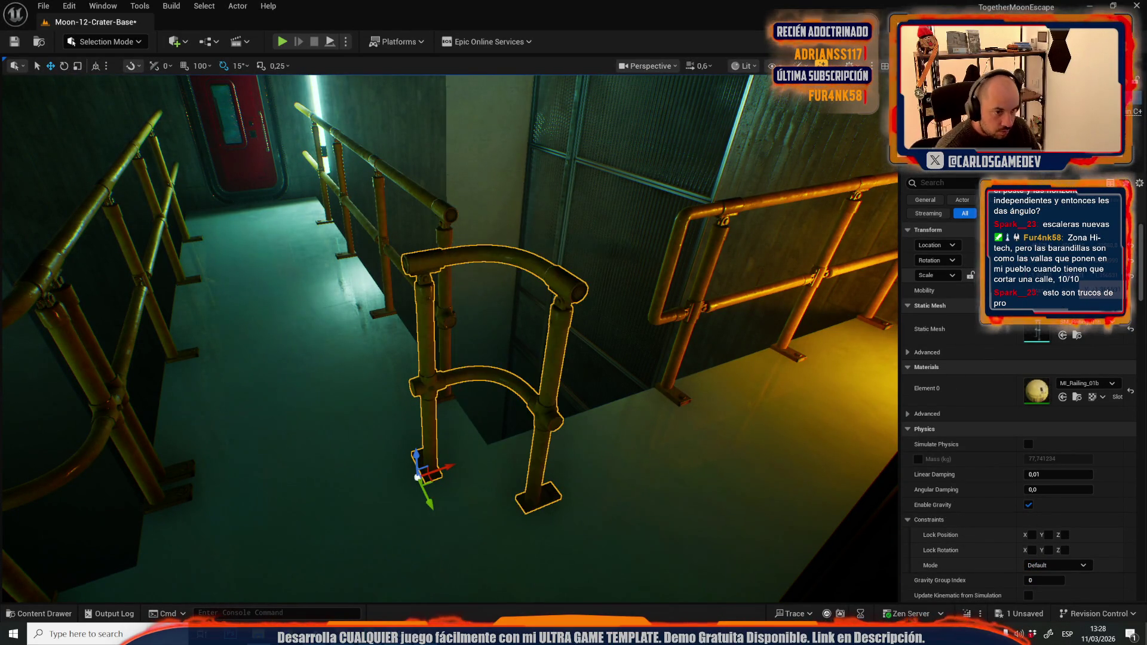
{"action": "key", "text": "ctrl+z"}
{"action": "key", "text": "e"}
{"action": "key", "text": "r"}
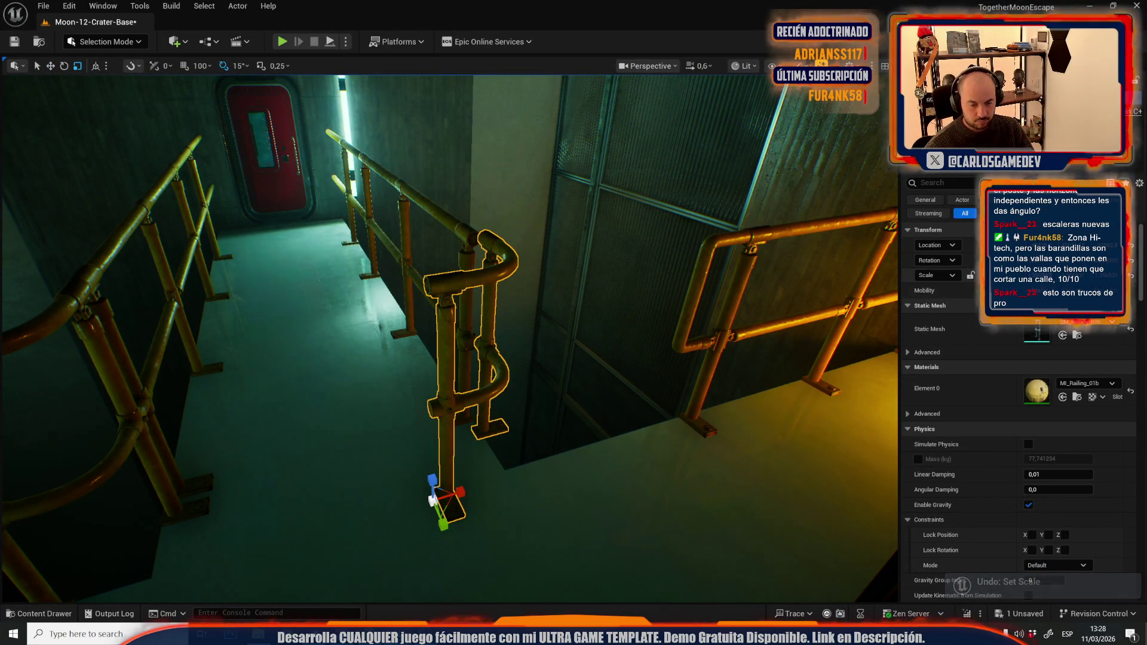
{"action": "key", "text": "w"}
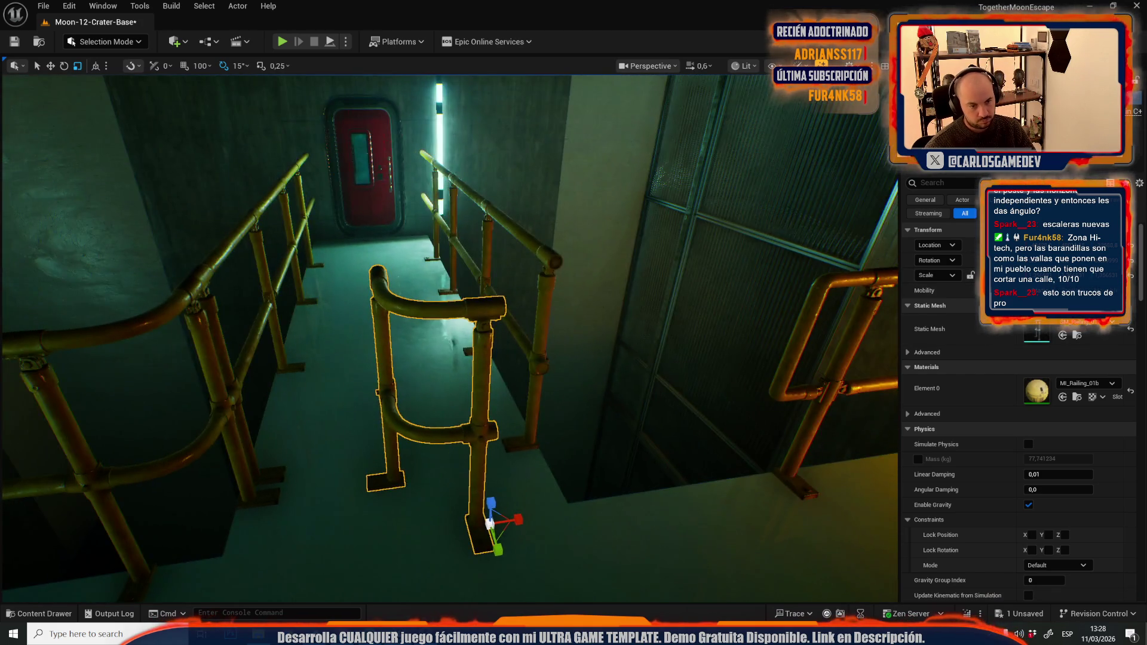
{"action": "left_click_drag", "start_coordinate": [420, 517], "coordinate": [482, 497]}
Step: Preview the scene in game view, then delete the extra railing beside the red door
{"action": "key", "text": "g"}
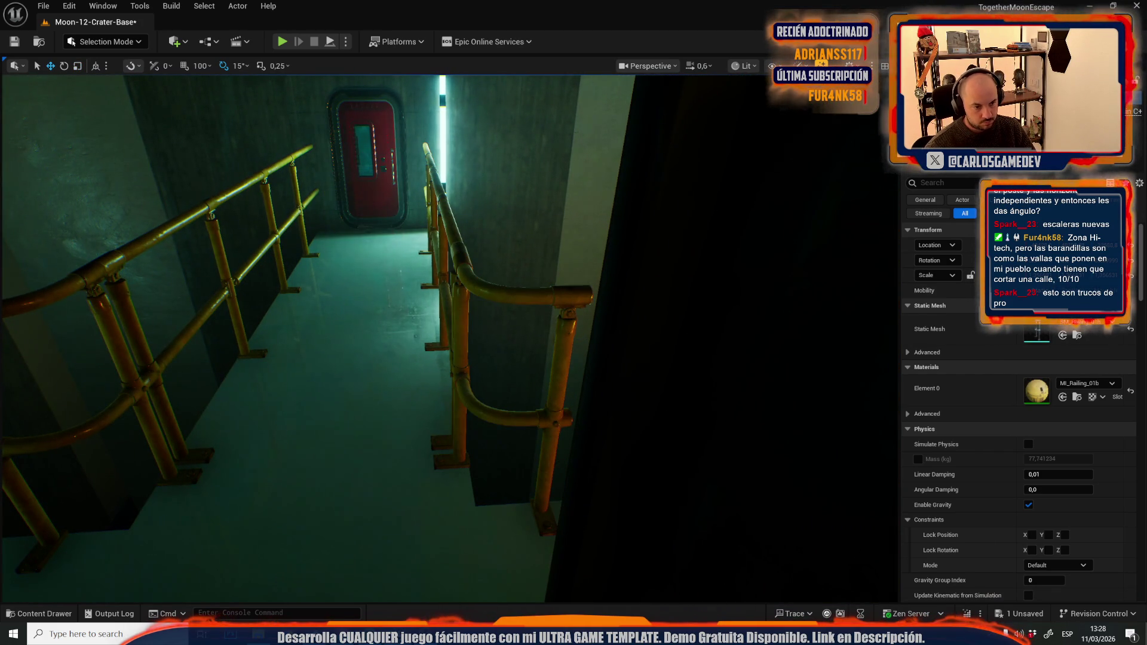
{"action": "key", "text": "g"}
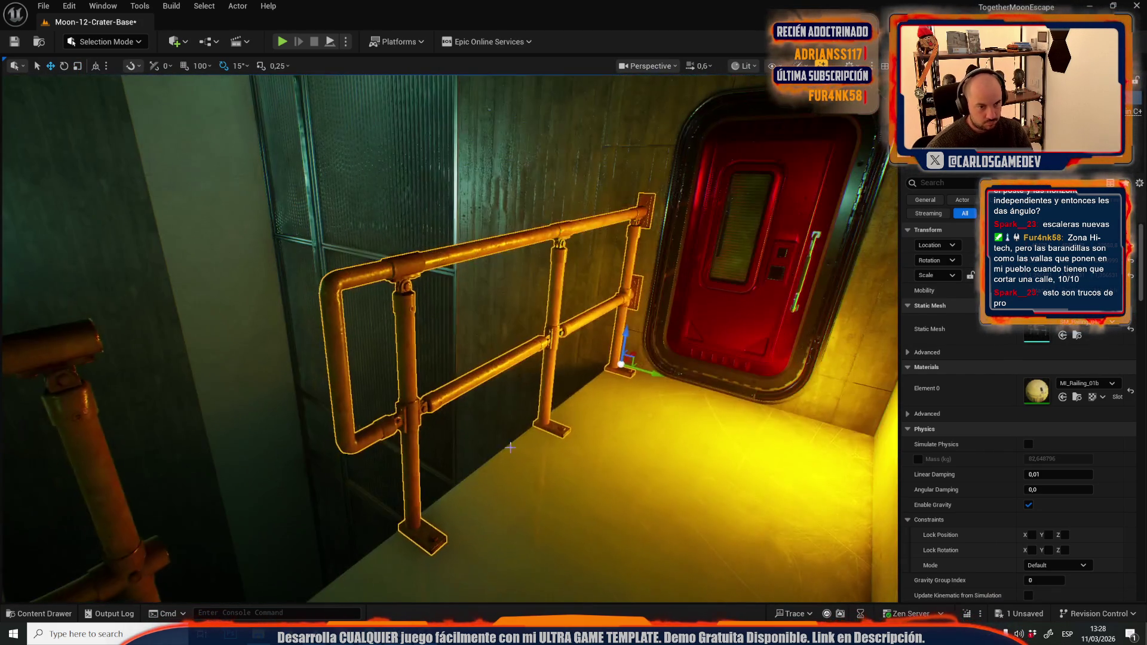
{"action": "key", "text": "Delete"}
{"action": "left_click_drag", "start_coordinate": [505, 449], "coordinate": [284, 315]}
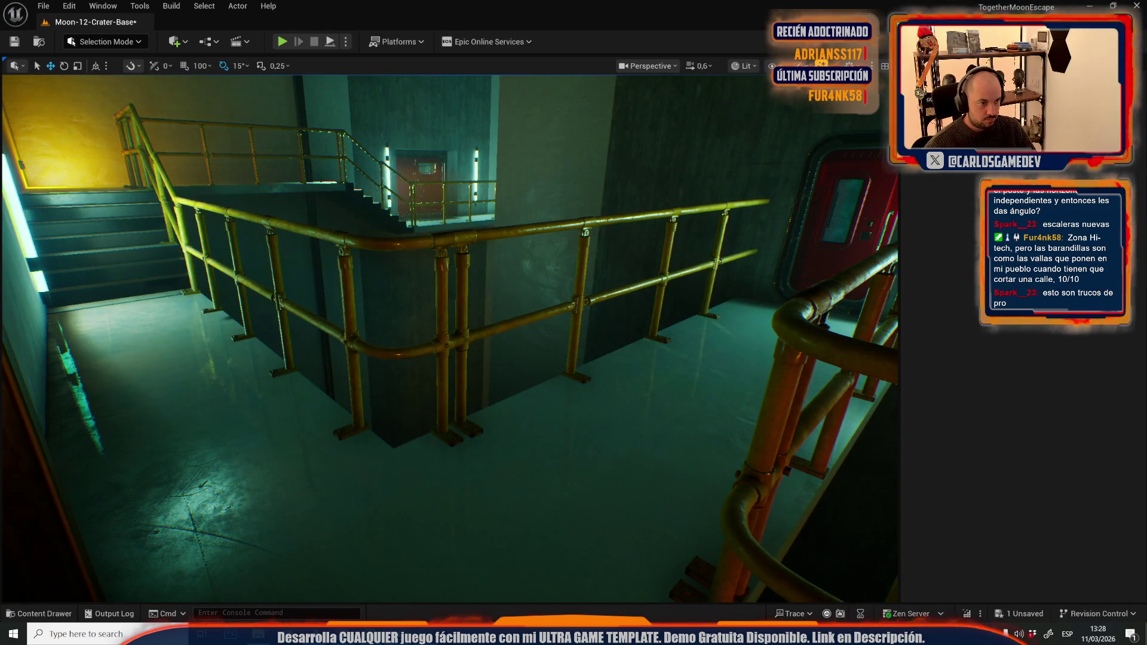
Step: Select two railing sections near the stairs and view the stairwell from above
{"action": "left_click", "coordinate": [284, 308]}
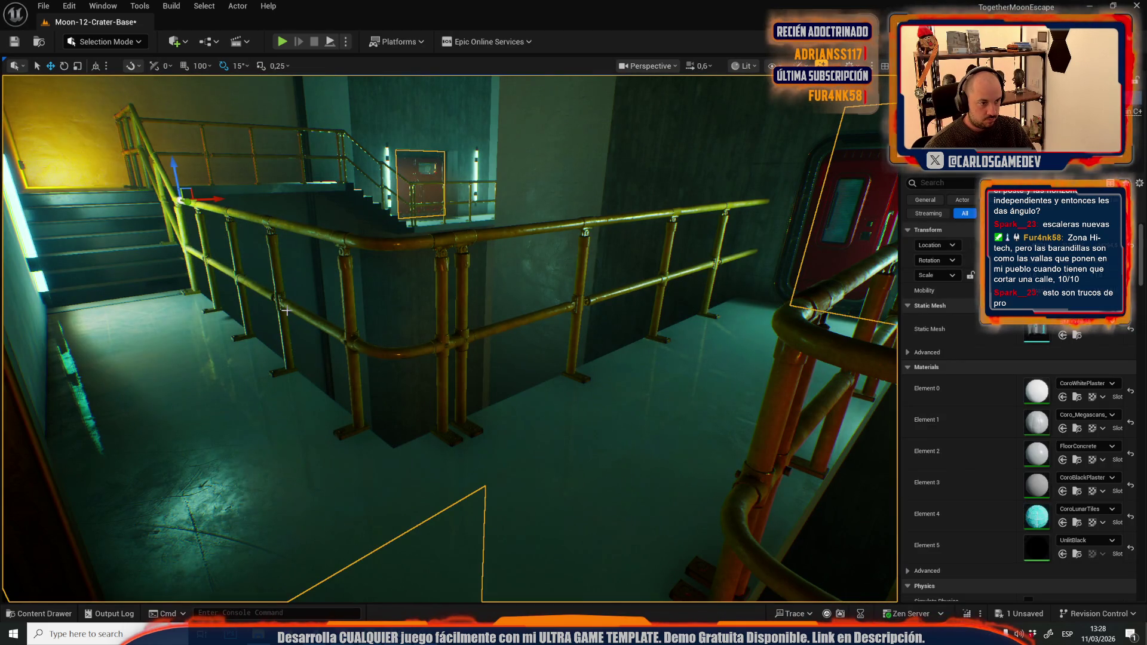
{"action": "left_click", "coordinate": [227, 269], "text": "ctrl"}
{"action": "mouse_move", "coordinate": [227, 268]}
{"action": "left_mouse_down"}
{"action": "mouse_move", "coordinate": [140, 196]}
{"action": "mouse_move", "coordinate": [529, 336]}
{"action": "left_mouse_up"}
{"action": "key", "text": "w"}
{"action": "scroll", "coordinate": [450, 339], "scroll_direction": "down", "scroll_amount": 1}
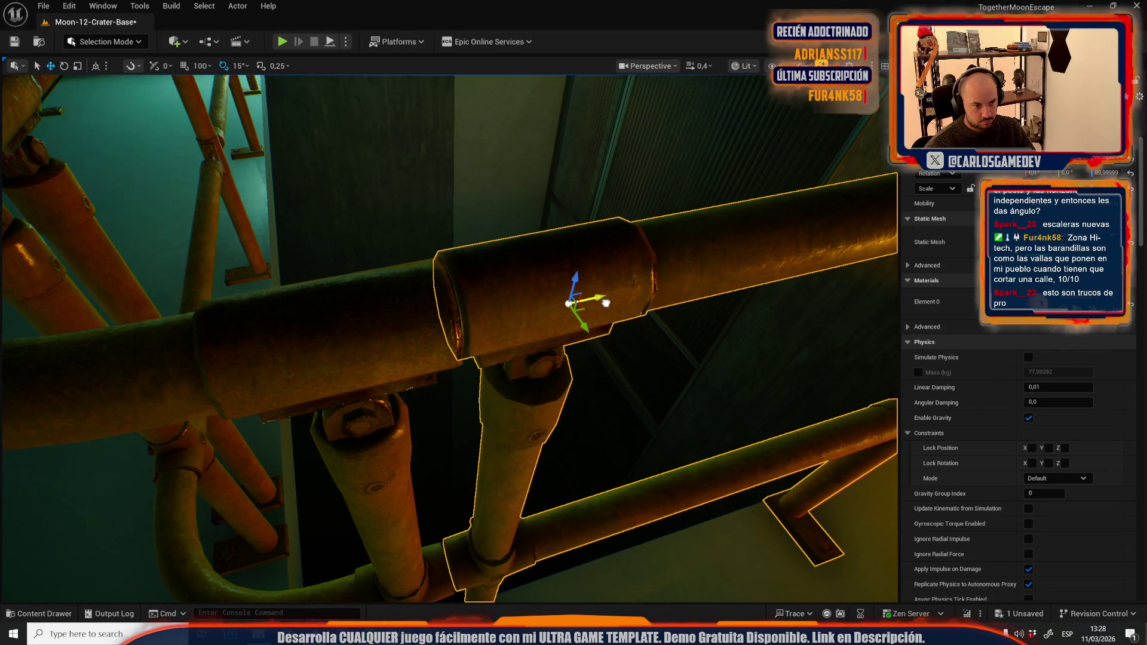
{"action": "scroll", "coordinate": [597, 305], "scroll_direction": "up", "scroll_amount": 3}
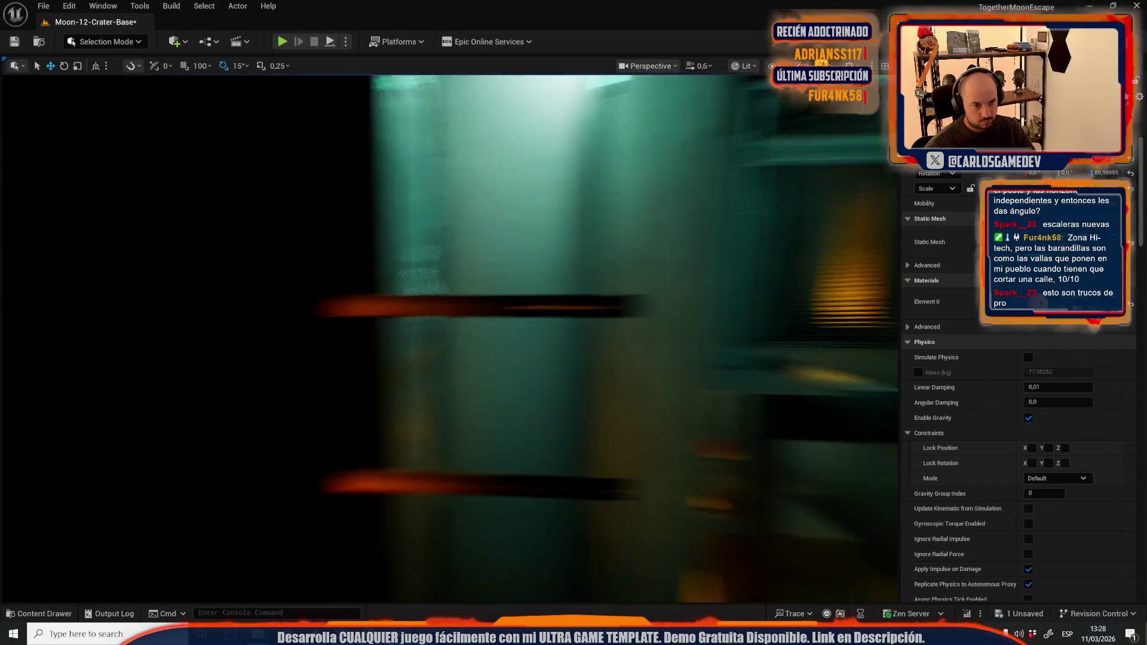
{"action": "scroll", "coordinate": [449, 335], "scroll_direction": "up", "scroll_amount": 2}
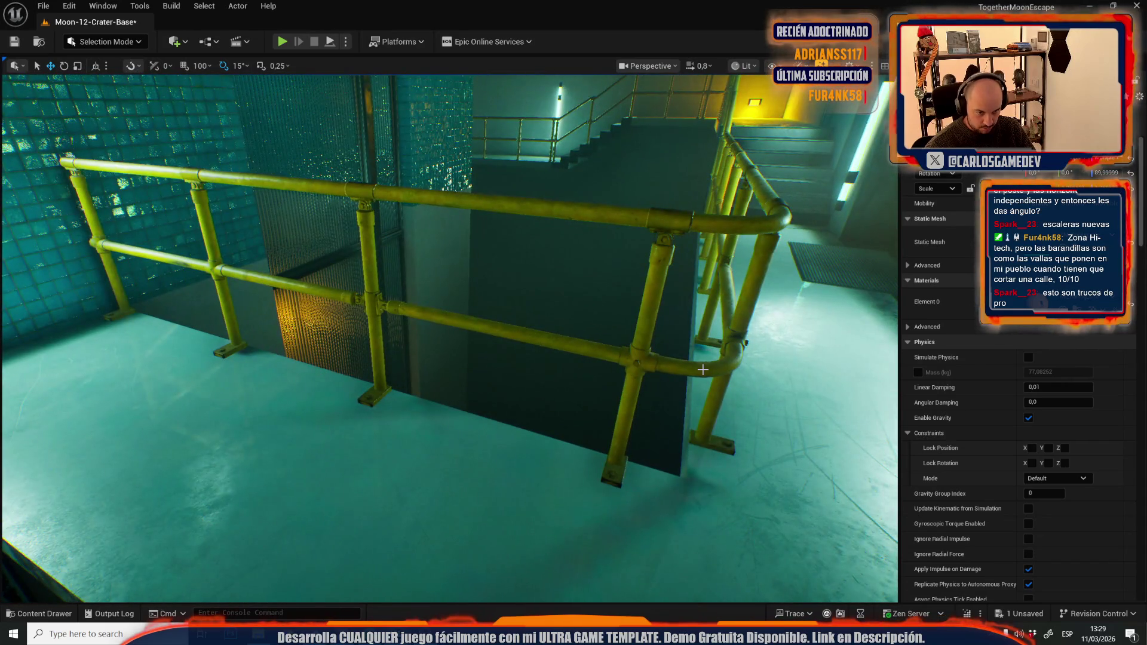
Step: Rotate the arch-shaped railing 135° and seat it on the floor corner, then bring up MARKETPLACER
{"action": "left_click", "coordinate": [703, 370]}
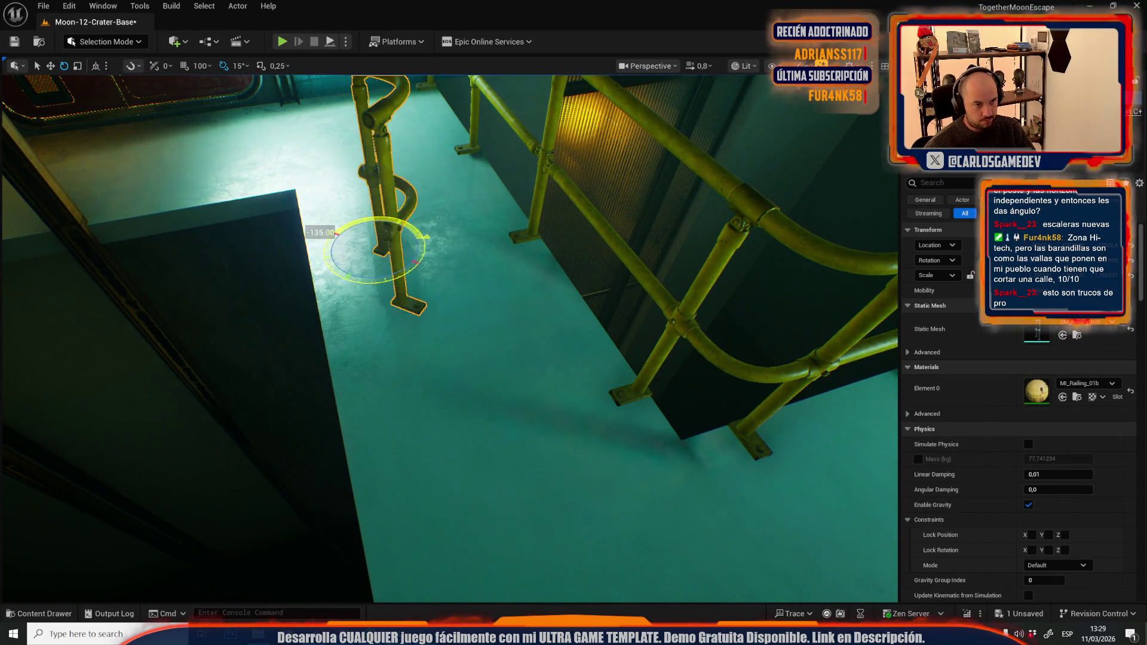
{"action": "key", "text": "w"}
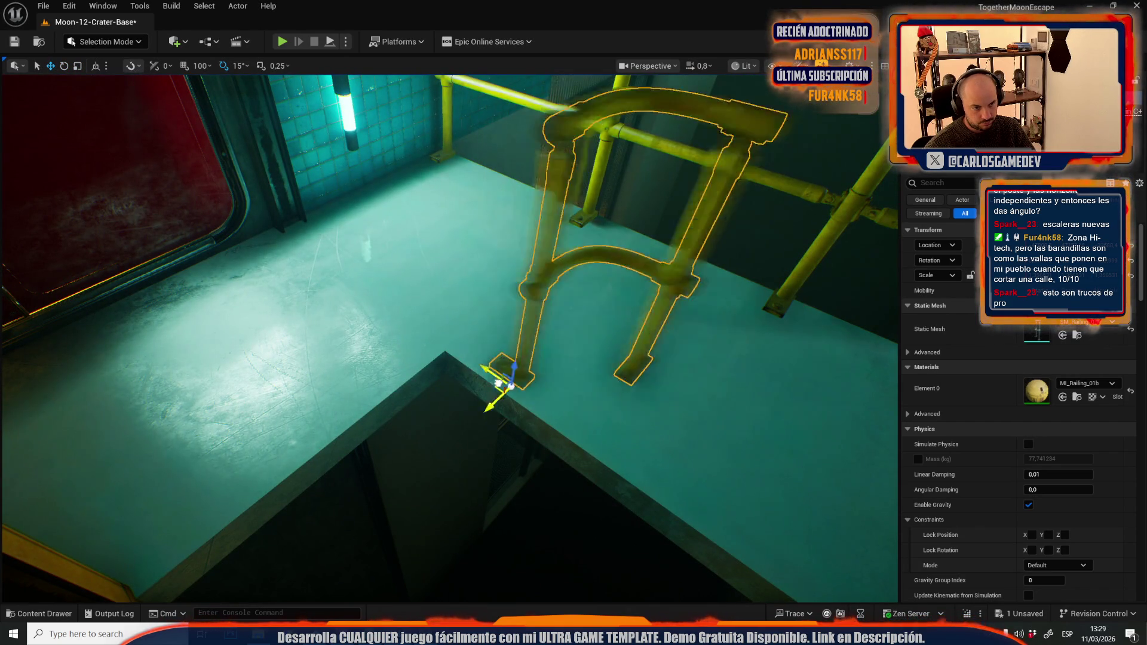
{"action": "left_click_drag", "start_coordinate": [640, 393], "coordinate": [640, 392]}
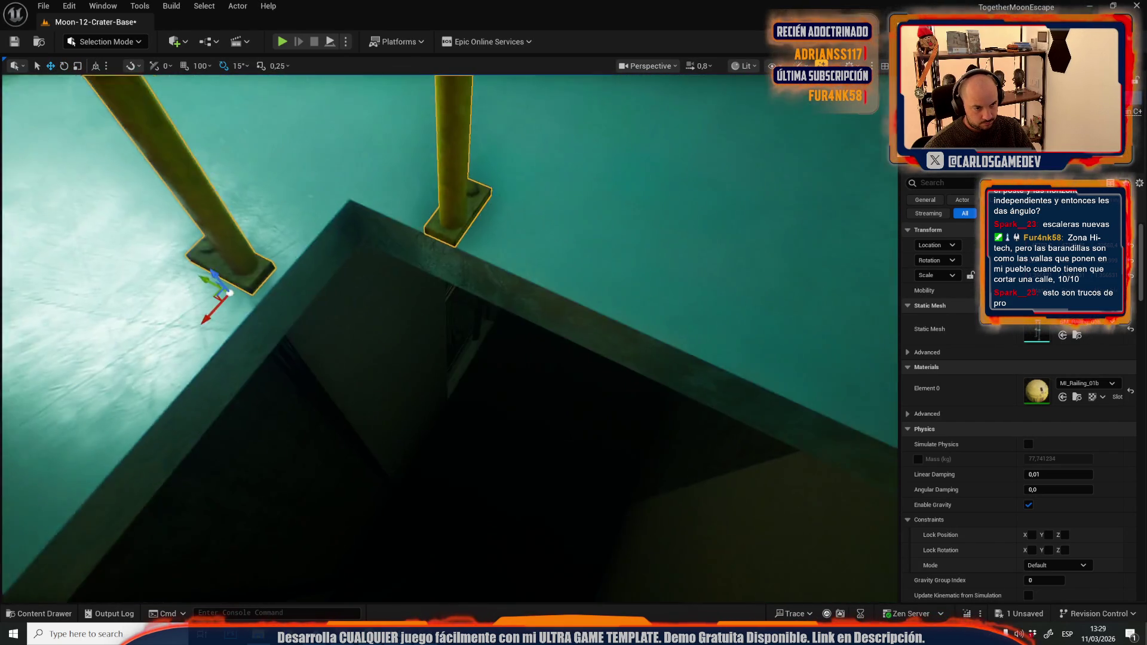
{"action": "left_click_drag", "start_coordinate": [362, 384], "coordinate": [348, 389]}
{"action": "scroll", "coordinate": [348, 389], "scroll_direction": "down", "scroll_amount": 1}
{"action": "left_click_drag", "start_coordinate": [349, 269], "coordinate": [348, 270]}
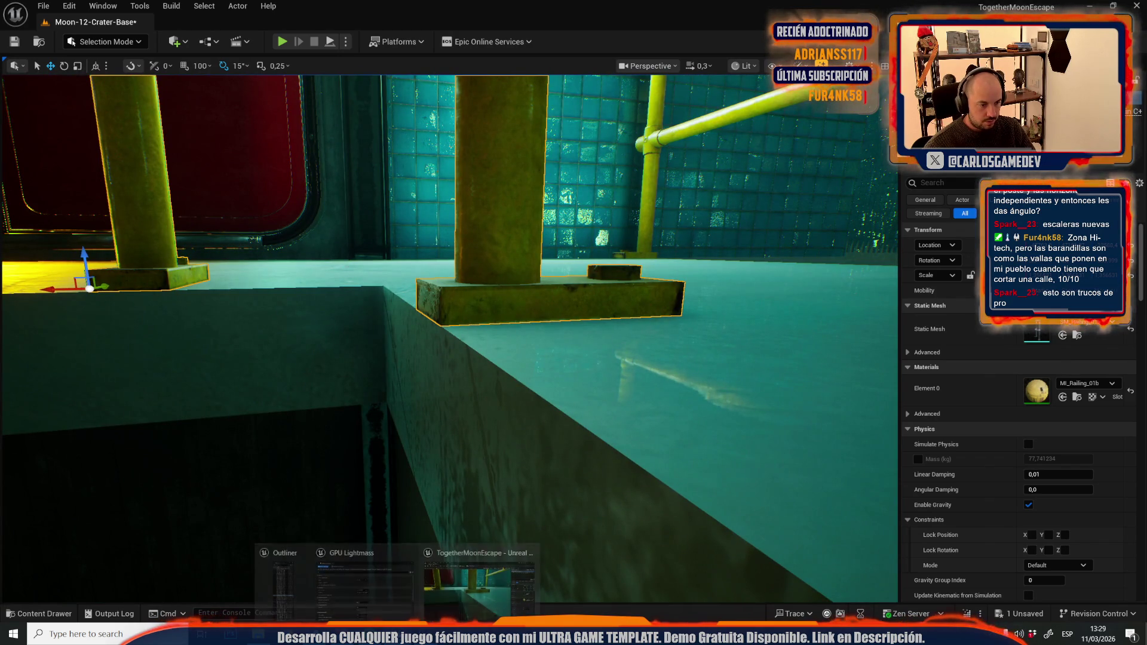
{"action": "left_click_drag", "start_coordinate": [418, 478], "coordinate": [418, 478]}
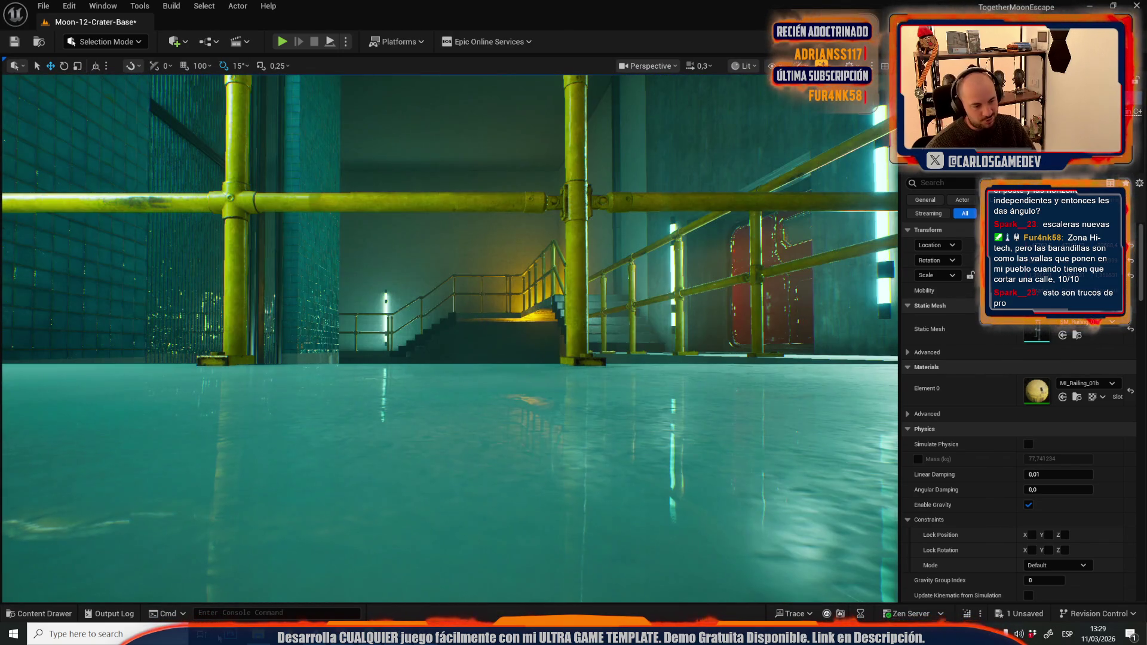
{"action": "key", "text": "alt+Tab"}
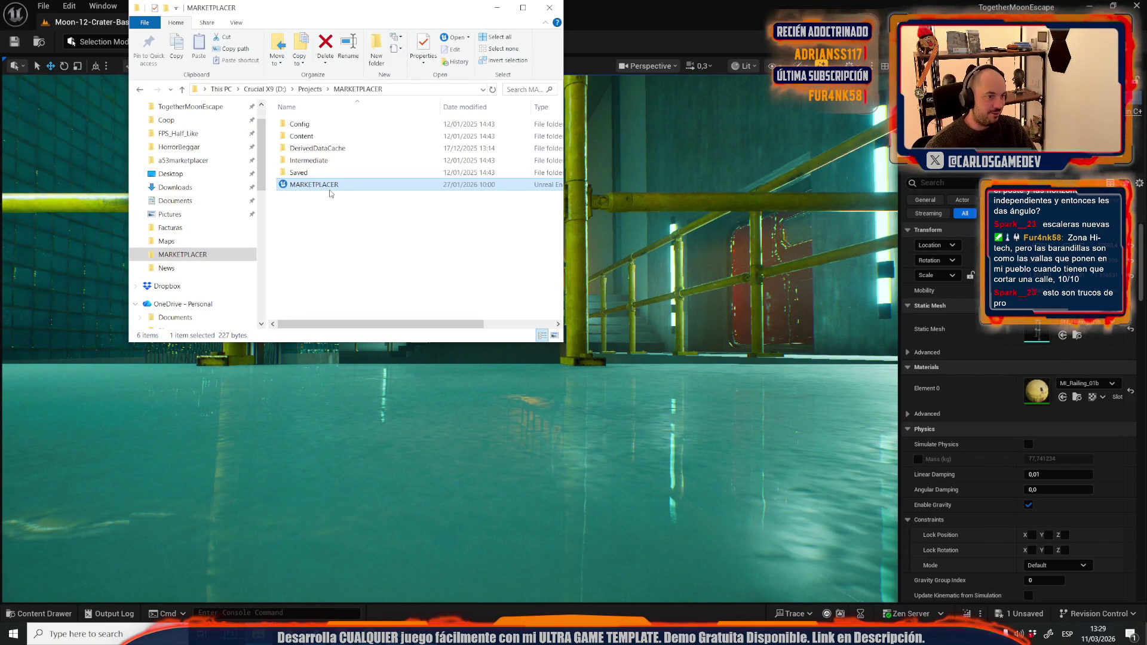
Step: Back in Unreal, Alt-drag a copy of the railing and browse to the SM_Railing_01c mesh
{"action": "left_click", "coordinate": [689, 3]}
{"action": "left_click_drag", "start_coordinate": [419, 478], "coordinate": [418, 478]}
{"action": "scroll", "coordinate": [577, 501], "scroll_direction": "down", "scroll_amount": 5}
{"action": "left_click_drag", "start_coordinate": [565, 475], "coordinate": [684, 447]}
{"action": "key", "text": "ctrl+b"}
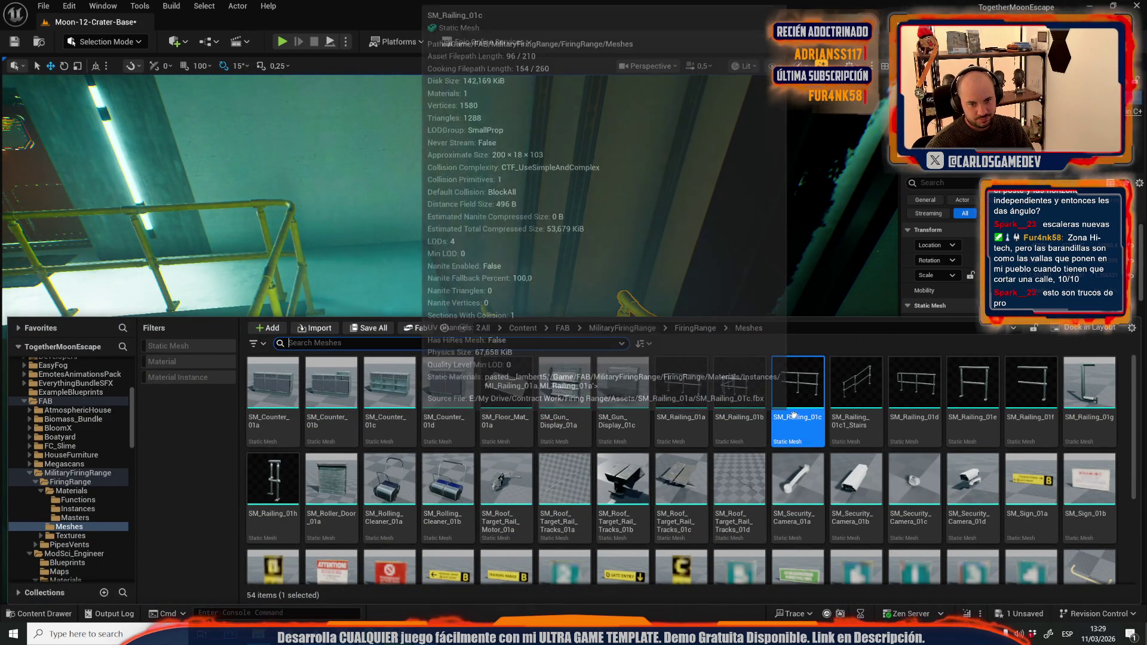
Step: Give the copied railing the SM_Railing_01c mesh and move it right and slightly up
{"action": "left_click_drag", "start_coordinate": [798, 389], "coordinate": [754, 519]}
{"action": "left_click", "coordinate": [1063, 335]}
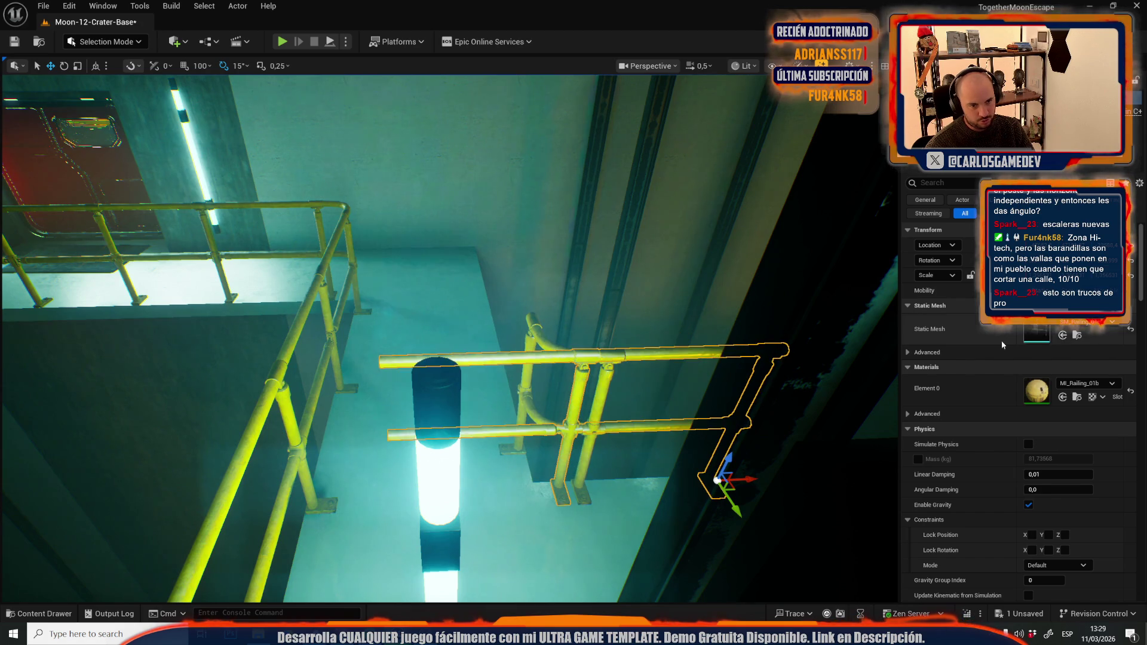
{"action": "key", "text": "f"}
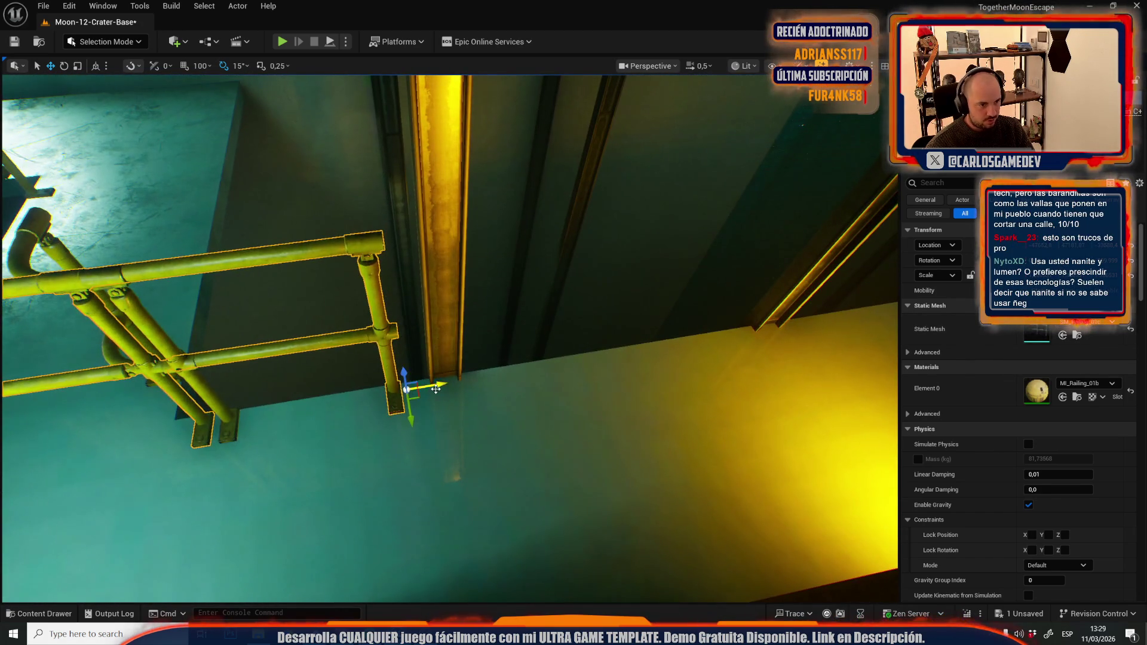
{"action": "mouse_move", "coordinate": [576, 369]}
{"action": "left_mouse_down"}
{"action": "mouse_move", "coordinate": [687, 352]}
{"action": "mouse_move", "coordinate": [646, 354]}
{"action": "mouse_move", "coordinate": [607, 397]}
{"action": "mouse_move", "coordinate": [243, 383]}
{"action": "mouse_move", "coordinate": [554, 423]}
{"action": "mouse_move", "coordinate": [358, 401]}
{"action": "mouse_move", "coordinate": [678, 410]}
{"action": "mouse_move", "coordinate": [644, 383]}
{"action": "mouse_move", "coordinate": [176, 208]}
{"action": "mouse_move", "coordinate": [174, 194]}
{"action": "left_mouse_up"}
{"action": "left_click_drag", "start_coordinate": [283, 362], "coordinate": [302, 356]}
{"action": "left_click_drag", "start_coordinate": [284, 470], "coordinate": [315, 452]}
{"action": "key", "text": "e"}
{"action": "left_click_drag", "start_coordinate": [461, 475], "coordinate": [521, 467]}
Step: Swap the railing piece by the pit to SM_Railing_01c and turn it to extend the other way
{"action": "key", "text": "Escape"}
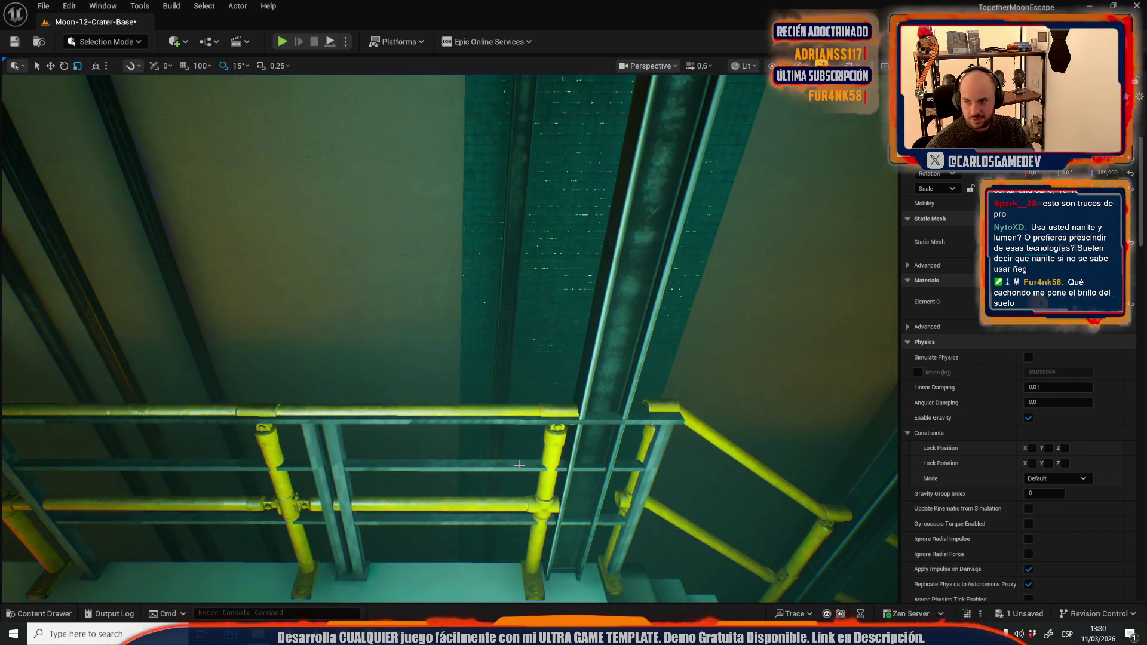
{"action": "left_click_drag", "start_coordinate": [555, 423], "coordinate": [291, 360]}
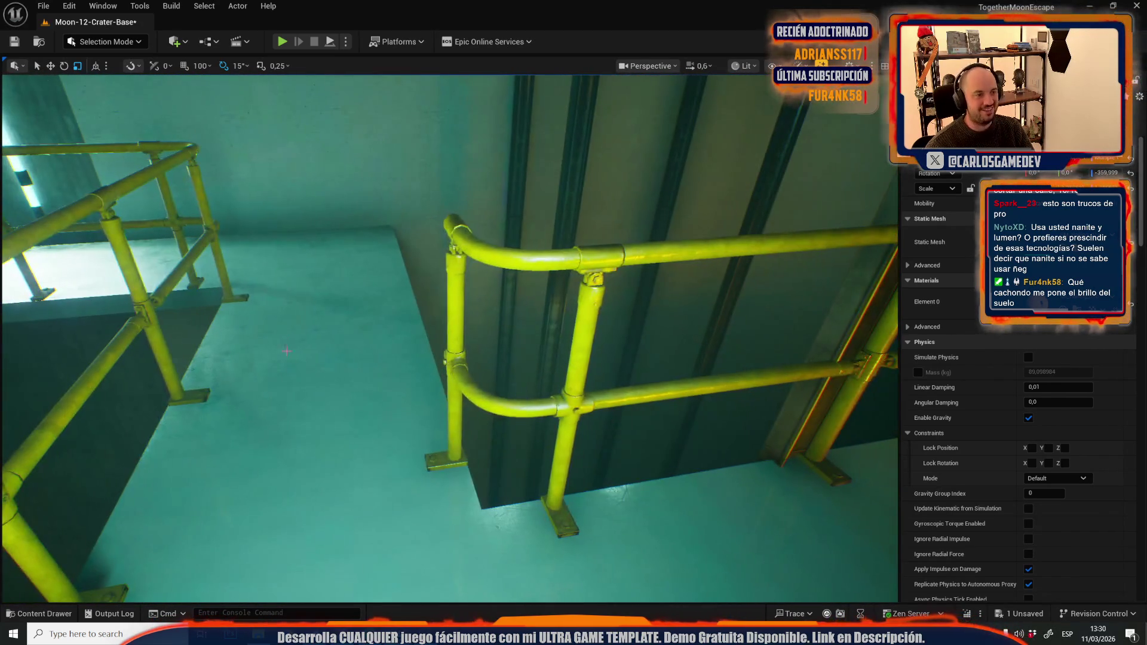
{"action": "left_click", "coordinate": [454, 293]}
{"action": "left_click_drag", "start_coordinate": [403, 263], "coordinate": [402, 262]}
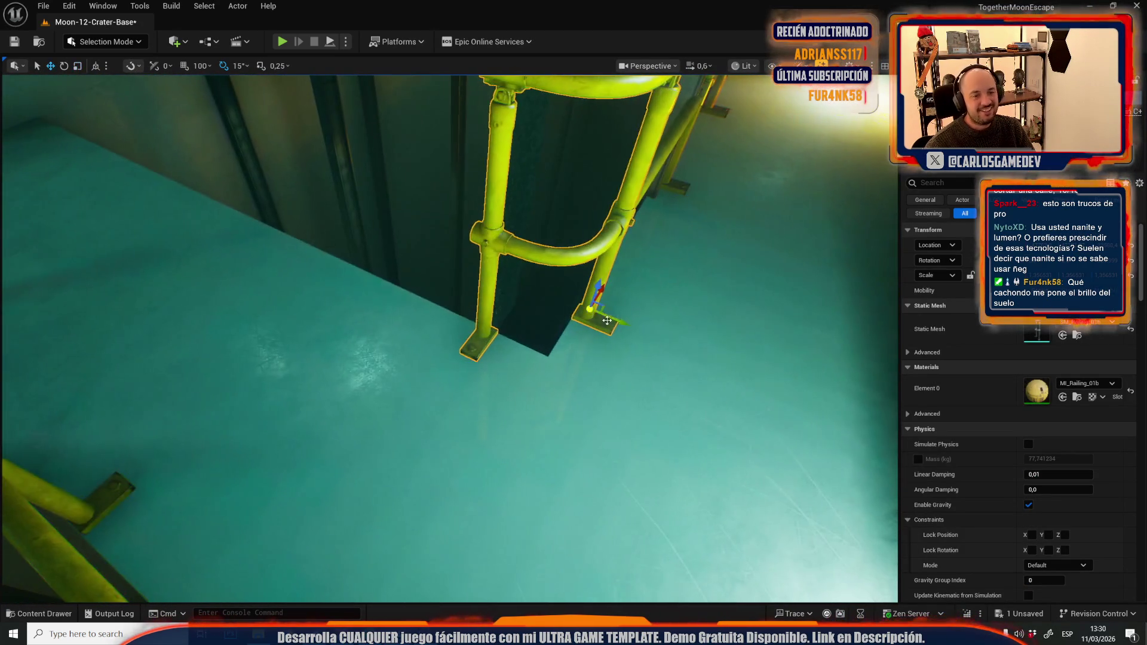
{"action": "key", "text": "ctrl+space"}
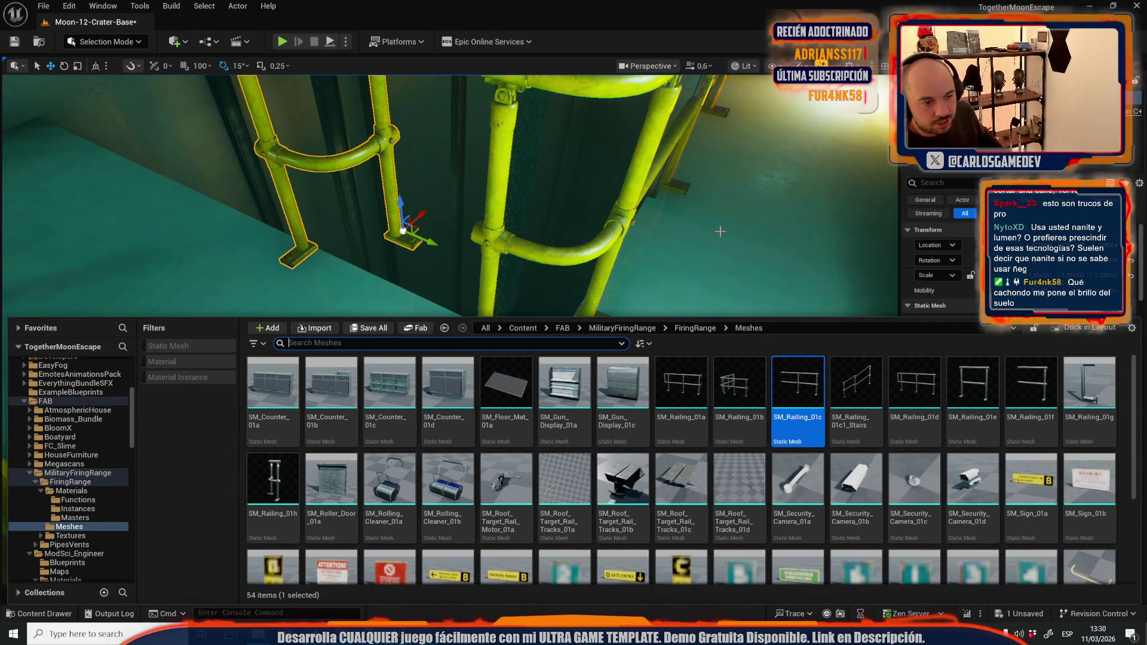
{"action": "left_click_drag", "start_coordinate": [597, 269], "coordinate": [627, 227]}
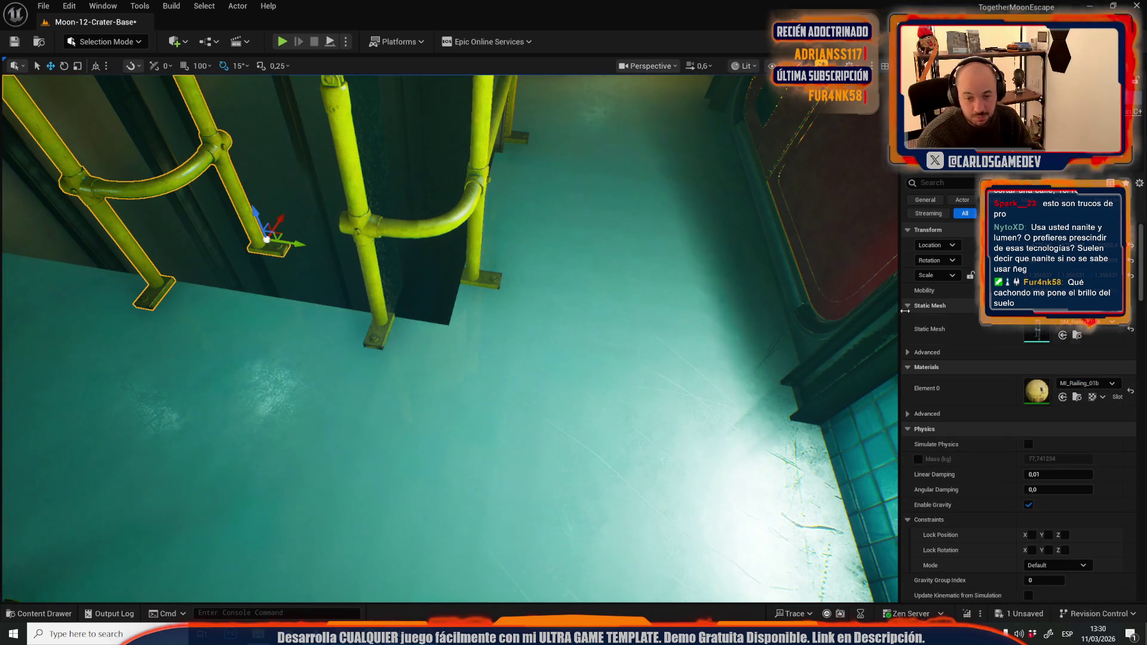
{"action": "left_click", "coordinate": [1062, 335]}
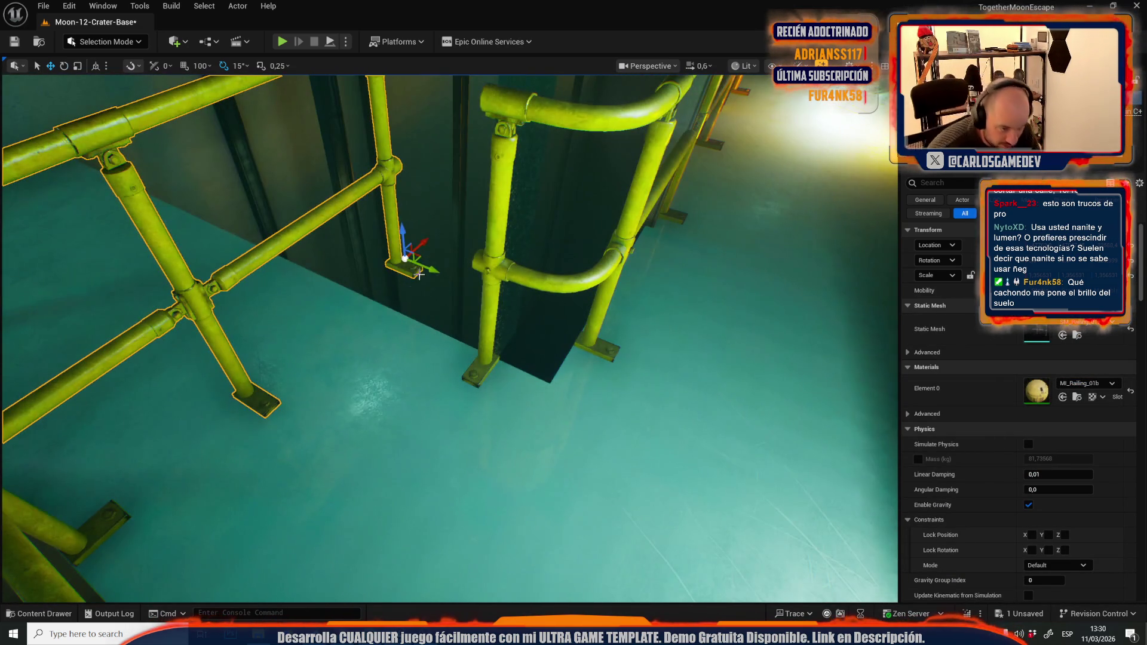
{"action": "left_click_drag", "start_coordinate": [426, 276], "coordinate": [441, 308]}
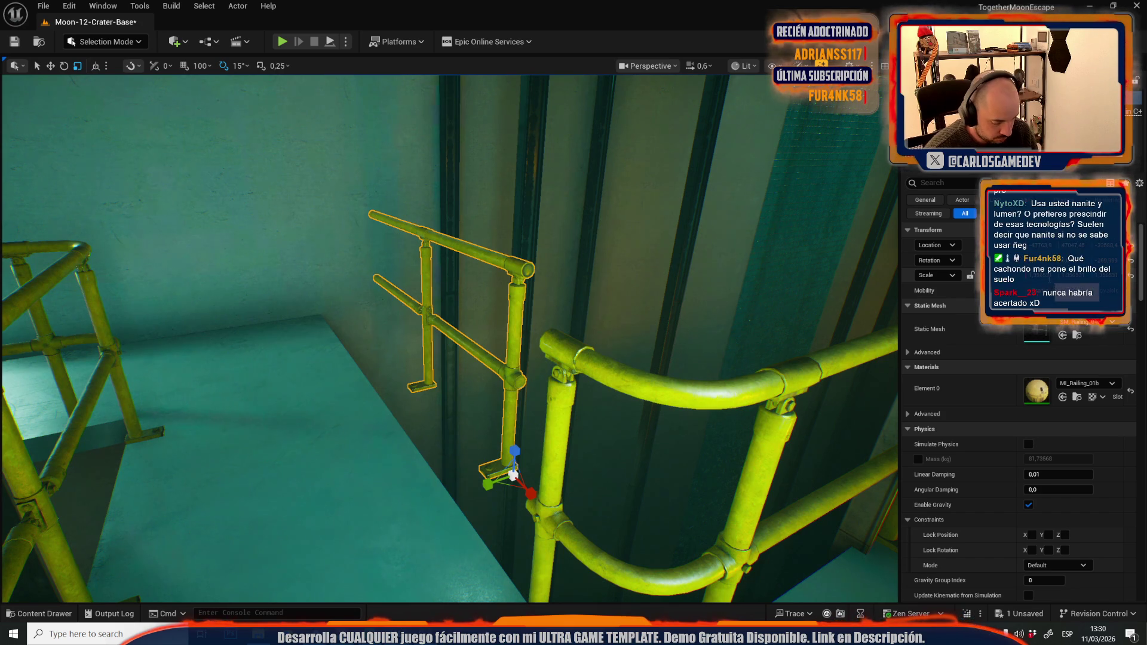
{"action": "key", "text": "Return"}
{"action": "mouse_move", "coordinate": [353, 441]}
{"action": "left_mouse_down"}
{"action": "mouse_move", "coordinate": [378, 455]}
{"action": "mouse_move", "coordinate": [335, 370]}
{"action": "mouse_move", "coordinate": [251, 281]}
{"action": "mouse_move", "coordinate": [265, 305]}
{"action": "left_mouse_up"}
Step: Duplicate the railing to the left of the original and save the map
{"action": "scroll", "coordinate": [265, 305], "scroll_direction": "down", "scroll_amount": 4}
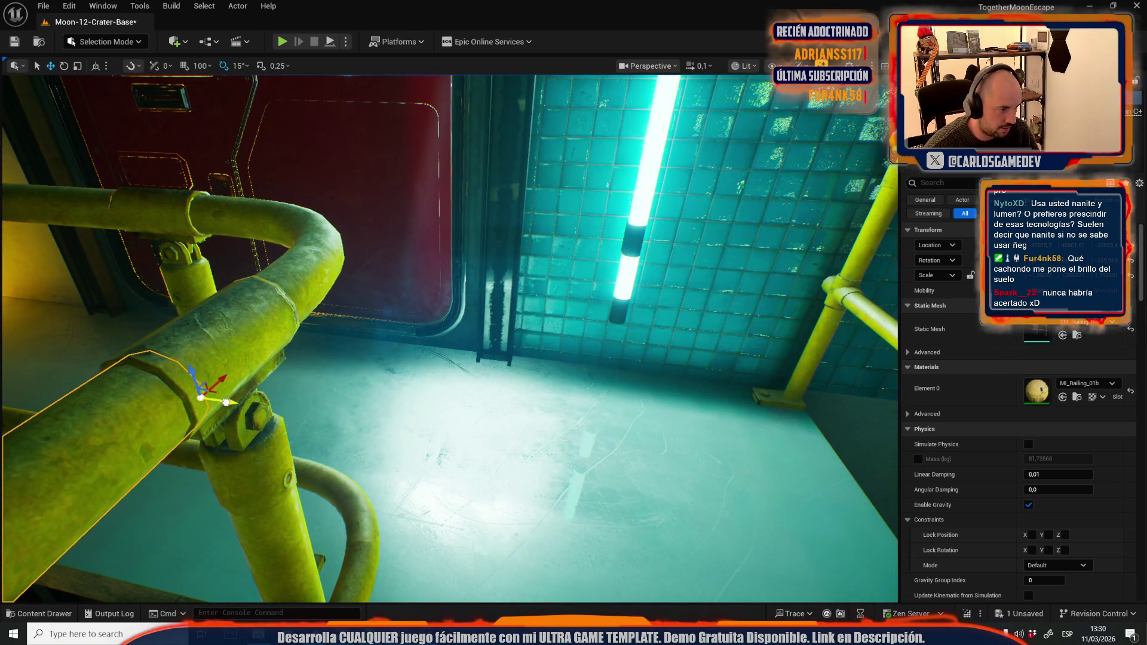
{"action": "scroll", "coordinate": [265, 305], "scroll_direction": "up", "scroll_amount": 4}
{"action": "scroll", "coordinate": [413, 459], "scroll_direction": "up", "scroll_amount": 1}
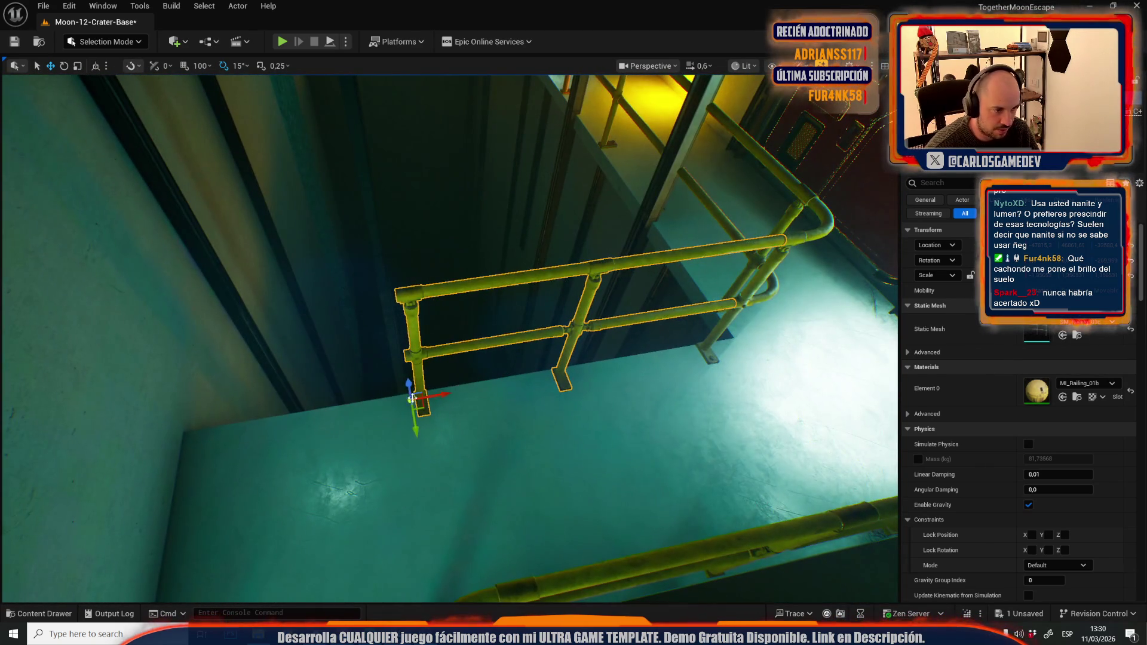
{"action": "mouse_move", "coordinate": [442, 395]}
{"action": "left_mouse_down"}
{"action": "mouse_move", "coordinate": [57, 451]}
{"action": "mouse_move", "coordinate": [115, 446]}
{"action": "left_mouse_up"}
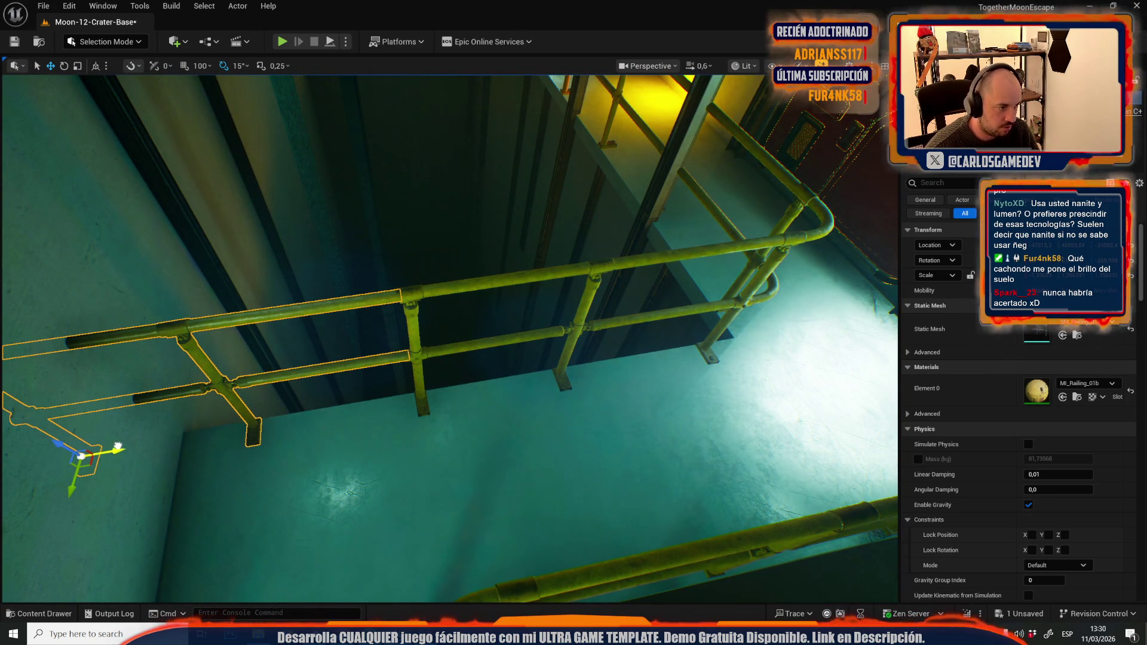
{"action": "scroll", "coordinate": [354, 448], "scroll_direction": "up", "scroll_amount": 2}
{"action": "key", "text": "ctrl+s"}
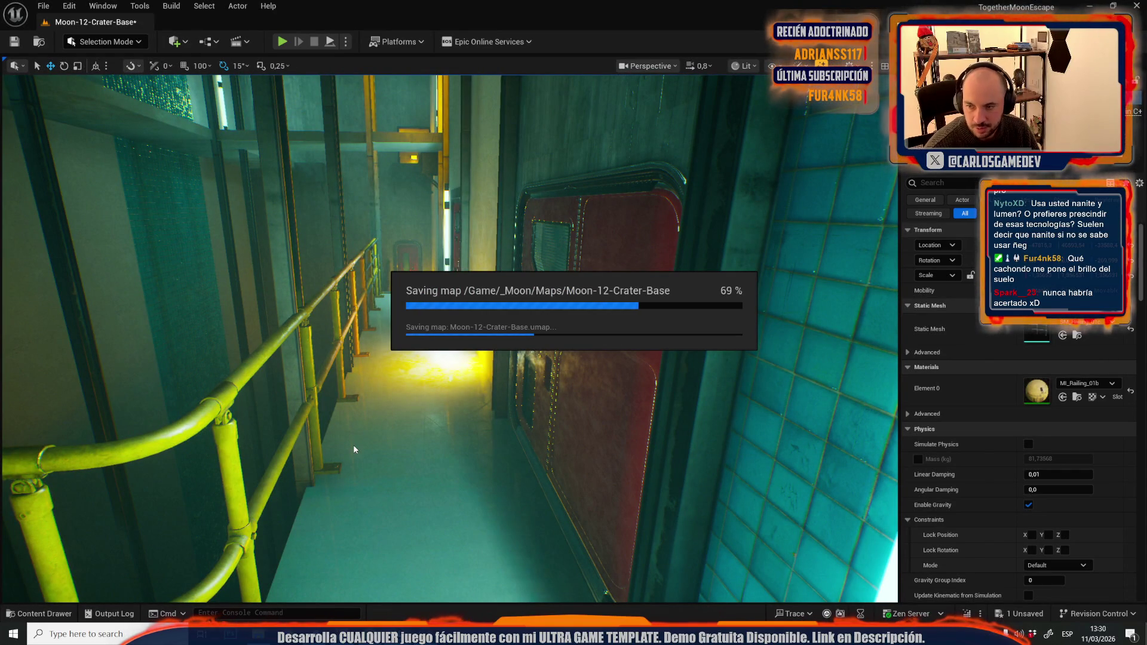
Step: Open the Demonstration level from Recent Levels and browse to the floor's MI_Training_Floor_01a material
{"action": "mouse_move", "coordinate": [462, 608]}
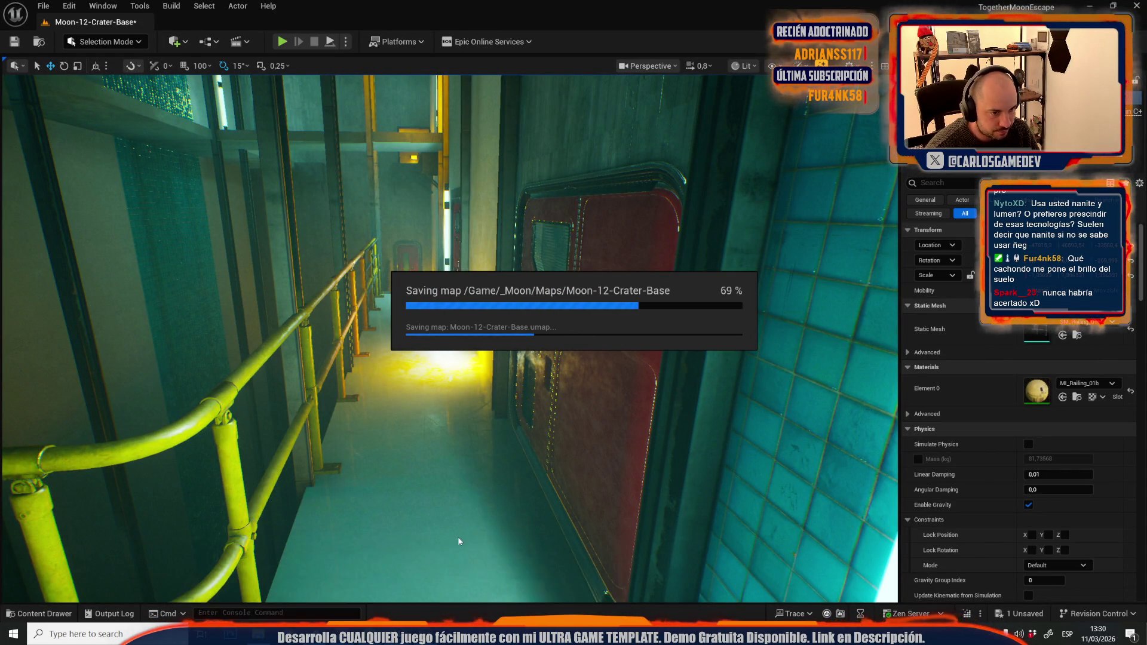
{"action": "left_click", "coordinate": [511, 561]}
{"action": "left_click", "coordinate": [43, 6]}
{"action": "mouse_move", "coordinate": [135, 69]}
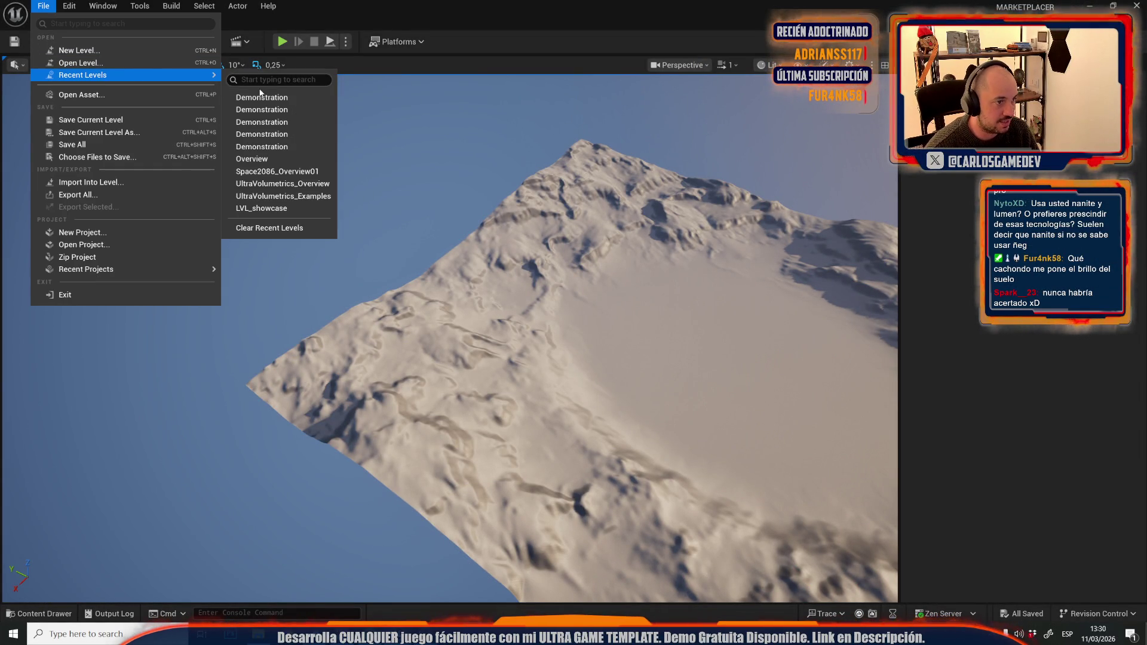
{"action": "left_click", "coordinate": [280, 93]}
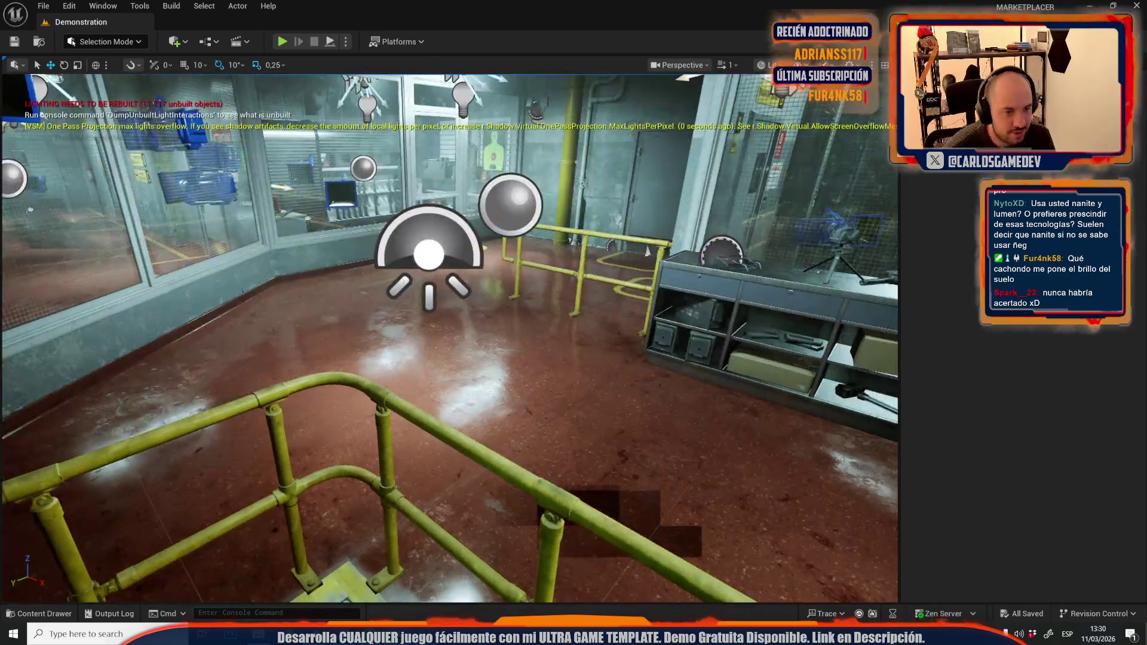
{"action": "left_click", "coordinate": [522, 396]}
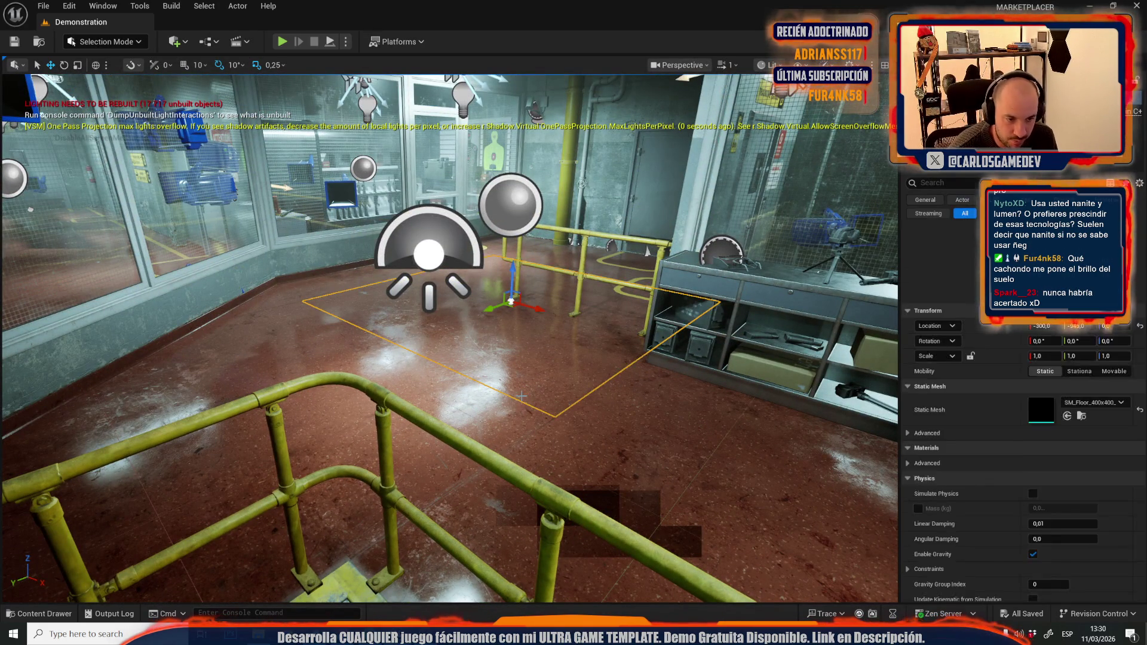
{"action": "left_click", "coordinate": [1076, 398]}
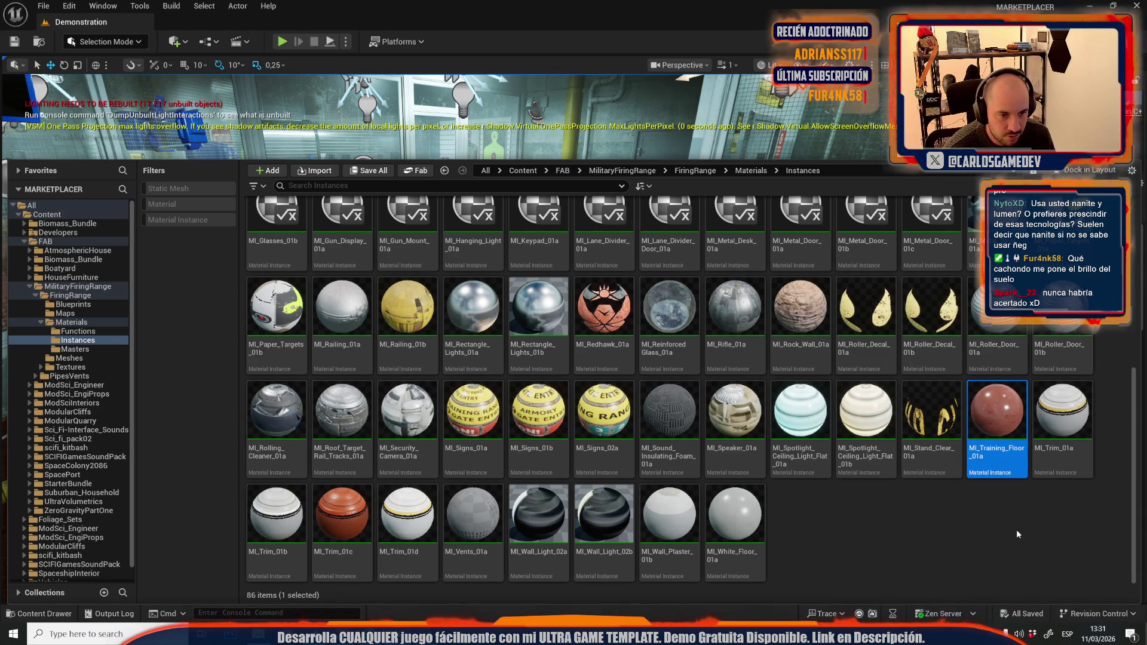
Step: Migrate MI_Training_Floor_01a into the TogetherMoonEscape Content folder, overwriting all existing assets
{"action": "mouse_move", "coordinate": [1004, 424]}
{"action": "scroll", "coordinate": [1005, 424], "scroll_direction": "up", "scroll_amount": 2}
{"action": "scroll", "coordinate": [1004, 424], "scroll_direction": "down", "scroll_amount": 1}
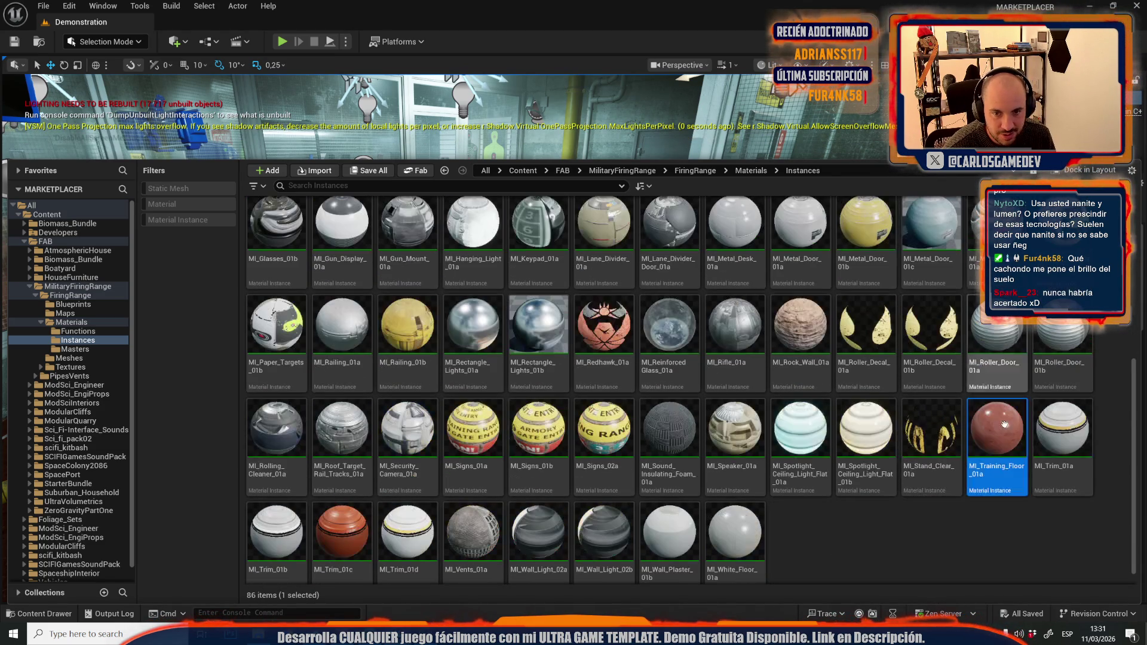
{"action": "right_click", "coordinate": [1001, 442]}
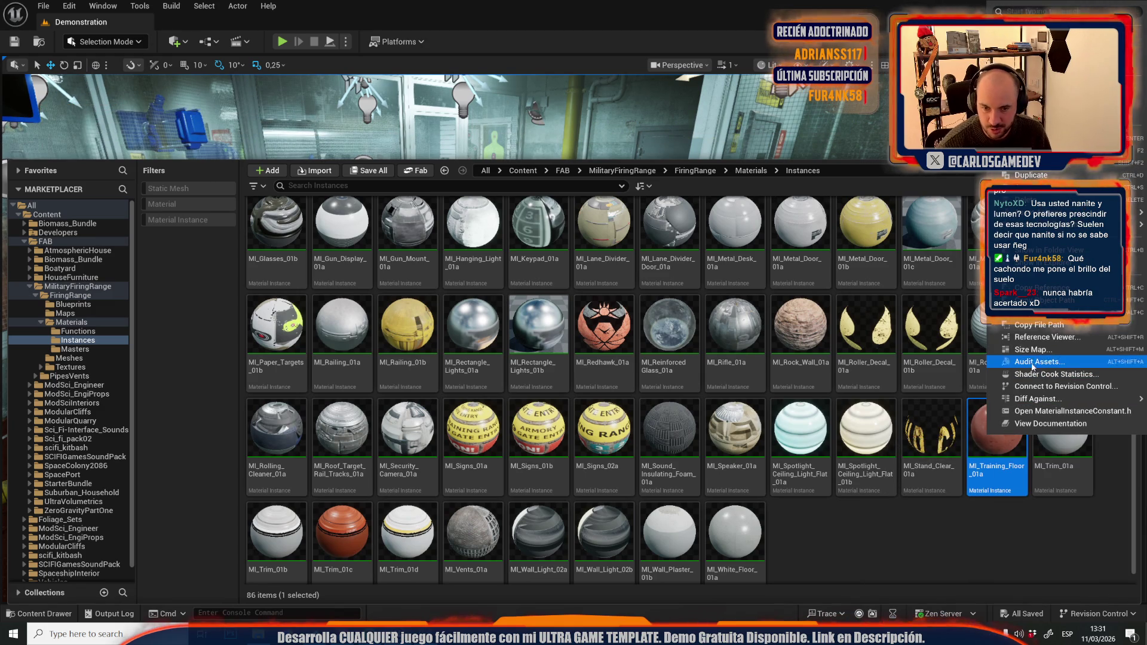
{"action": "mouse_move", "coordinate": [1046, 212]}
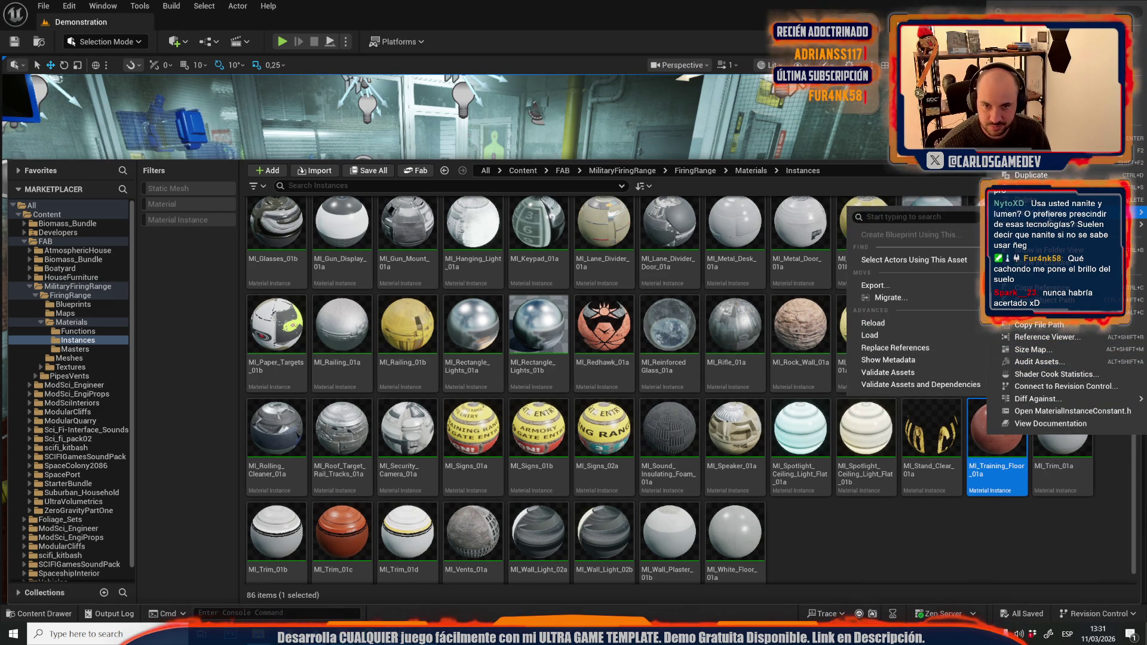
{"action": "left_click", "coordinate": [895, 298]}
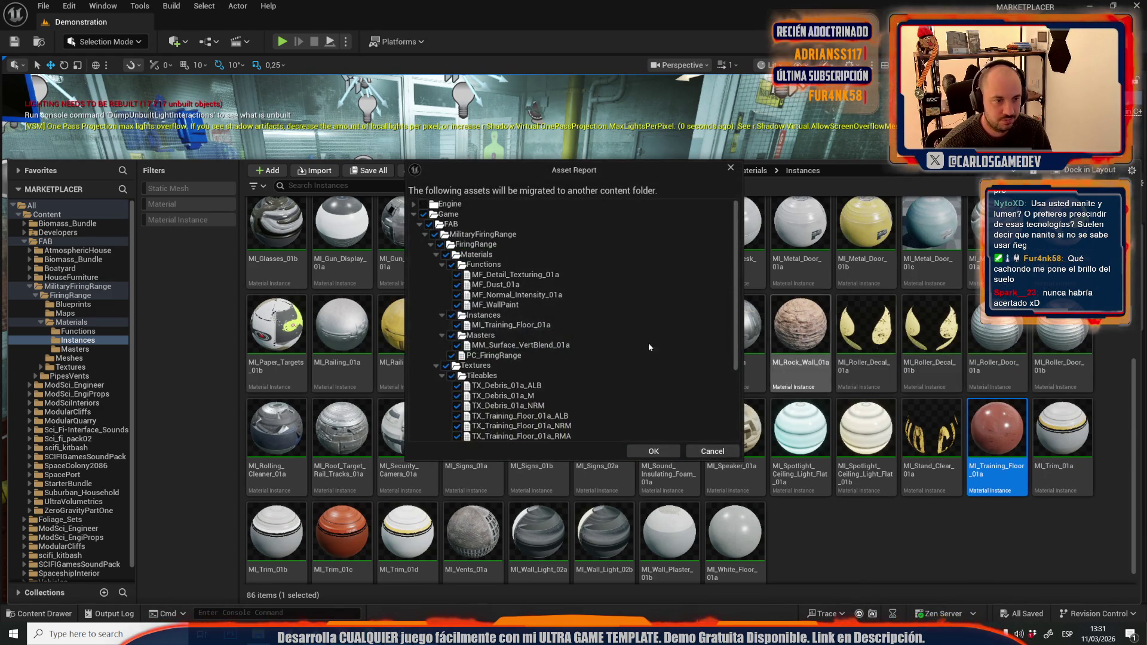
{"action": "left_click", "coordinate": [660, 458]}
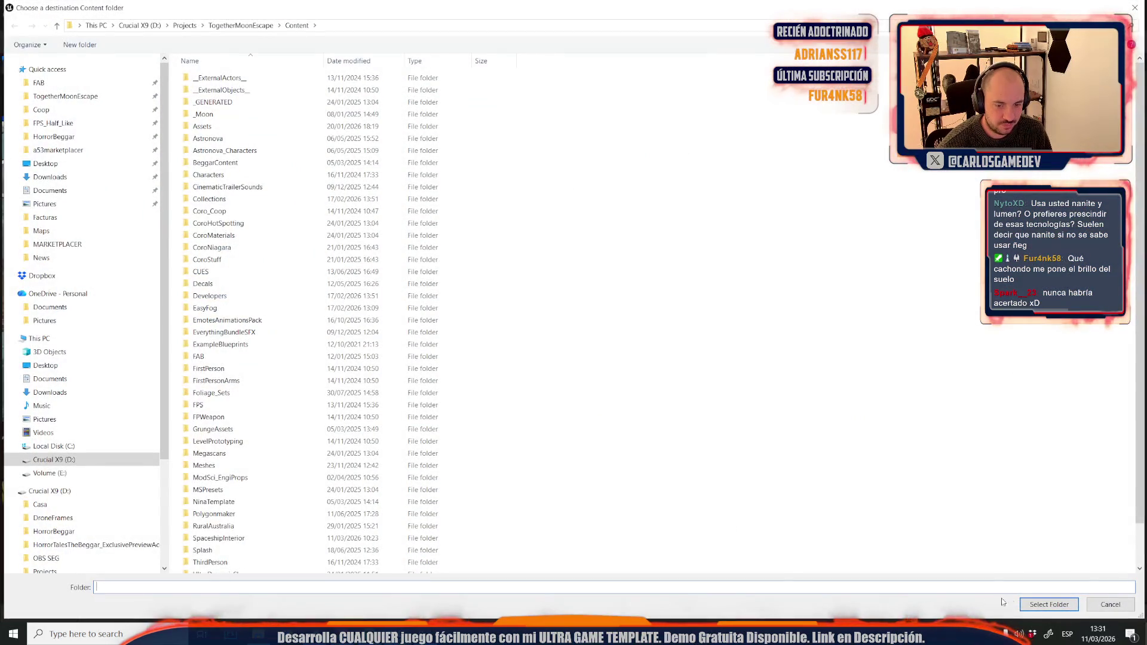
{"action": "left_click", "coordinate": [1032, 605]}
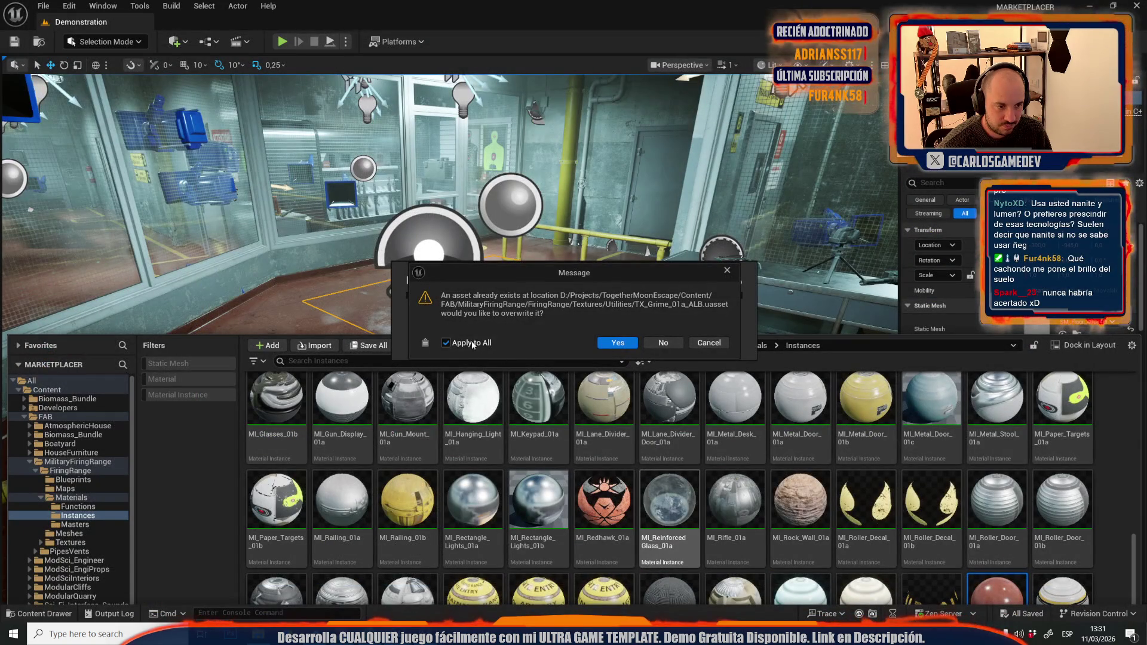
{"action": "left_click", "coordinate": [669, 345]}
Step: Check the material instances in the asset browser, then return to the Moon-12-Crater-Base editor
{"action": "key", "text": "ctrl+space"}
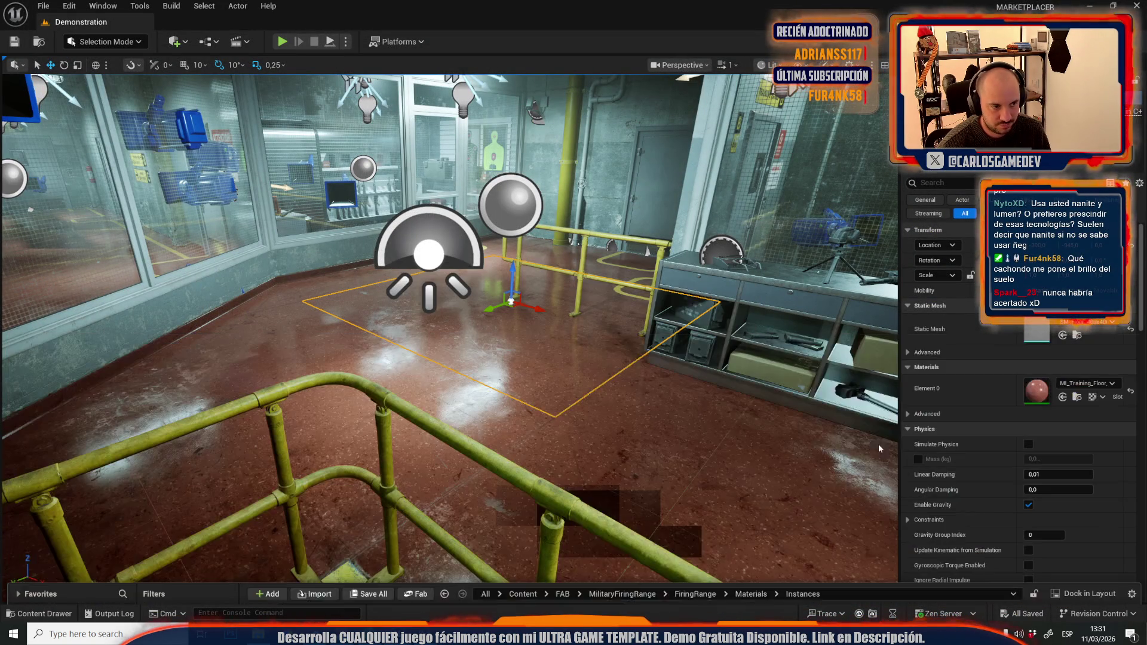
{"action": "key", "text": "ctrl+space"}
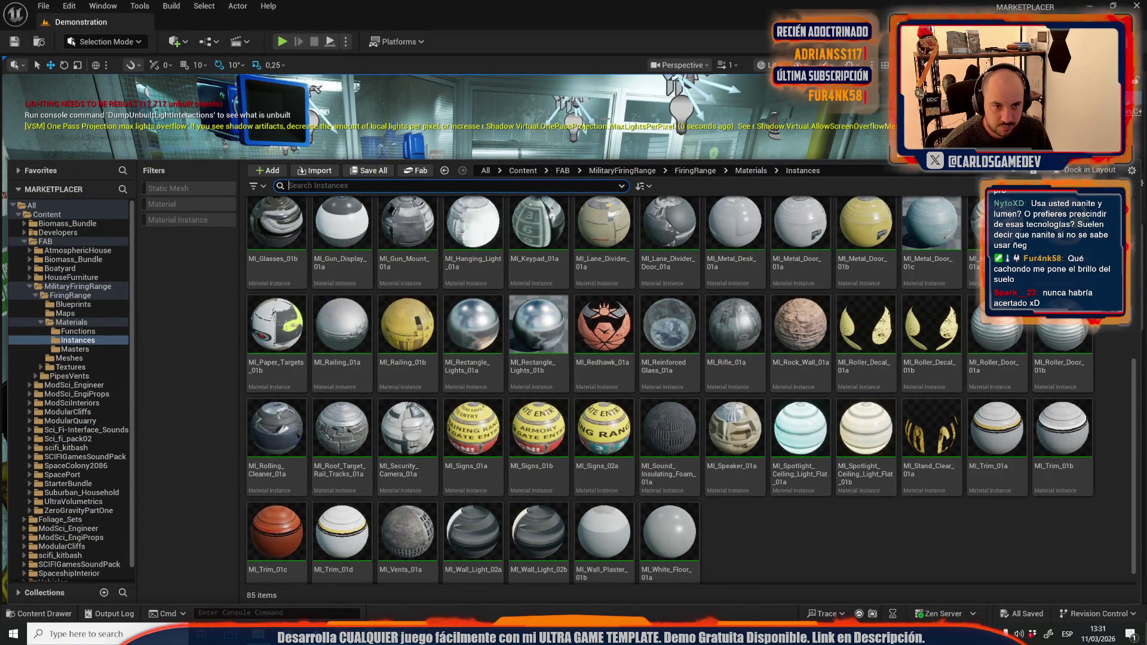
{"action": "key", "text": "ctrl+space"}
{"action": "key", "text": "ctrl+space"}
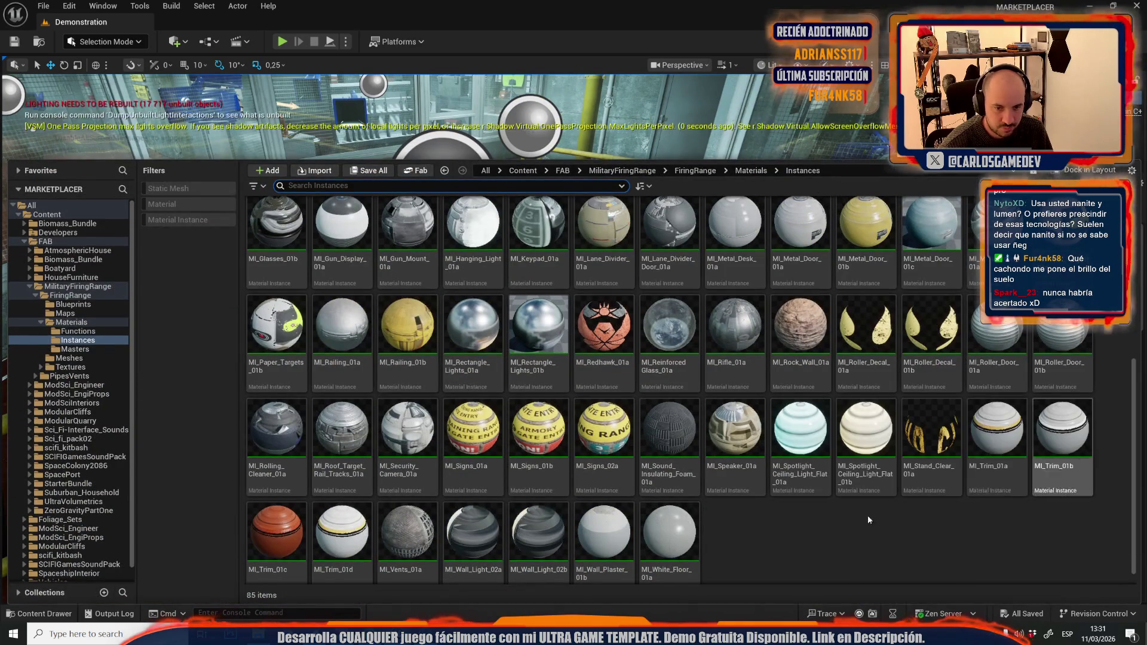
{"action": "scroll", "coordinate": [689, 514], "scroll_direction": "up", "scroll_amount": 3}
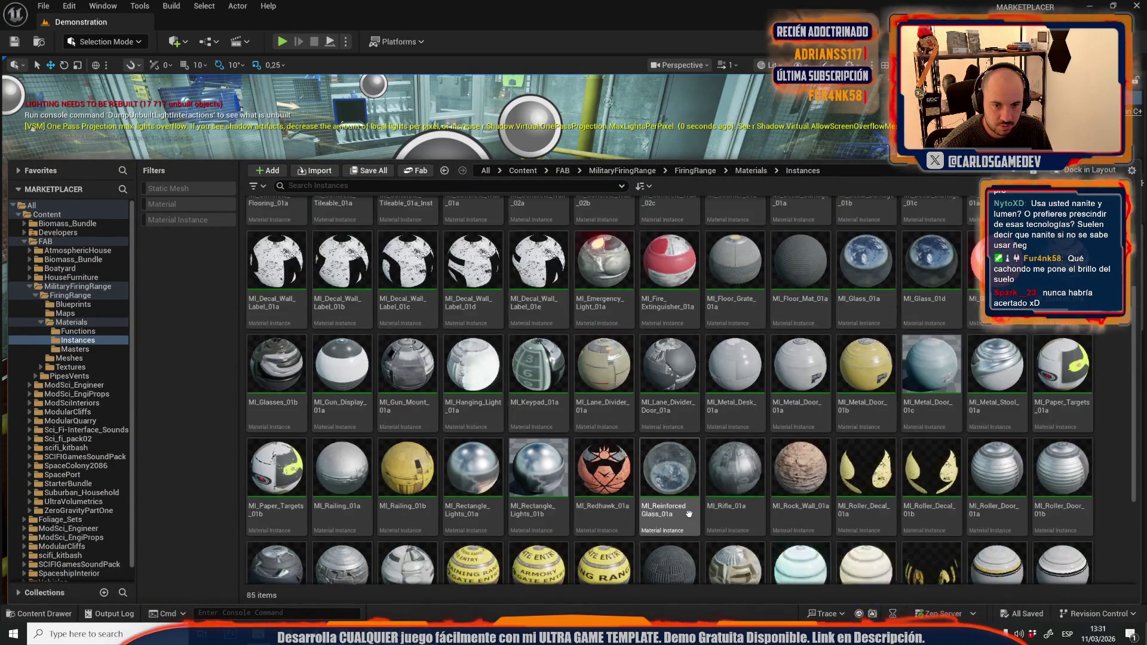
{"action": "scroll", "coordinate": [689, 514], "scroll_direction": "down", "scroll_amount": 3}
{"action": "scroll", "coordinate": [836, 537], "scroll_direction": "up", "scroll_amount": 3}
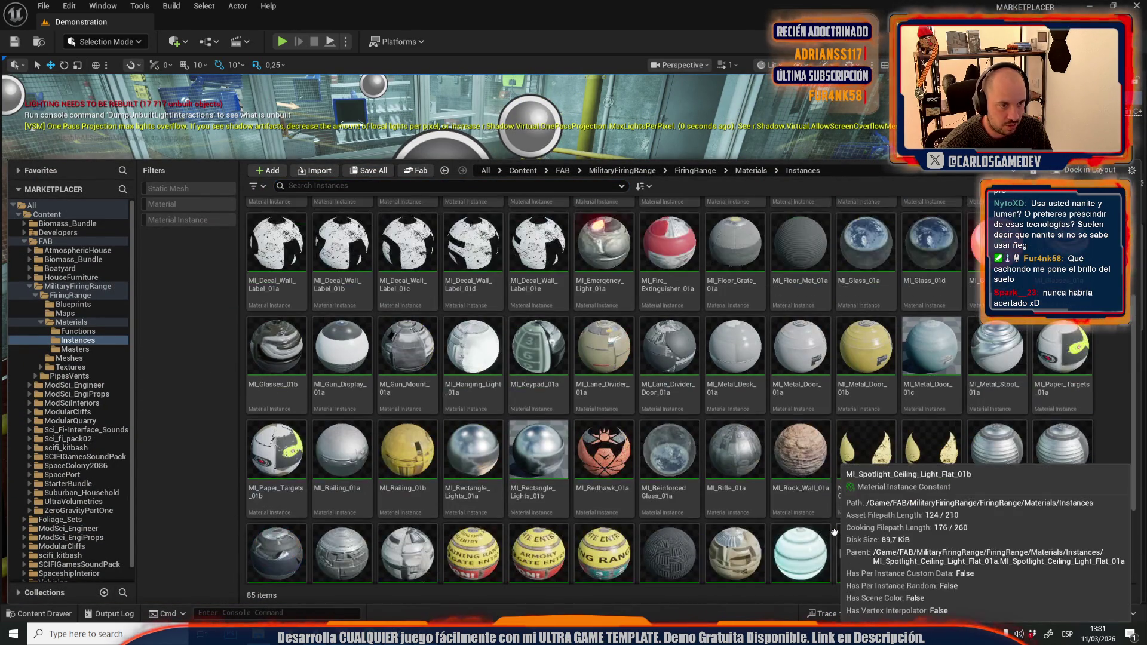
{"action": "key", "text": "ctrl+space"}
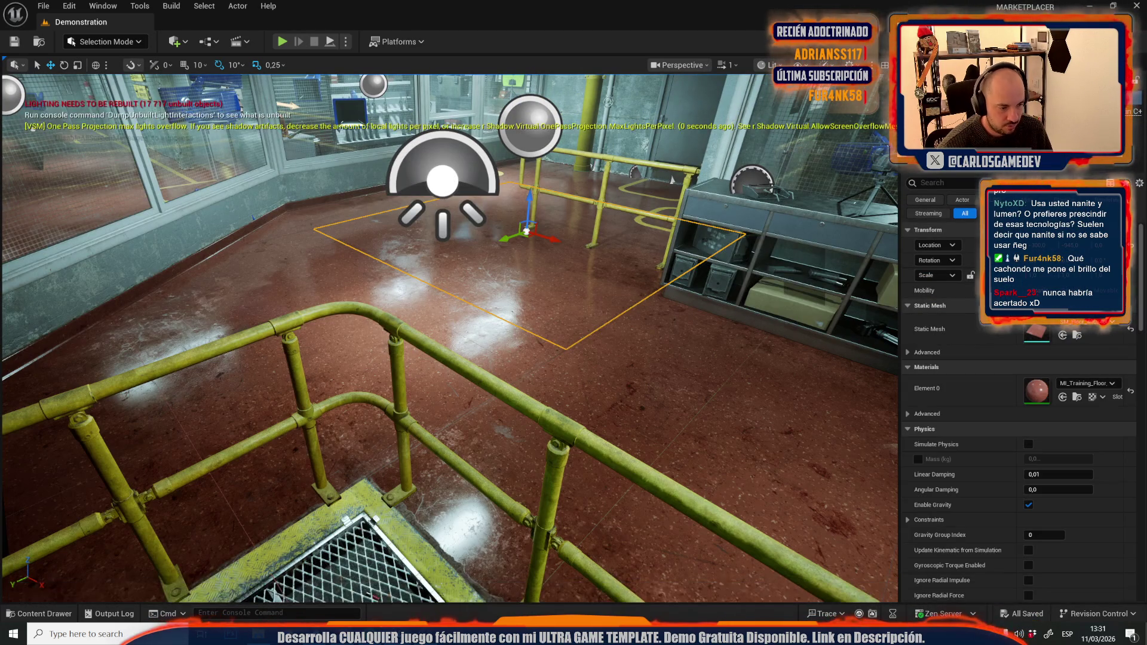
{"action": "left_click", "coordinate": [403, 576]}
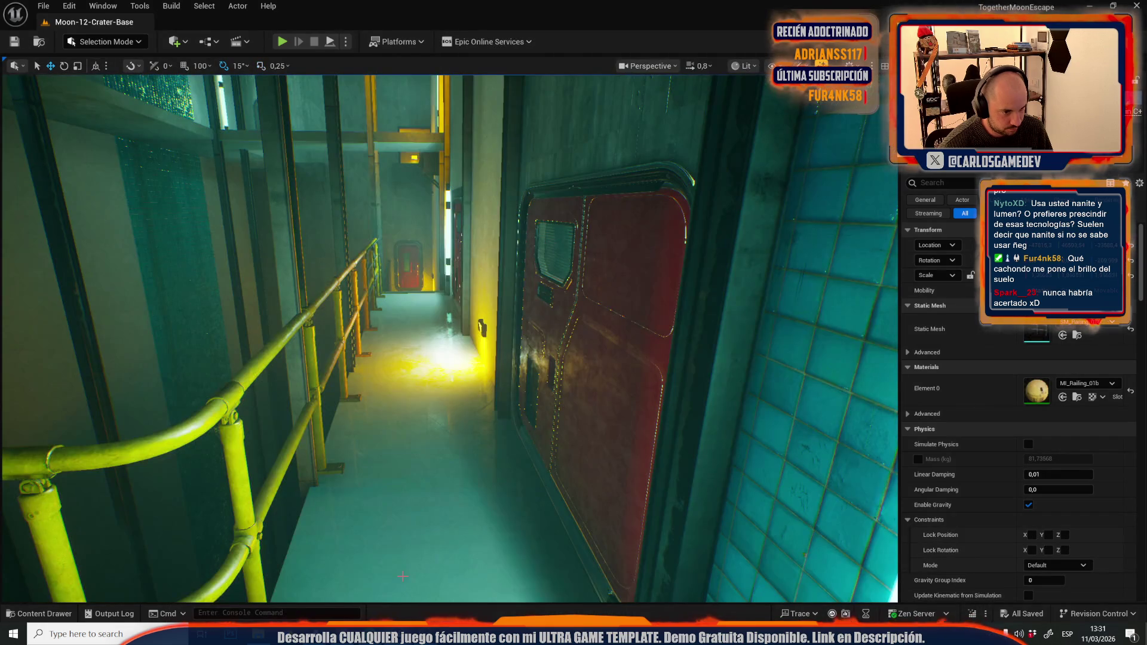
Step: Search 'ini' across the FAB folder and drag MI_Training_Floor_01a onto the corridor floor
{"action": "key", "text": "ctrl+space"}
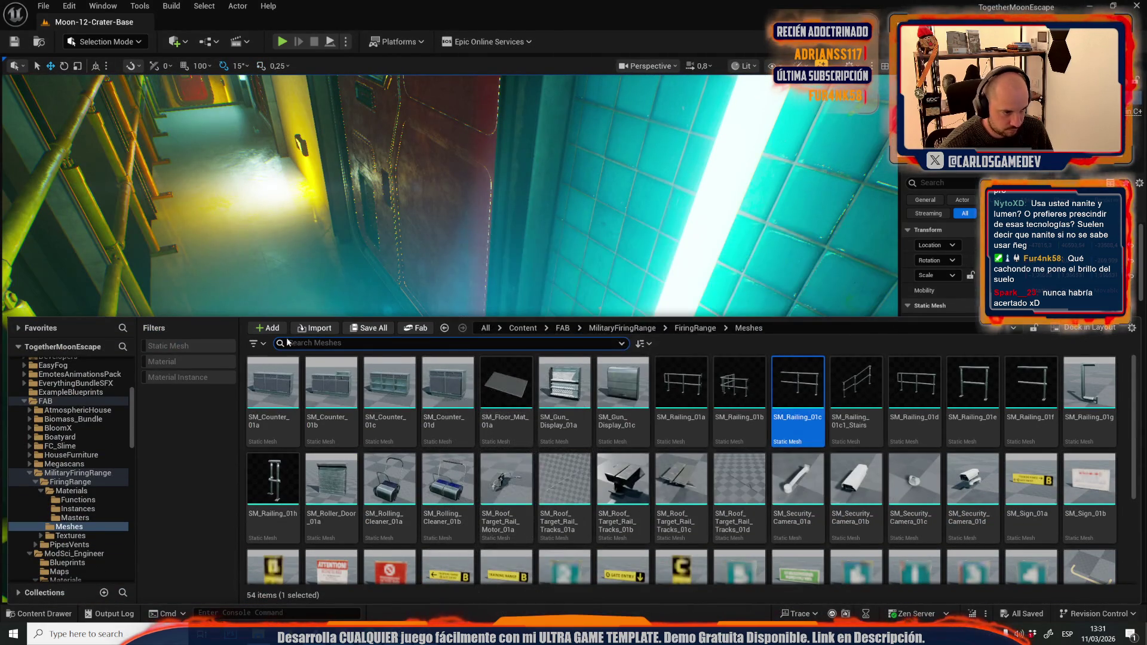
{"action": "type", "text": "traini"}
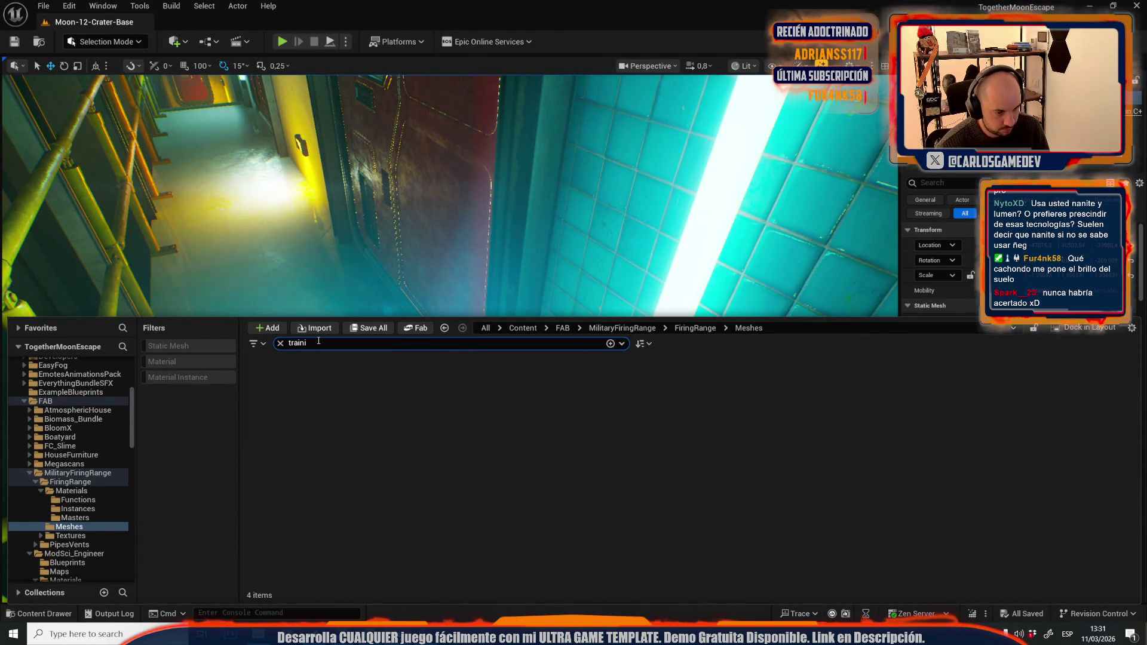
{"action": "scroll", "coordinate": [64, 468], "scroll_direction": "up", "scroll_amount": 5}
{"action": "left_click", "coordinate": [56, 541]}
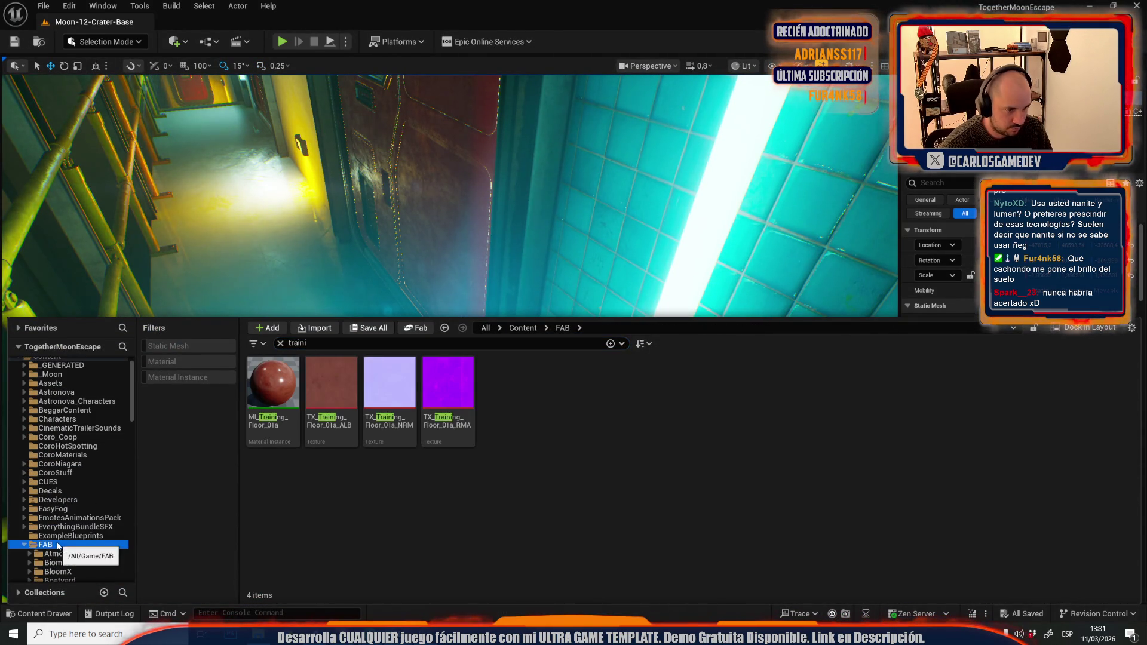
{"action": "mouse_move", "coordinate": [271, 388]}
{"action": "left_mouse_down"}
{"action": "mouse_move", "coordinate": [243, 232]}
{"action": "mouse_move", "coordinate": [369, 379]}
{"action": "left_mouse_up"}
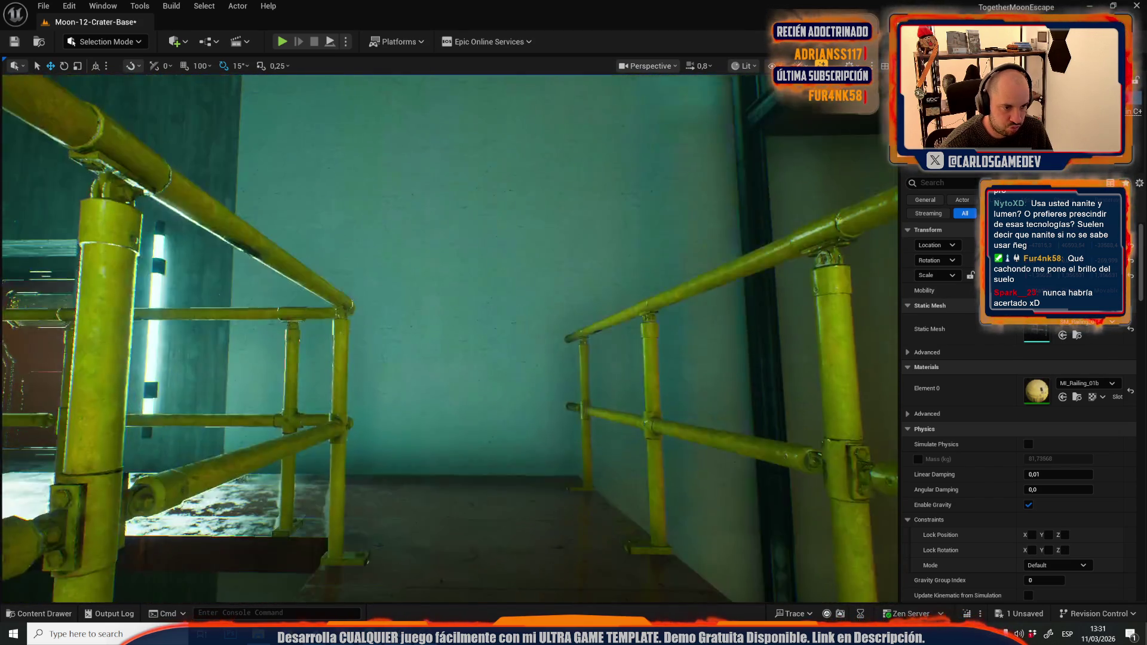
{"action": "key", "text": "w"}
{"action": "scroll", "coordinate": [450, 339], "scroll_direction": "down", "scroll_amount": 1}
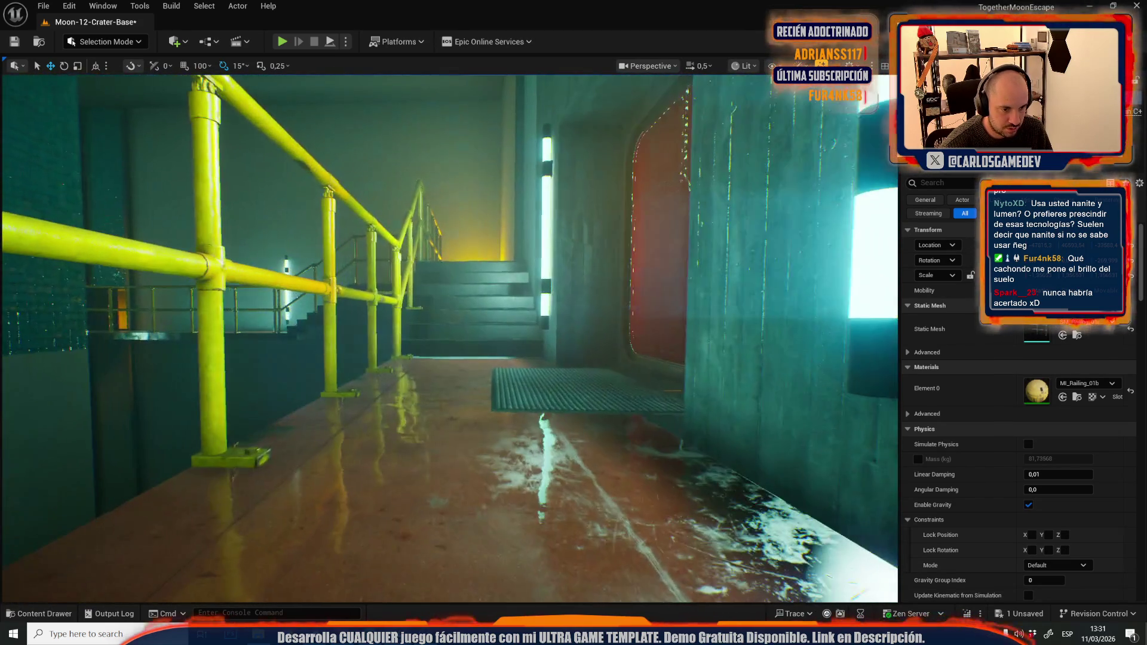
{"action": "left_click_drag", "start_coordinate": [388, 362], "coordinate": [430, 385]}
{"action": "scroll", "coordinate": [388, 362], "scroll_direction": "up", "scroll_amount": 2}
{"action": "left_click", "coordinate": [430, 384]}
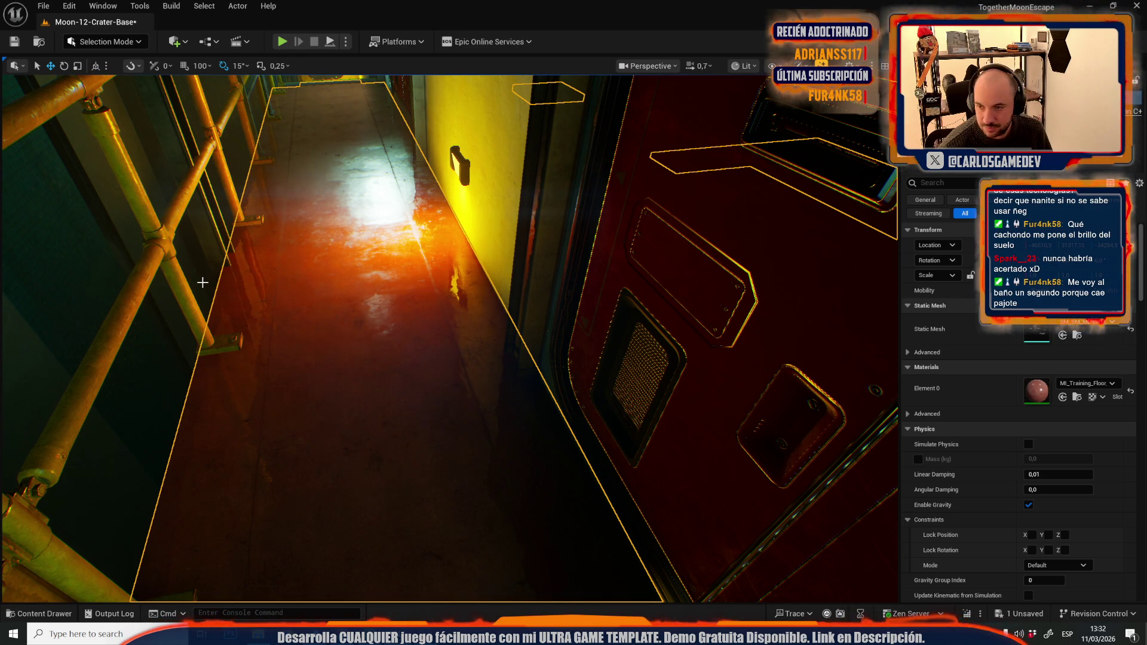
Step: Inspect the new floor by the railings, then undo the Dirt Roughness Multi and Roughness Power edits
{"action": "mouse_move", "coordinate": [203, 282]}
{"action": "left_mouse_down"}
{"action": "mouse_move", "coordinate": [96, 227]}
{"action": "mouse_move", "coordinate": [190, 367]}
{"action": "left_mouse_up"}
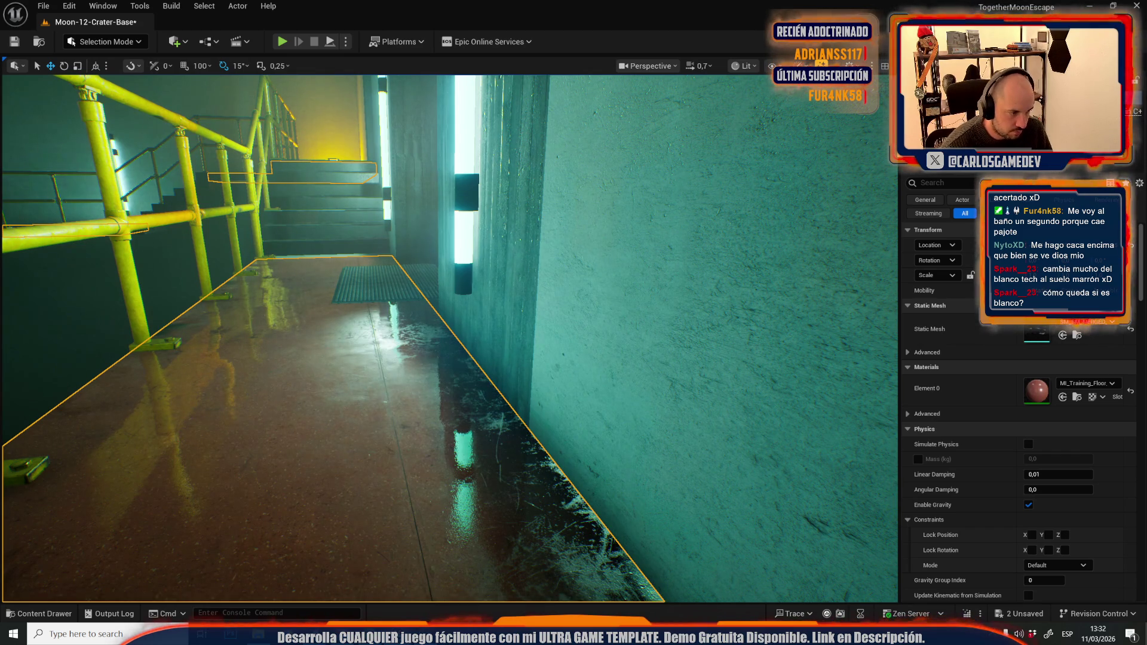
{"action": "mouse_move", "coordinate": [295, 285]}
{"action": "left_mouse_down"}
{"action": "mouse_move", "coordinate": [349, 423]}
{"action": "mouse_move", "coordinate": [349, 364]}
{"action": "mouse_move", "coordinate": [311, 353]}
{"action": "mouse_move", "coordinate": [359, 383]}
{"action": "mouse_move", "coordinate": [359, 365]}
{"action": "mouse_move", "coordinate": [329, 341]}
{"action": "mouse_move", "coordinate": [317, 371]}
{"action": "mouse_move", "coordinate": [323, 358]}
{"action": "mouse_move", "coordinate": [311, 353]}
{"action": "mouse_move", "coordinate": [315, 424]}
{"action": "left_mouse_up"}
{"action": "scroll", "coordinate": [328, 341], "scroll_direction": "down", "scroll_amount": 1}
{"action": "scroll", "coordinate": [317, 352], "scroll_direction": "up", "scroll_amount": 2}
{"action": "scroll", "coordinate": [317, 358], "scroll_direction": "down", "scroll_amount": 1}
{"action": "scroll", "coordinate": [312, 370], "scroll_direction": "down", "scroll_amount": 3}
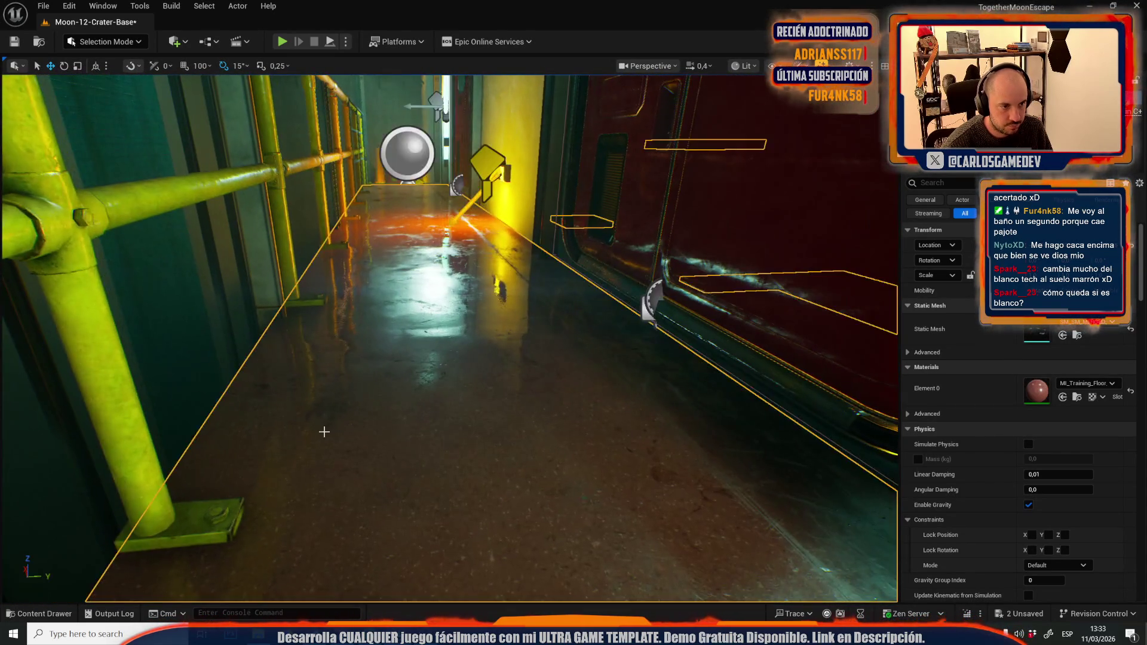
{"action": "mouse_move", "coordinate": [410, 392]}
{"action": "left_mouse_down"}
{"action": "mouse_move", "coordinate": [406, 377]}
{"action": "mouse_move", "coordinate": [409, 406]}
{"action": "mouse_move", "coordinate": [419, 389]}
{"action": "left_mouse_up"}
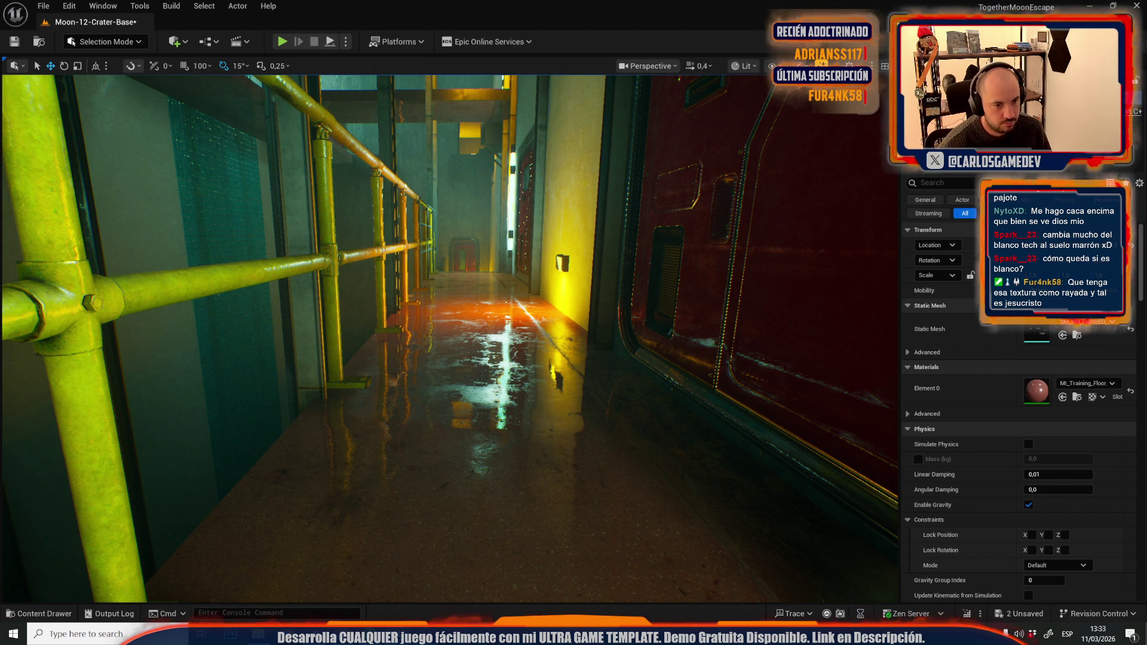
{"action": "key", "text": "ctrl+z"}
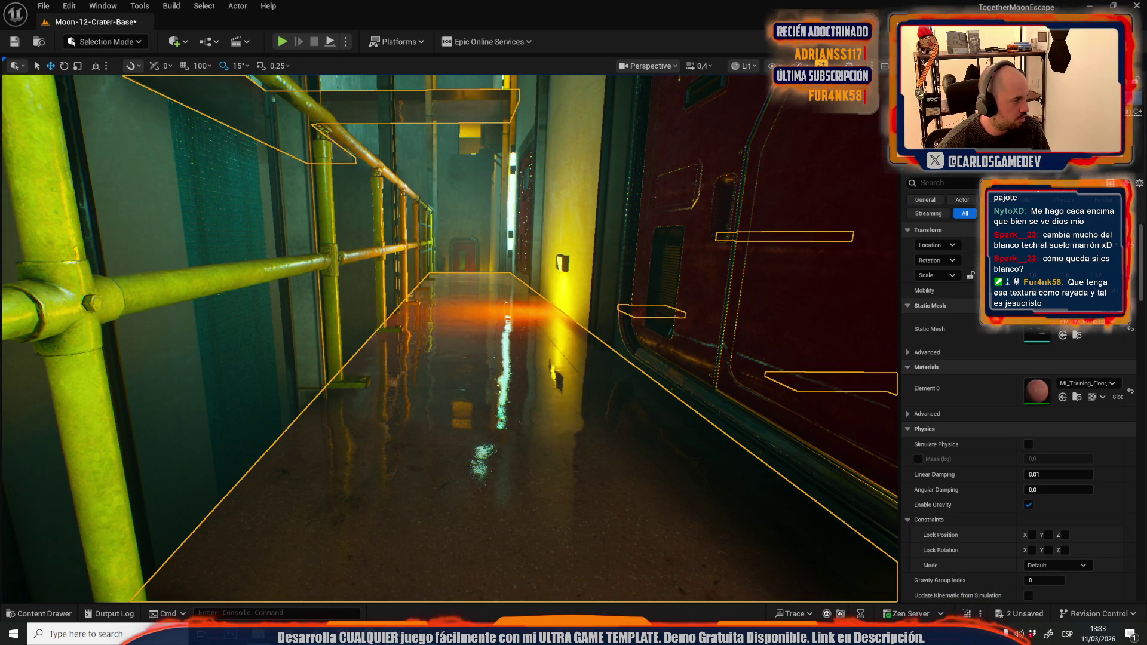
{"action": "key", "text": "ctrl+z"}
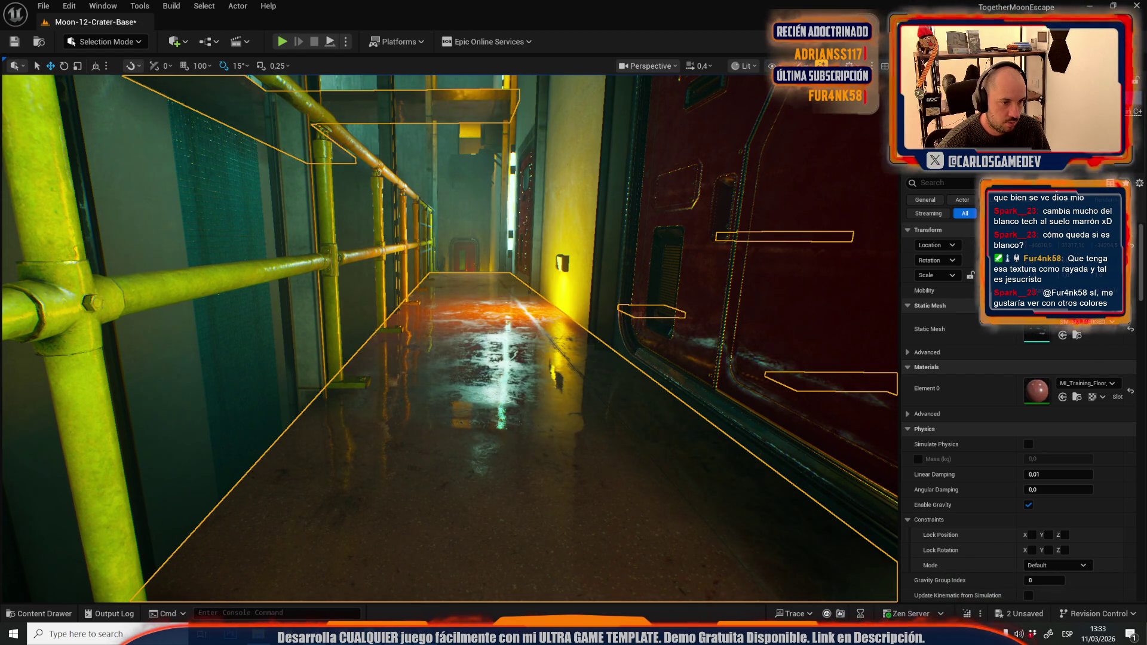
Step: Fly forward into the red-door corridor and select the staircase mesh to view its materials
{"action": "scroll", "coordinate": [449, 339], "scroll_direction": "up", "scroll_amount": 3}
{"action": "key", "text": "w"}
{"action": "key", "text": "w"}
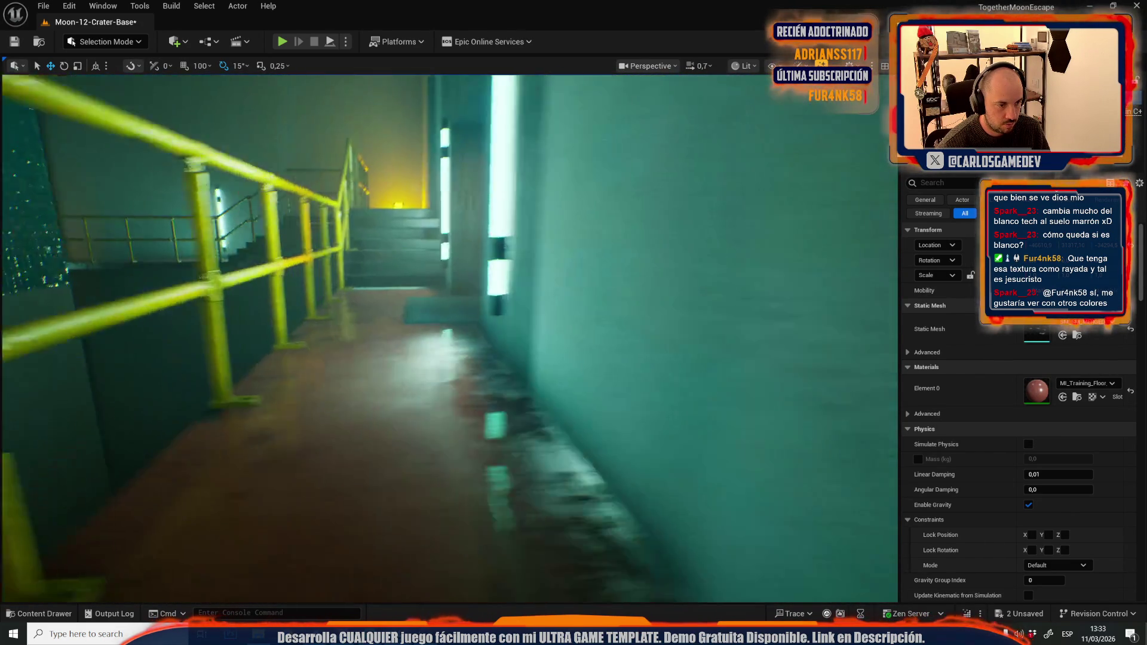
{"action": "scroll", "coordinate": [450, 338], "scroll_direction": "down", "scroll_amount": 4}
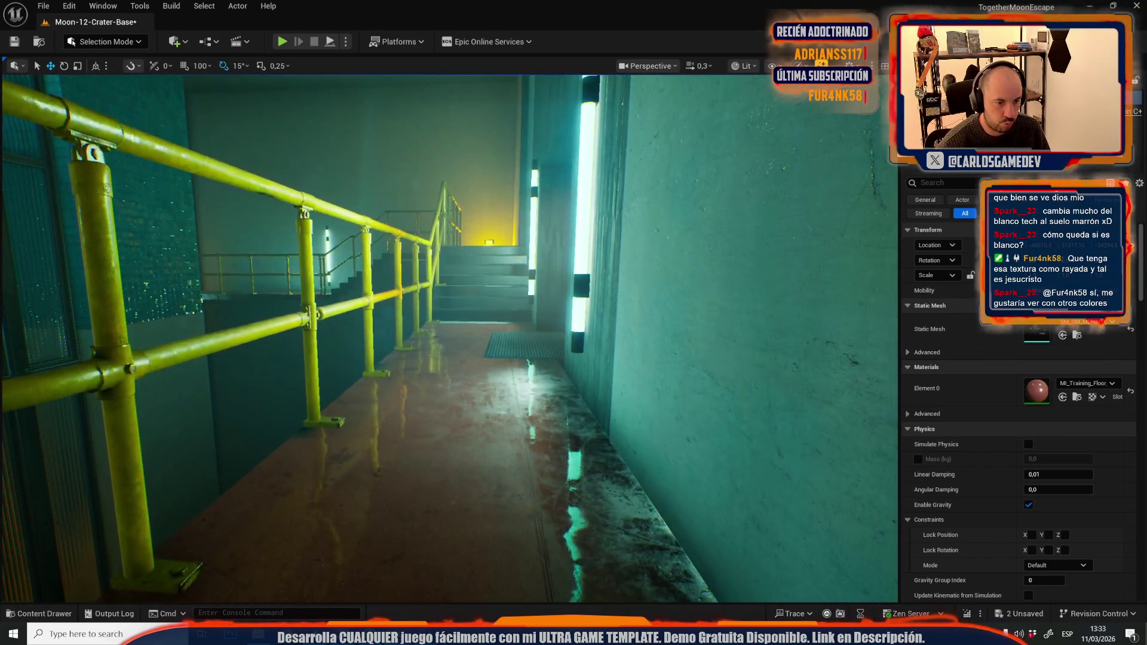
{"action": "scroll", "coordinate": [449, 338], "scroll_direction": "up", "scroll_amount": 3}
{"action": "scroll", "coordinate": [449, 338], "scroll_direction": "up", "scroll_amount": 2}
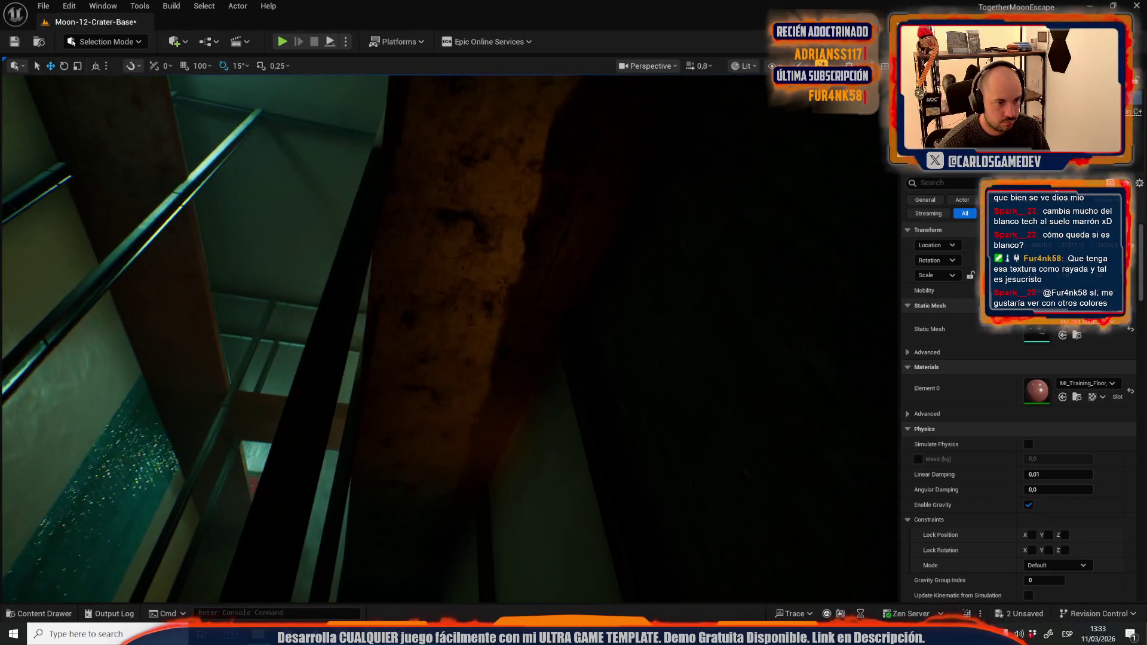
{"action": "key", "text": "w"}
{"action": "key", "text": "w"}
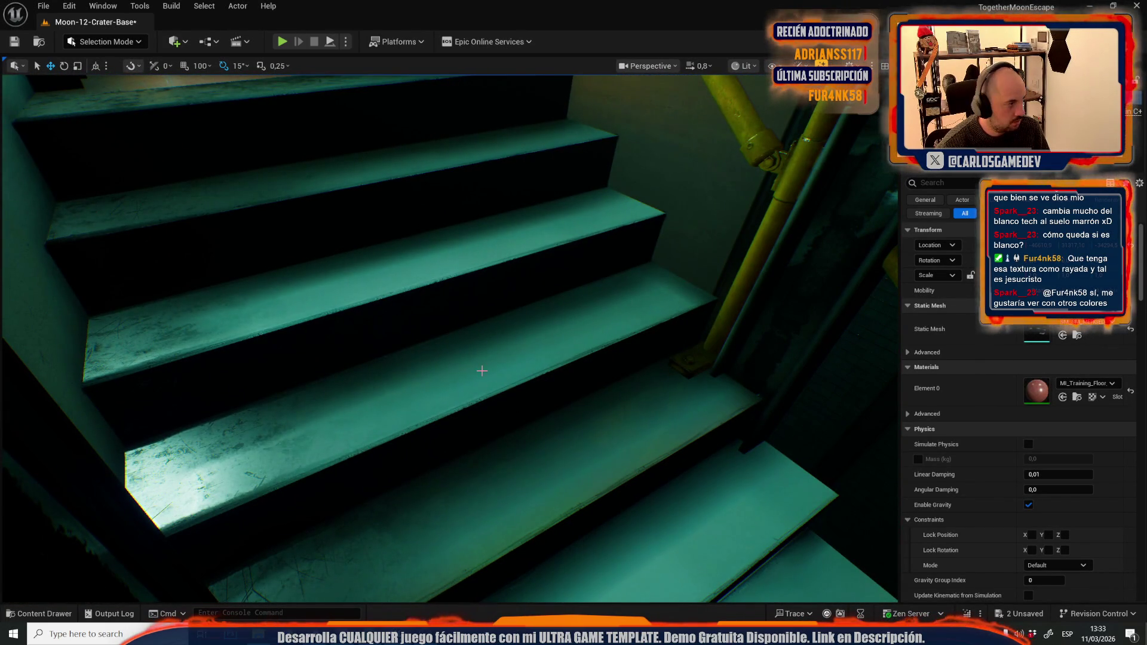
{"action": "left_click", "coordinate": [483, 372]}
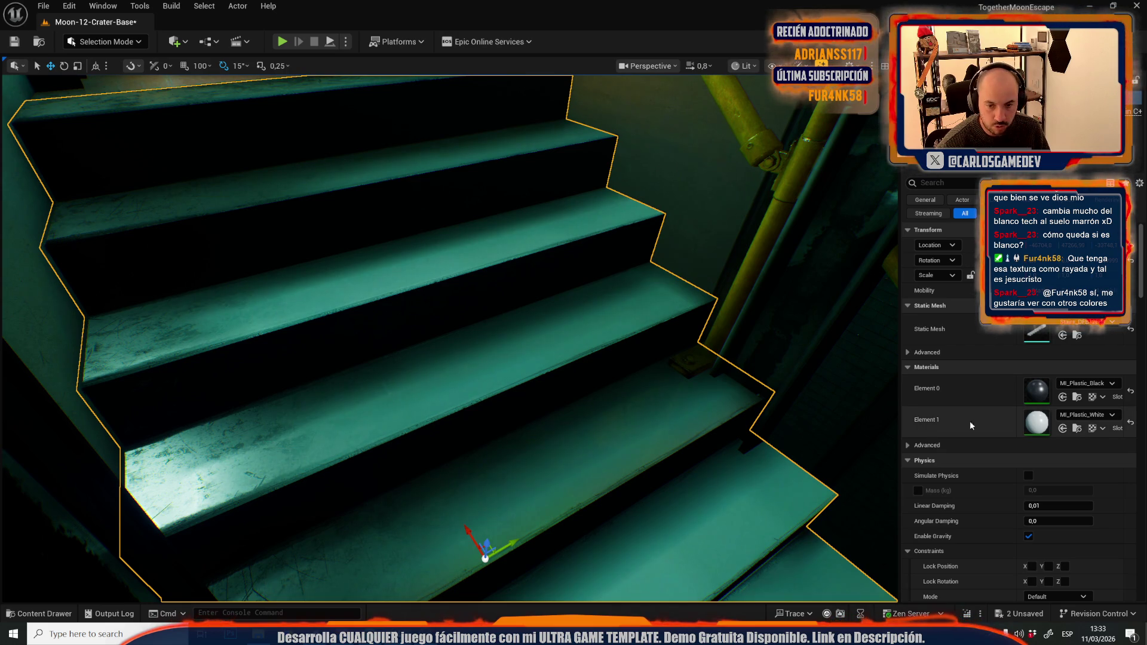
Step: Set the stairs' Element 1 to MI_Training_Floor, compare with MI_Plastic_White, then switch to the MARKETPLACER project
{"action": "left_click", "coordinate": [1063, 429]}
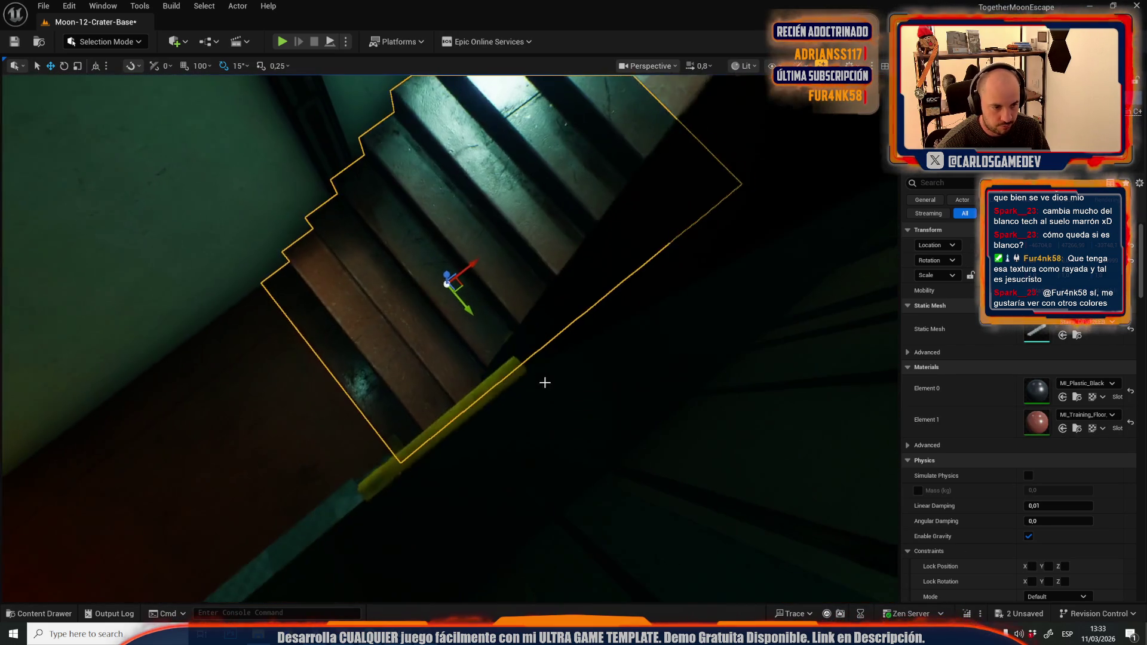
{"action": "mouse_move", "coordinate": [559, 349]}
{"action": "left_mouse_down"}
{"action": "mouse_move", "coordinate": [559, 418]}
{"action": "mouse_move", "coordinate": [562, 407]}
{"action": "mouse_move", "coordinate": [520, 370]}
{"action": "mouse_move", "coordinate": [451, 414]}
{"action": "mouse_move", "coordinate": [452, 395]}
{"action": "left_mouse_up"}
{"action": "left_click", "coordinate": [452, 414]}
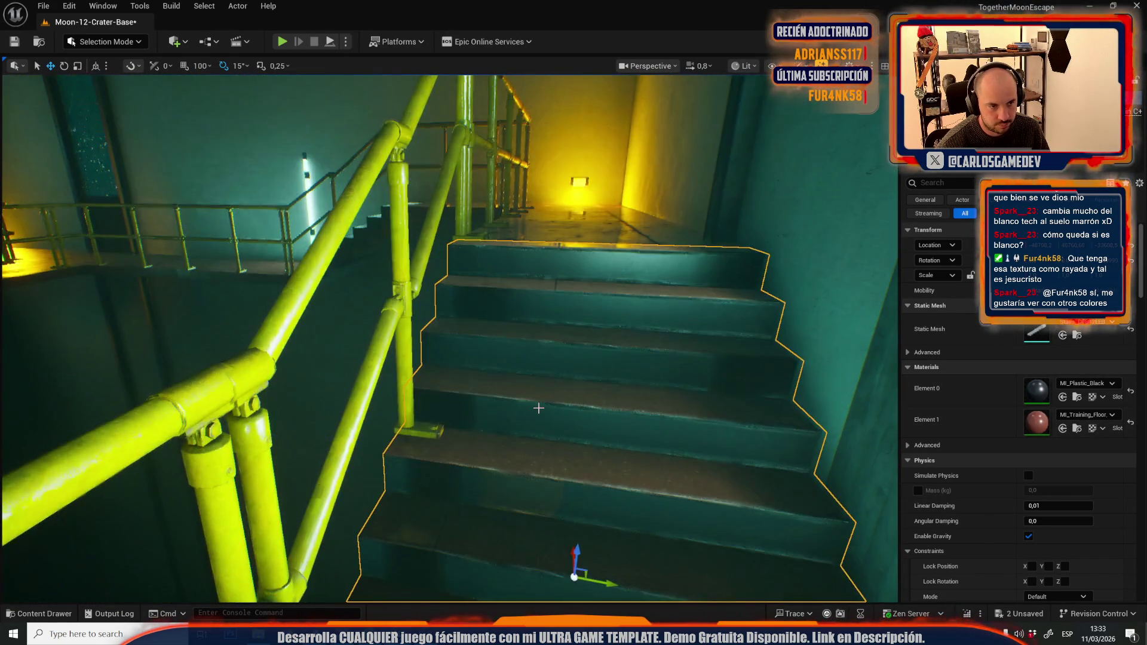
{"action": "left_click_drag", "start_coordinate": [563, 456], "coordinate": [541, 440]}
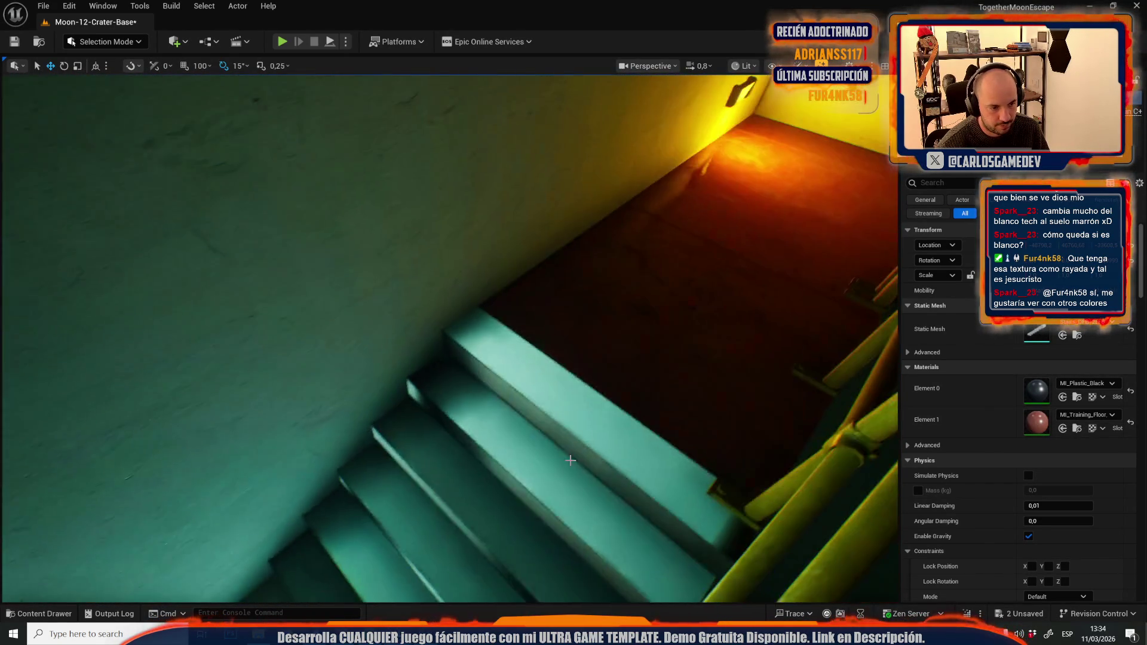
{"action": "key", "text": "ctrl+z"}
{"action": "left_click", "coordinate": [1063, 430]}
{"action": "left_click_drag", "start_coordinate": [676, 384], "coordinate": [498, 495]}
{"action": "mouse_move", "coordinate": [133, 633]}
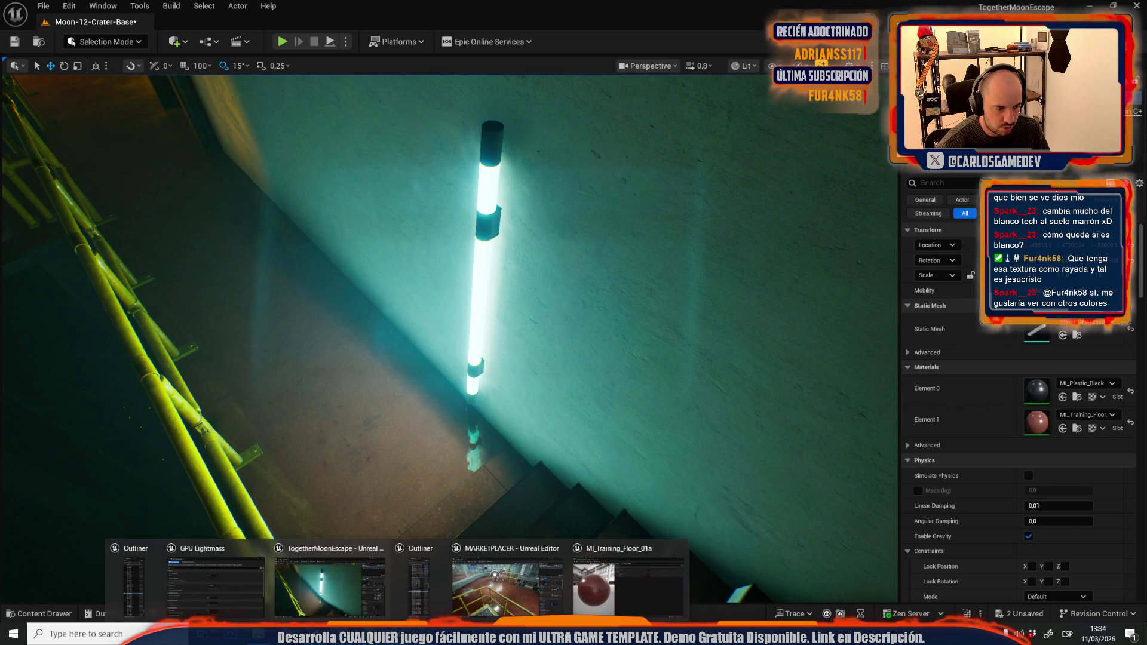
{"action": "left_click", "coordinate": [508, 564]}
{"action": "left_click", "coordinate": [185, 268]}
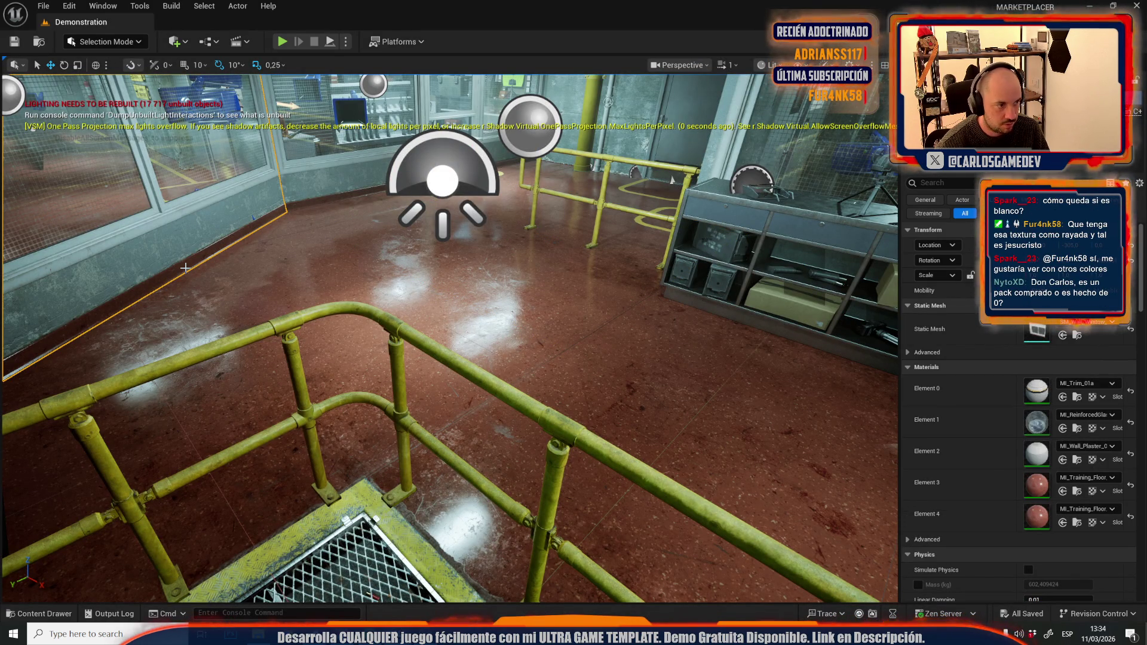
{"action": "scroll", "coordinate": [454, 335], "scroll_direction": "down", "scroll_amount": 3}
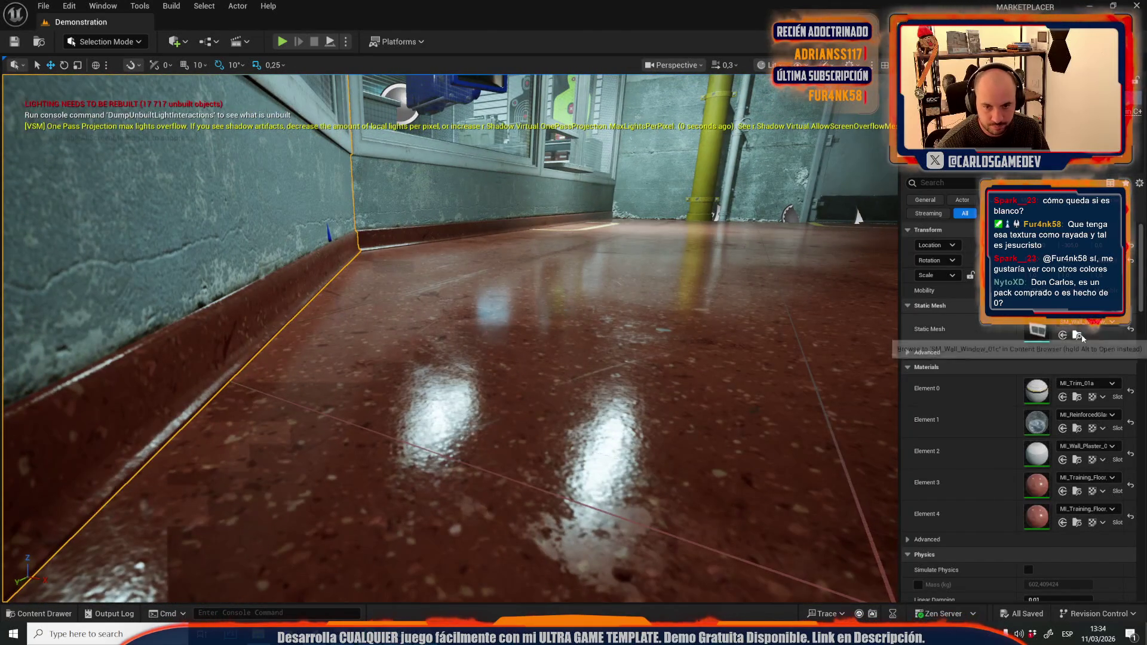
{"action": "left_click", "coordinate": [1078, 336]}
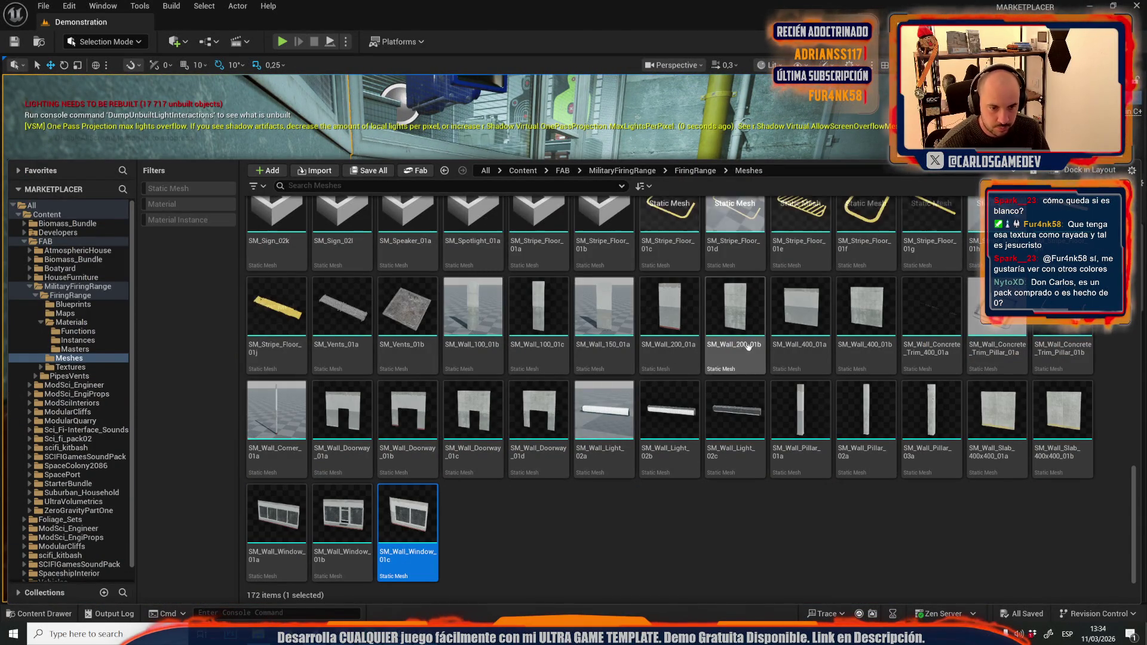
{"action": "scroll", "coordinate": [750, 346], "scroll_direction": "up", "scroll_amount": 5}
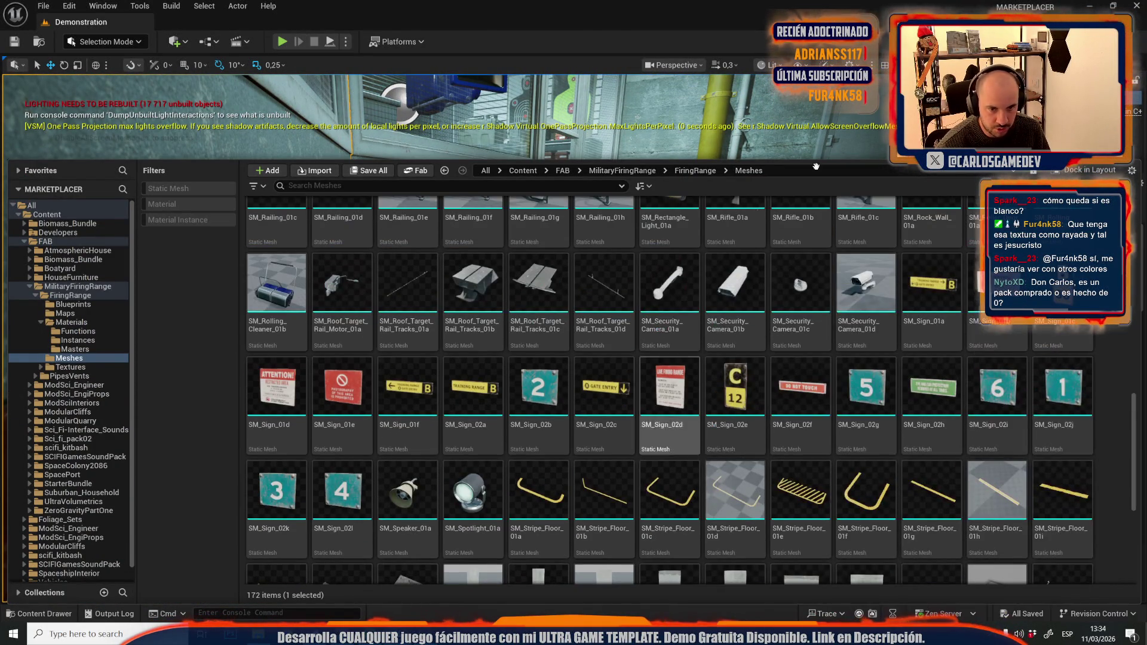
{"action": "scroll", "coordinate": [1018, 388], "scroll_direction": "up", "scroll_amount": 7}
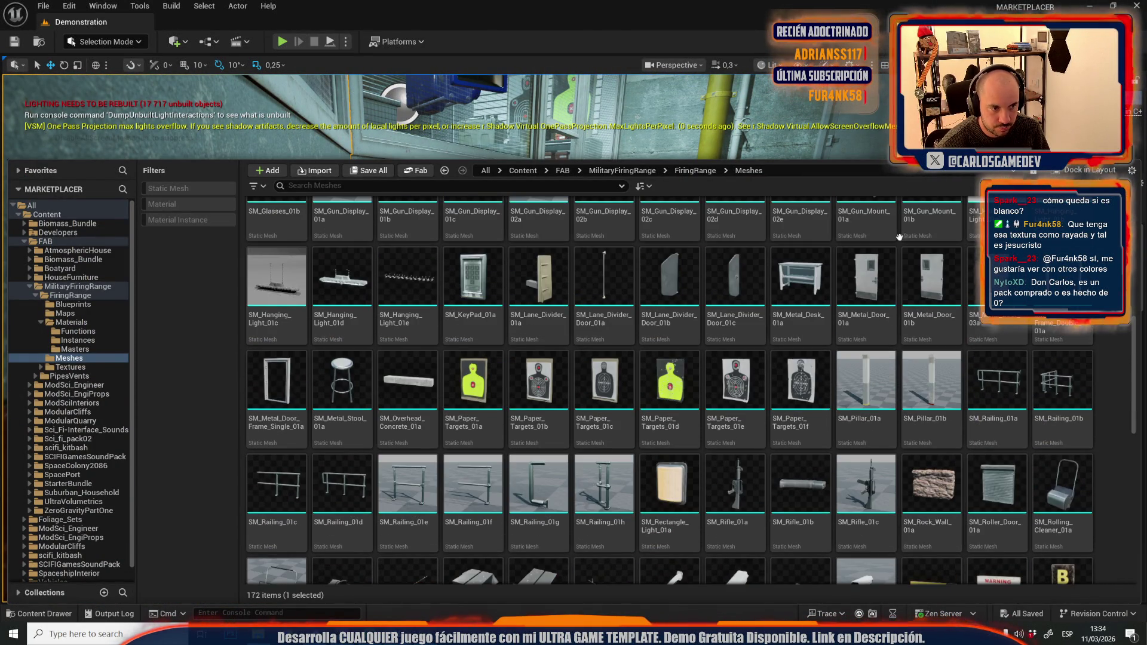
{"action": "scroll", "coordinate": [906, 420], "scroll_direction": "up", "scroll_amount": 6}
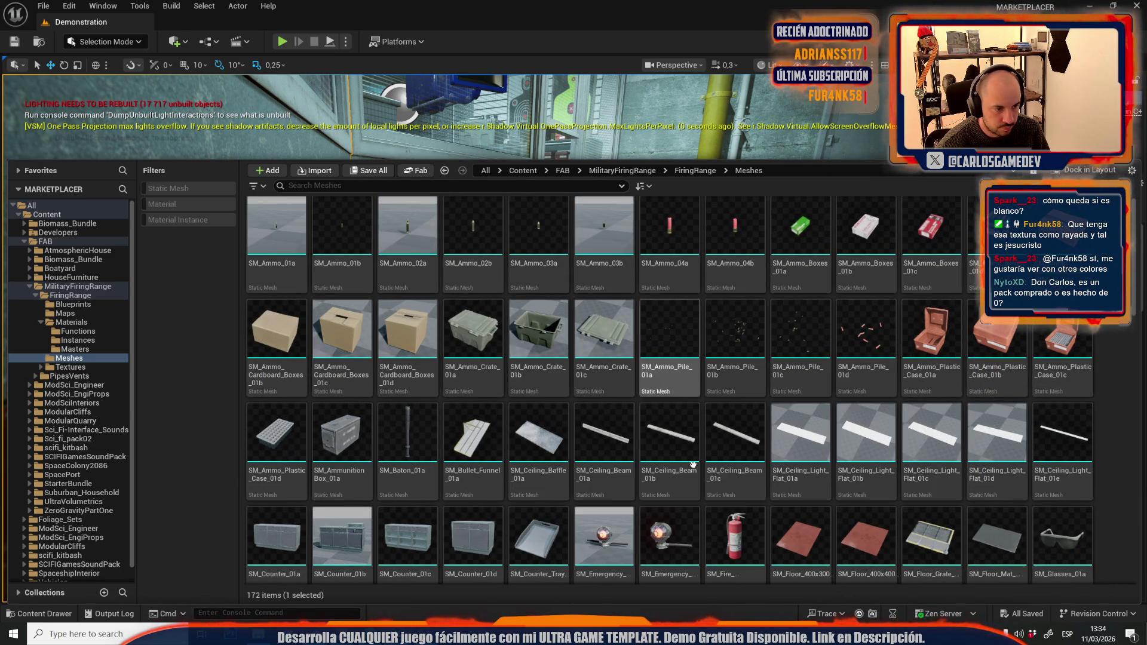
{"action": "mouse_move", "coordinate": [692, 471]}
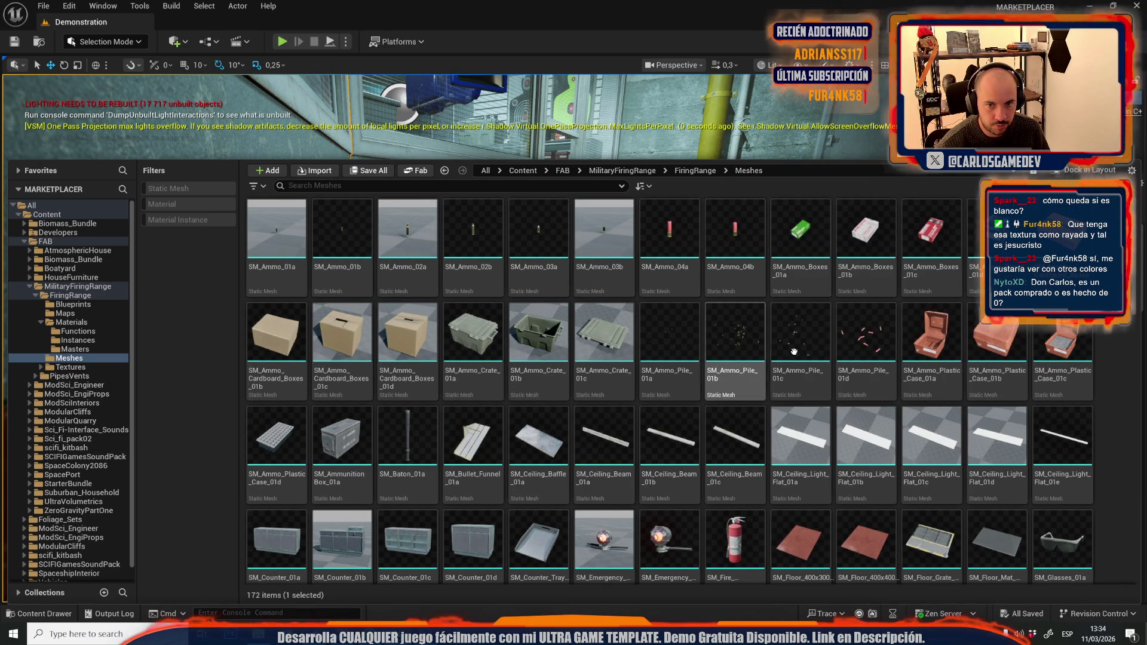
{"action": "scroll", "coordinate": [710, 494], "scroll_direction": "down", "scroll_amount": 15}
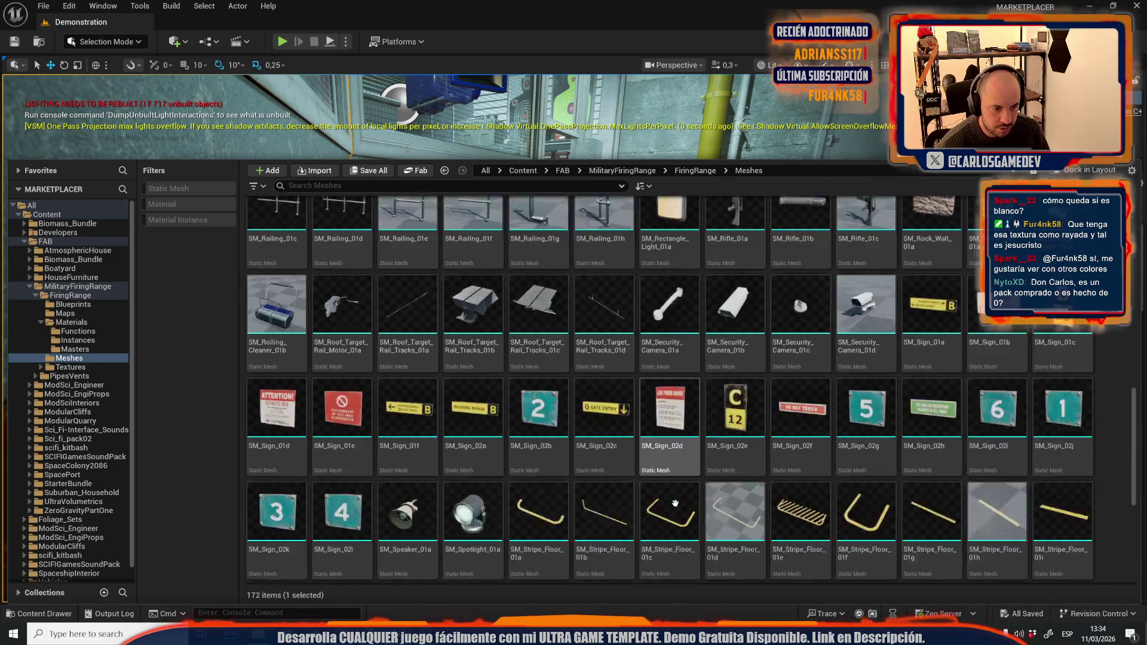
{"action": "scroll", "coordinate": [660, 506], "scroll_direction": "down", "scroll_amount": 3}
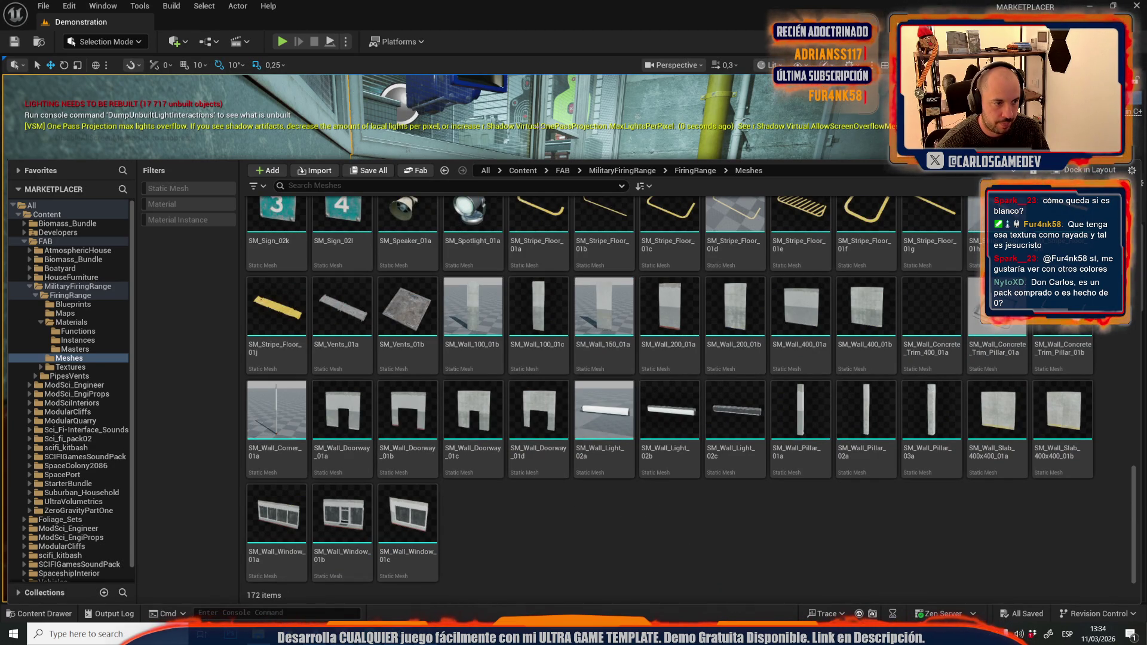
{"action": "key", "text": "ctrl+space"}
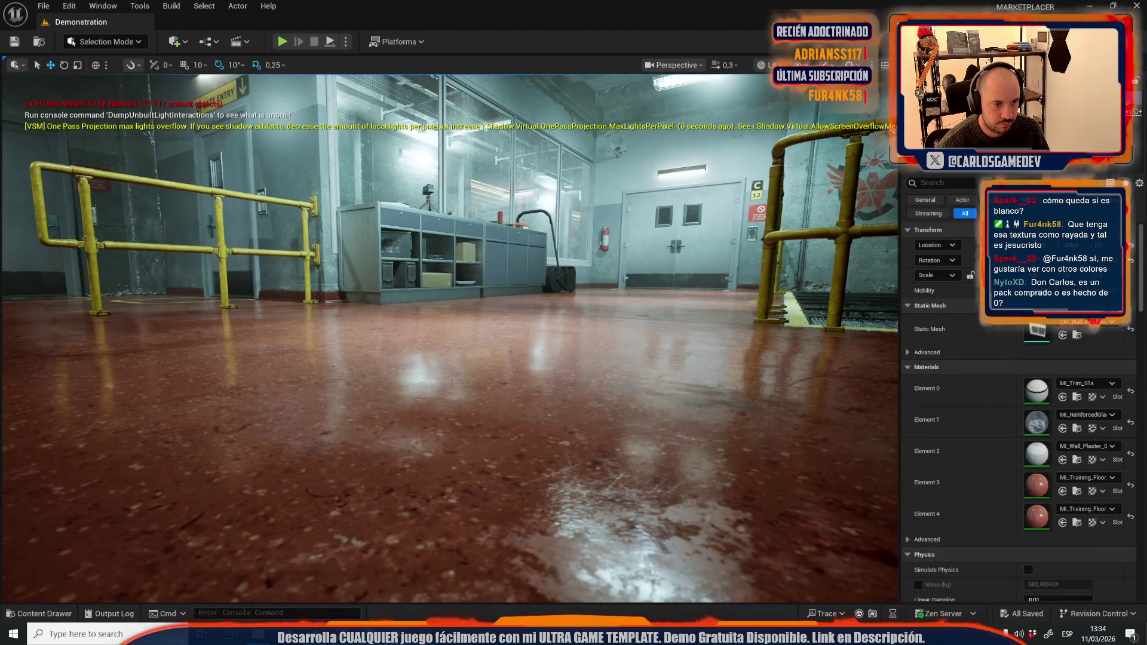
{"action": "mouse_move", "coordinate": [398, 634]}
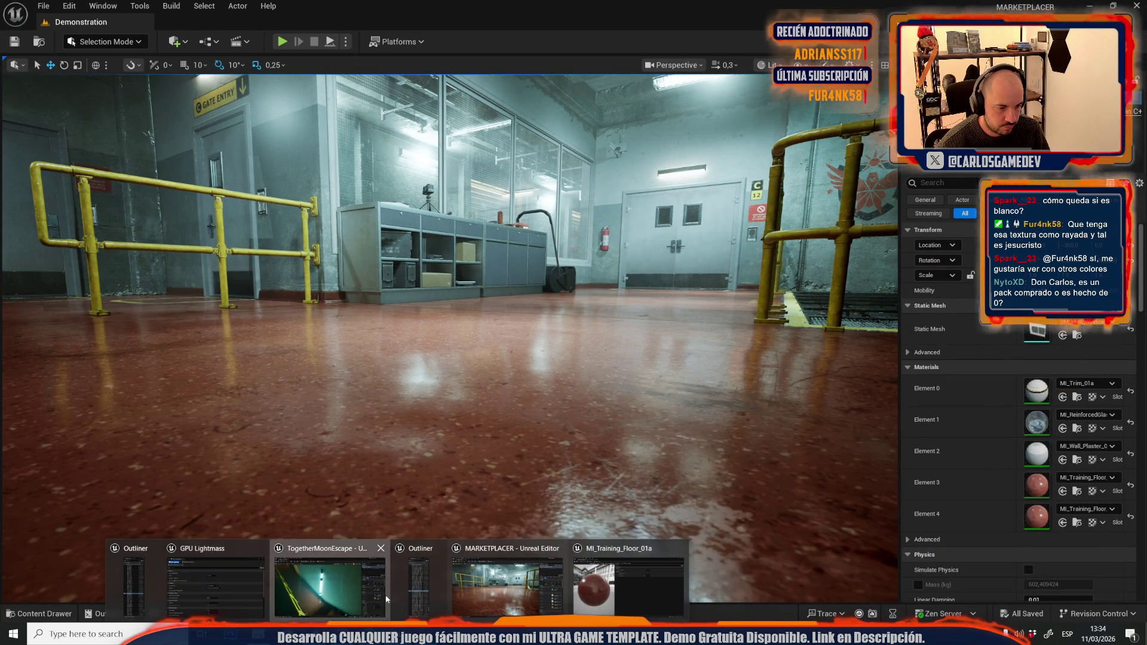
{"action": "left_click", "coordinate": [359, 490]}
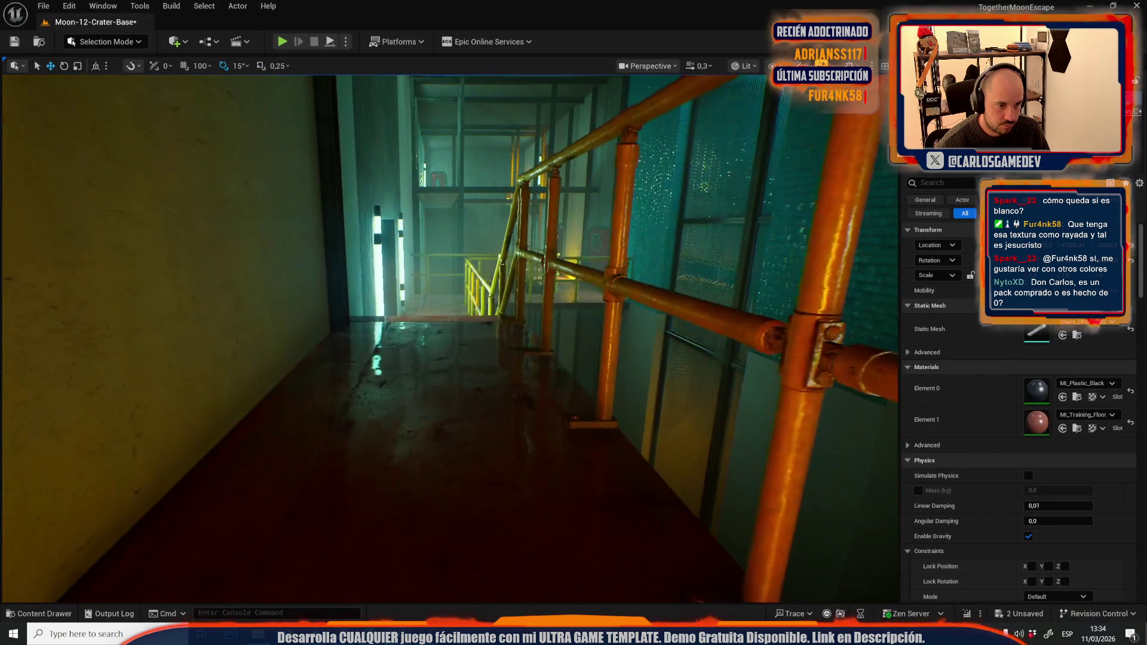
Step: Fly past the teal wall and red door up to the stairwell landing's yellow railing
{"action": "scroll", "coordinate": [706, 363], "scroll_direction": "up", "scroll_amount": 2}
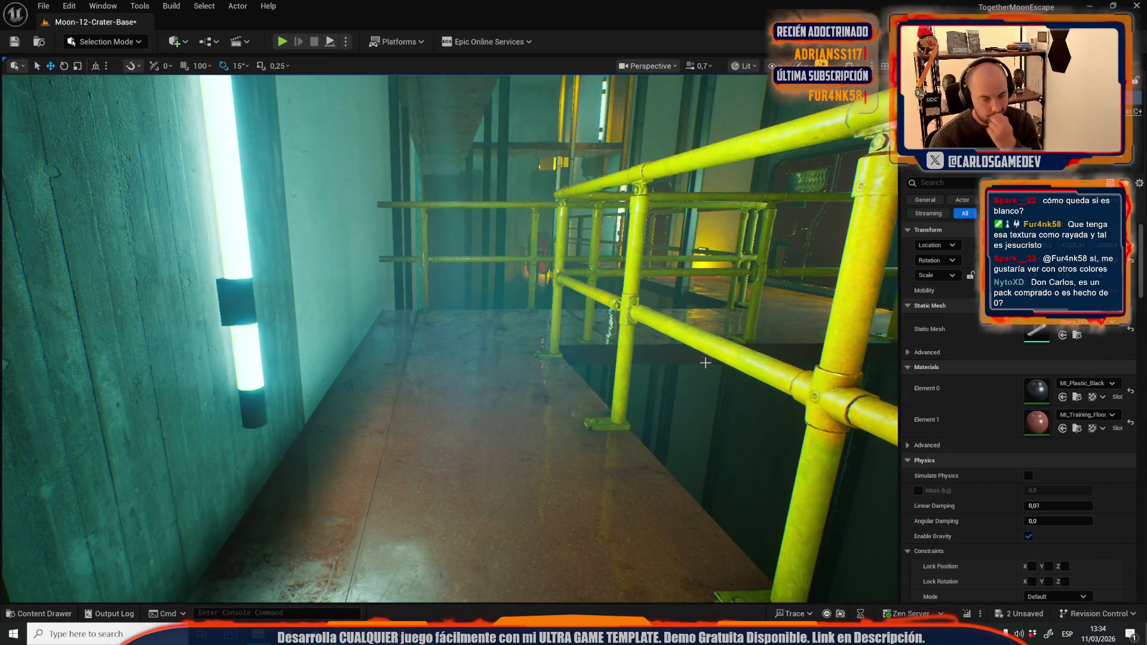
{"action": "left_click_drag", "start_coordinate": [705, 363], "coordinate": [673, 337]}
{"action": "left_click_drag", "start_coordinate": [612, 355], "coordinate": [575, 357]}
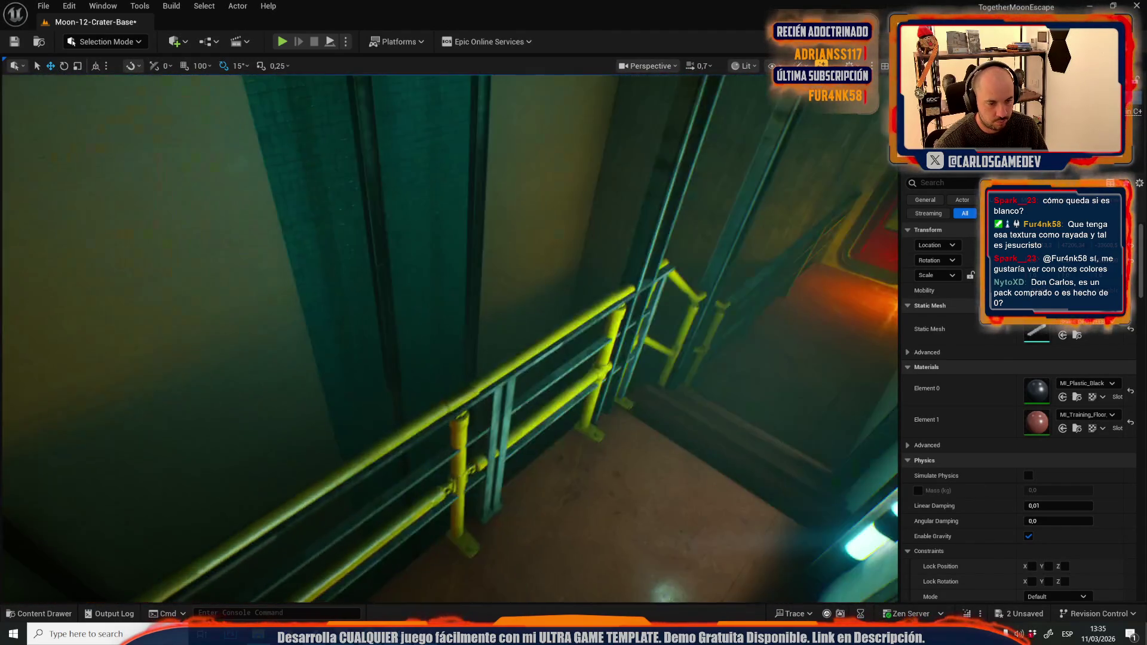
{"action": "key", "text": "w"}
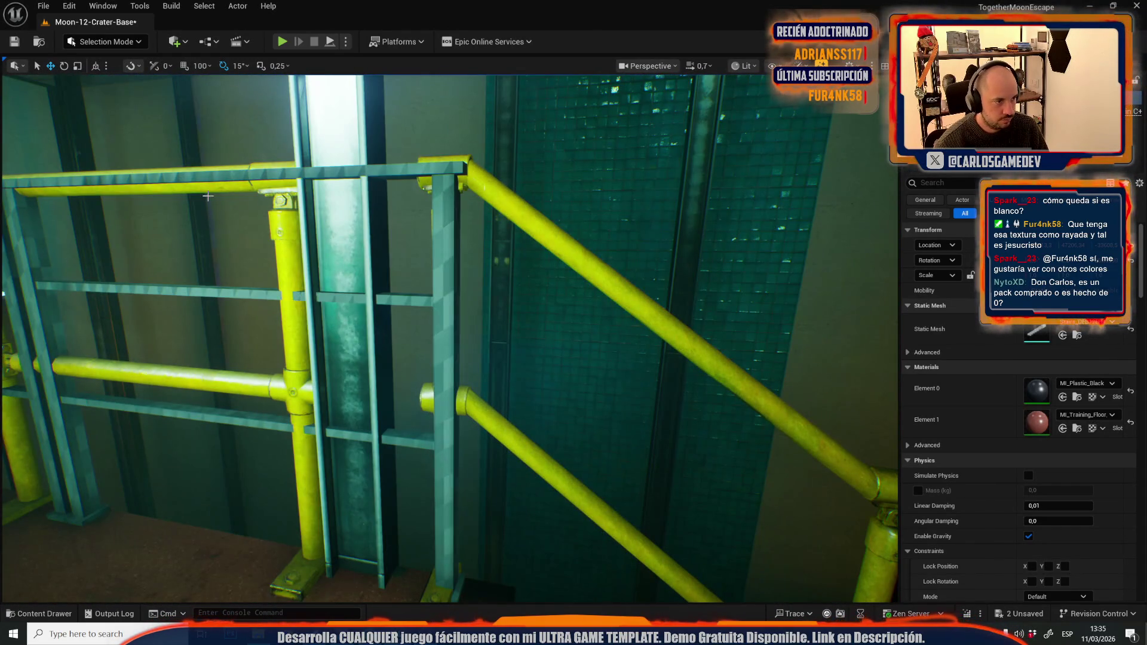
Step: Select the yellow stairwell railing and drag it to the right and down
{"action": "key", "text": "s"}
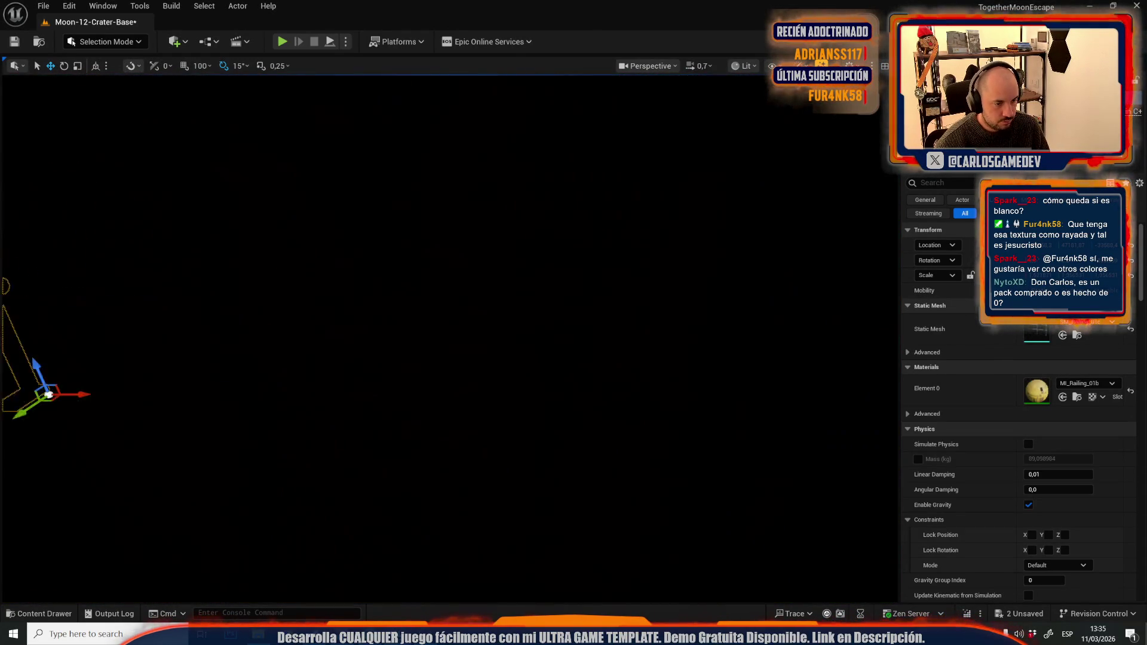
{"action": "key", "text": "s"}
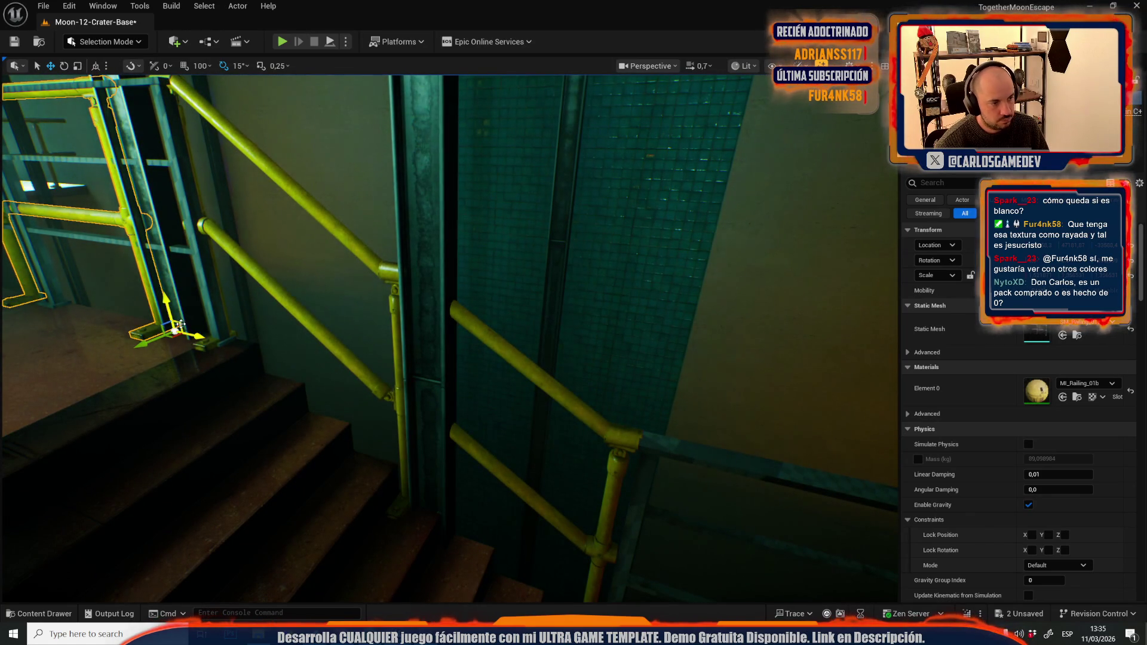
{"action": "key", "text": "f"}
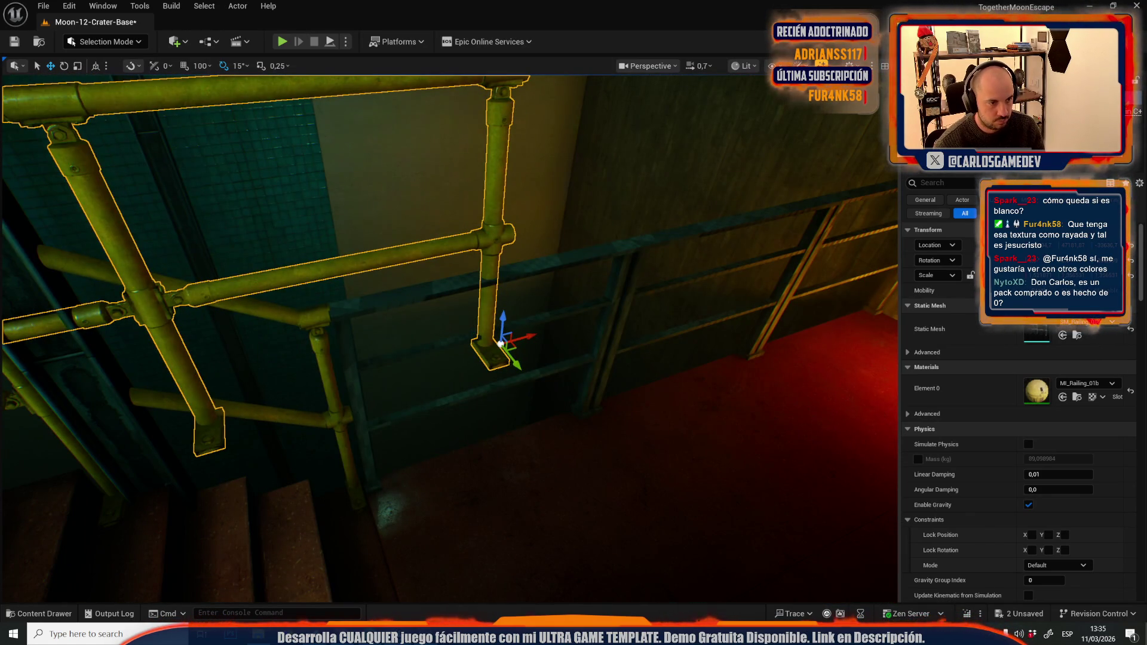
{"action": "key", "text": "Escape"}
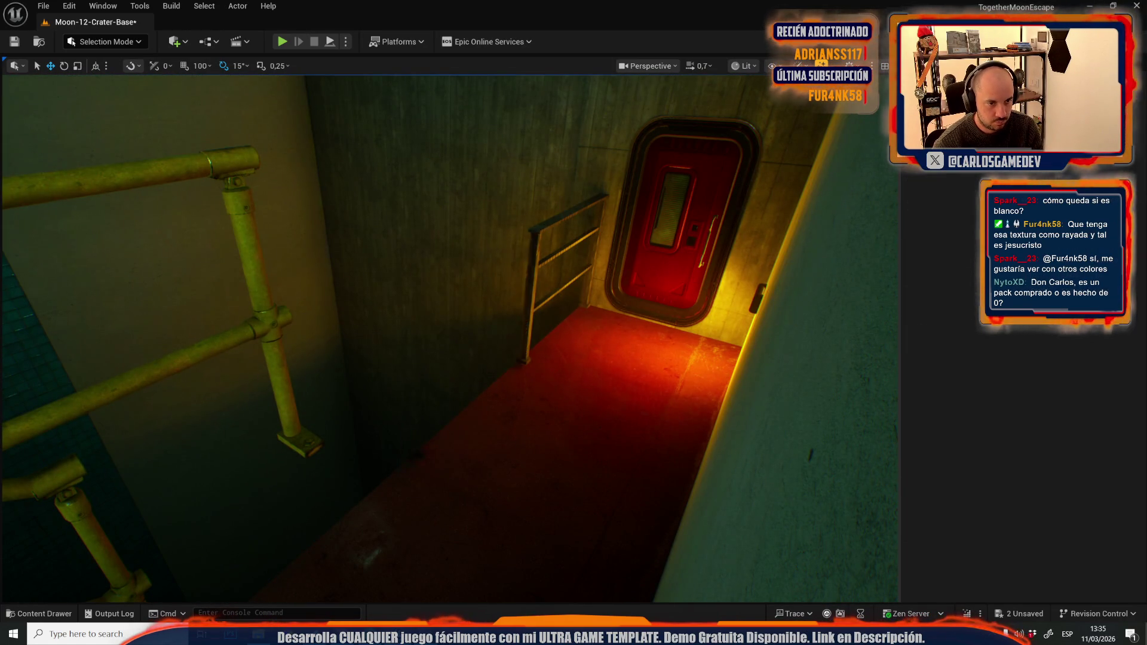
{"action": "left_click_drag", "start_coordinate": [325, 263], "coordinate": [334, 347]}
{"action": "left_click", "coordinate": [179, 202]}
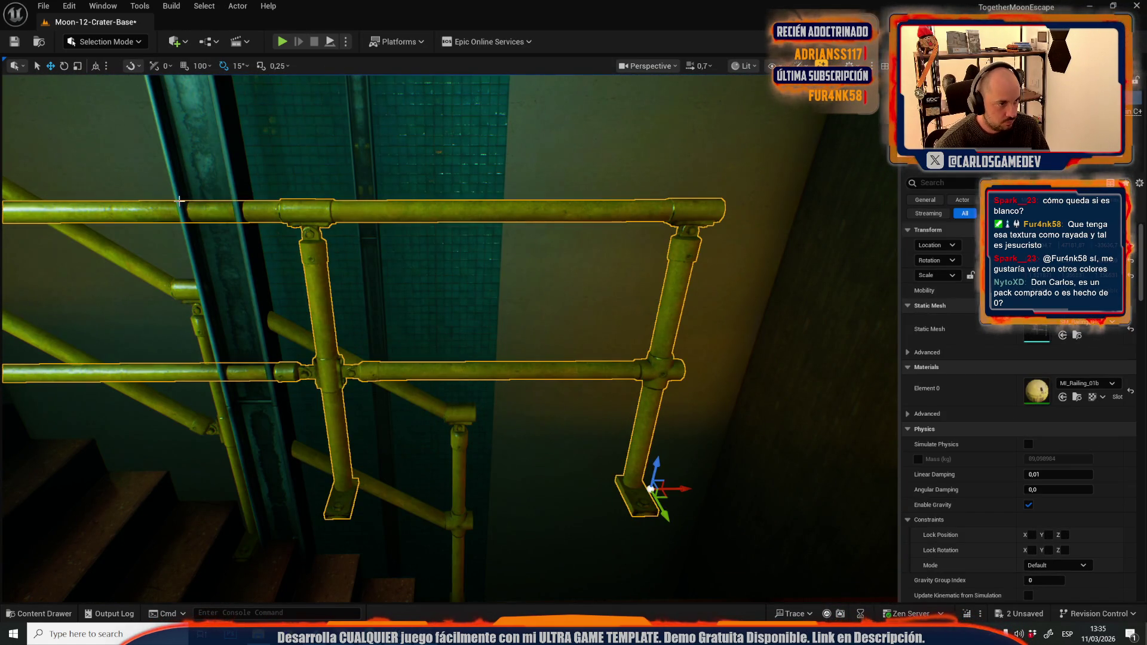
{"action": "mouse_move", "coordinate": [190, 195]}
{"action": "left_mouse_down"}
{"action": "mouse_move", "coordinate": [490, 242]}
{"action": "mouse_move", "coordinate": [615, 276]}
{"action": "left_mouse_up"}
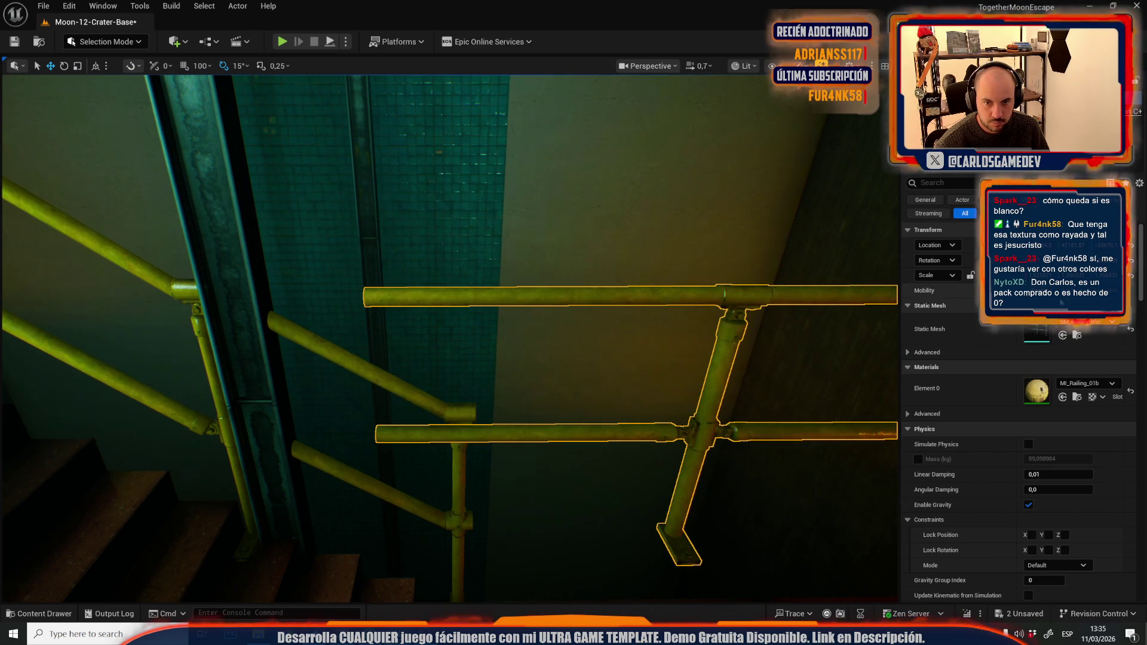
{"action": "mouse_move", "coordinate": [457, 378]}
{"action": "left_mouse_down"}
{"action": "mouse_move", "coordinate": [410, 237]}
{"action": "mouse_move", "coordinate": [433, 282]}
{"action": "mouse_move", "coordinate": [431, 239]}
{"action": "mouse_move", "coordinate": [430, 249]}
{"action": "mouse_move", "coordinate": [413, 215]}
{"action": "mouse_move", "coordinate": [491, 338]}
{"action": "mouse_move", "coordinate": [457, 353]}
{"action": "mouse_move", "coordinate": [475, 257]}
{"action": "mouse_move", "coordinate": [410, 328]}
{"action": "left_mouse_up"}
Step: Check the railing base and landing in game view, select the landing floor, and open the editor modes list
{"action": "left_click", "coordinate": [409, 339]}
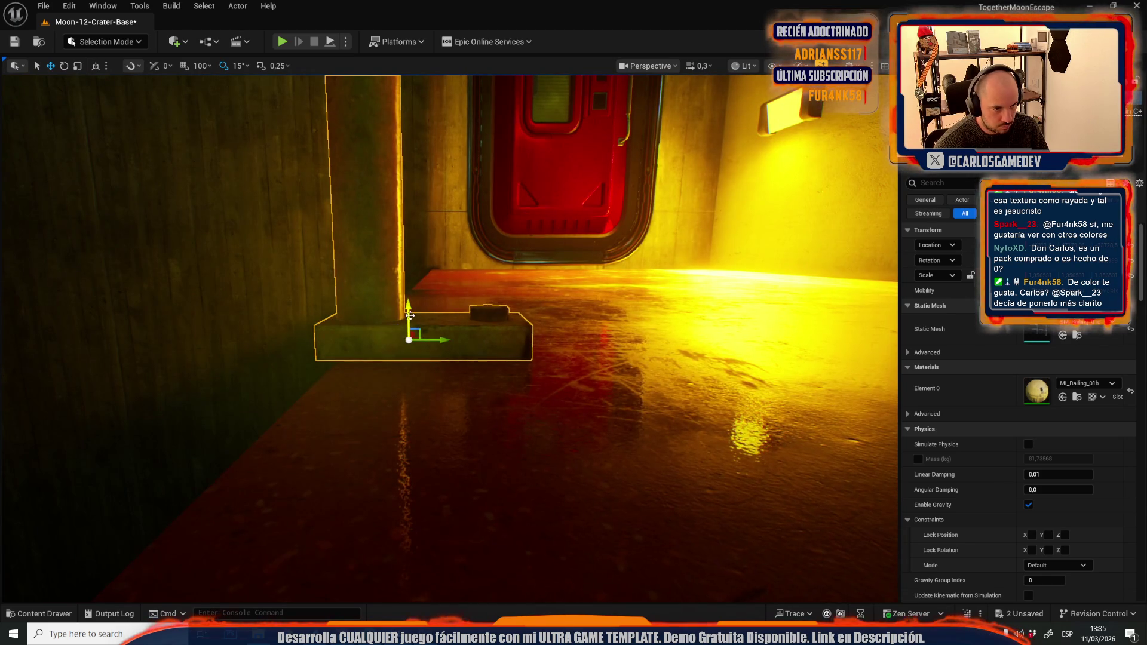
{"action": "mouse_move", "coordinate": [423, 323]}
{"action": "left_mouse_down"}
{"action": "mouse_move", "coordinate": [461, 393]}
{"action": "mouse_move", "coordinate": [427, 457]}
{"action": "mouse_move", "coordinate": [428, 509]}
{"action": "mouse_move", "coordinate": [341, 331]}
{"action": "left_mouse_up"}
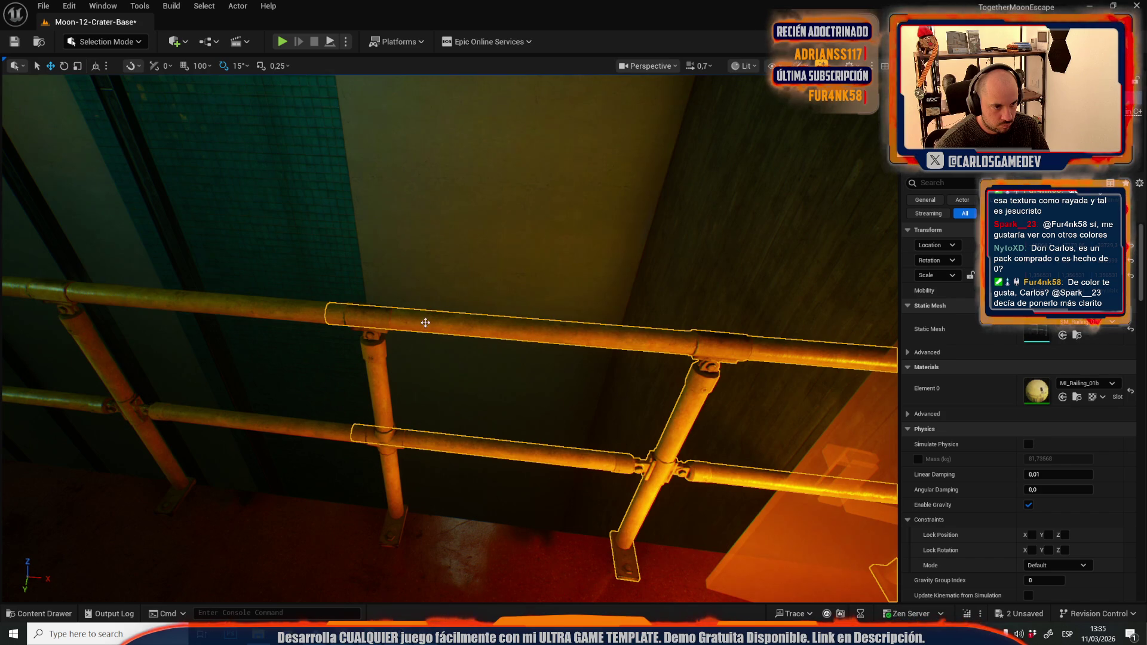
{"action": "mouse_move", "coordinate": [440, 327]}
{"action": "left_mouse_down"}
{"action": "mouse_move", "coordinate": [472, 302]}
{"action": "mouse_move", "coordinate": [268, 304]}
{"action": "left_mouse_up"}
{"action": "left_click_drag", "start_coordinate": [574, 342], "coordinate": [562, 341]}
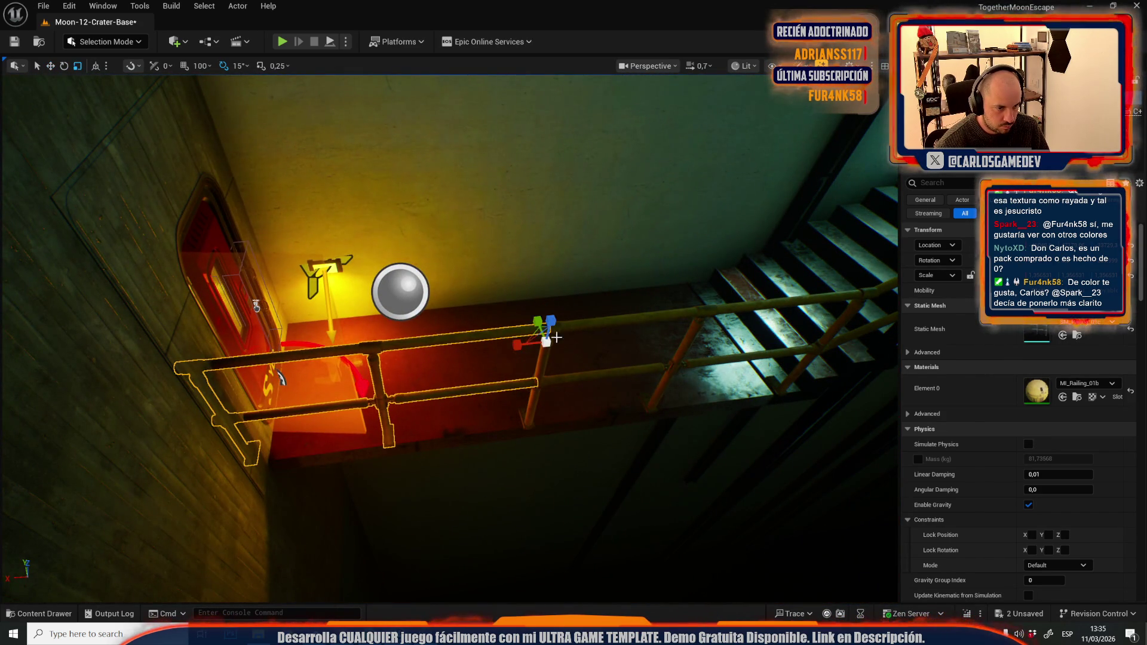
{"action": "left_click", "coordinate": [516, 345]}
{"action": "key", "text": "g"}
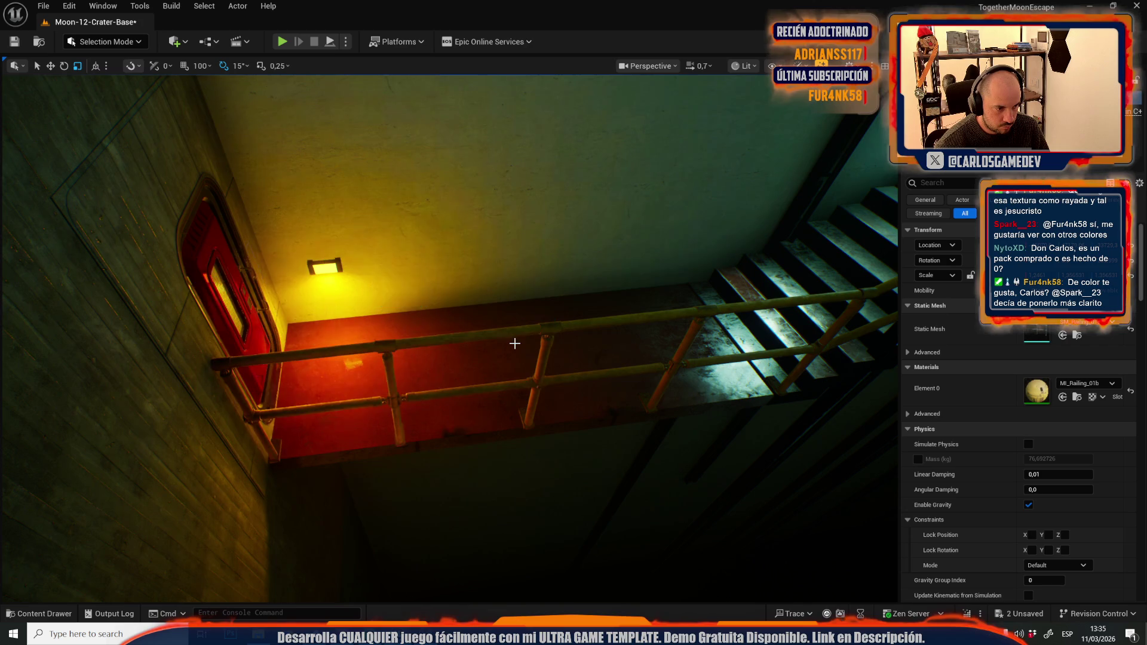
{"action": "left_click_drag", "start_coordinate": [488, 427], "coordinate": [465, 450]}
{"action": "left_click", "coordinate": [465, 450]}
{"action": "left_click", "coordinate": [105, 40]}
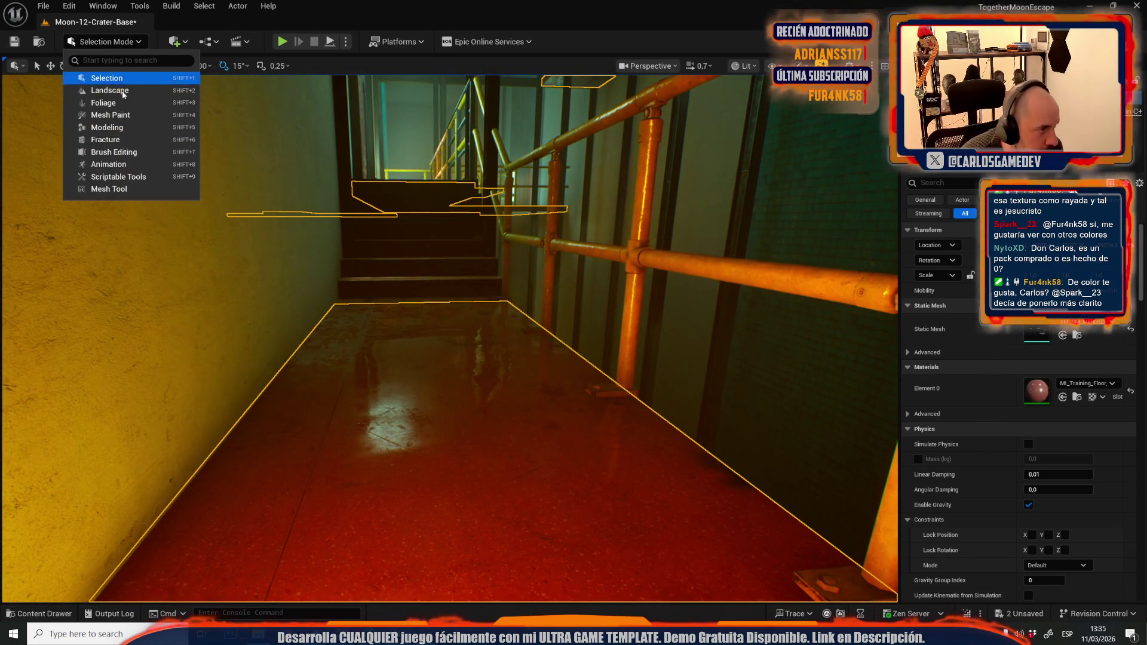
Step: Enter Mesh Paint mode, paint white on the landing floor, then undo the painting
{"action": "left_click", "coordinate": [114, 115]}
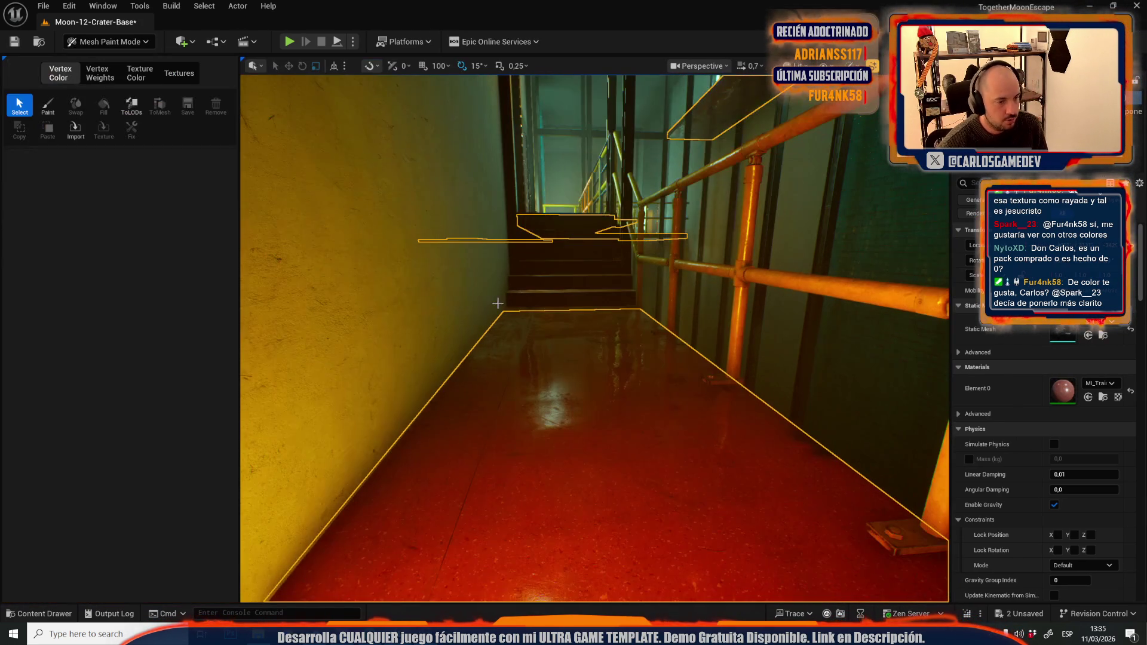
{"action": "left_click", "coordinate": [48, 107]}
{"action": "left_click_drag", "start_coordinate": [585, 394], "coordinate": [505, 320]}
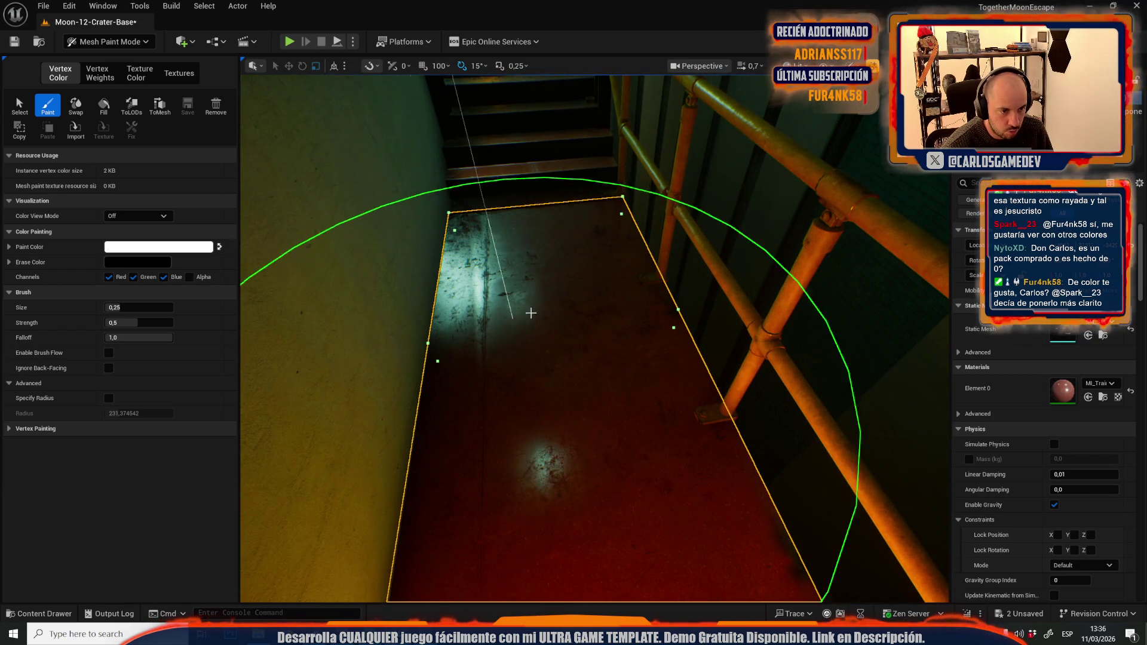
{"action": "left_click_drag", "start_coordinate": [563, 389], "coordinate": [418, 389]}
{"action": "left_click_drag", "start_coordinate": [630, 334], "coordinate": [630, 307]}
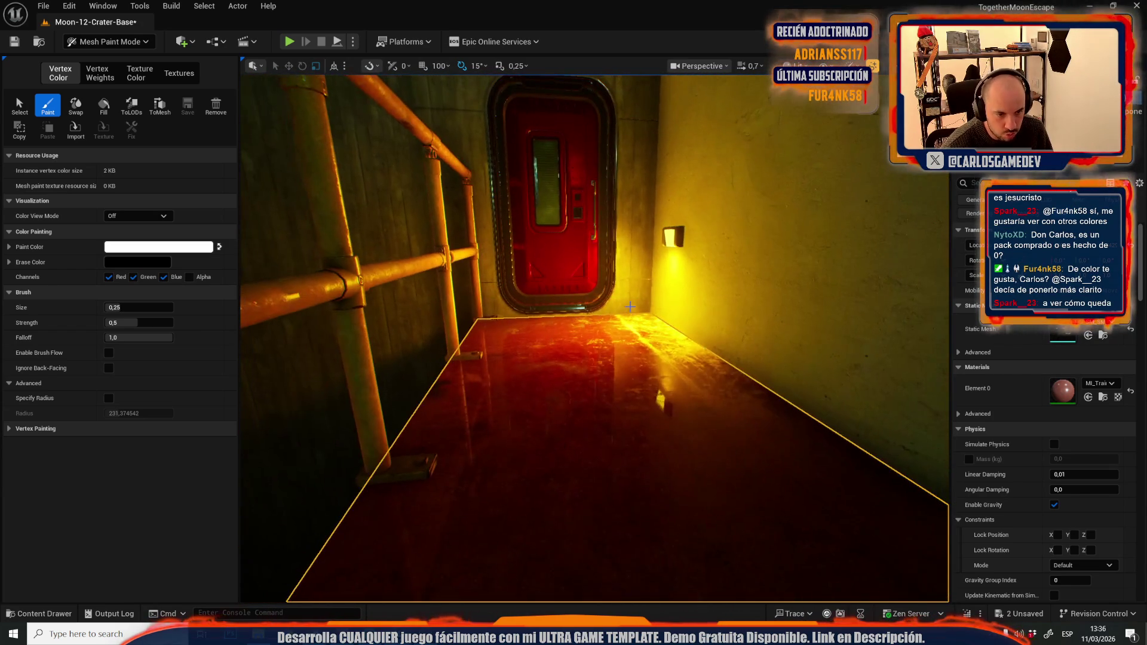
{"action": "key", "text": "ctrl+z"}
{"action": "key", "text": "ctrl+z"}
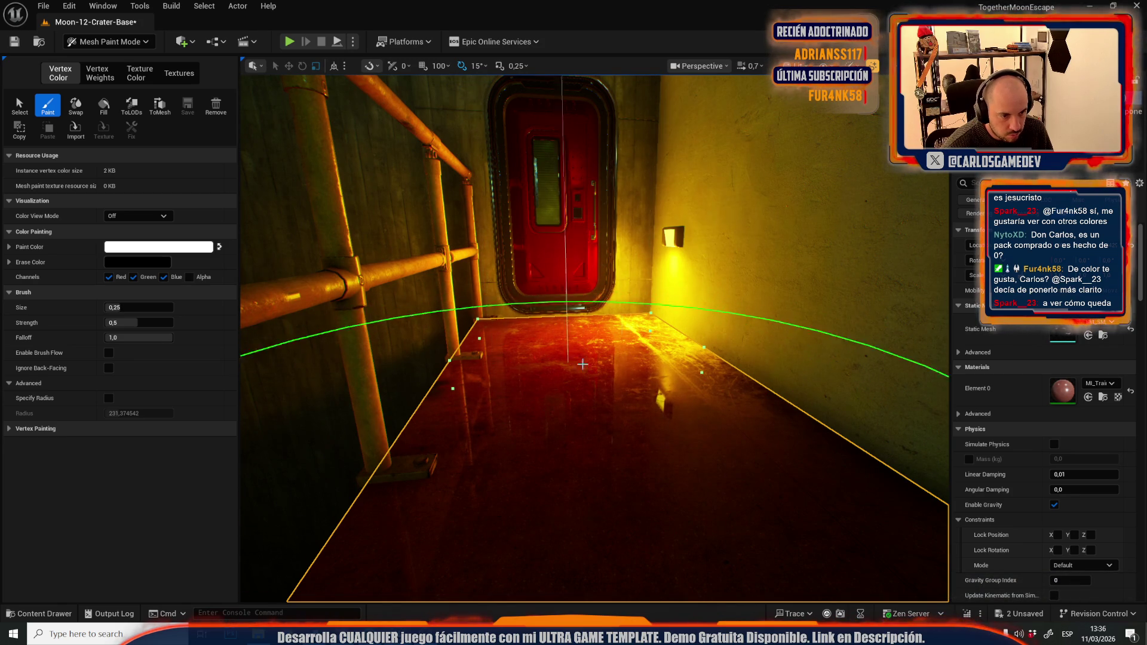
Step: Set the paint colour to light green and return to Selection Mode
{"action": "left_click", "coordinate": [159, 247]}
{"action": "left_click", "coordinate": [242, 375]}
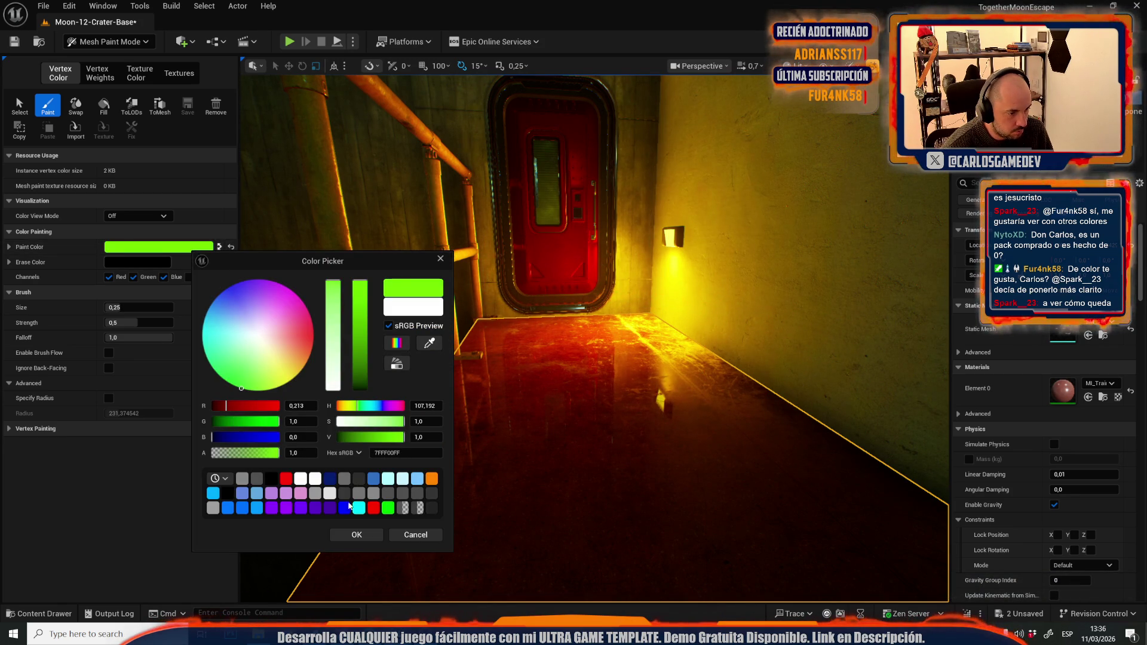
{"action": "left_click", "coordinate": [357, 534]}
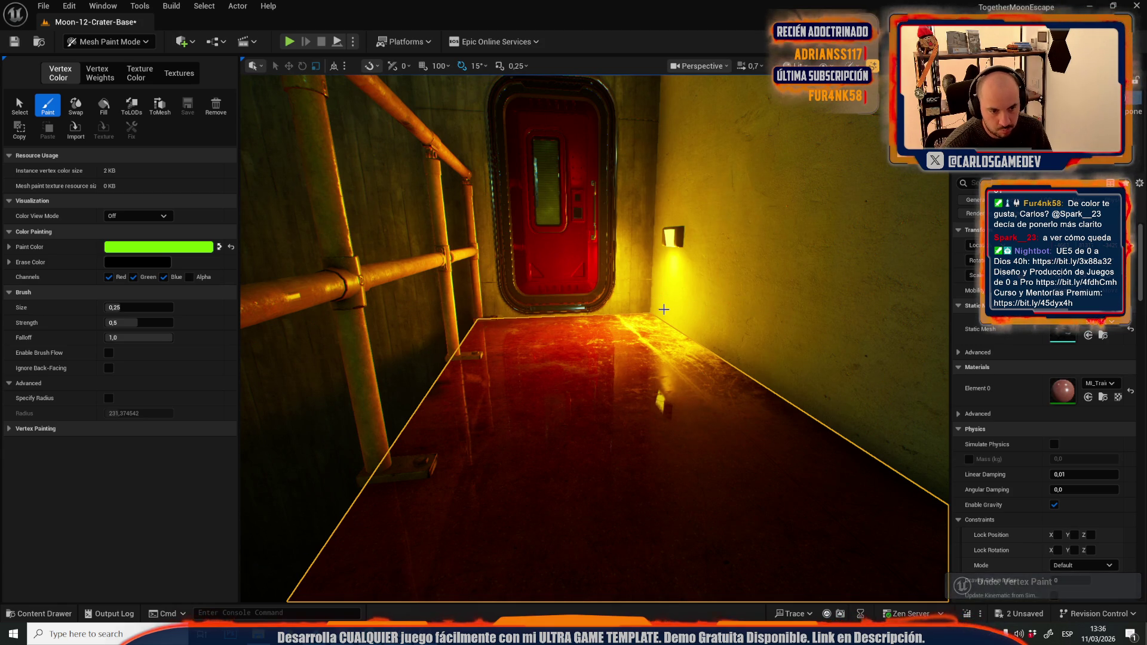
{"action": "mouse_move", "coordinate": [663, 325]}
{"action": "left_mouse_down"}
{"action": "mouse_move", "coordinate": [436, 334]}
{"action": "mouse_move", "coordinate": [440, 308]}
{"action": "mouse_move", "coordinate": [478, 323]}
{"action": "mouse_move", "coordinate": [622, 323]}
{"action": "mouse_move", "coordinate": [604, 364]}
{"action": "mouse_move", "coordinate": [580, 323]}
{"action": "mouse_move", "coordinate": [532, 323]}
{"action": "mouse_move", "coordinate": [514, 352]}
{"action": "mouse_move", "coordinate": [490, 347]}
{"action": "left_mouse_up"}
{"action": "left_click", "coordinate": [133, 45]}
{"action": "left_click", "coordinate": [112, 78]}
{"action": "scroll", "coordinate": [598, 352], "scroll_direction": "down", "scroll_amount": 2}
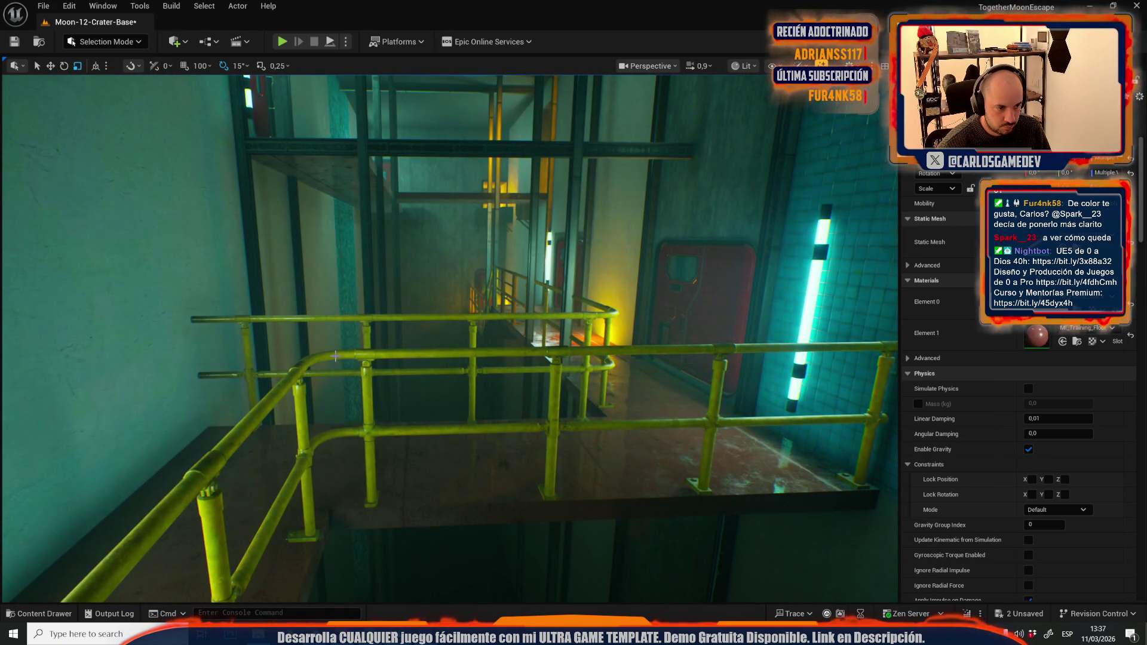
Step: Select the yellow railing, locate its mesh in the asset library, and undo an accidental pillar move
{"action": "left_click", "coordinate": [336, 357]}
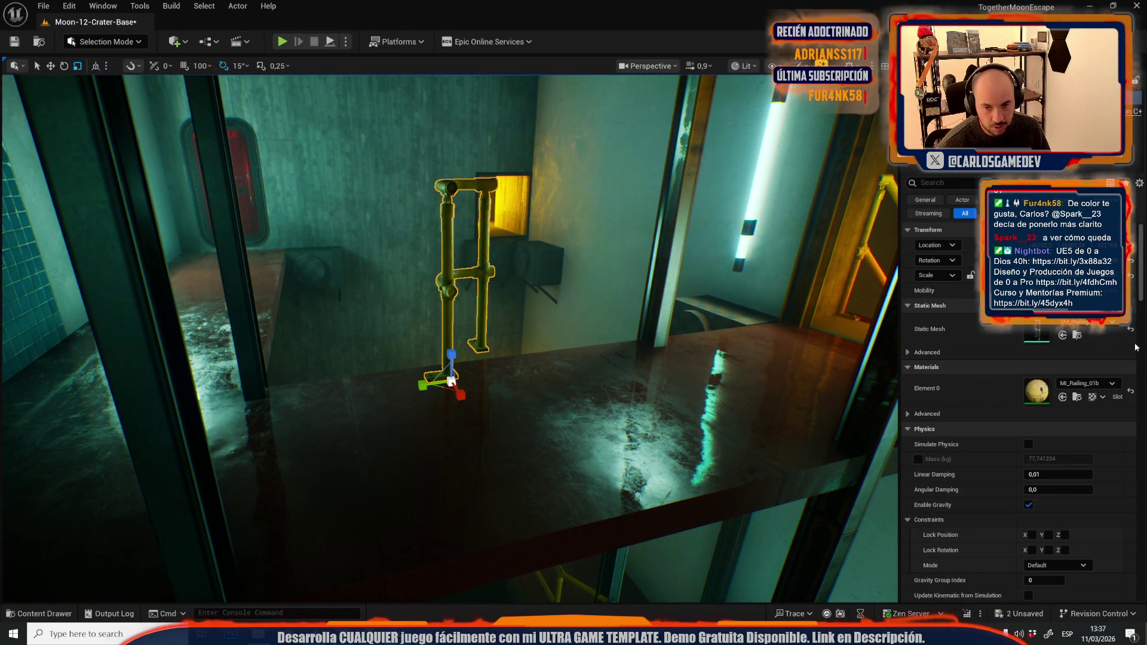
{"action": "left_click", "coordinate": [1078, 335]}
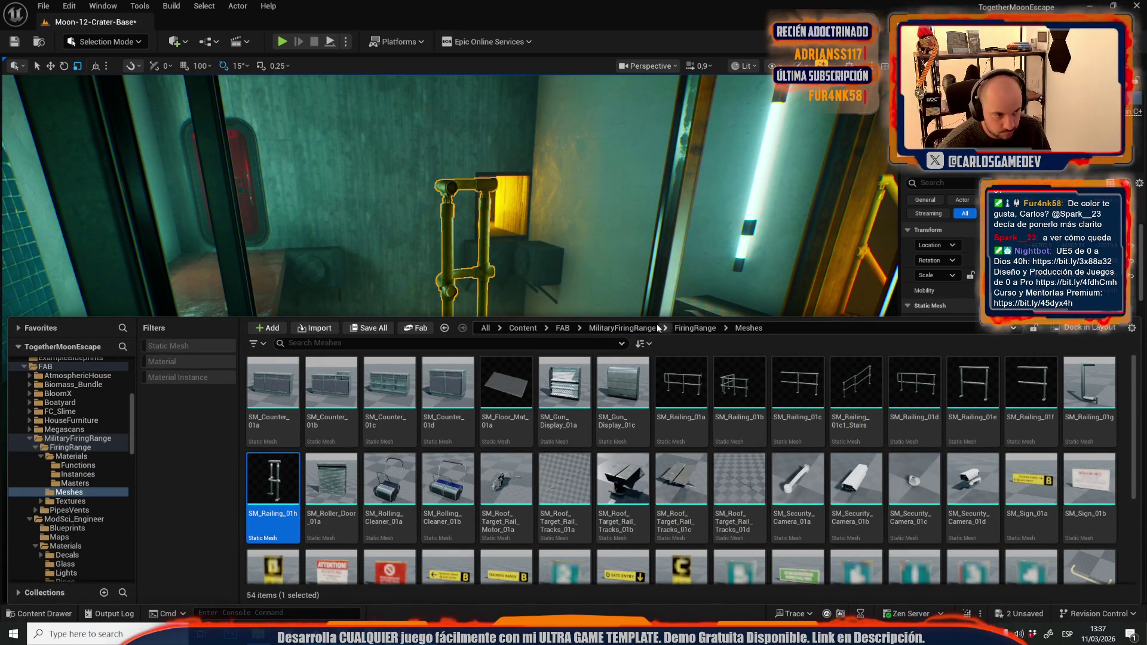
{"action": "key", "text": "ctrl+space"}
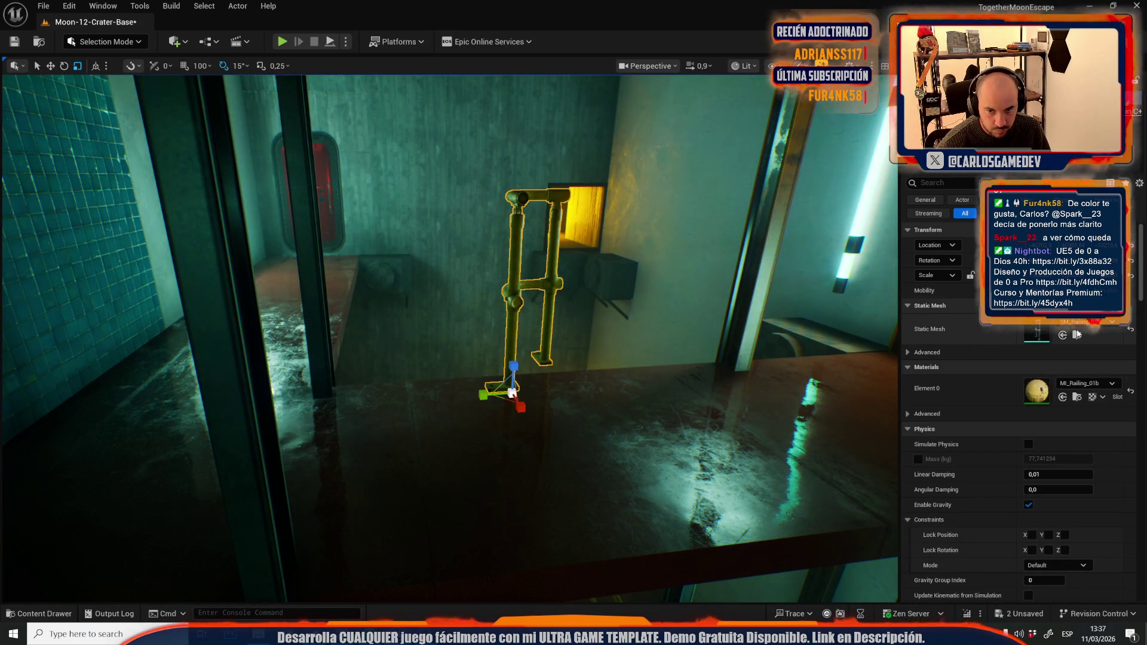
{"action": "mouse_move", "coordinate": [622, 335]}
{"action": "left_mouse_down"}
{"action": "mouse_move", "coordinate": [628, 412]}
{"action": "mouse_move", "coordinate": [622, 394]}
{"action": "mouse_move", "coordinate": [546, 397]}
{"action": "mouse_move", "coordinate": [444, 369]}
{"action": "mouse_move", "coordinate": [460, 401]}
{"action": "mouse_move", "coordinate": [365, 317]}
{"action": "mouse_move", "coordinate": [518, 330]}
{"action": "mouse_move", "coordinate": [503, 334]}
{"action": "mouse_move", "coordinate": [459, 304]}
{"action": "mouse_move", "coordinate": [463, 389]}
{"action": "left_mouse_up"}
{"action": "key", "text": "f"}
{"action": "scroll", "coordinate": [395, 340], "scroll_direction": "down", "scroll_amount": 2}
{"action": "left_click", "coordinate": [406, 322]}
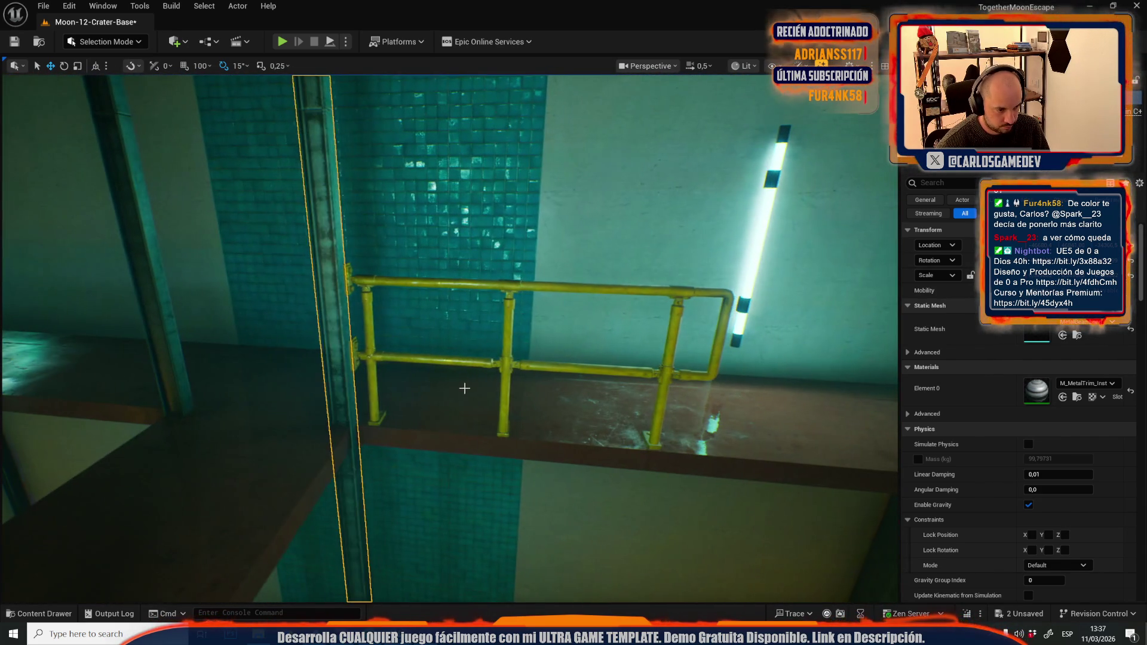
{"action": "key", "text": "ctrl+z"}
Step: Select the ledge railing, locate its mesh, and frame it level with the other railings
{"action": "left_click", "coordinate": [371, 366]}
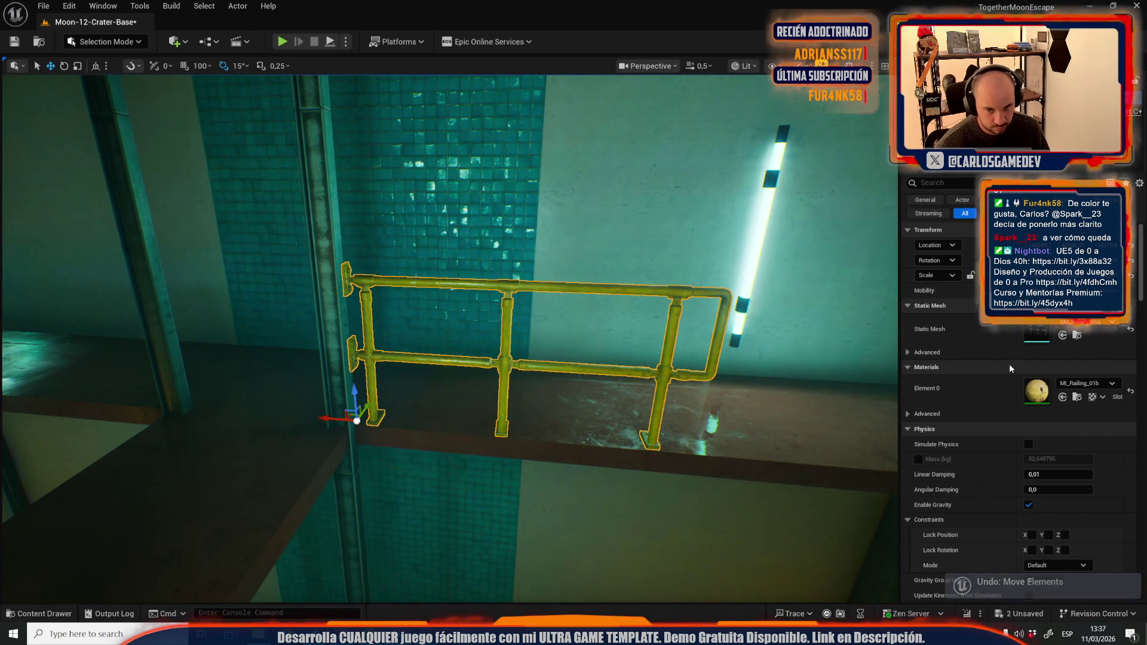
{"action": "left_click", "coordinate": [1077, 335]}
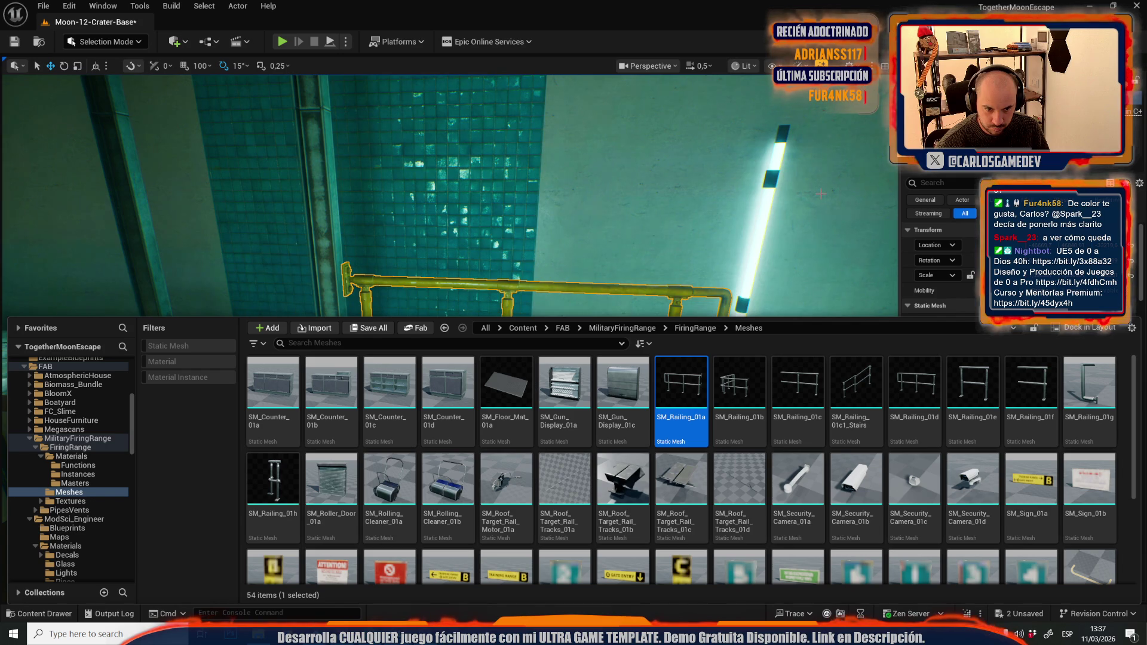
{"action": "left_click", "coordinate": [1045, 325]}
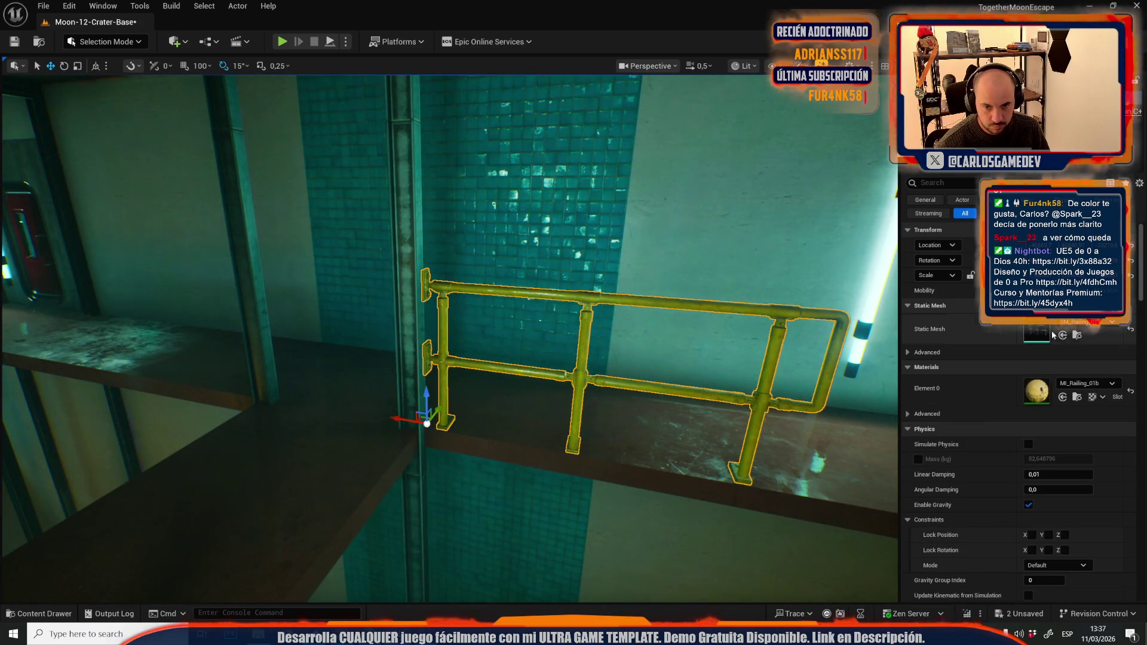
{"action": "scroll", "coordinate": [571, 357], "scroll_direction": "up", "scroll_amount": 1}
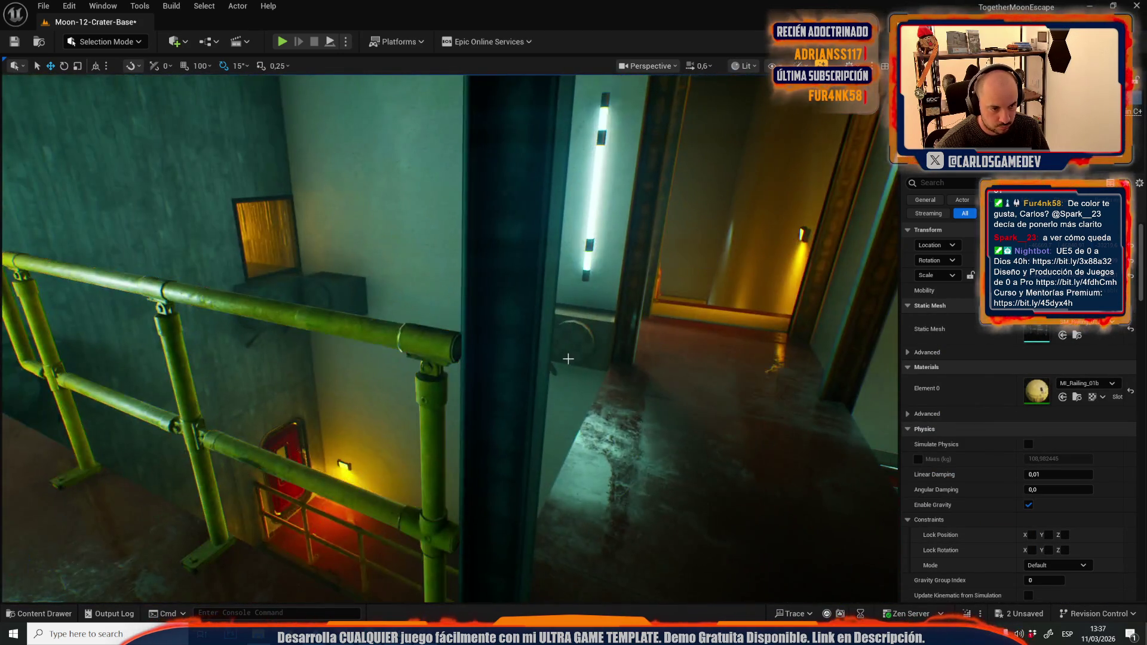
{"action": "mouse_move", "coordinate": [568, 359]}
{"action": "left_mouse_down"}
{"action": "mouse_move", "coordinate": [544, 355]}
{"action": "mouse_move", "coordinate": [520, 376]}
{"action": "left_mouse_up"}
{"action": "key", "text": "f"}
{"action": "key", "text": "e"}
{"action": "left_click_drag", "start_coordinate": [544, 347], "coordinate": [538, 337]}
{"action": "key", "text": "r"}
{"action": "scroll", "coordinate": [538, 336], "scroll_direction": "down", "scroll_amount": 3}
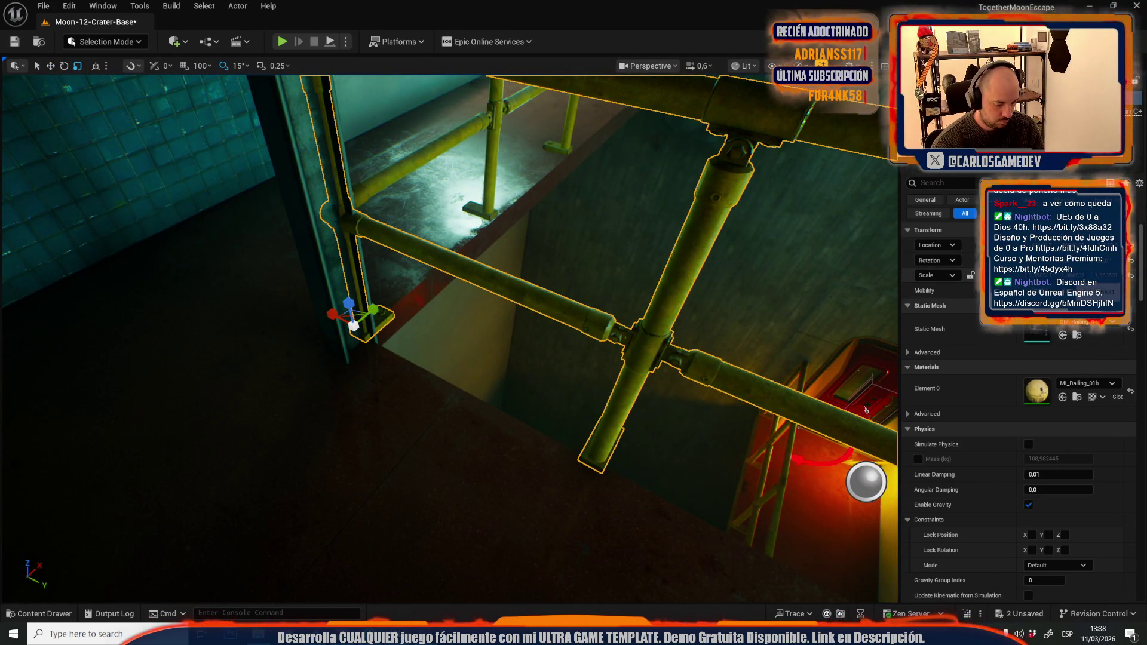
{"action": "key", "text": "w"}
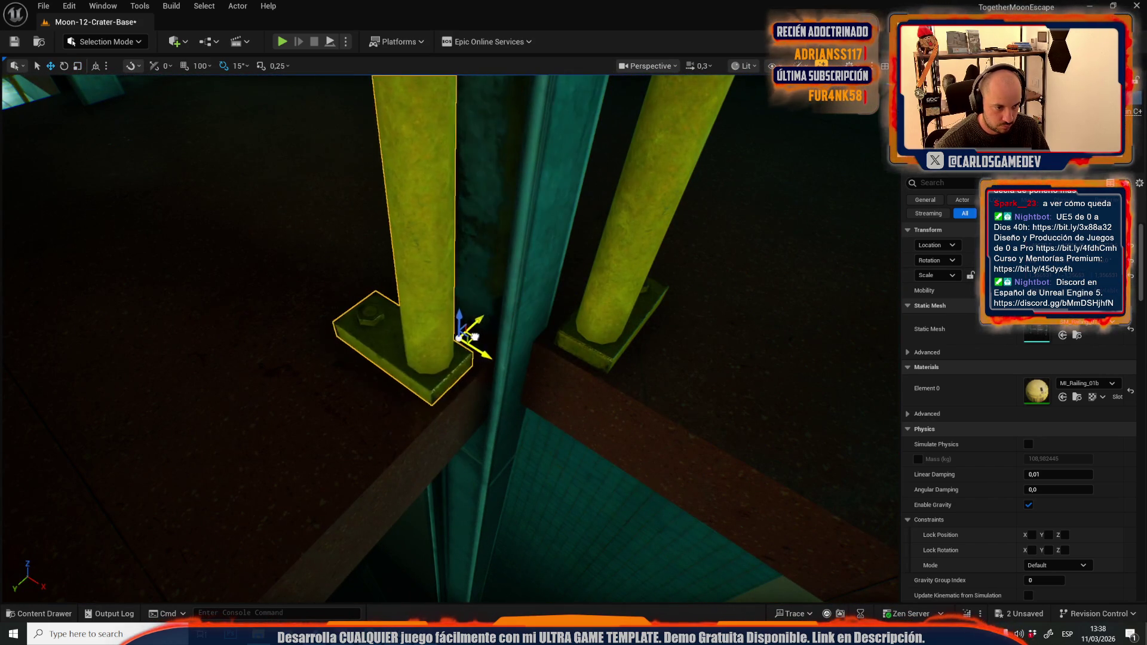
{"action": "mouse_move", "coordinate": [481, 339]}
{"action": "left_mouse_down"}
{"action": "mouse_move", "coordinate": [763, 362]}
{"action": "mouse_move", "coordinate": [193, 275]}
{"action": "mouse_move", "coordinate": [437, 308]}
{"action": "left_mouse_up"}
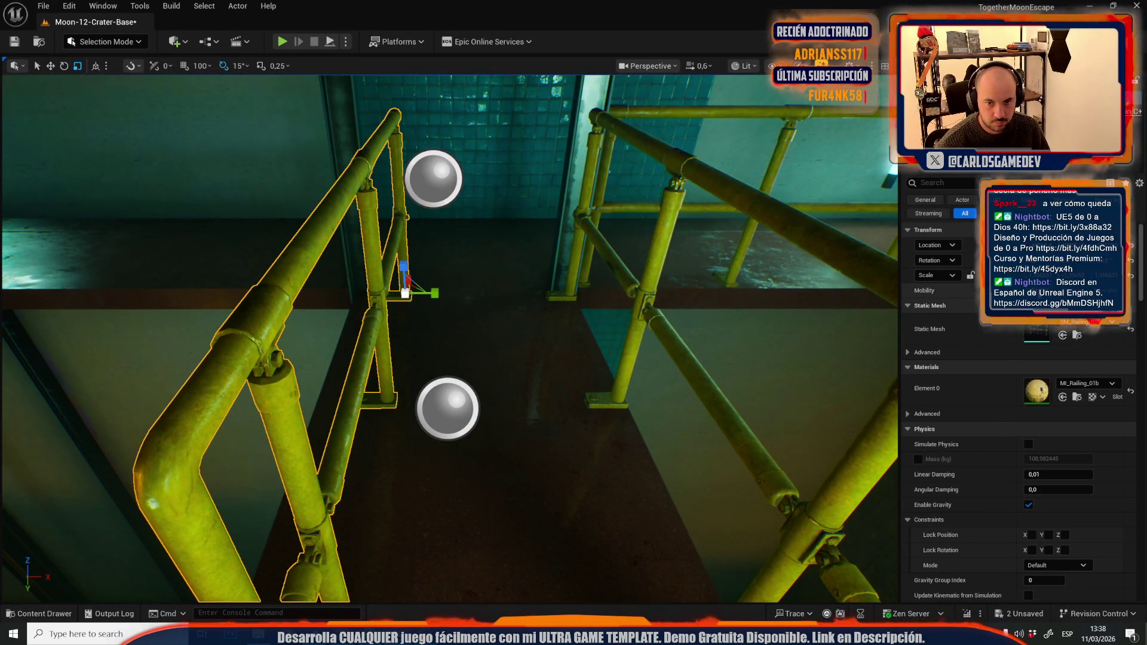
{"action": "mouse_move", "coordinate": [437, 308]}
{"action": "left_mouse_down"}
{"action": "mouse_move", "coordinate": [448, 251]}
{"action": "mouse_move", "coordinate": [502, 341]}
{"action": "mouse_move", "coordinate": [408, 257]}
{"action": "left_mouse_up"}
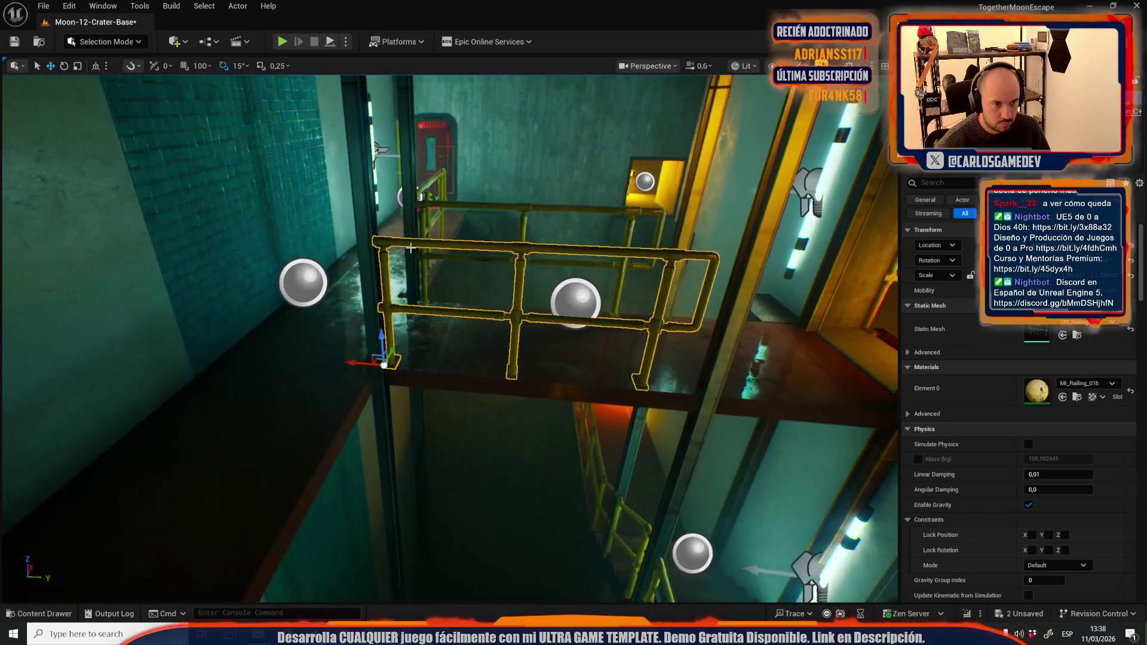
Step: Lengthen both landing railings slightly and move the short upper railing toward the lower left
{"action": "left_click", "coordinate": [474, 210], "text": "ctrl"}
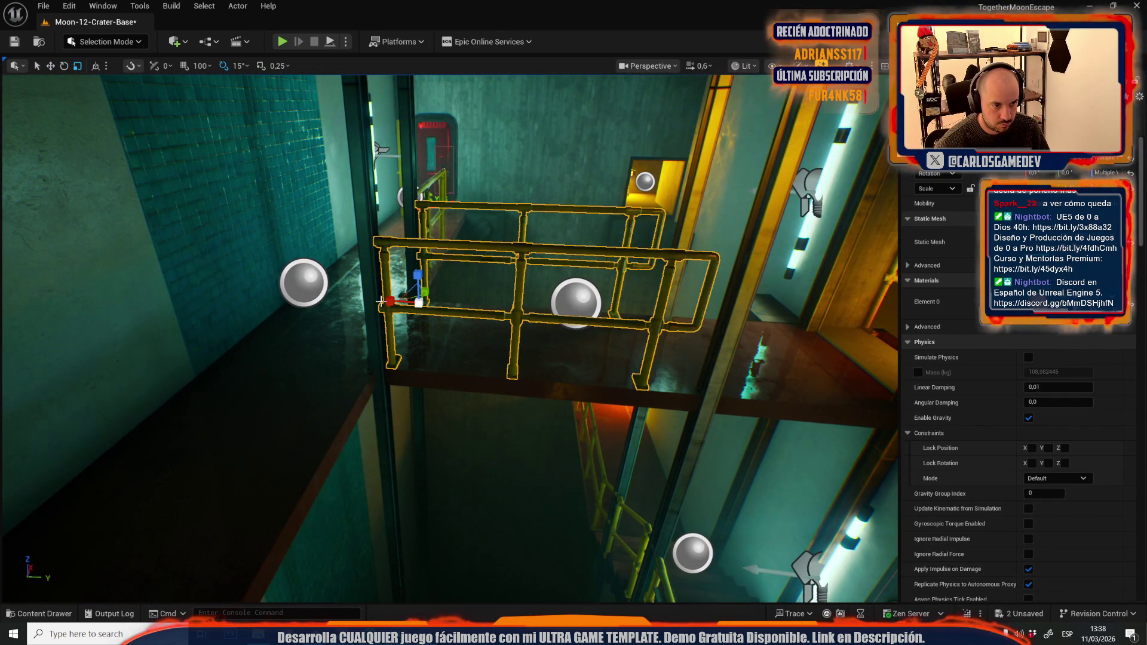
{"action": "left_click_drag", "start_coordinate": [419, 303], "coordinate": [397, 304]}
{"action": "scroll", "coordinate": [429, 320], "scroll_direction": "up", "scroll_amount": 1}
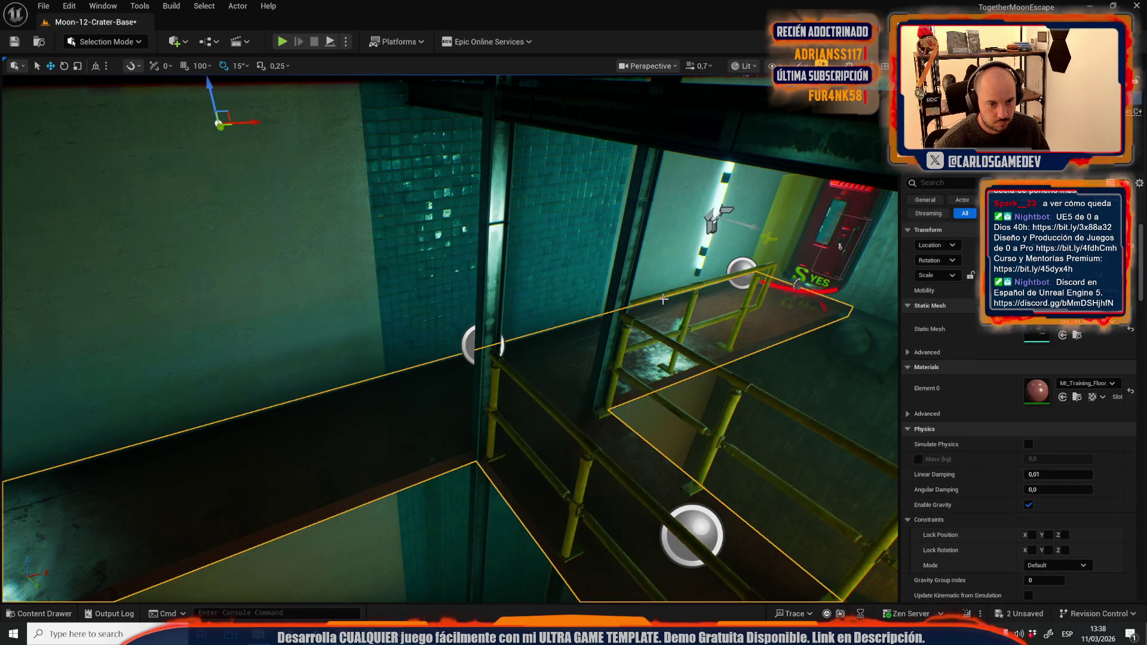
{"action": "left_click", "coordinate": [663, 301]}
{"action": "mouse_move", "coordinate": [567, 405]}
{"action": "left_mouse_down"}
{"action": "mouse_move", "coordinate": [254, 513]}
{"action": "mouse_move", "coordinate": [180, 475]}
{"action": "left_mouse_up"}
Step: Swap the ledge railing's mesh to the shorter SM_Railing_01c and slide it left along the ledge
{"action": "key", "text": "ctrl+b"}
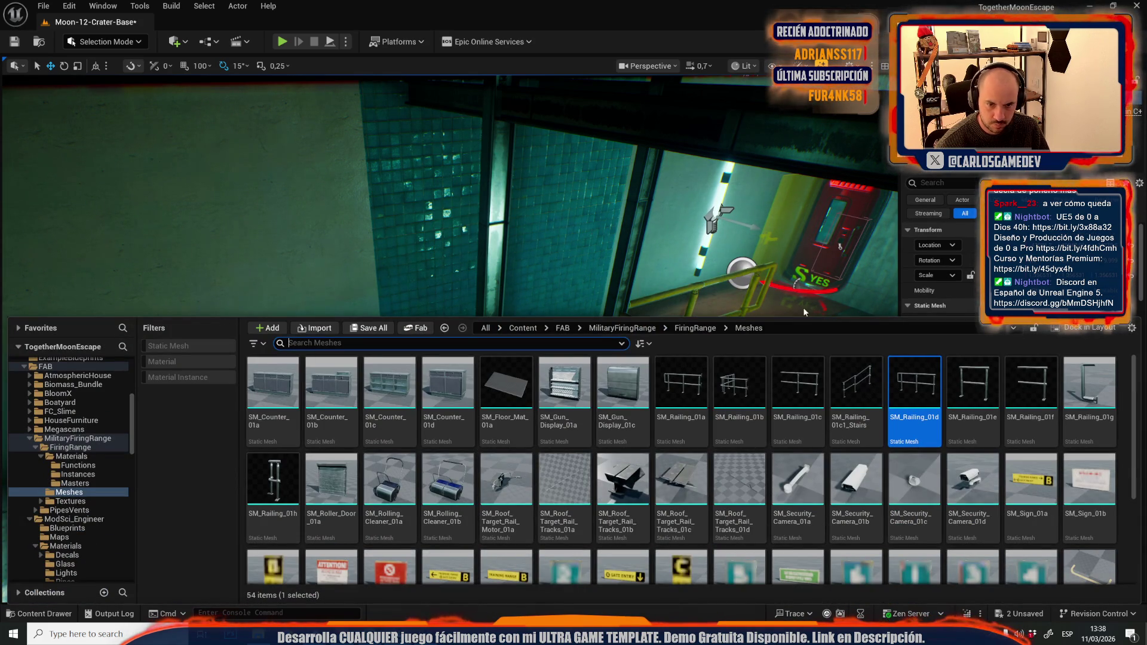
{"action": "left_click", "coordinate": [803, 392]}
{"action": "left_click_drag", "start_coordinate": [803, 392], "coordinate": [1027, 343]}
{"action": "left_click", "coordinate": [1062, 338]}
{"action": "key", "text": "f"}
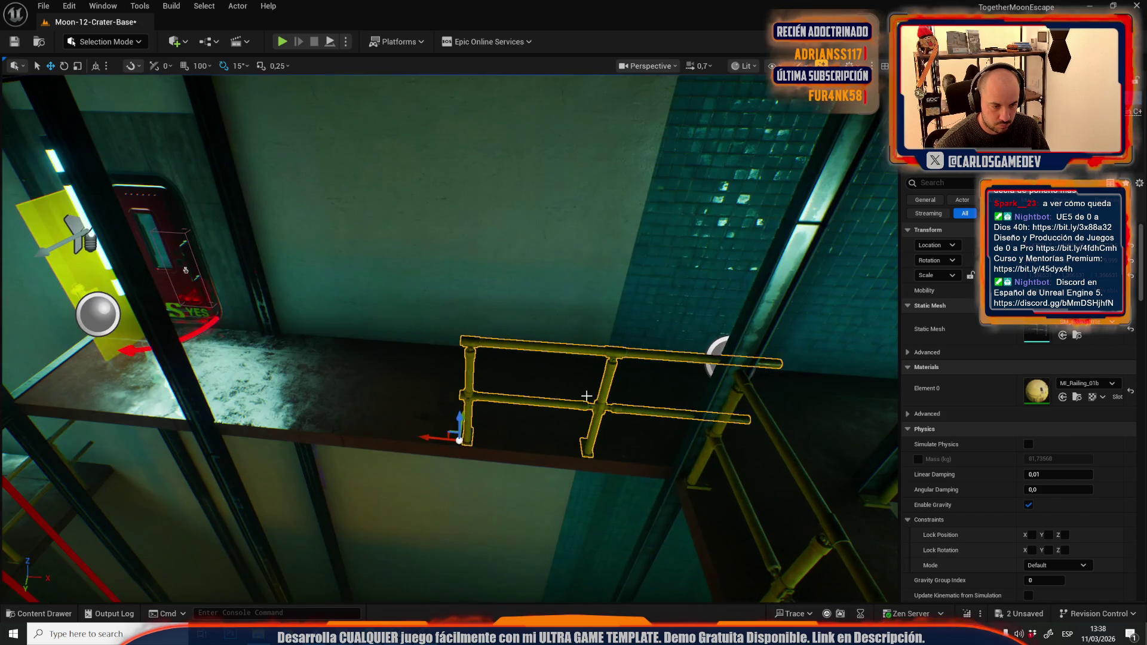
{"action": "left_click_drag", "start_coordinate": [433, 433], "coordinate": [383, 438]}
{"action": "left_click_drag", "start_coordinate": [255, 385], "coordinate": [245, 380]}
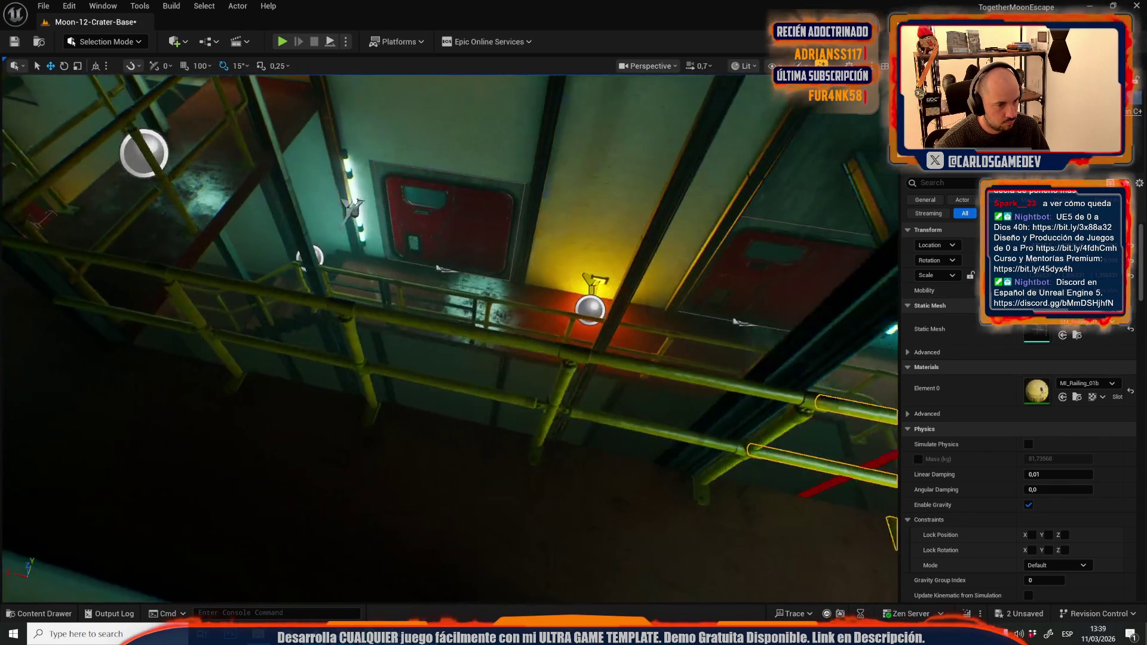
{"action": "left_click_drag", "start_coordinate": [588, 333], "coordinate": [588, 333]}
Step: Scale another walkway railing up slightly, then select the railing above the stairwell
{"action": "left_click", "coordinate": [623, 350]}
{"action": "mouse_move", "coordinate": [316, 303]}
{"action": "left_mouse_down"}
{"action": "mouse_move", "coordinate": [323, 379]}
{"action": "mouse_move", "coordinate": [228, 496]}
{"action": "mouse_move", "coordinate": [259, 479]}
{"action": "left_mouse_up"}
{"action": "left_click_drag", "start_coordinate": [461, 363], "coordinate": [461, 363]}
{"action": "left_click", "coordinate": [460, 381]}
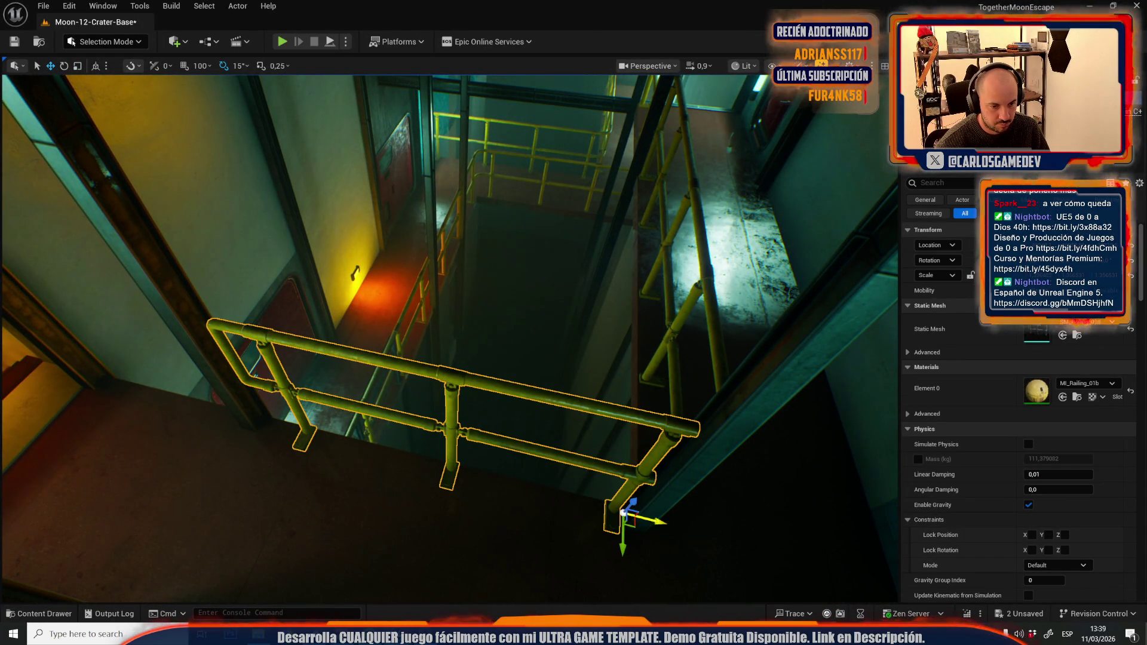
{"action": "key", "text": "ctrl+b"}
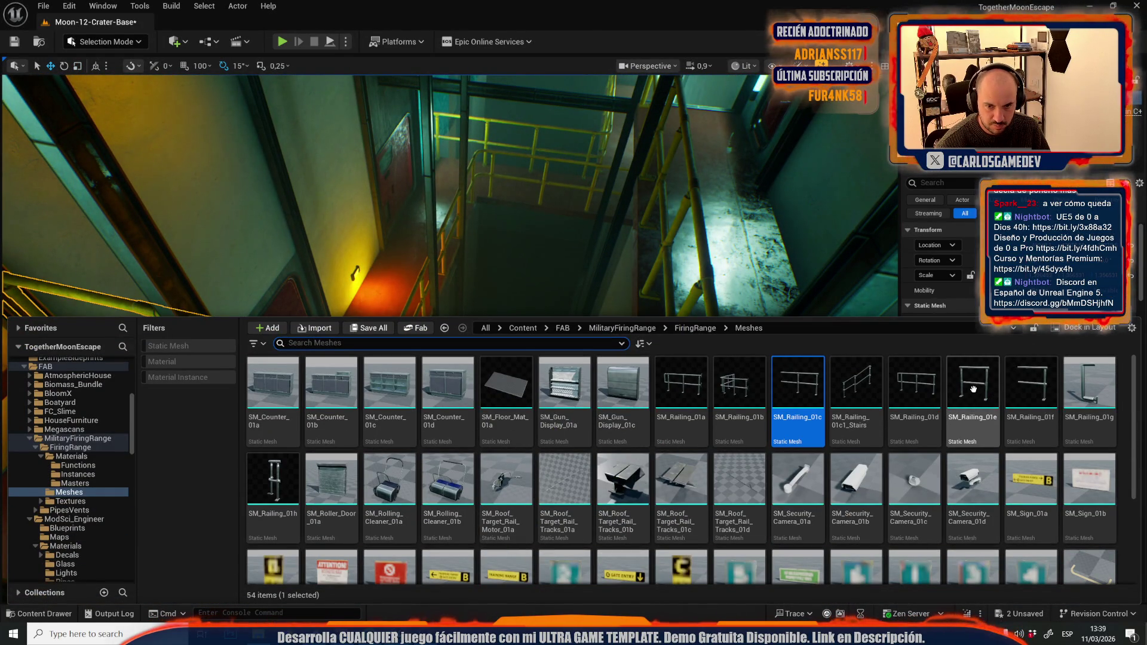
Step: Focus on the selected railing, move the view to the wall pillar, and browse the railing meshes
{"action": "left_click", "coordinate": [956, 335]}
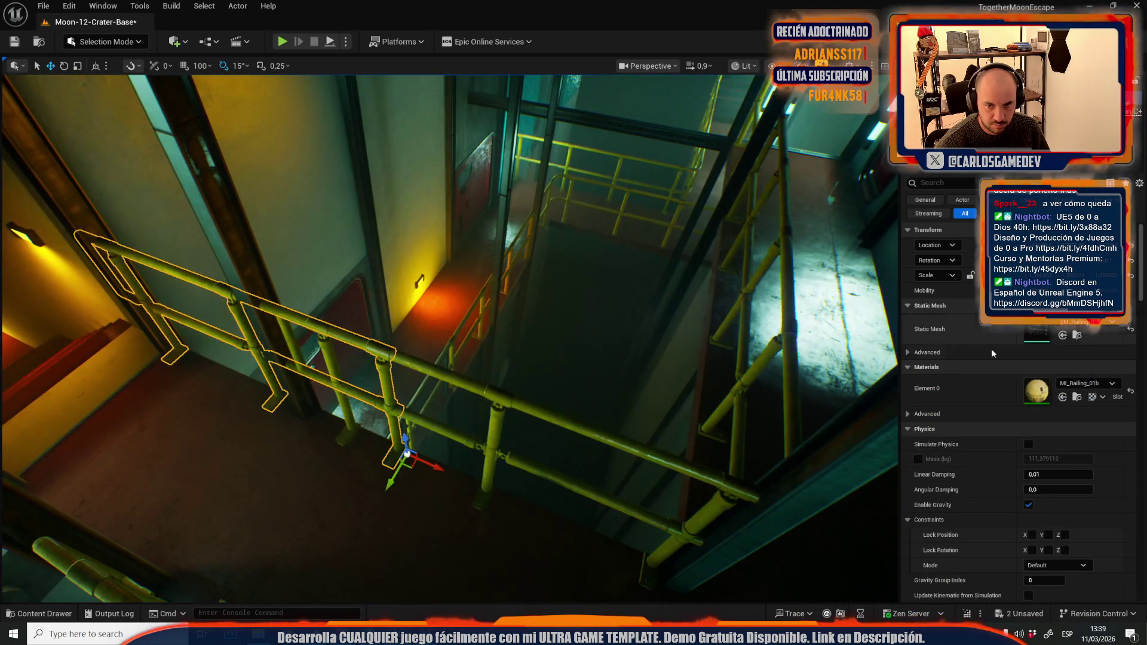
{"action": "key", "text": "f"}
{"action": "key", "text": "ctrl+b"}
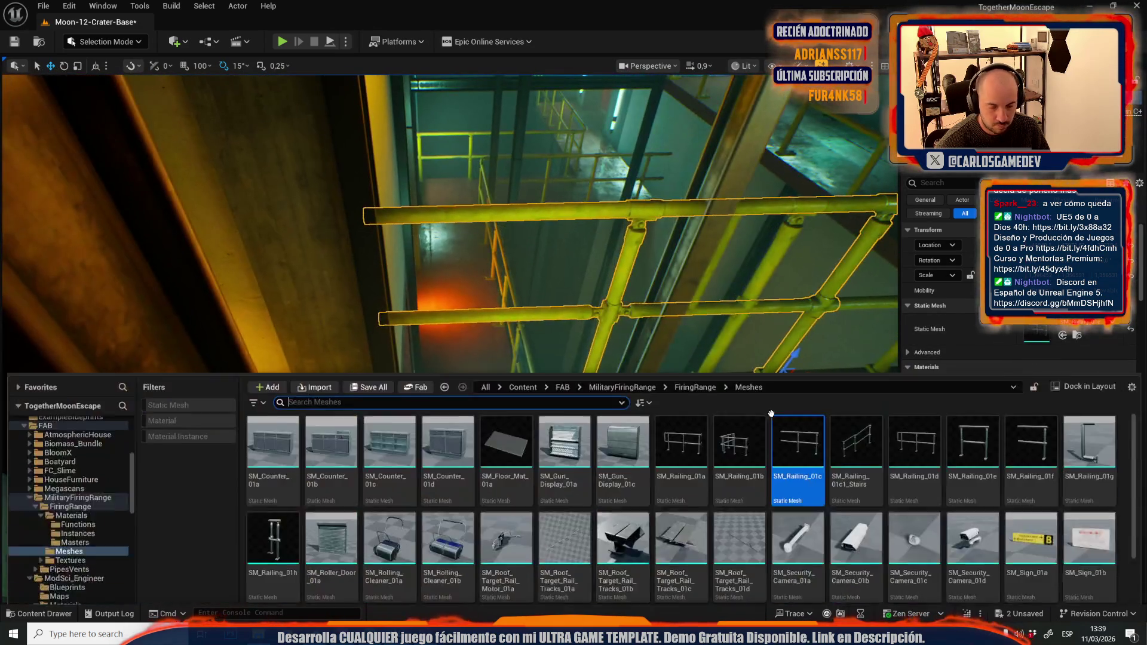
{"action": "left_click", "coordinate": [1004, 332]}
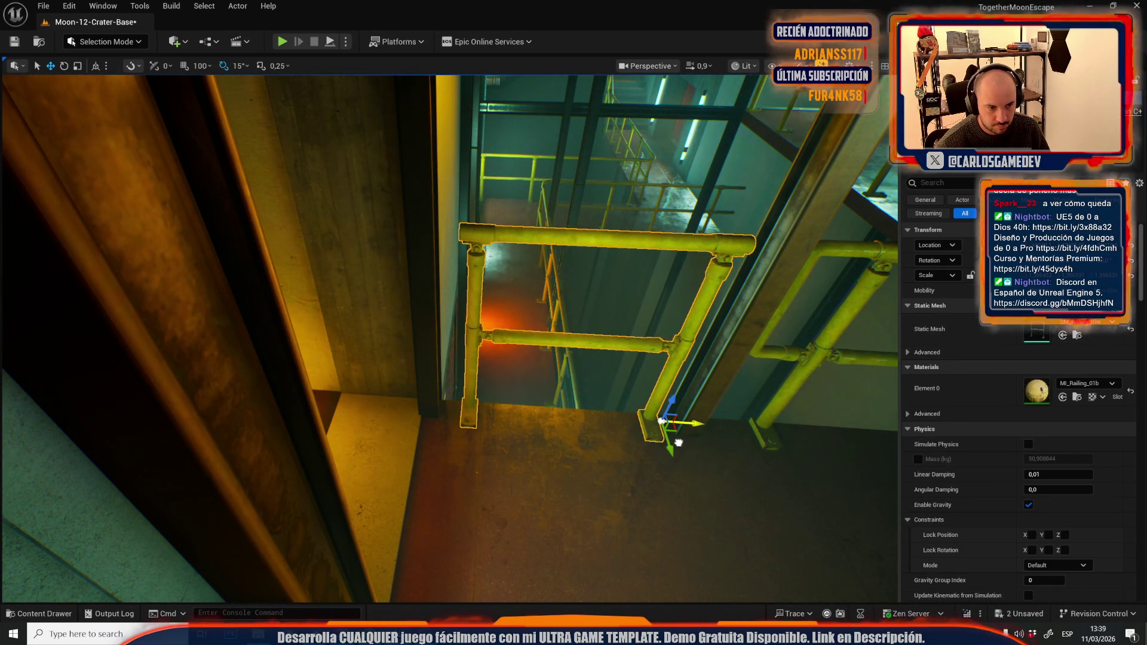
{"action": "left_click_drag", "start_coordinate": [658, 448], "coordinate": [407, 422]}
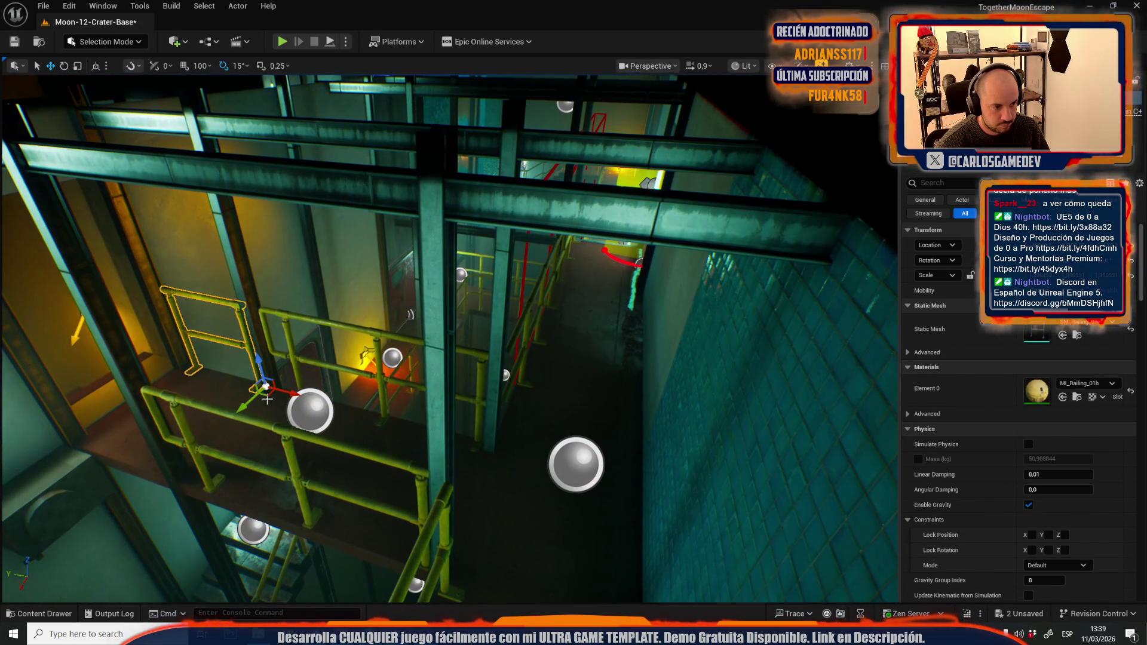
{"action": "left_click_drag", "start_coordinate": [410, 314], "coordinate": [409, 314]}
{"action": "scroll", "coordinate": [410, 314], "scroll_direction": "down", "scroll_amount": 3}
{"action": "left_click_drag", "start_coordinate": [592, 263], "coordinate": [592, 263]}
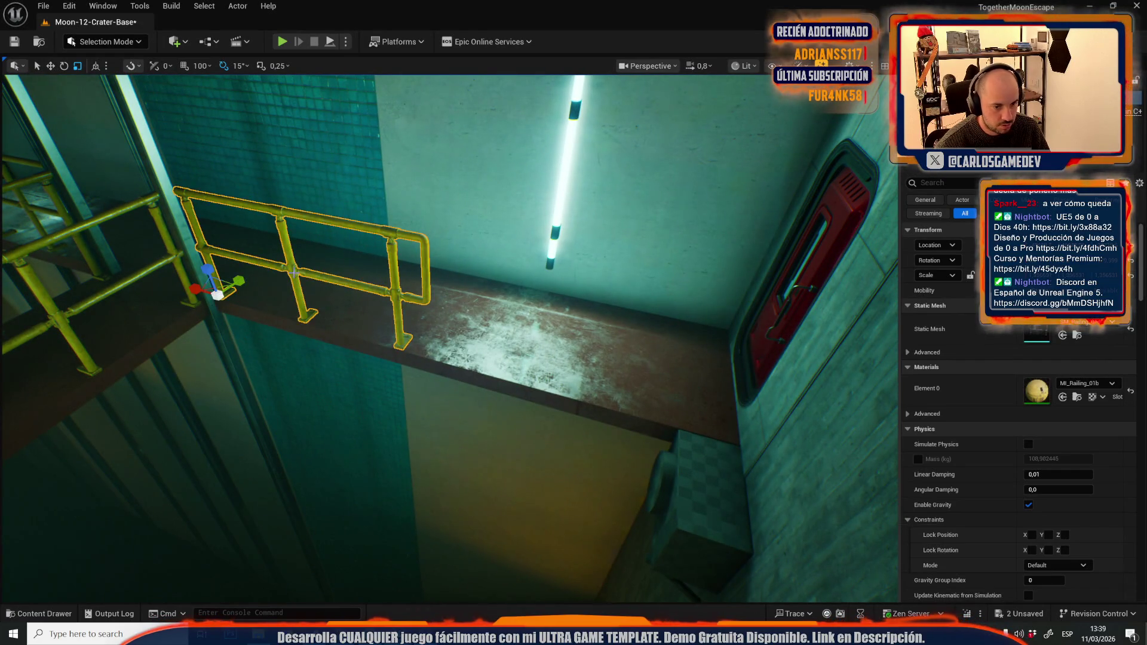
{"action": "key", "text": "ctrl+space"}
{"action": "key", "text": "ctrl+space"}
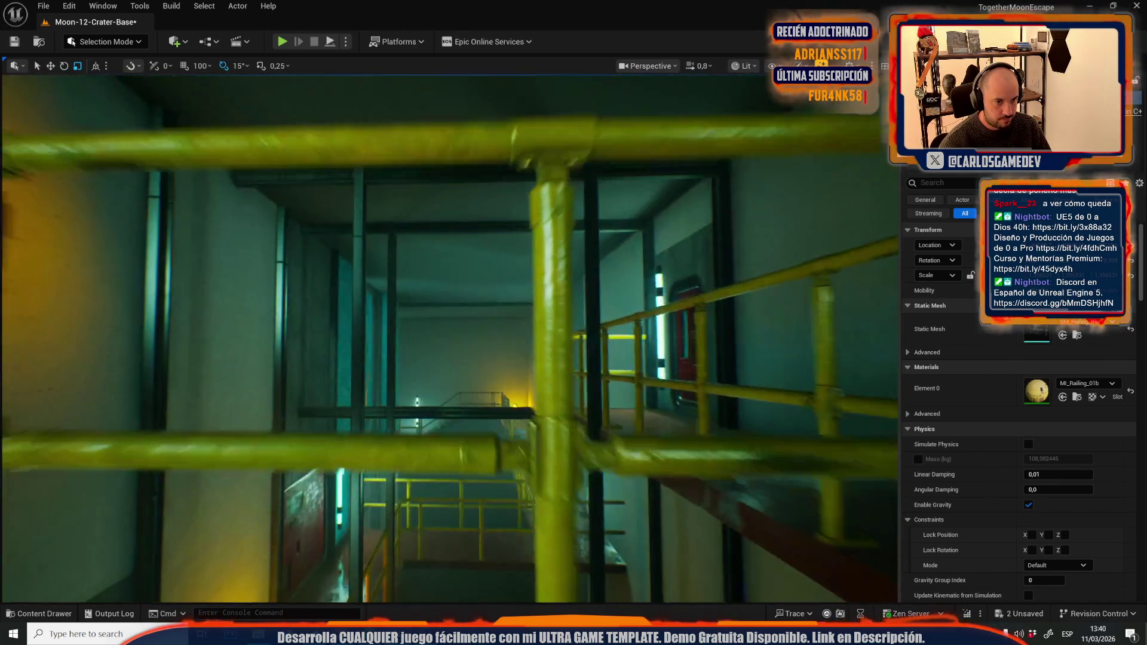
{"action": "key", "text": "ctrl+space"}
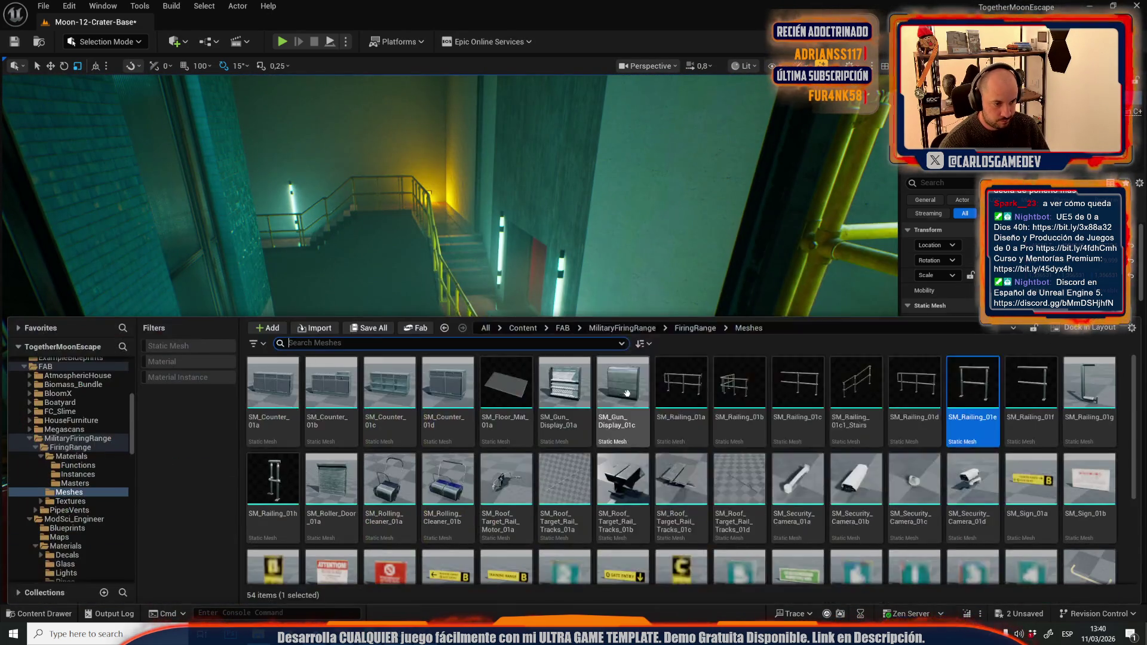
Step: Place the SM_Roof_Target_Rail_Tracks_01a rail track and lift it toward the stairwell ceiling
{"action": "left_click", "coordinate": [400, 460]}
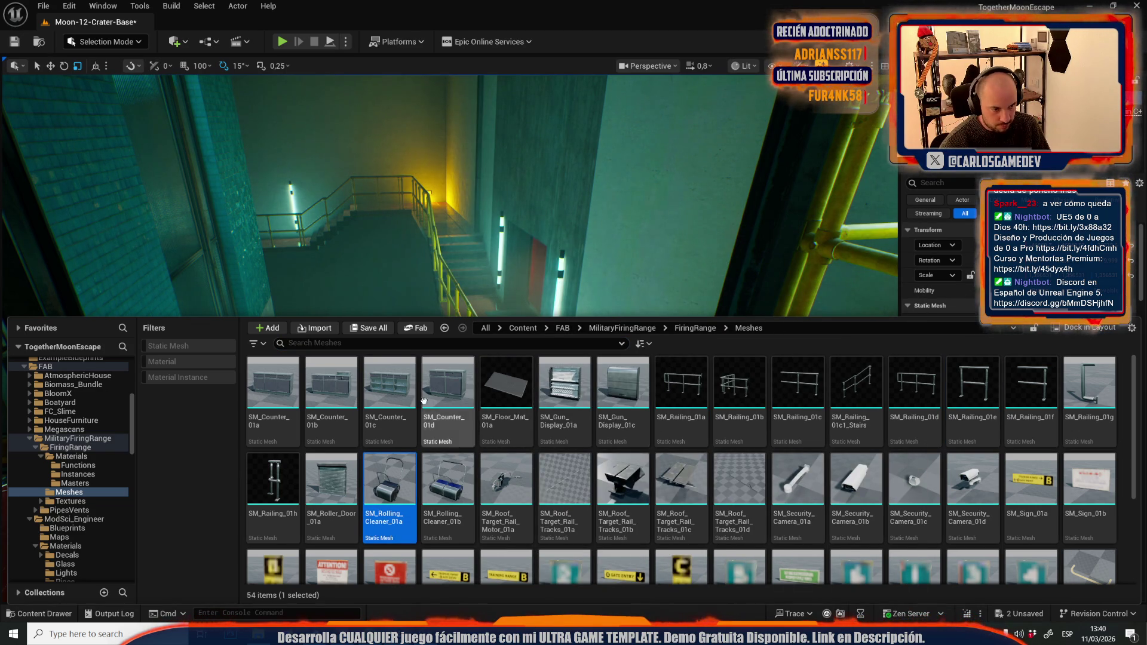
{"action": "key", "text": "ctrl+space"}
{"action": "key", "text": "ctrl+space"}
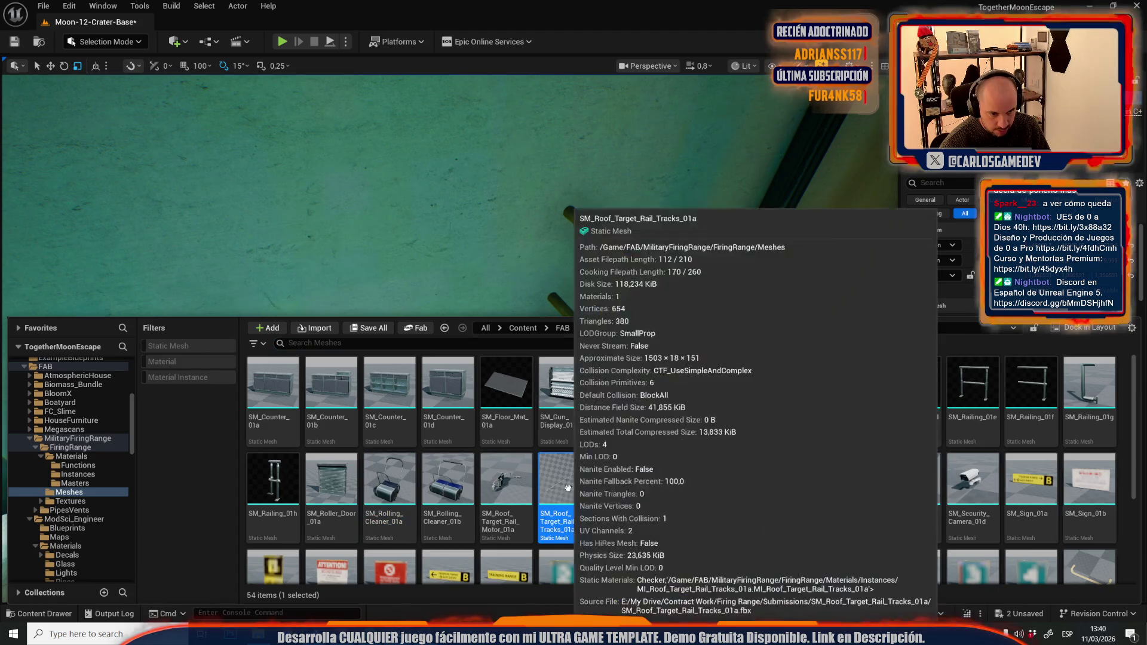
{"action": "key", "text": "ctrl+space"}
{"action": "left_click", "coordinate": [465, 204]}
{"action": "key", "text": "f"}
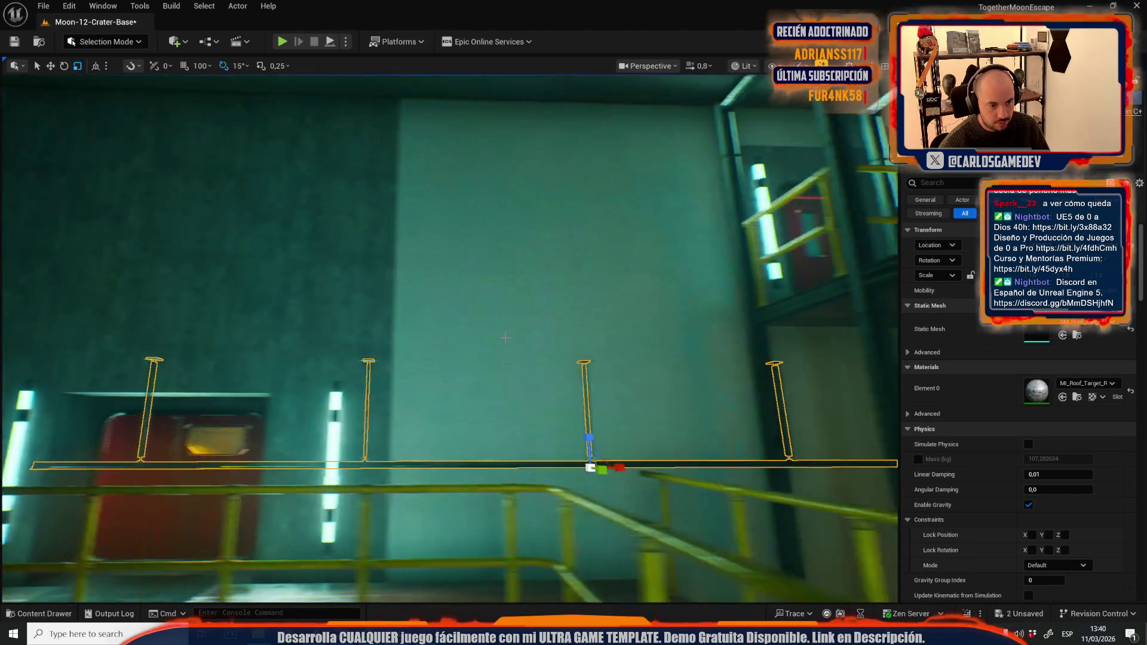
{"action": "mouse_move", "coordinate": [559, 431]}
{"action": "left_mouse_down"}
{"action": "mouse_move", "coordinate": [561, 84]}
{"action": "mouse_move", "coordinate": [584, 294]}
{"action": "left_mouse_up"}
{"action": "key", "text": "f"}
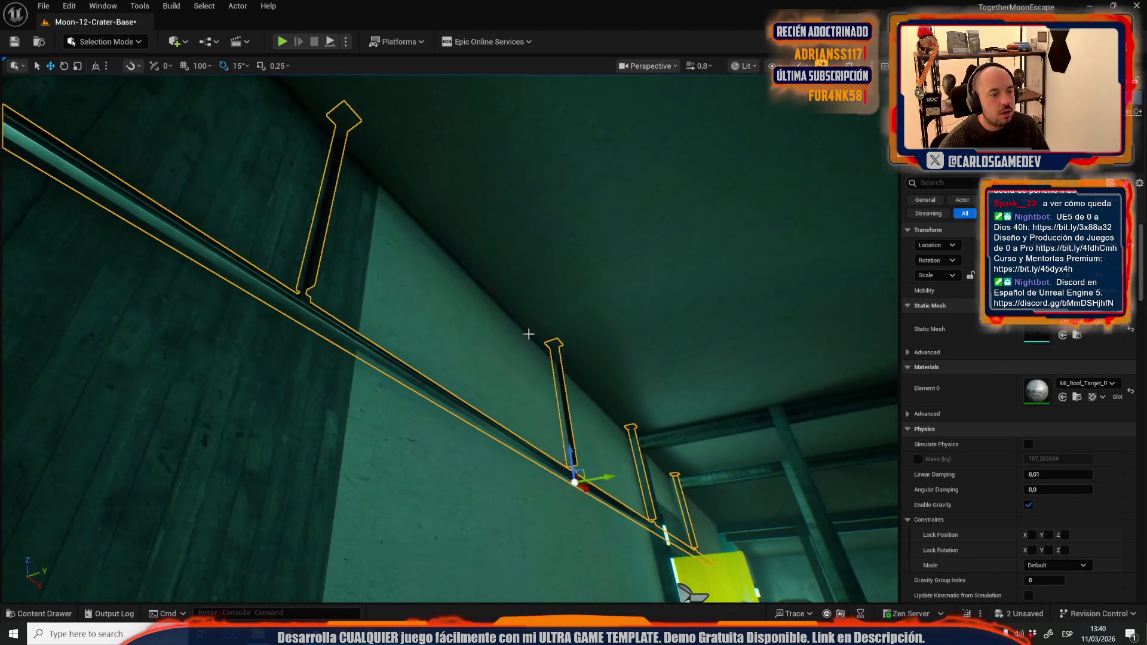
Step: Adjust the rail track until its mount meets the ceiling, preview in game view, and start a play test
{"action": "scroll", "coordinate": [612, 478], "scroll_direction": "down", "scroll_amount": 1}
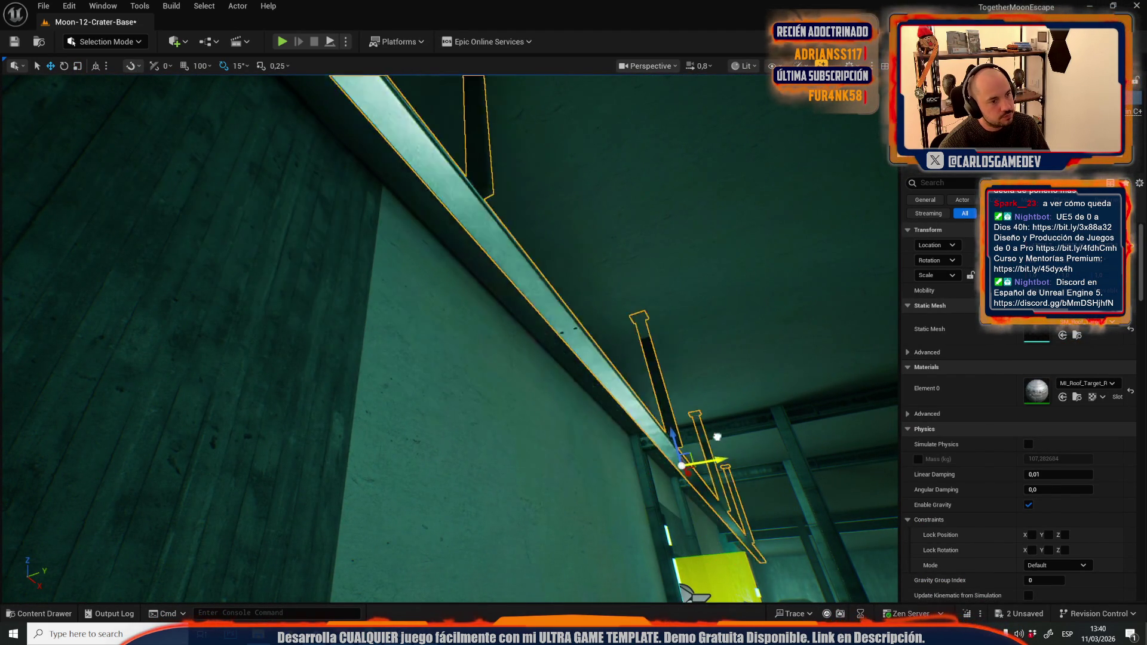
{"action": "key", "text": "w"}
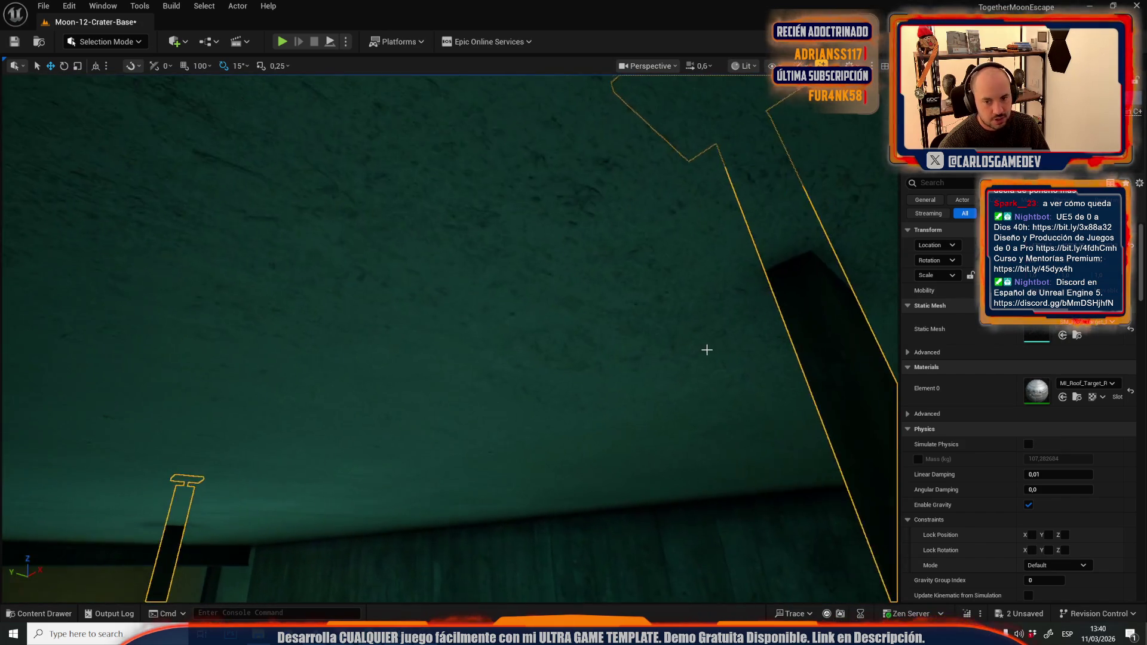
{"action": "left_click_drag", "start_coordinate": [648, 263], "coordinate": [670, 554]}
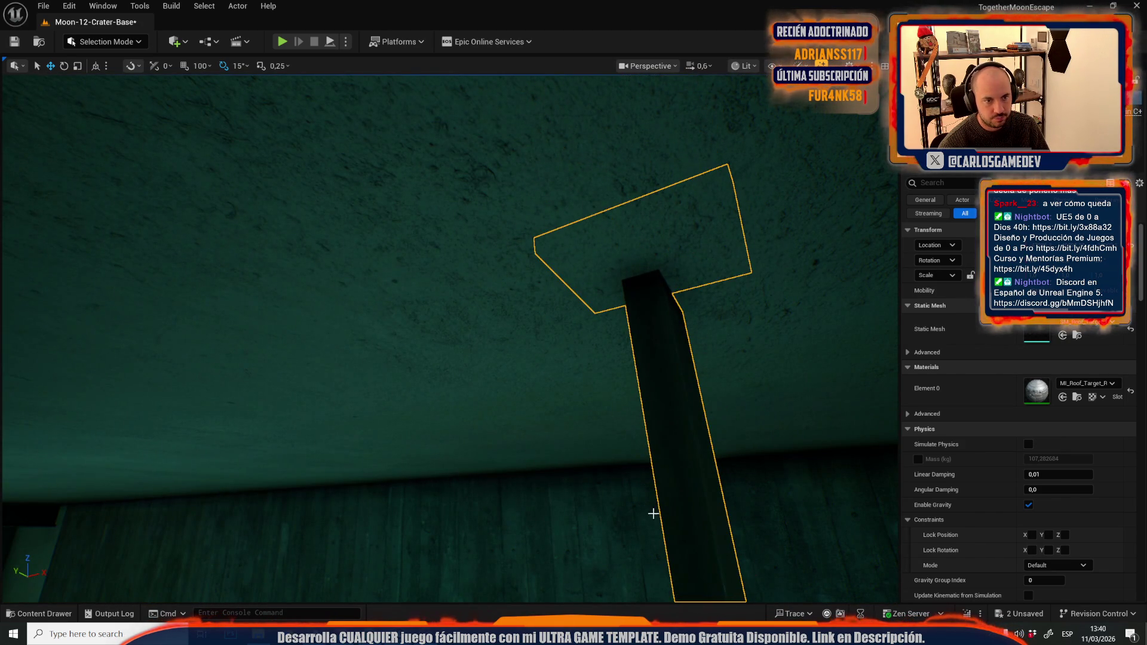
{"action": "mouse_move", "coordinate": [557, 183]}
{"action": "left_mouse_down"}
{"action": "mouse_move", "coordinate": [550, 254]}
{"action": "mouse_move", "coordinate": [598, 215]}
{"action": "left_mouse_up"}
{"action": "scroll", "coordinate": [448, 335], "scroll_direction": "up", "scroll_amount": 1}
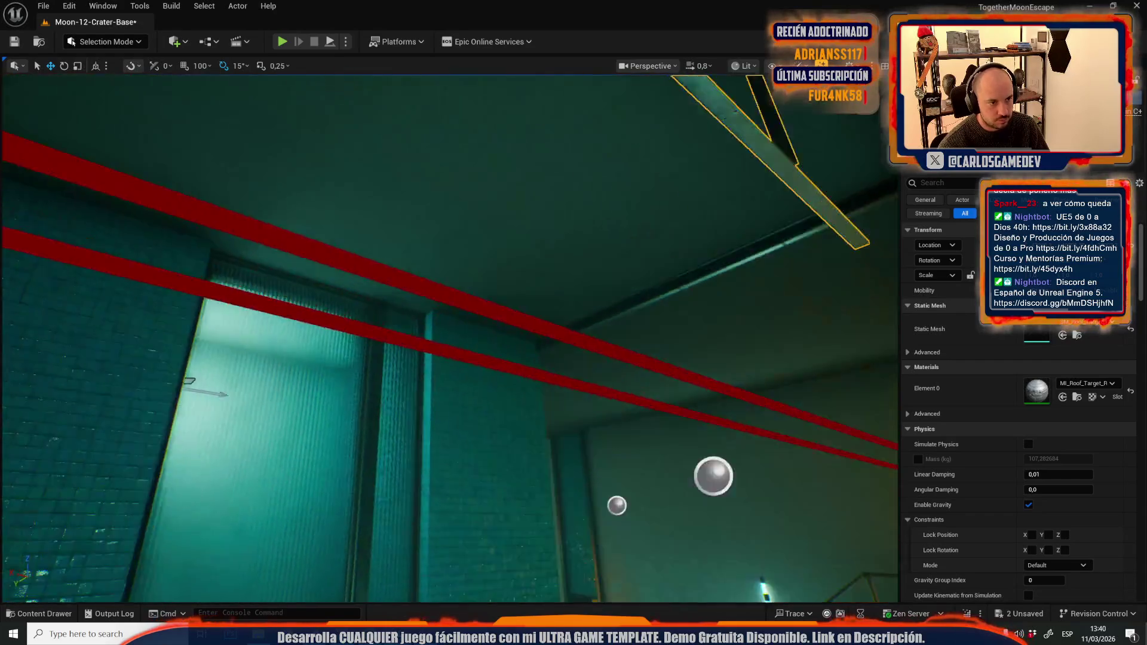
{"action": "mouse_move", "coordinate": [538, 269]}
{"action": "left_mouse_down"}
{"action": "mouse_move", "coordinate": [564, 238]}
{"action": "mouse_move", "coordinate": [599, 292]}
{"action": "left_mouse_up"}
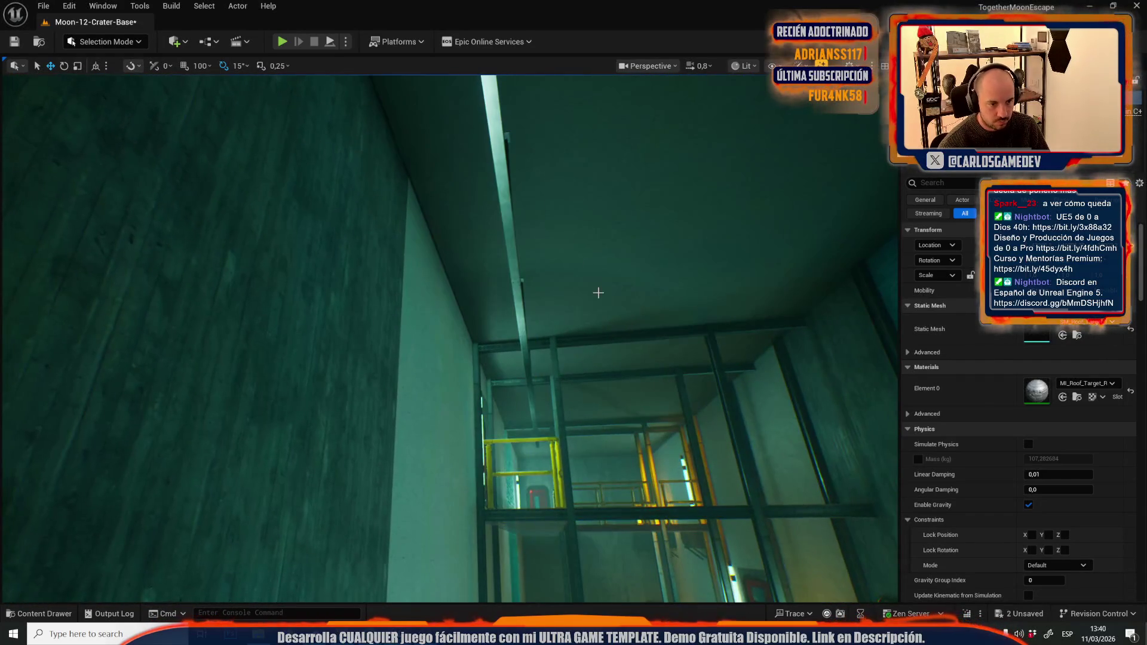
{"action": "mouse_move", "coordinate": [556, 359]}
{"action": "left_mouse_down"}
{"action": "mouse_move", "coordinate": [514, 311]}
{"action": "mouse_move", "coordinate": [636, 510]}
{"action": "mouse_move", "coordinate": [596, 351]}
{"action": "left_mouse_up"}
{"action": "key", "text": "g"}
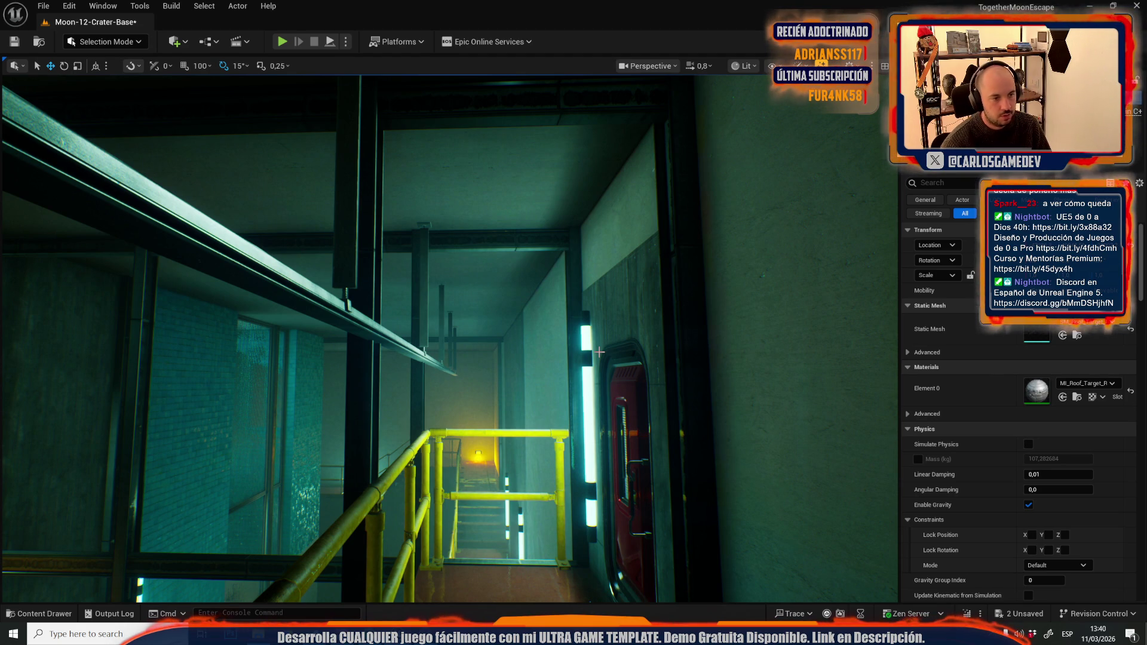
{"action": "key", "text": "alt+p"}
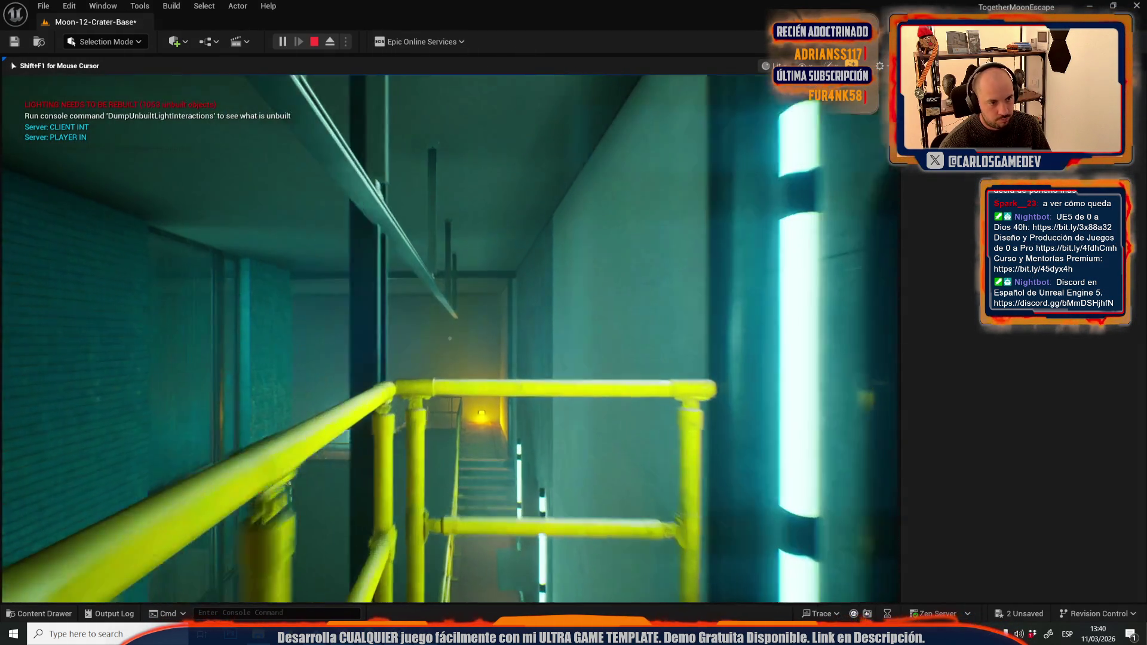
{"action": "key", "text": "w"}
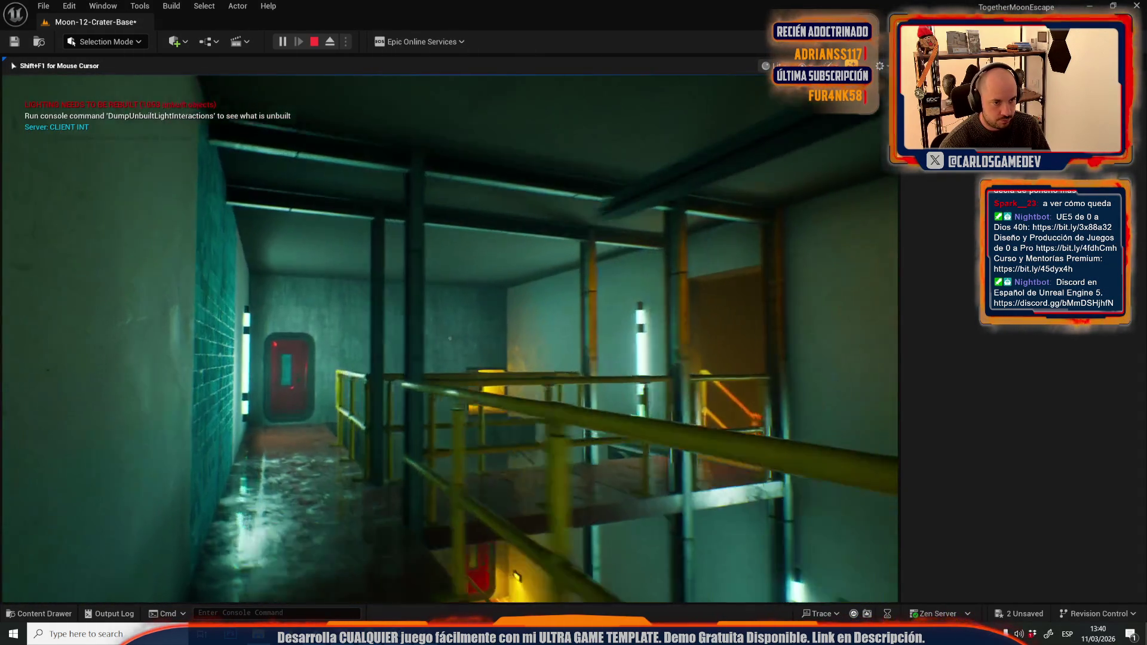
{"action": "key", "text": "w"}
{"action": "key", "text": "Escape"}
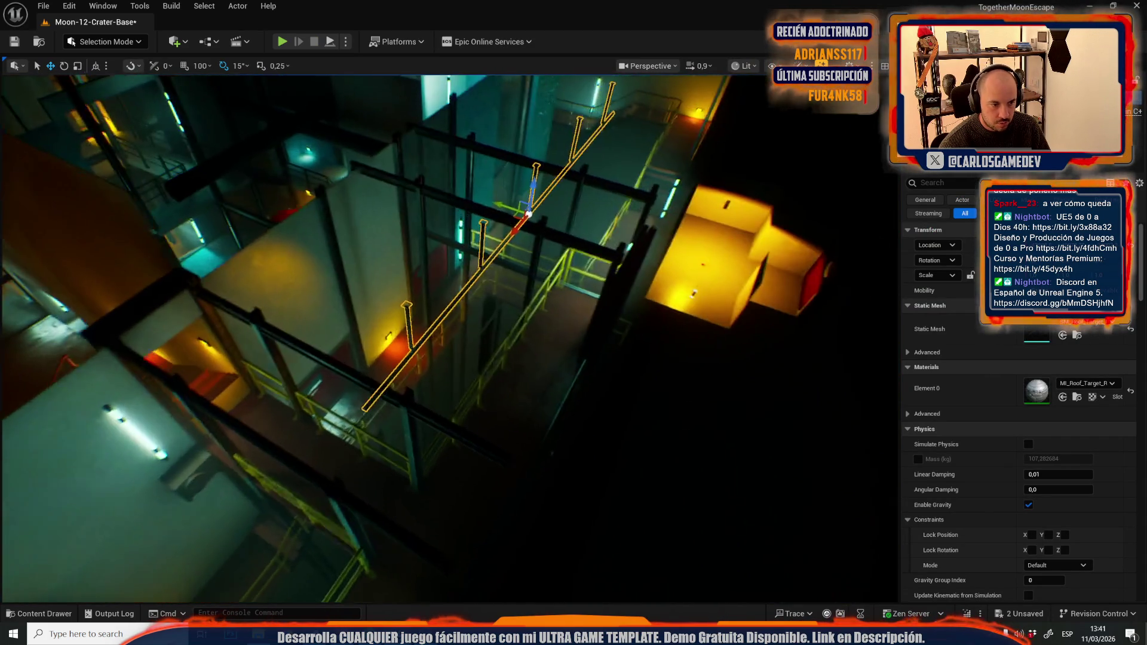
Step: Frame the ceiling rail track and slide it left along its length
{"action": "key", "text": "f"}
{"action": "key", "text": "s"}
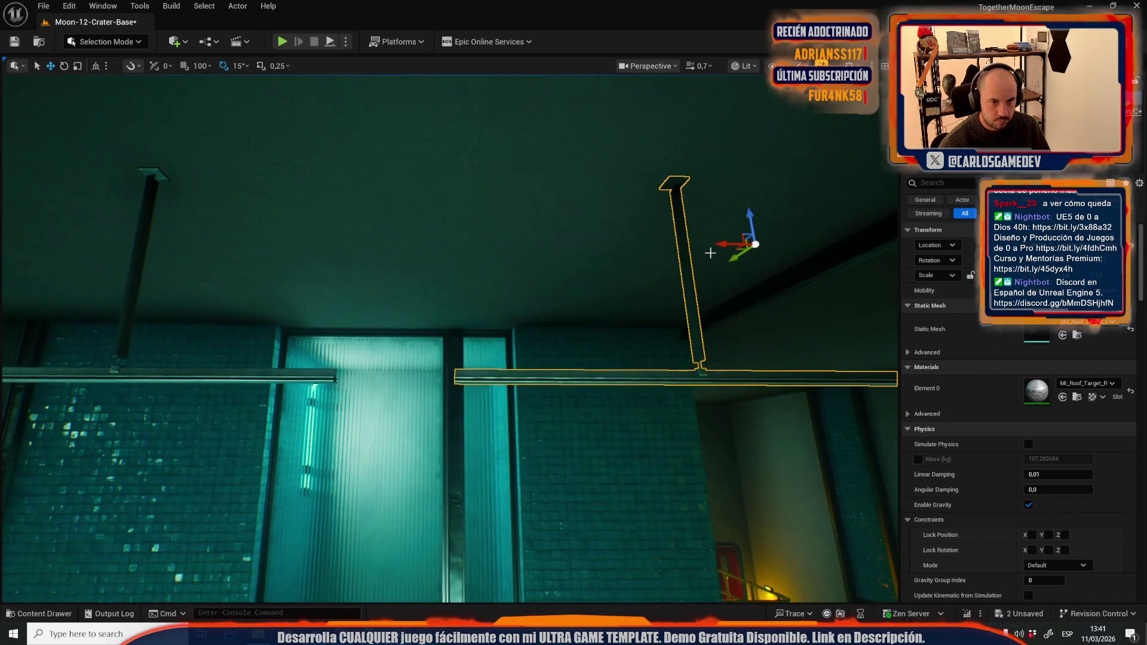
{"action": "left_click_drag", "start_coordinate": [710, 253], "coordinate": [603, 253]}
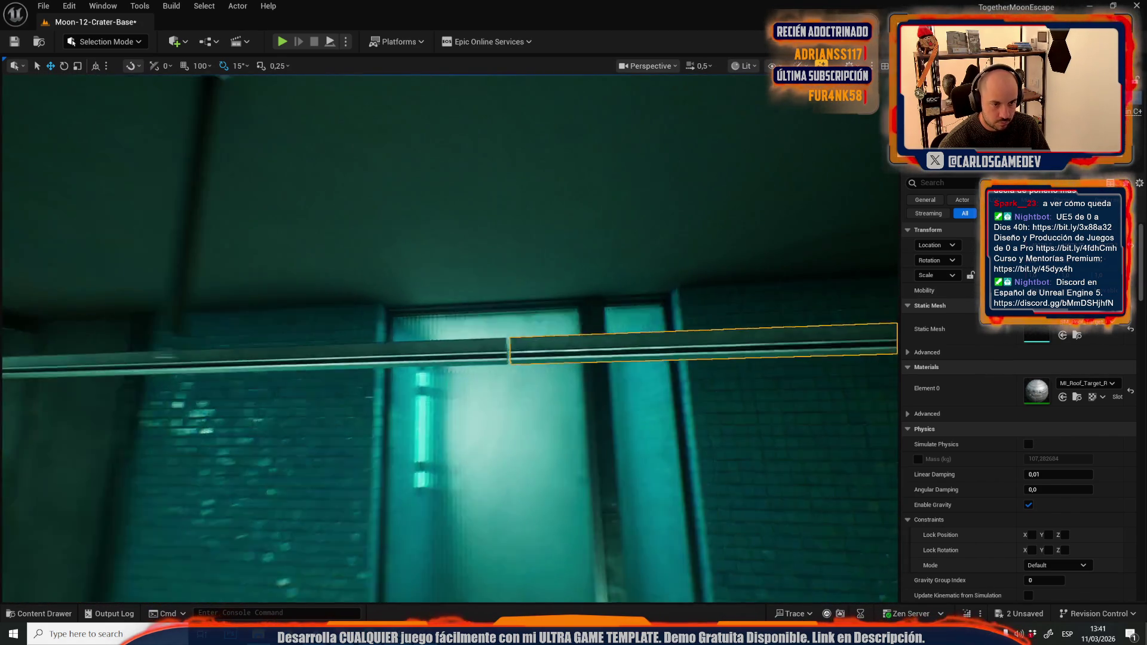
{"action": "scroll", "coordinate": [595, 311], "scroll_direction": "down", "scroll_amount": 1}
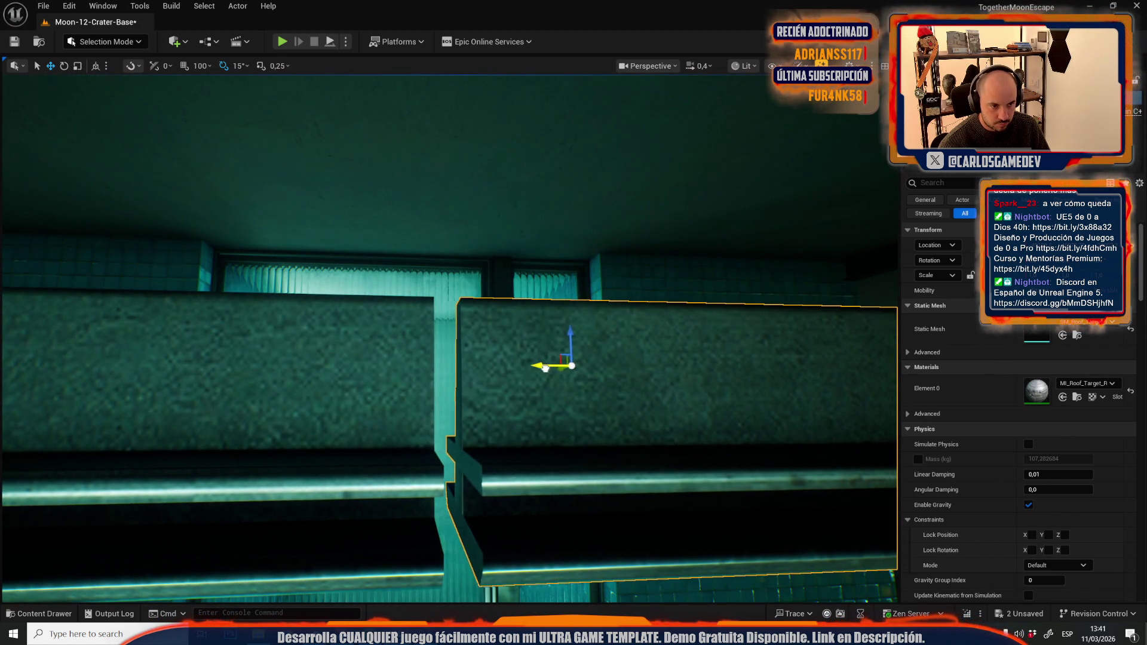
{"action": "left_click_drag", "start_coordinate": [525, 373], "coordinate": [520, 373]}
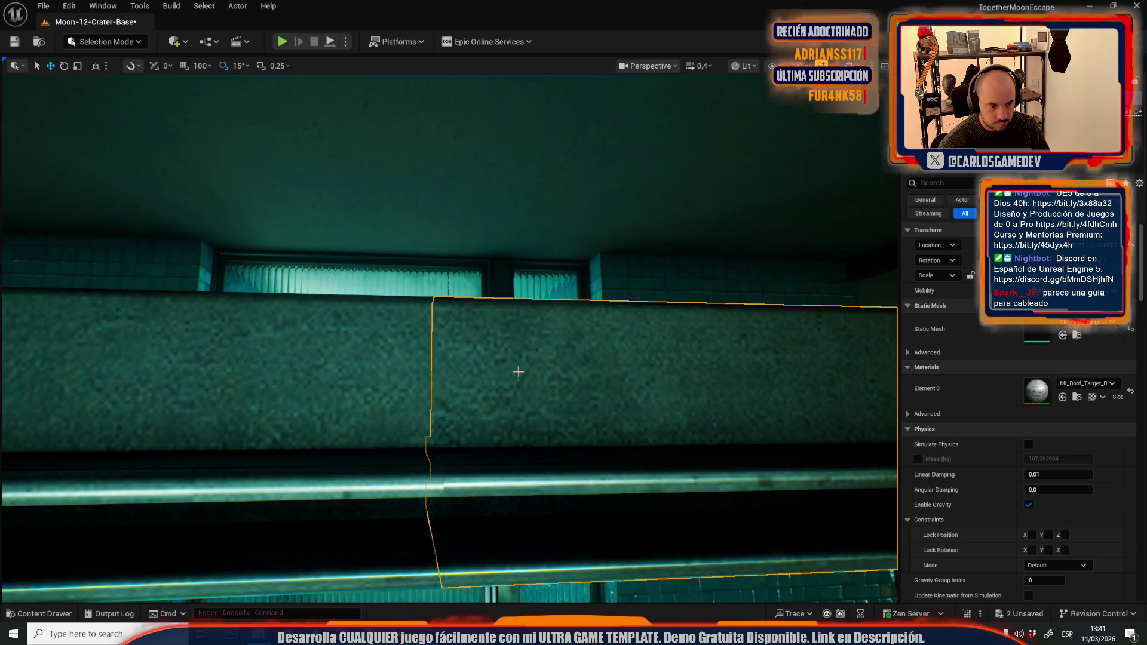
{"action": "scroll", "coordinate": [517, 393], "scroll_direction": "up", "scroll_amount": 4}
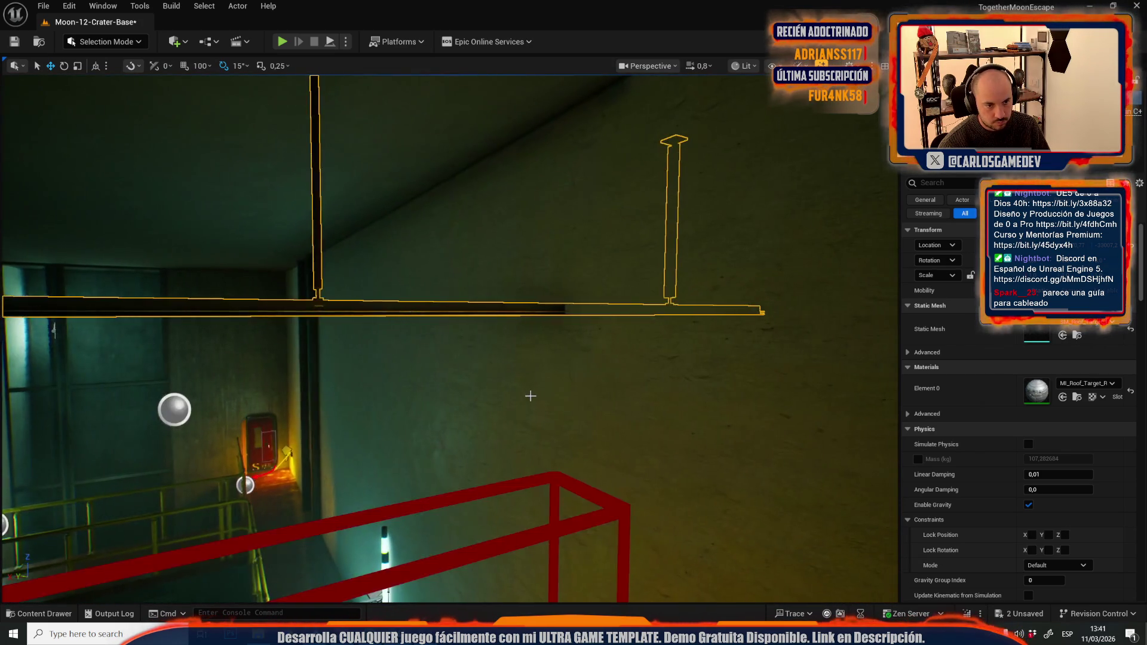
{"action": "scroll", "coordinate": [448, 335], "scroll_direction": "up", "scroll_amount": 1}
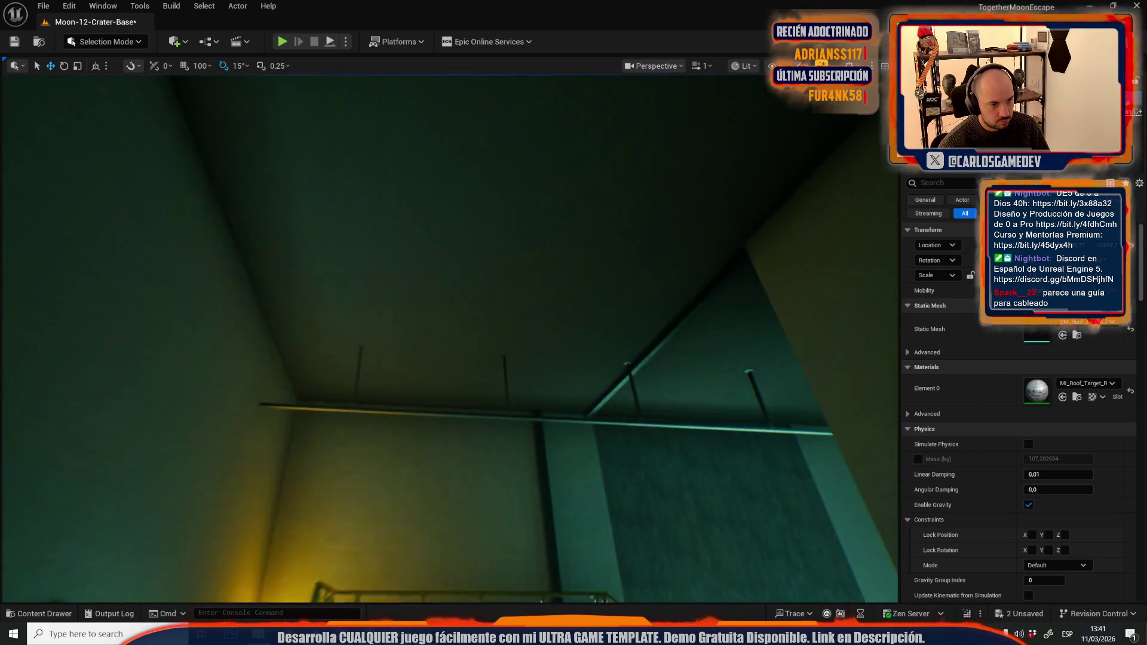
Step: Reselect the thin ceiling rail and slide it further sideways into line with the shaft
{"action": "key", "text": "w"}
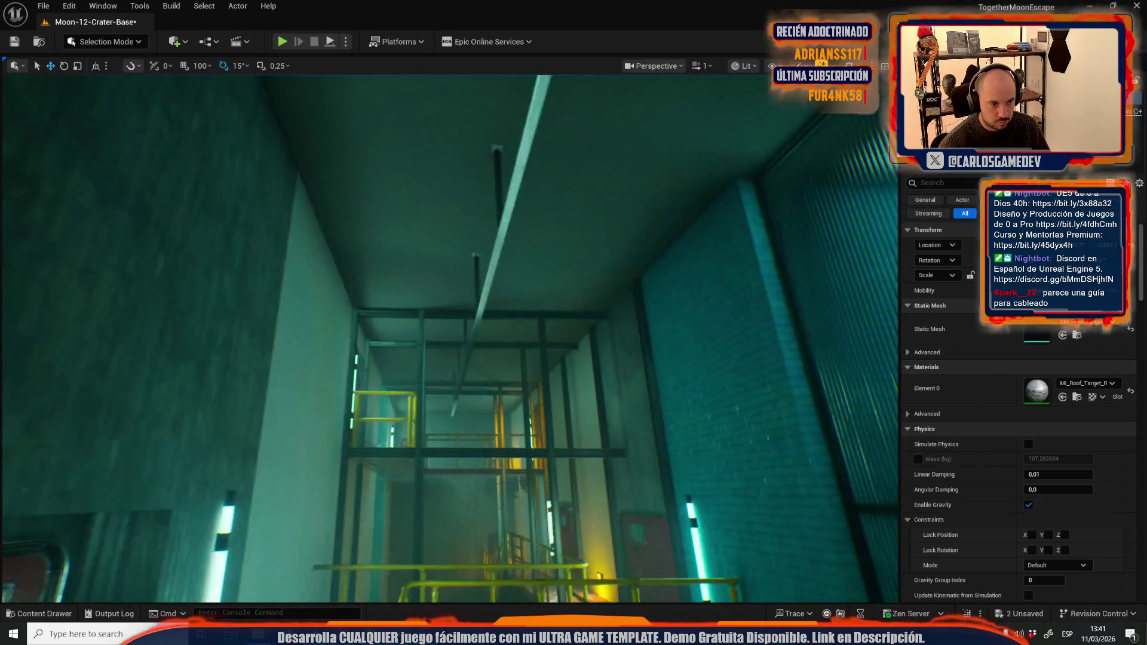
{"action": "key", "text": "g"}
{"action": "left_click", "coordinate": [475, 359]}
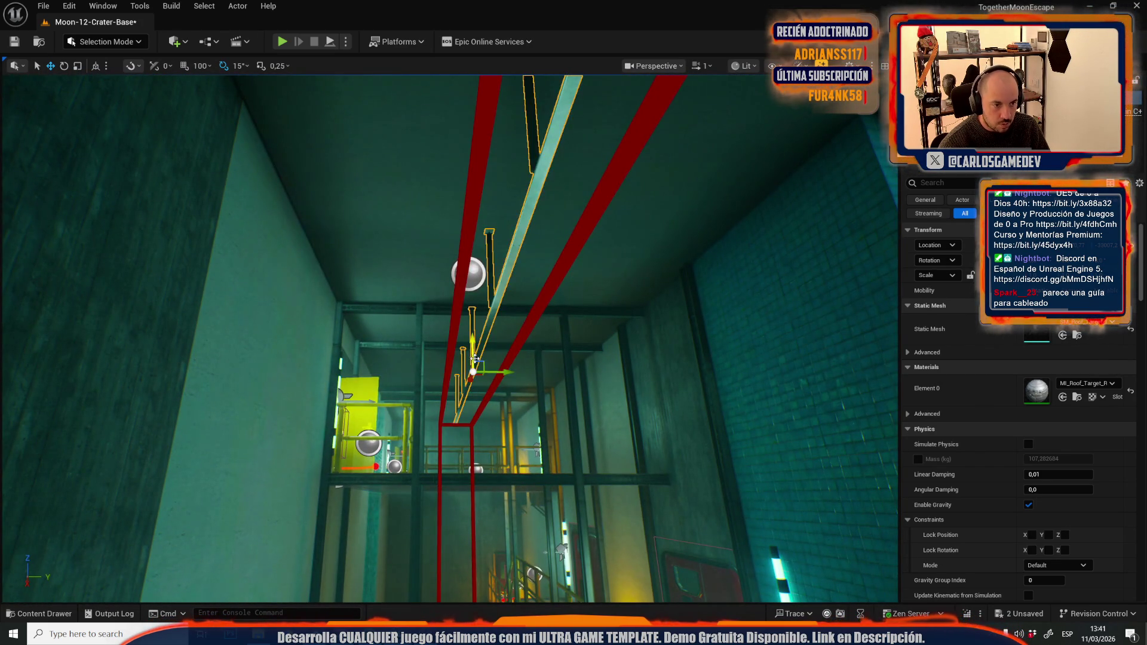
{"action": "key", "text": "f"}
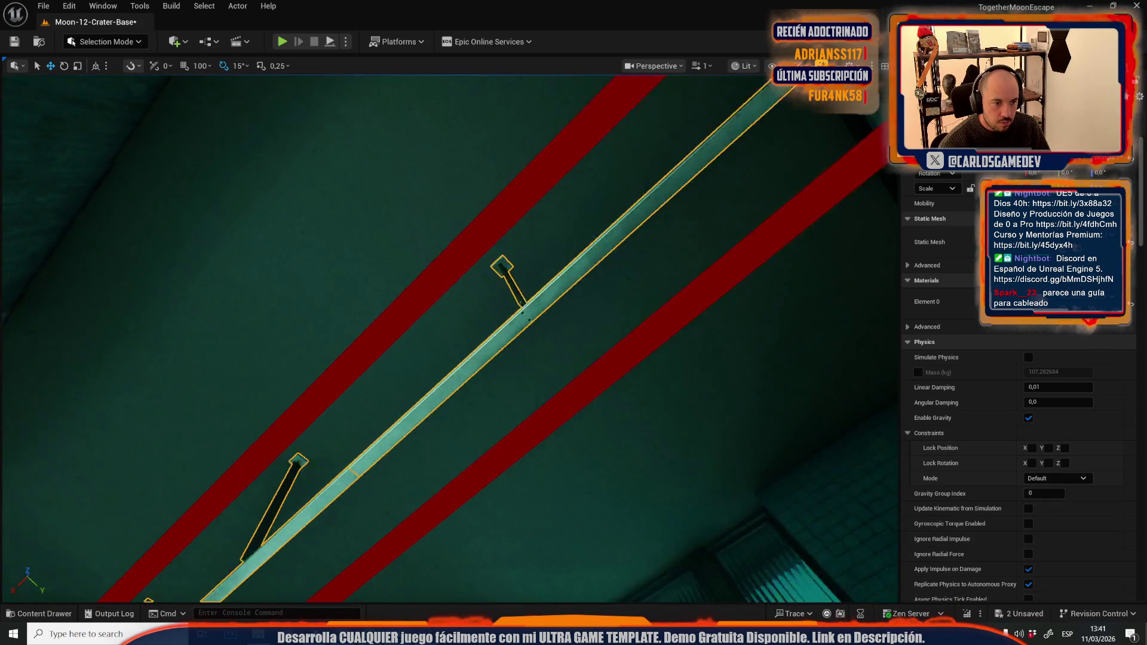
{"action": "scroll", "coordinate": [538, 179], "scroll_direction": "down", "scroll_amount": 10}
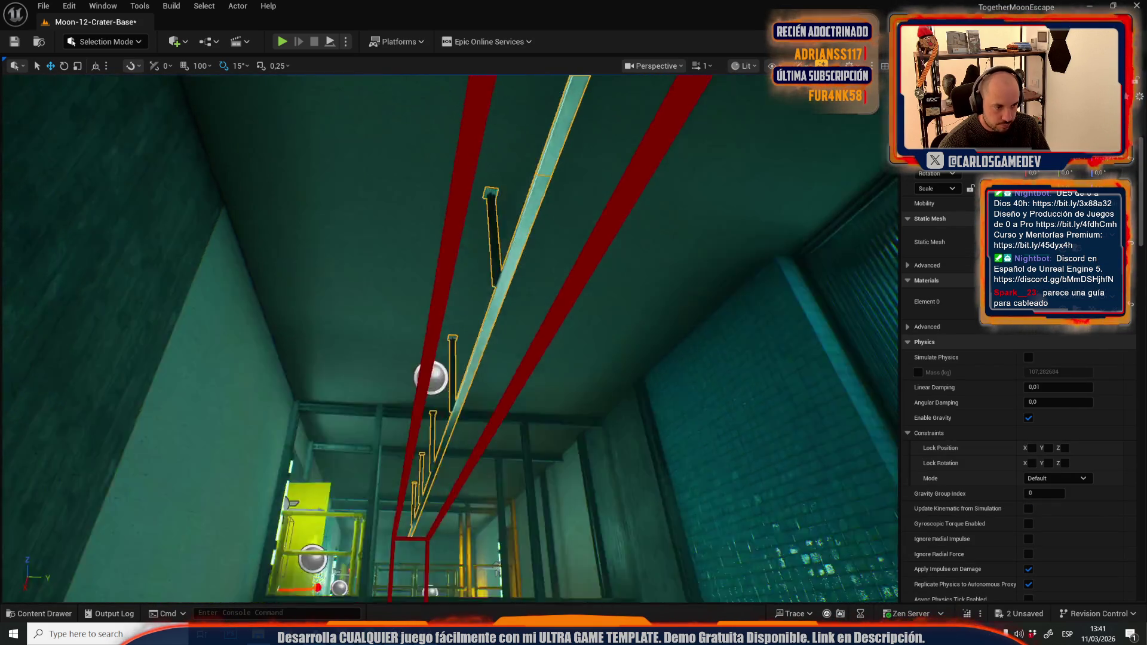
{"action": "scroll", "coordinate": [544, 215], "scroll_direction": "up", "scroll_amount": 5}
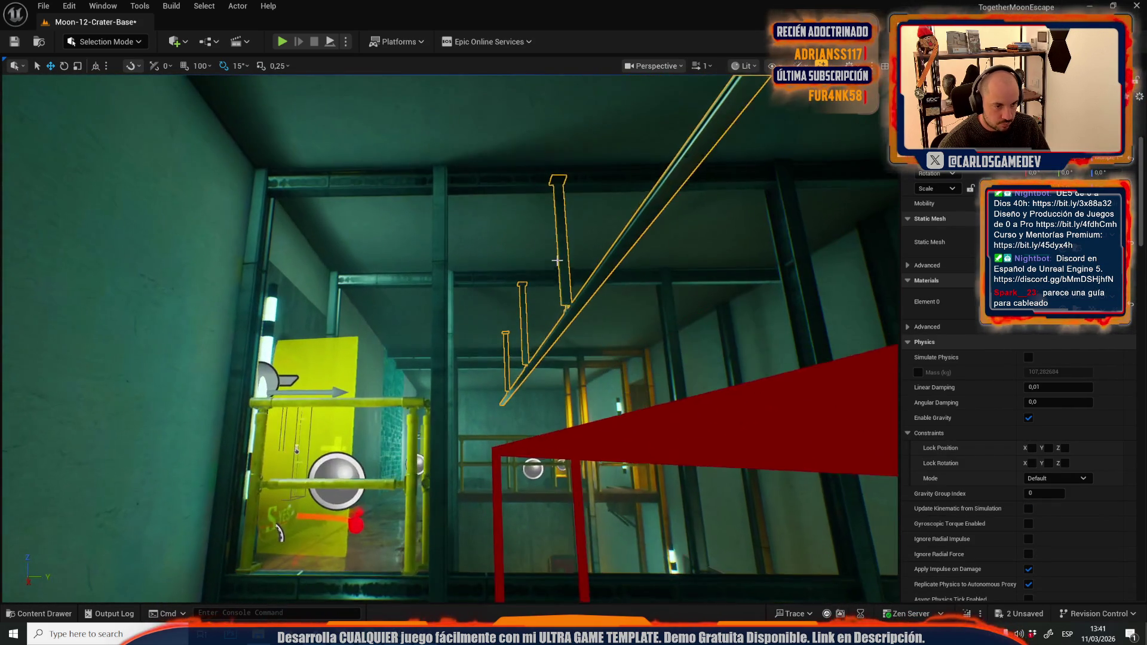
{"action": "left_click_drag", "start_coordinate": [545, 262], "coordinate": [510, 260]}
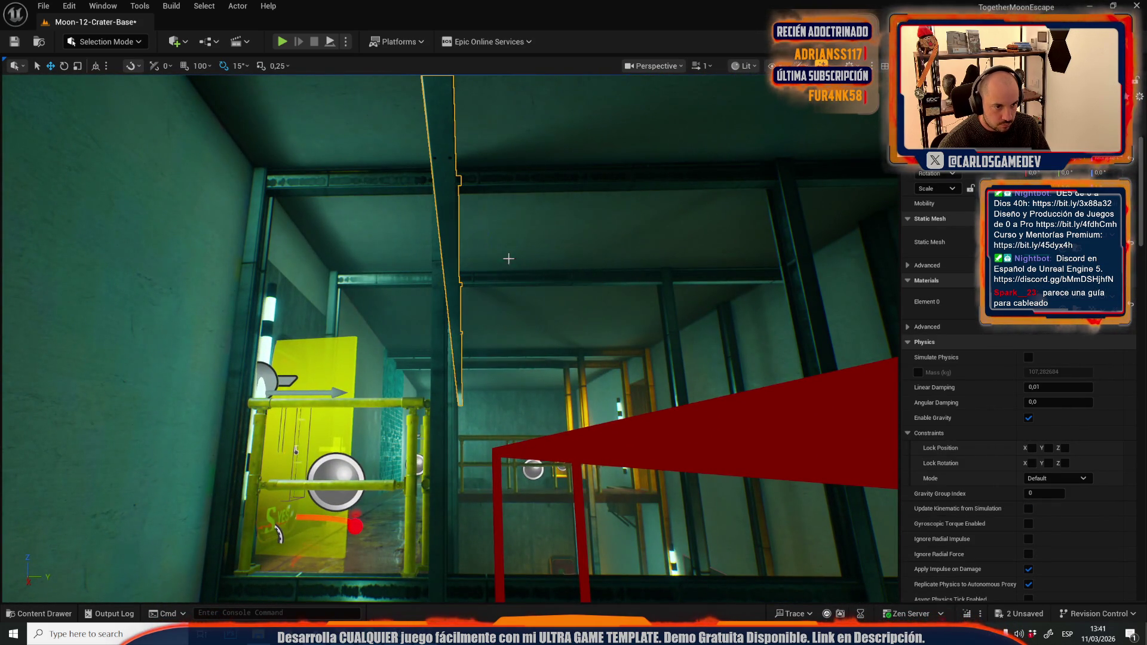
{"action": "scroll", "coordinate": [510, 260], "scroll_direction": "up", "scroll_amount": 2}
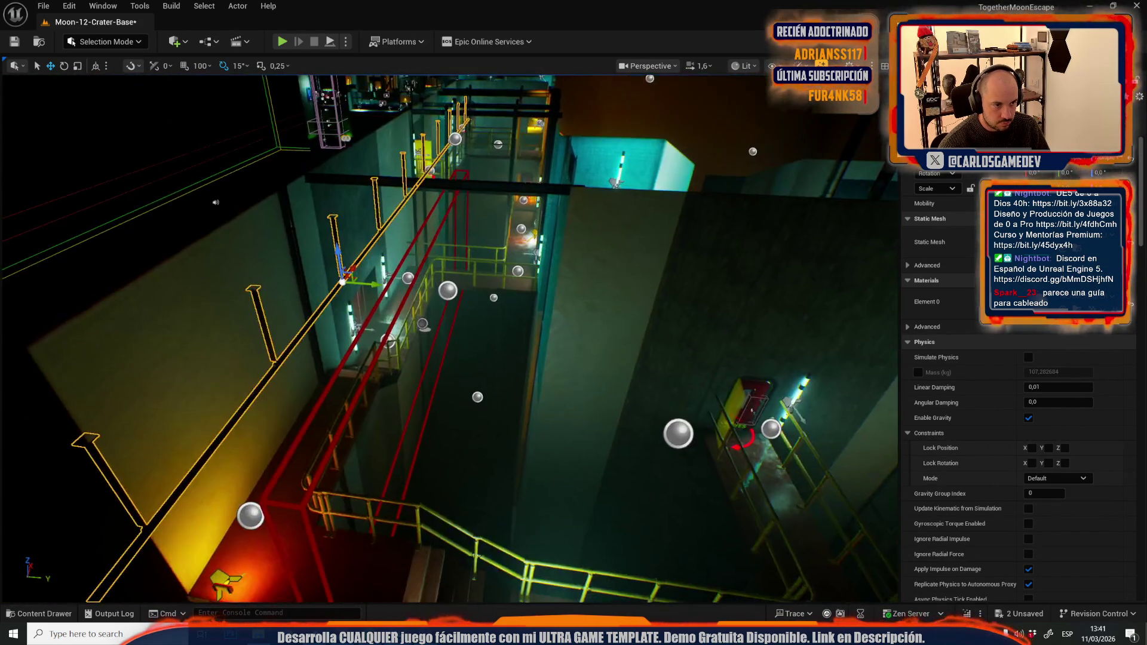
{"action": "scroll", "coordinate": [478, 285], "scroll_direction": "down", "scroll_amount": 3}
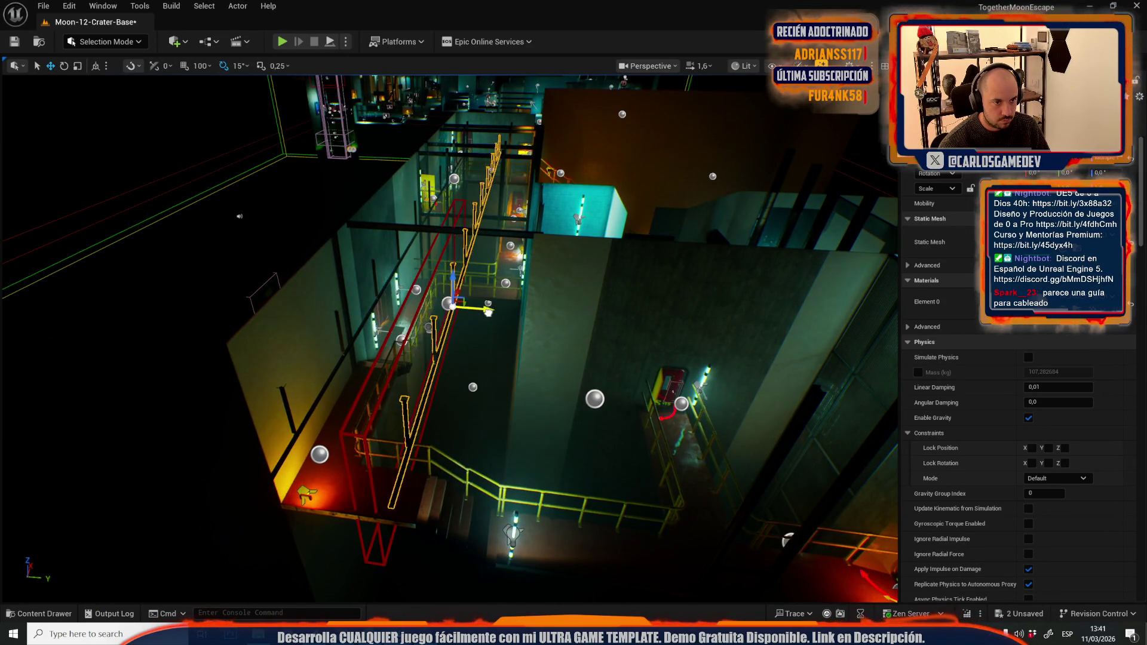
{"action": "scroll", "coordinate": [488, 309], "scroll_direction": "down", "scroll_amount": 2}
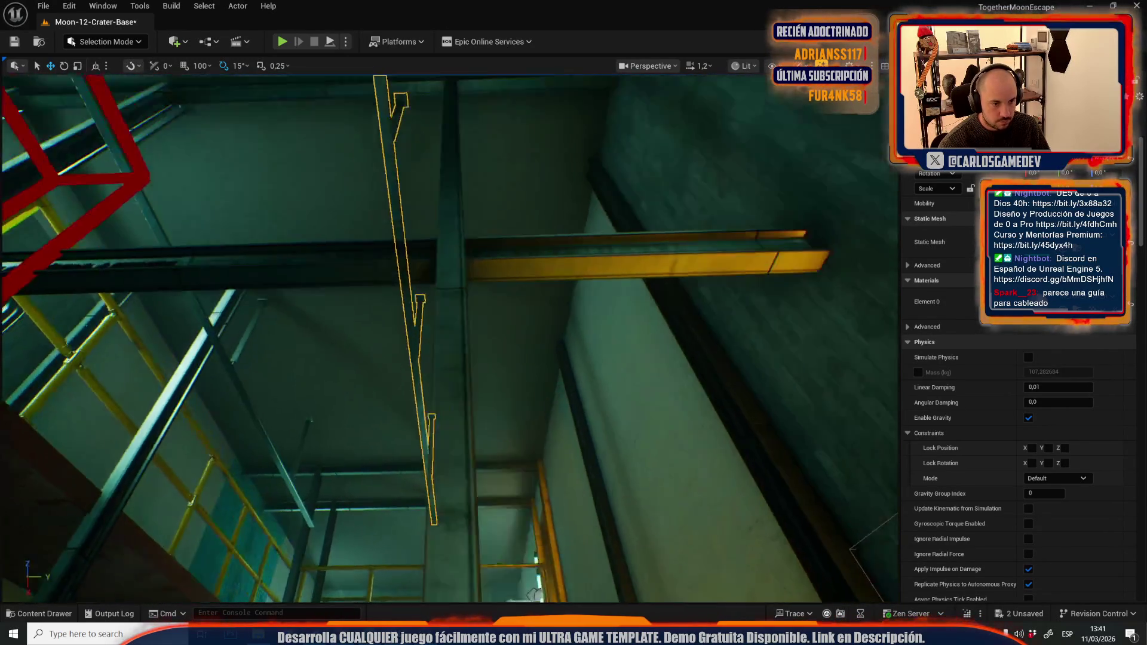
{"action": "scroll", "coordinate": [445, 436], "scroll_direction": "down", "scroll_amount": 1}
{"action": "left_click_drag", "start_coordinate": [444, 436], "coordinate": [424, 438]}
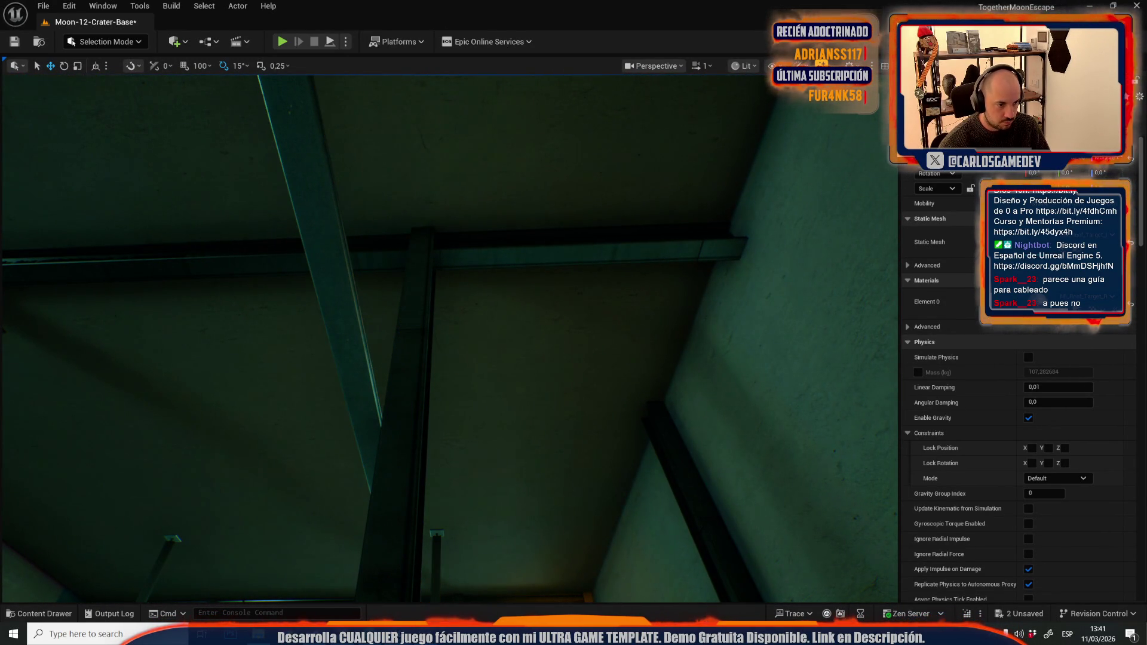
{"action": "scroll", "coordinate": [566, 375], "scroll_direction": "up", "scroll_amount": 3}
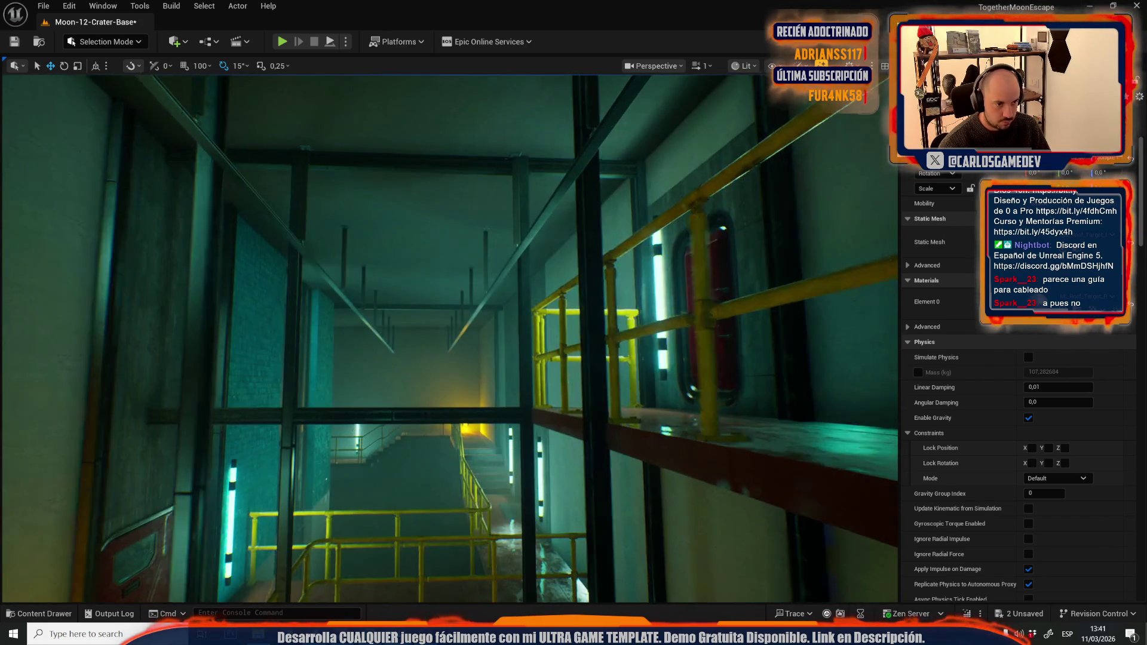
{"action": "key", "text": "w"}
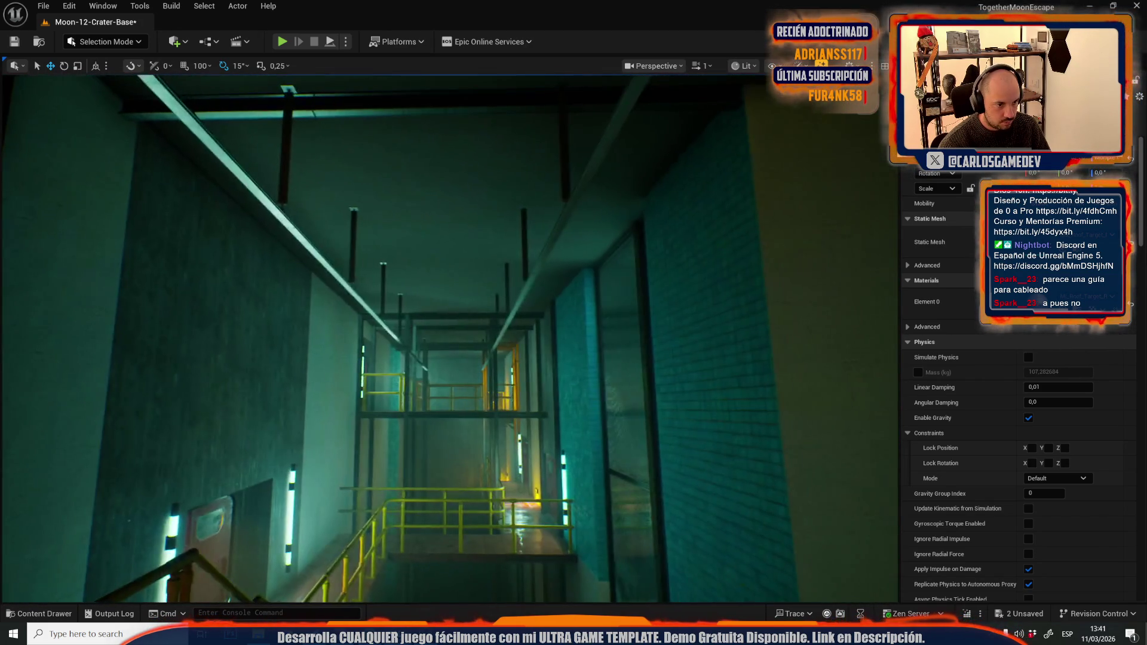
Step: Drop SM_Rolling_Cleaner_01a against the landing wall and scale it up
{"action": "key", "text": "ctrl+space"}
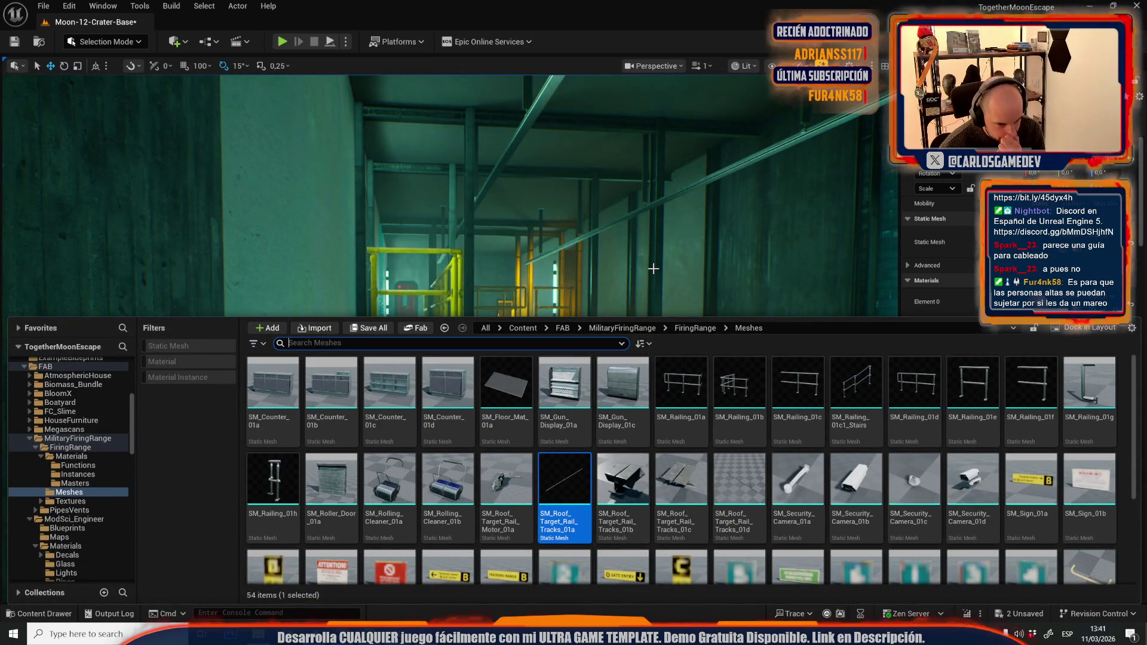
{"action": "mouse_move", "coordinate": [630, 477]}
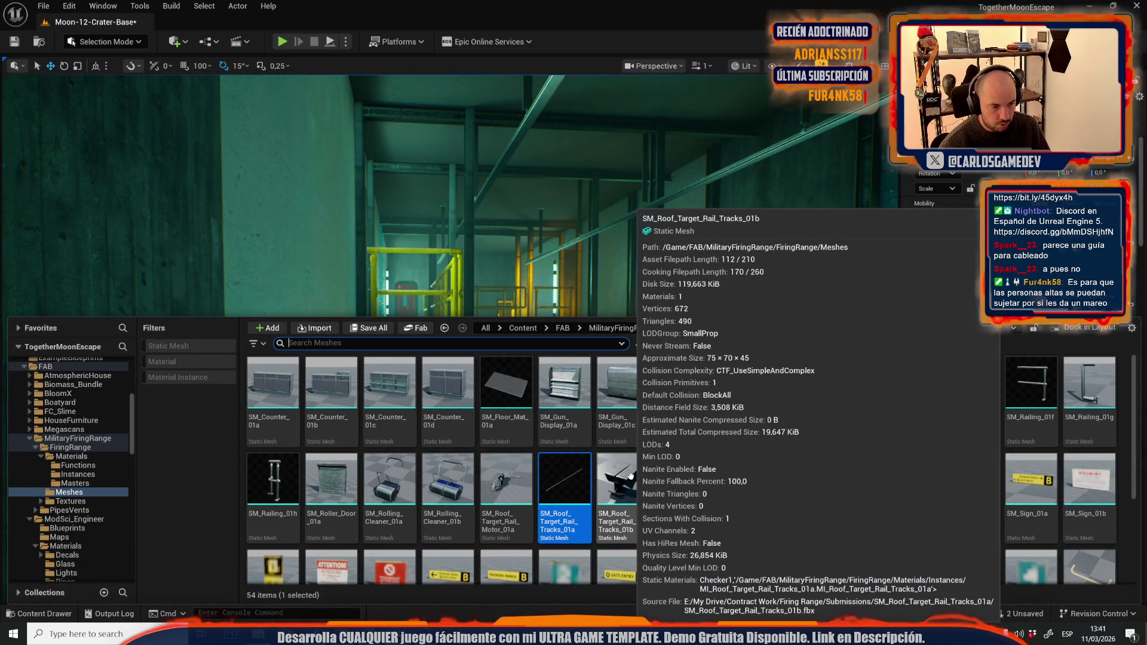
{"action": "left_click_drag", "start_coordinate": [567, 269], "coordinate": [572, 313]}
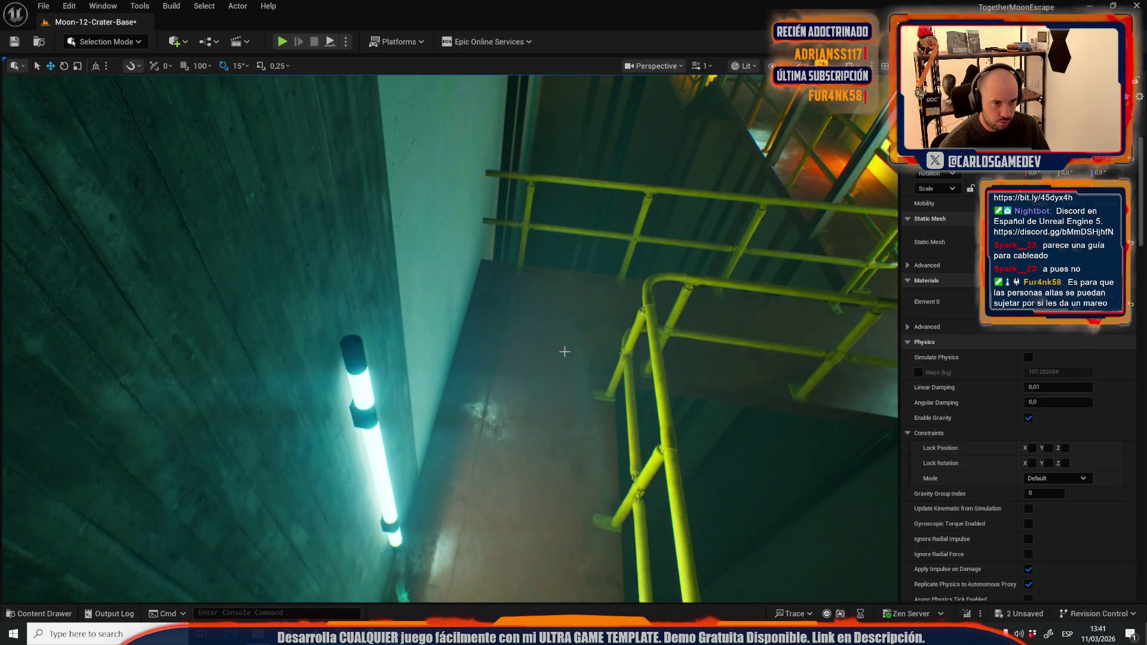
{"action": "key", "text": "ctrl+space"}
{"action": "left_click_drag", "start_coordinate": [390, 490], "coordinate": [518, 319]}
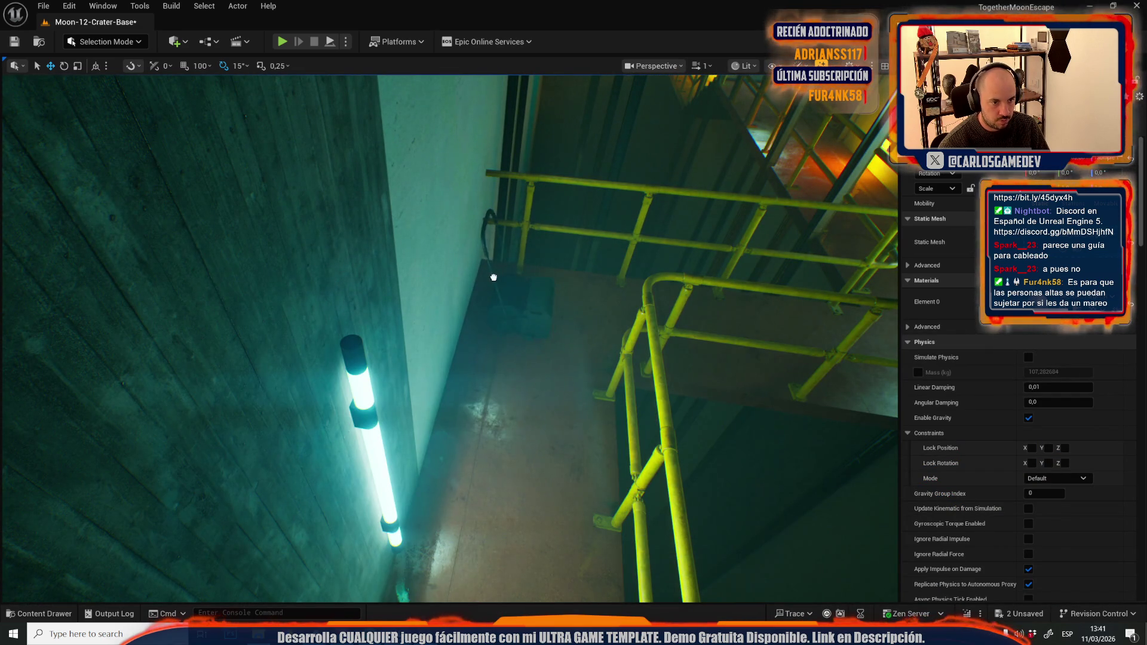
{"action": "left_click_drag", "start_coordinate": [494, 277], "coordinate": [494, 280]}
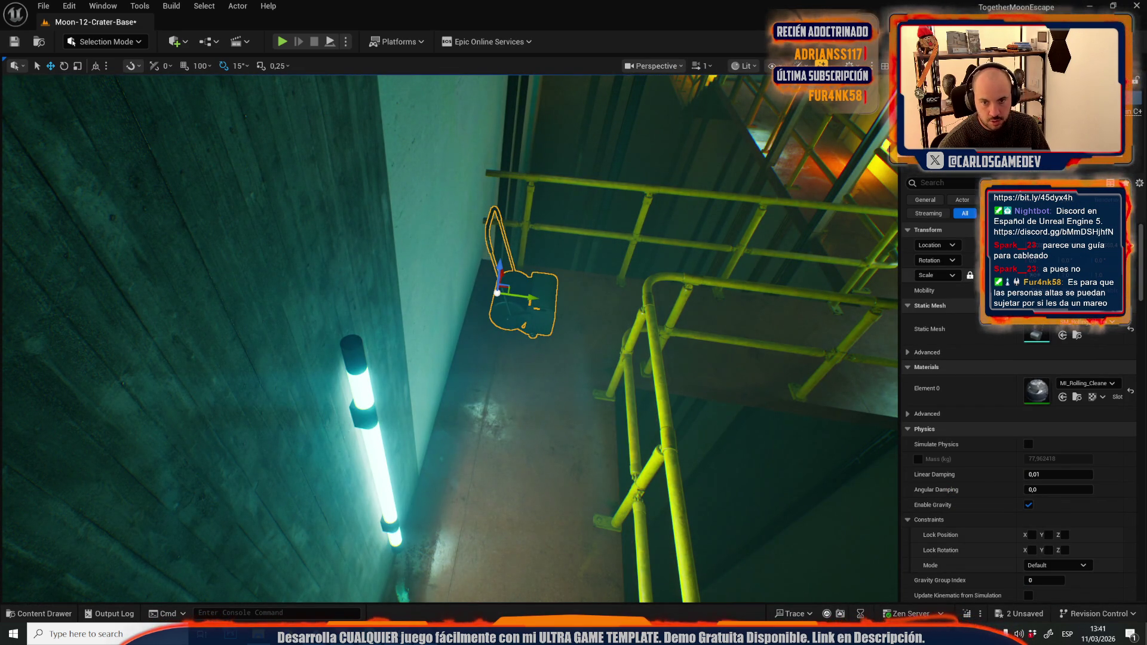
{"action": "key", "text": "Return"}
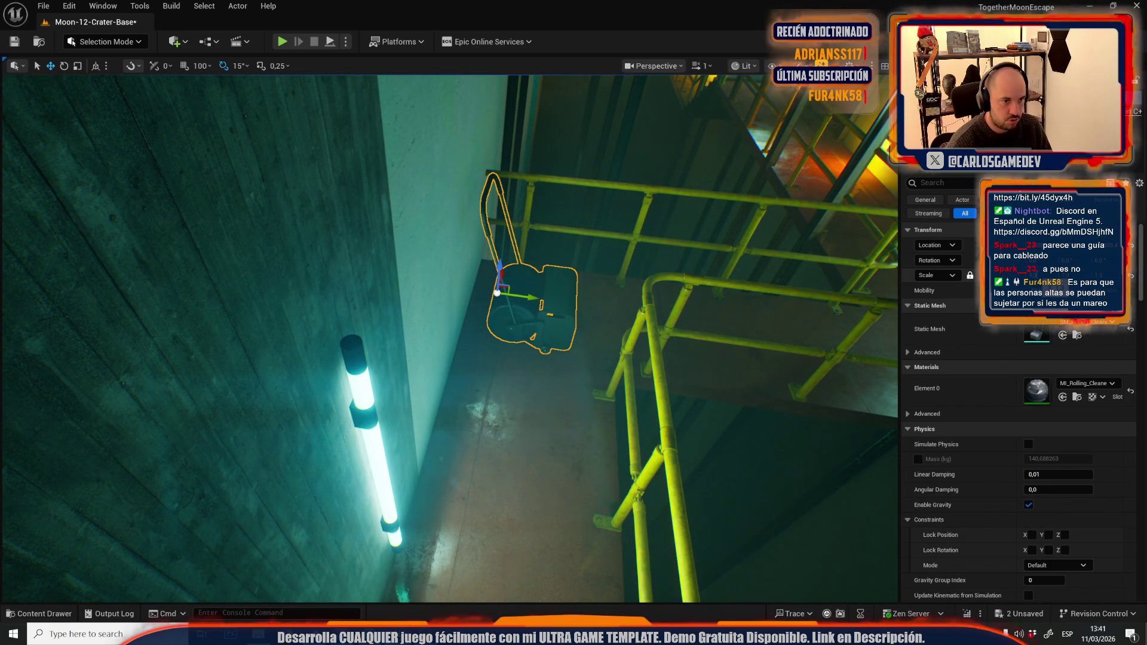
Step: Inspect the cleaner up close, locate its mesh in the Content Browser, and close the drawer
{"action": "mouse_move", "coordinate": [754, 323]}
{"action": "left_mouse_down"}
{"action": "mouse_move", "coordinate": [437, 334]}
{"action": "mouse_move", "coordinate": [597, 508]}
{"action": "mouse_move", "coordinate": [598, 496]}
{"action": "mouse_move", "coordinate": [658, 496]}
{"action": "mouse_move", "coordinate": [536, 492]}
{"action": "mouse_move", "coordinate": [467, 463]}
{"action": "left_mouse_up"}
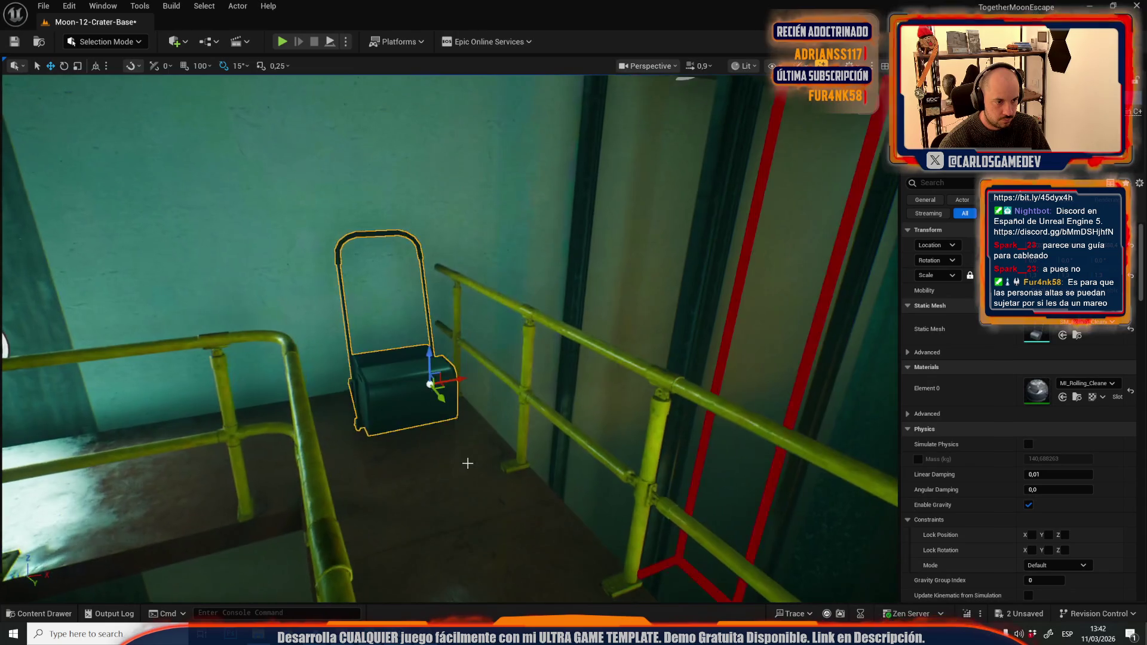
{"action": "key", "text": "ctrl+b"}
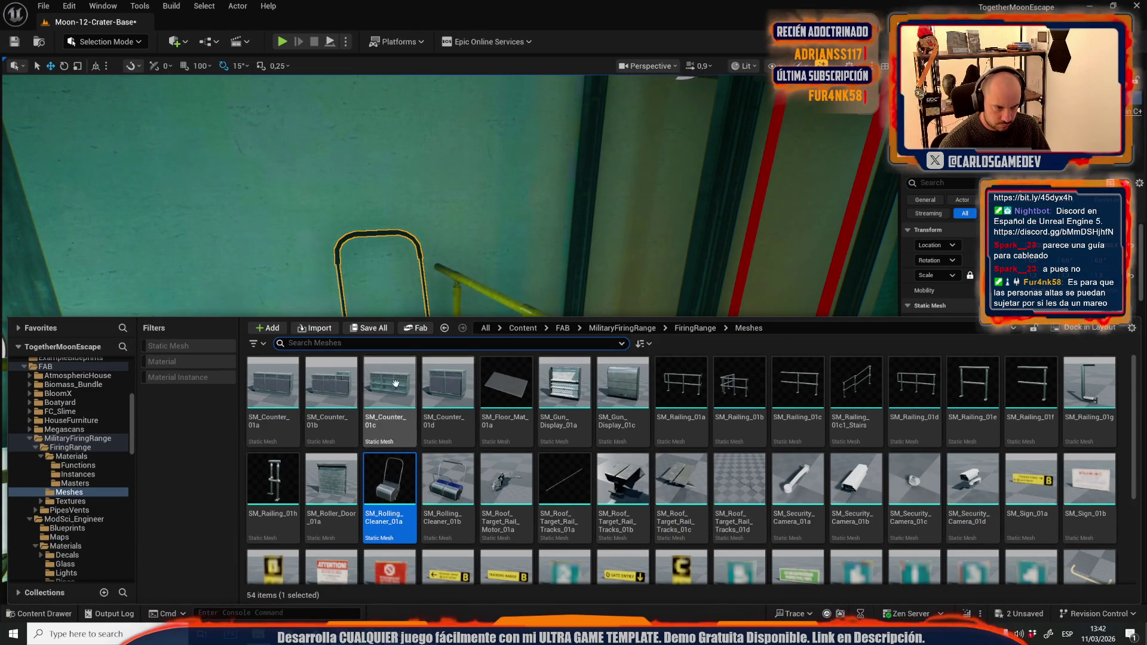
{"action": "key", "text": "ctrl+space"}
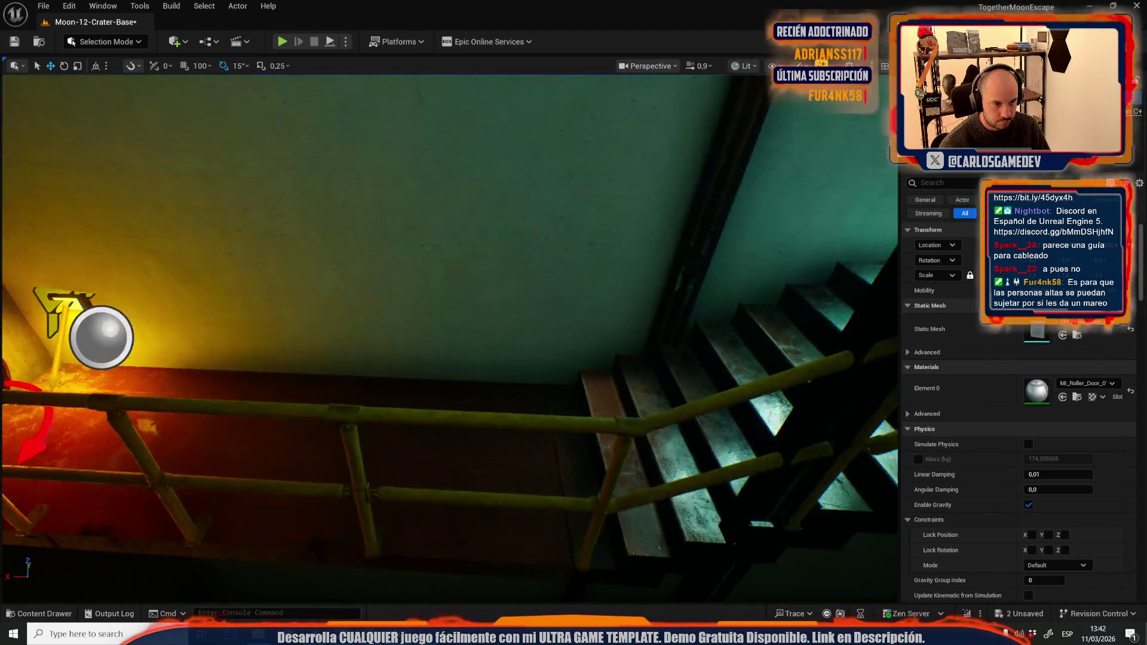
Step: Unhide the roller door, shift it slightly along X, and toggle Game View
{"action": "key", "text": "ctrl+h"}
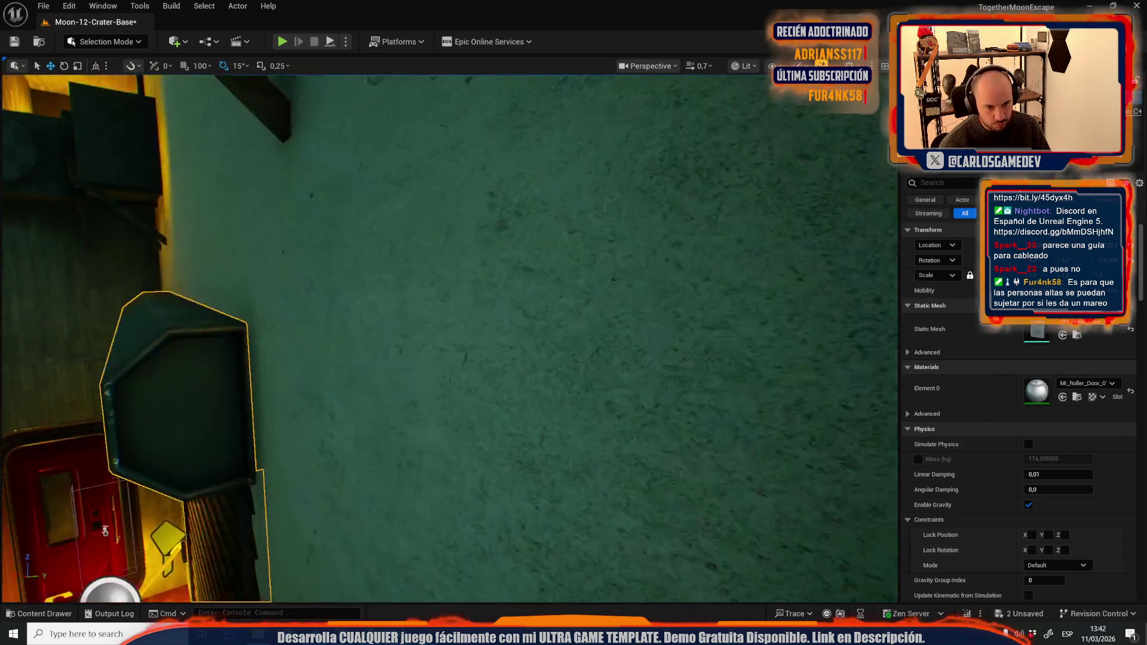
{"action": "mouse_move", "coordinate": [105, 531]}
{"action": "left_mouse_down"}
{"action": "mouse_move", "coordinate": [167, 257]}
{"action": "mouse_move", "coordinate": [11, 489]}
{"action": "mouse_move", "coordinate": [428, 362]}
{"action": "left_mouse_up"}
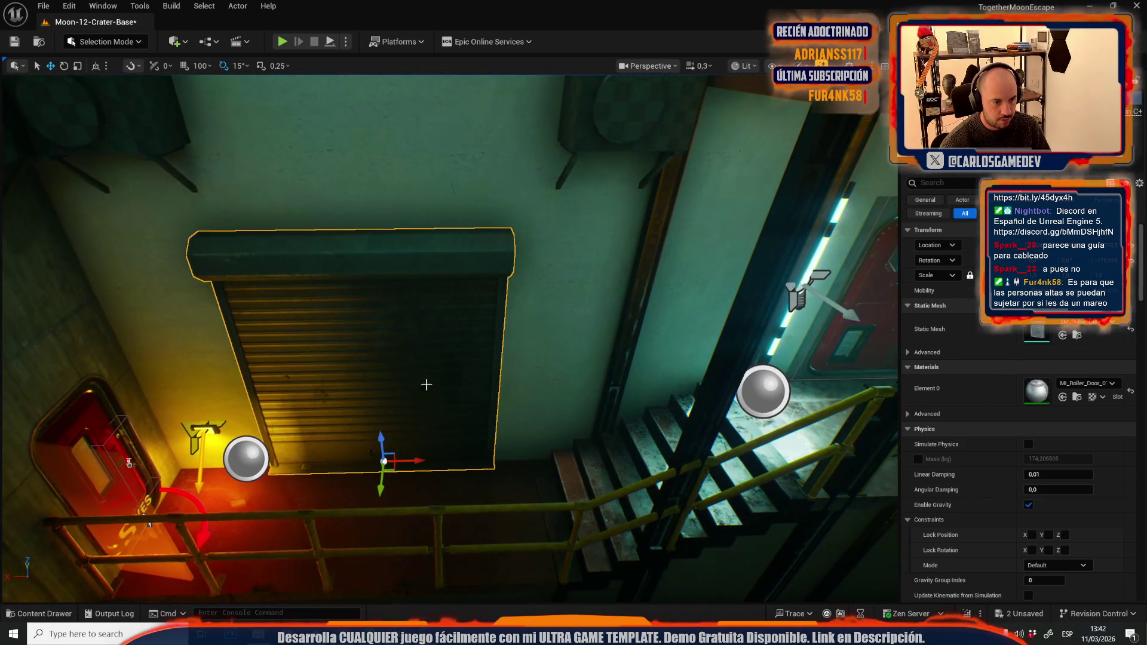
{"action": "mouse_move", "coordinate": [419, 461]}
{"action": "left_mouse_down"}
{"action": "mouse_move", "coordinate": [434, 459]}
{"action": "mouse_move", "coordinate": [427, 328]}
{"action": "mouse_move", "coordinate": [388, 358]}
{"action": "left_mouse_up"}
{"action": "key", "text": "g"}
{"action": "key", "text": "g"}
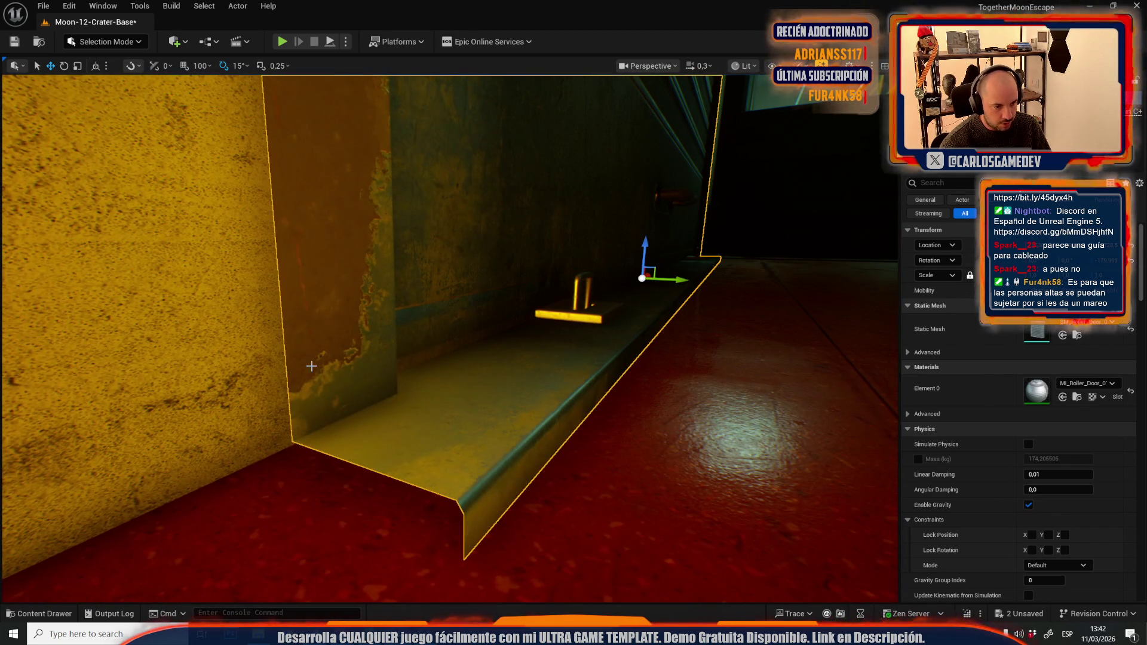
{"action": "left_click", "coordinate": [85, 40]}
{"action": "key", "text": "Escape"}
Step: In Modeling Mode, select the roller door's bottom edges, pivoting on the last selected element
{"action": "left_click", "coordinate": [105, 82]}
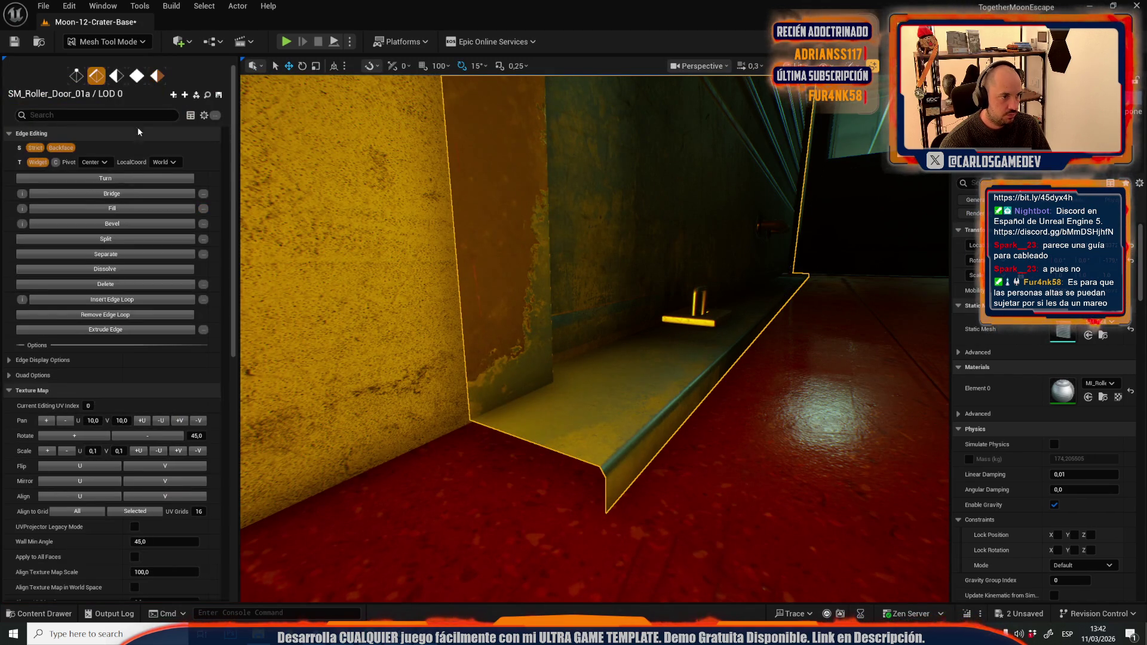
{"action": "left_click", "coordinate": [560, 451]}
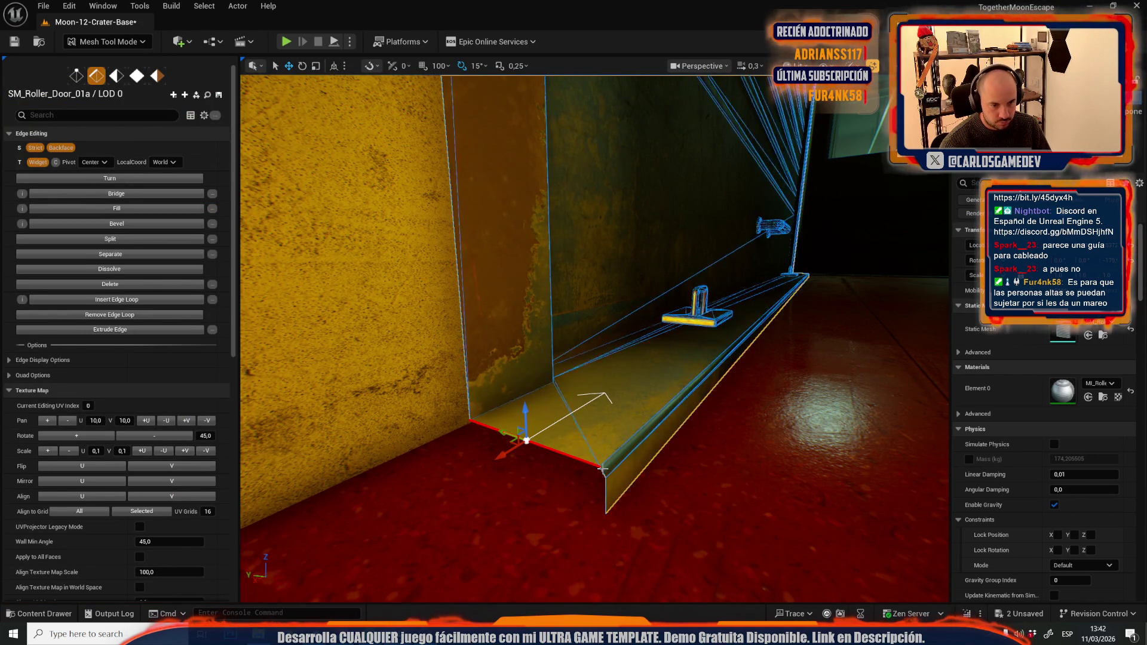
{"action": "scroll", "coordinate": [561, 452], "scroll_direction": "up", "scroll_amount": 2}
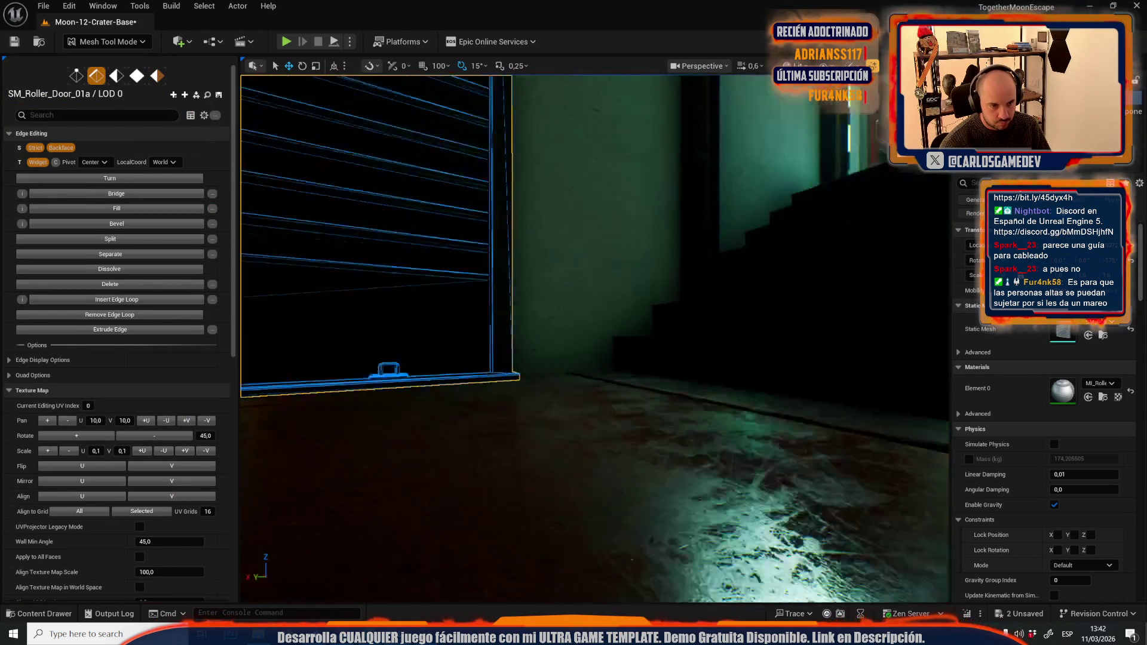
{"action": "scroll", "coordinate": [607, 474], "scroll_direction": "down", "scroll_amount": 1}
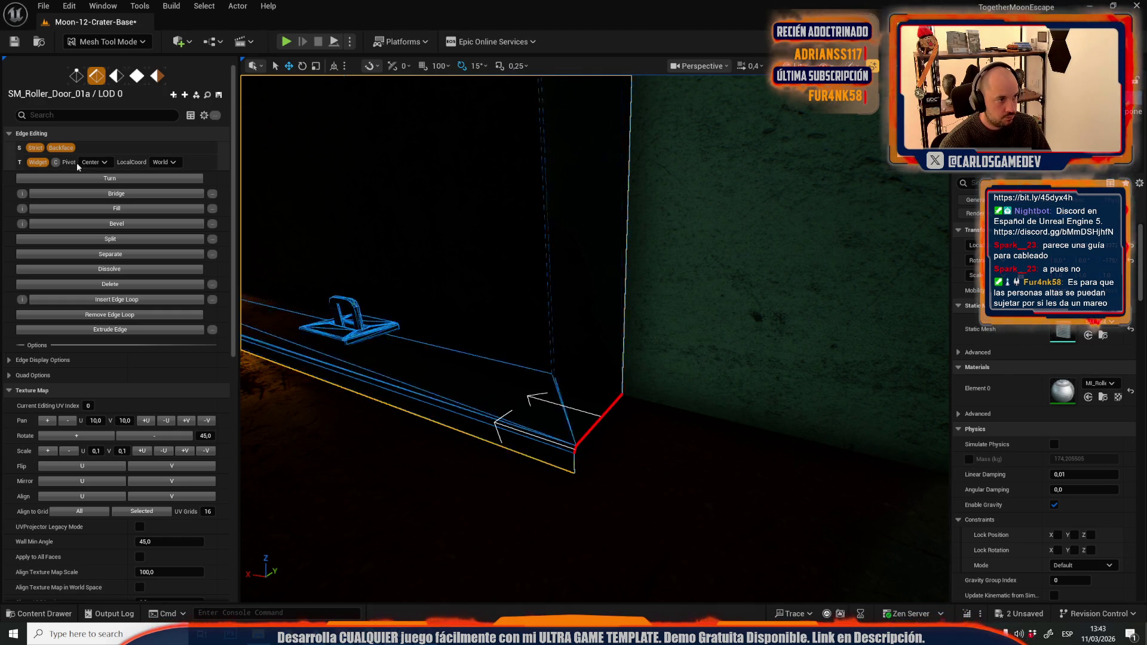
{"action": "left_click", "coordinate": [87, 194]}
{"action": "scroll", "coordinate": [574, 299], "scroll_direction": "down", "scroll_amount": 2}
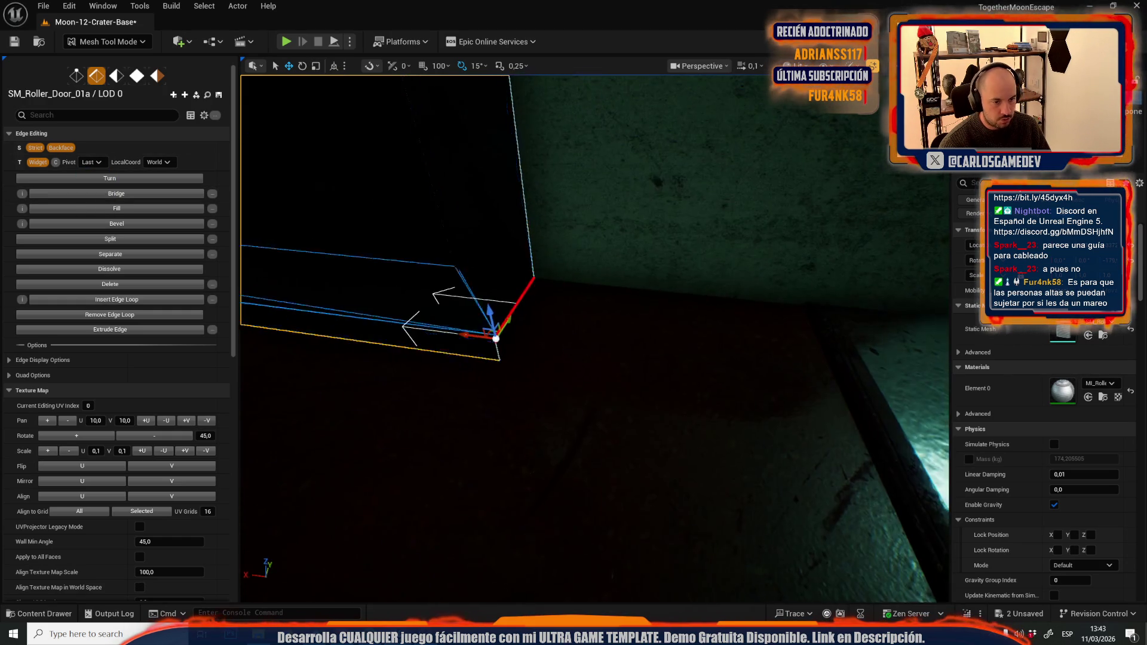
{"action": "left_click_drag", "start_coordinate": [579, 273], "coordinate": [538, 277]}
{"action": "scroll", "coordinate": [588, 271], "scroll_direction": "down", "scroll_amount": 1}
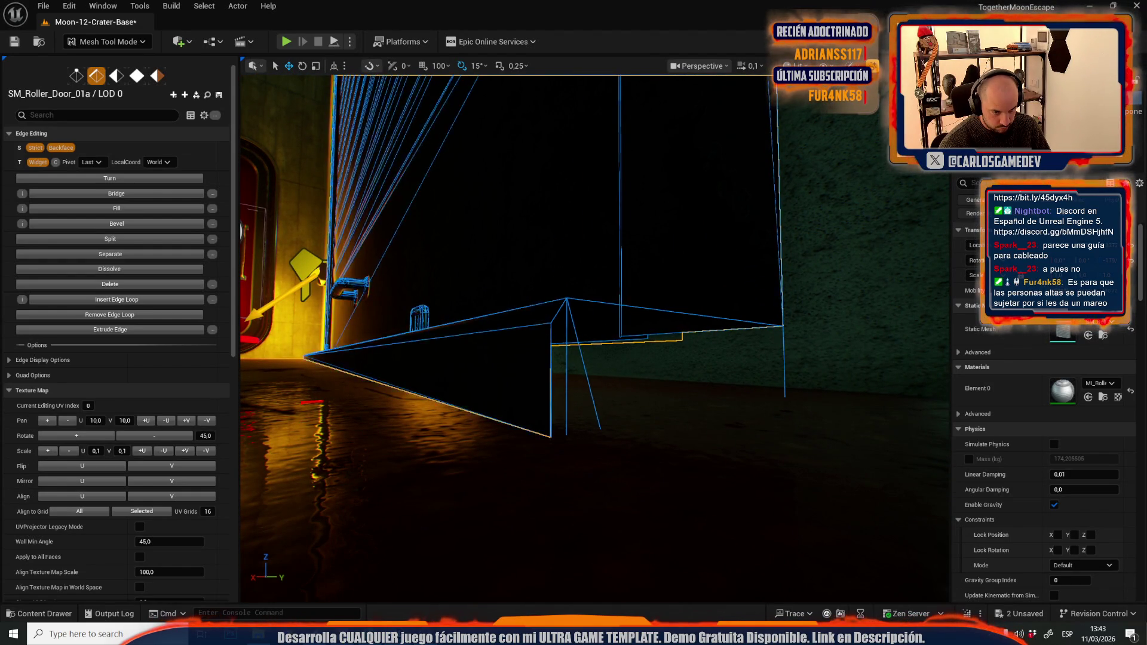
{"action": "left_click", "coordinate": [711, 412]}
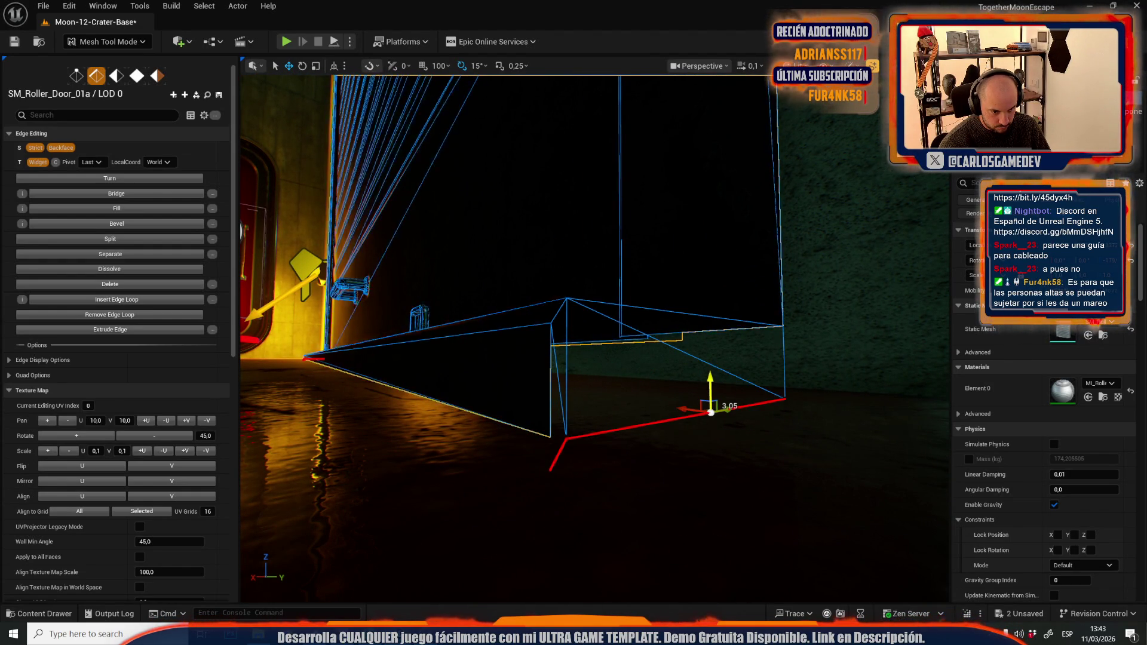
Step: Move the door frame edges toward the yellow wall and check the corner up close
{"action": "mouse_move", "coordinate": [583, 372]}
{"action": "left_mouse_down"}
{"action": "mouse_move", "coordinate": [595, 359]}
{"action": "mouse_move", "coordinate": [647, 360]}
{"action": "mouse_move", "coordinate": [631, 292]}
{"action": "left_mouse_up"}
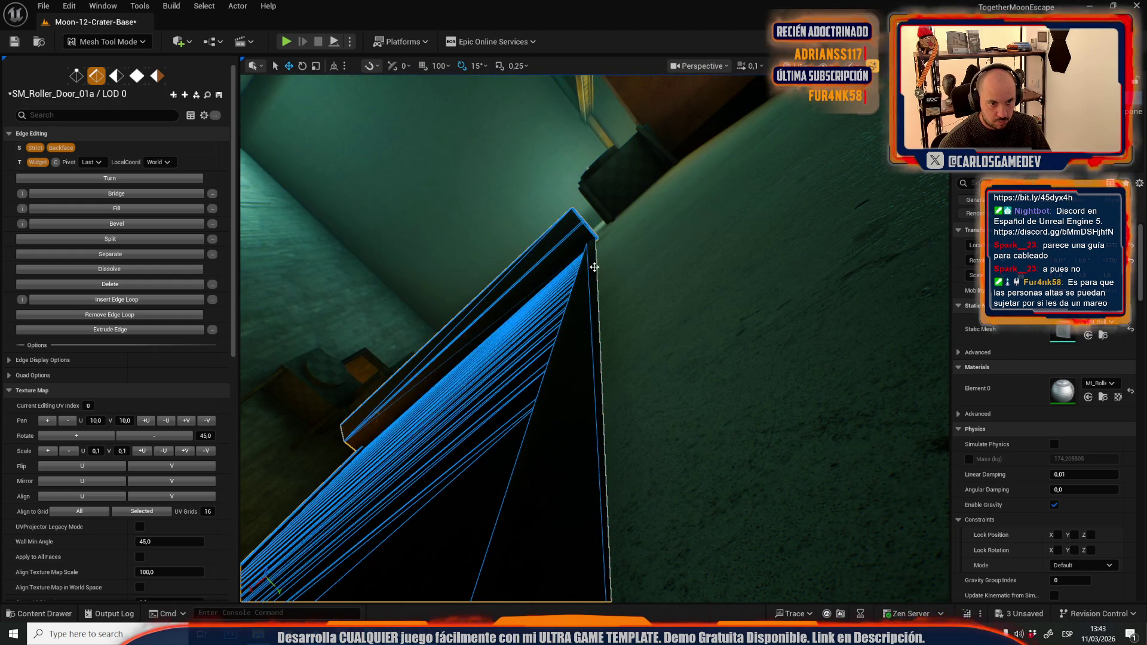
{"action": "left_click_drag", "start_coordinate": [612, 415], "coordinate": [615, 386]}
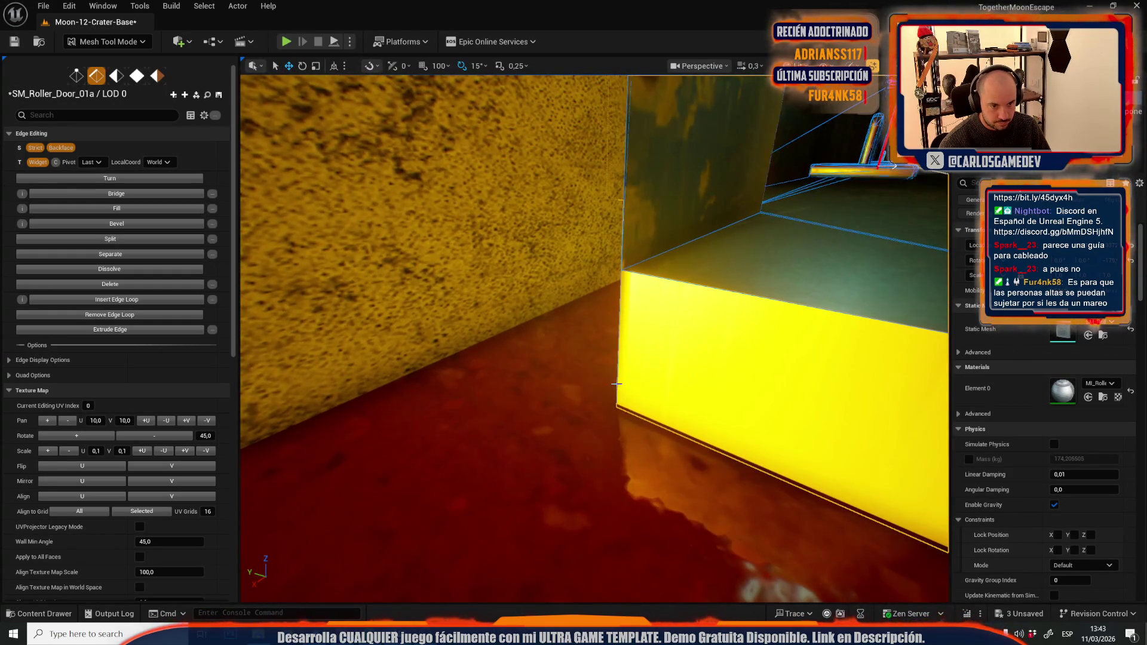
{"action": "left_click_drag", "start_coordinate": [612, 275], "coordinate": [612, 273]}
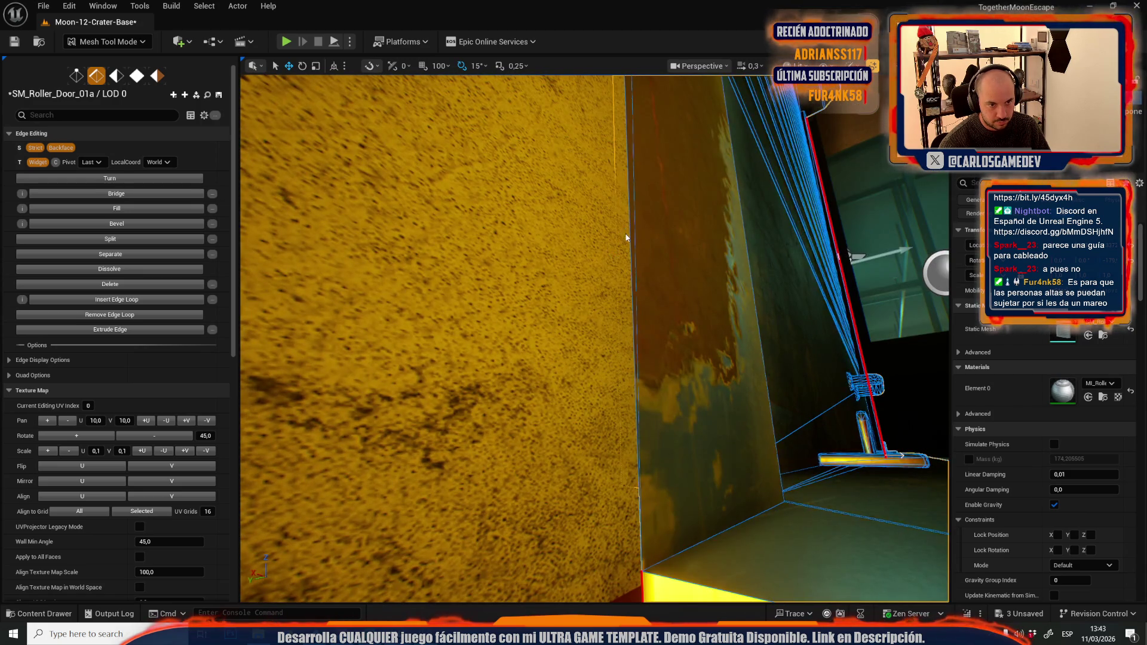
{"action": "left_click_drag", "start_coordinate": [626, 233], "coordinate": [625, 233]}
{"action": "left_click_drag", "start_coordinate": [612, 347], "coordinate": [613, 347]}
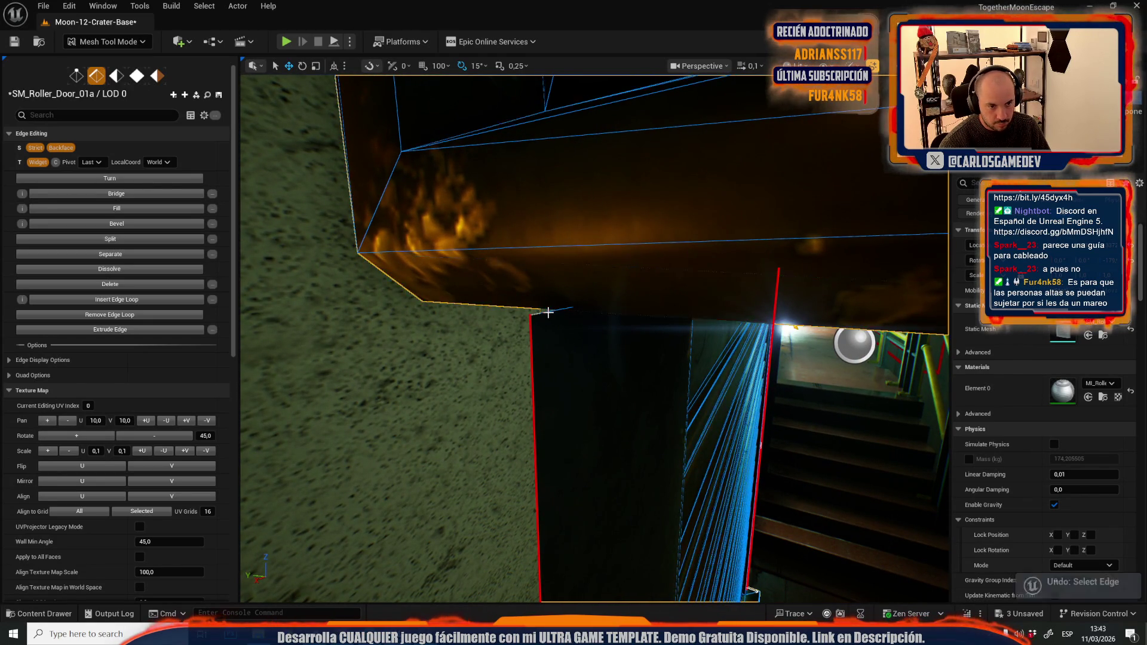
{"action": "left_click_drag", "start_coordinate": [587, 340], "coordinate": [587, 340]}
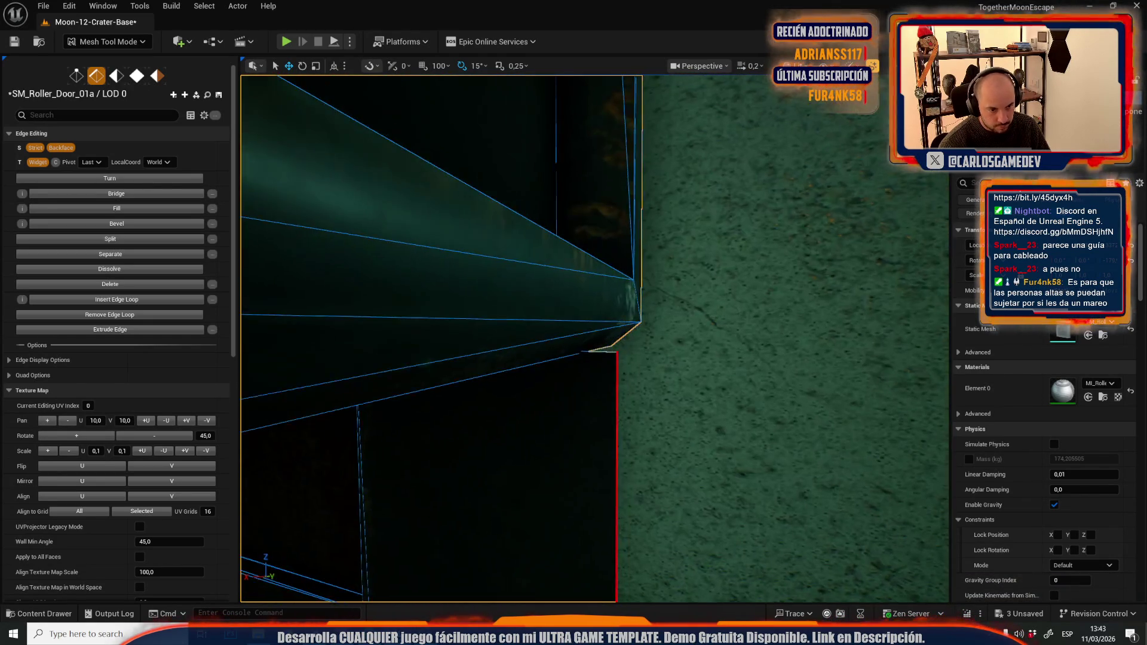
Step: Check the frame's top edge and corridor side, then select its bottom face
{"action": "left_click_drag", "start_coordinate": [639, 407], "coordinate": [649, 424]}
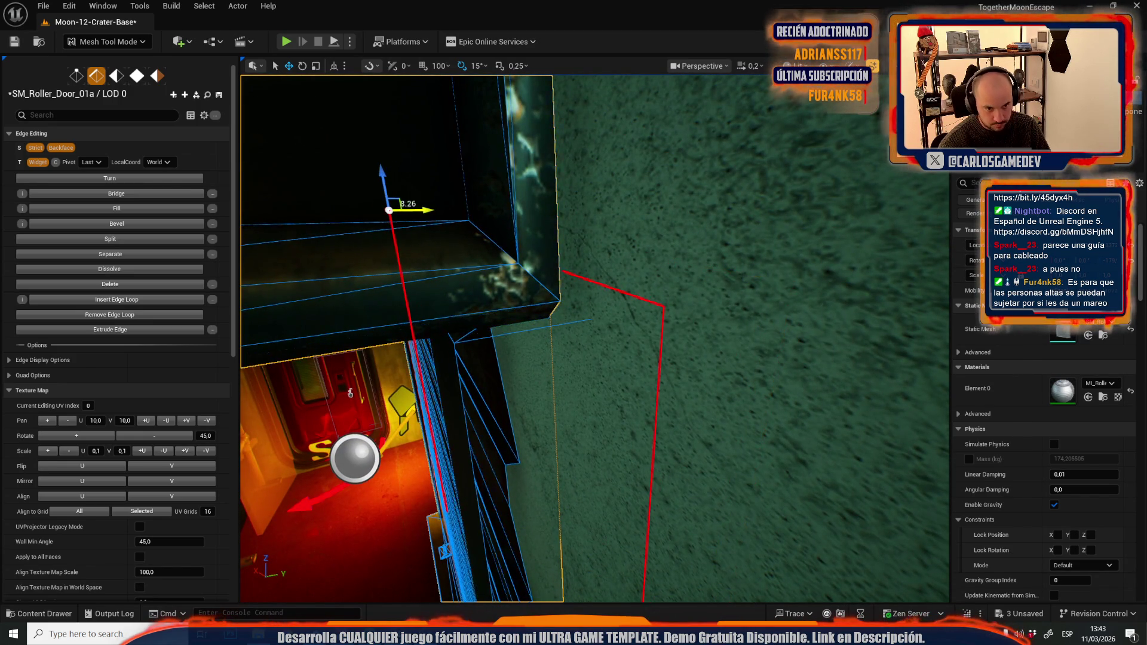
{"action": "mouse_move", "coordinate": [648, 425]}
{"action": "left_mouse_down"}
{"action": "mouse_move", "coordinate": [592, 413]}
{"action": "mouse_move", "coordinate": [608, 429]}
{"action": "mouse_move", "coordinate": [610, 458]}
{"action": "mouse_move", "coordinate": [602, 441]}
{"action": "left_mouse_up"}
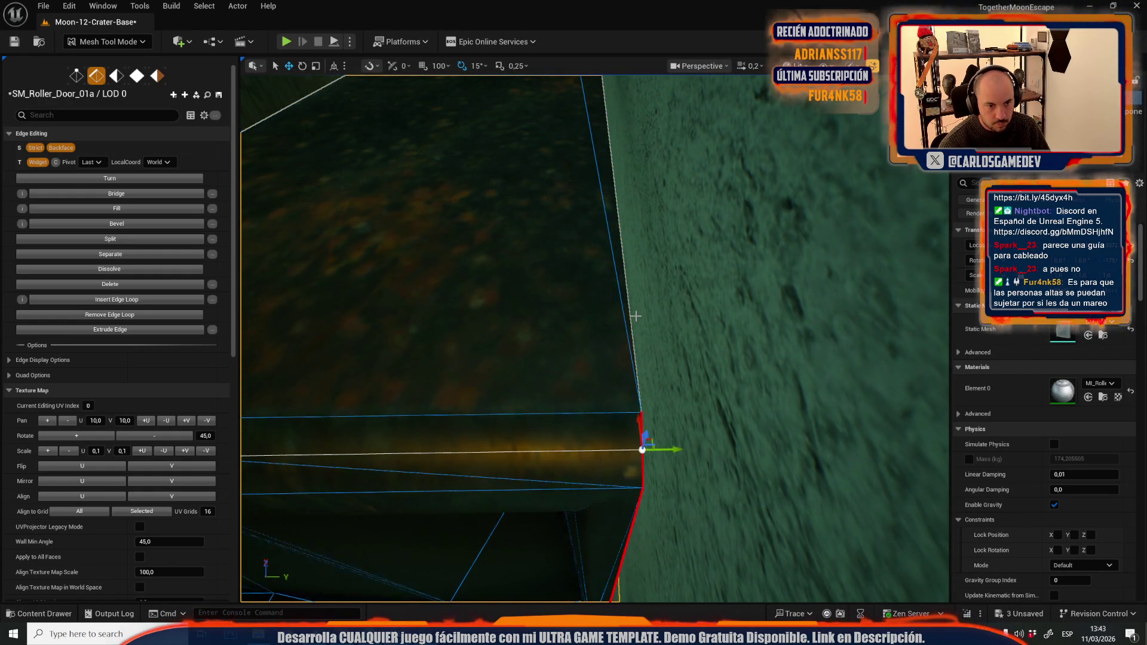
{"action": "left_click_drag", "start_coordinate": [612, 426], "coordinate": [612, 426]}
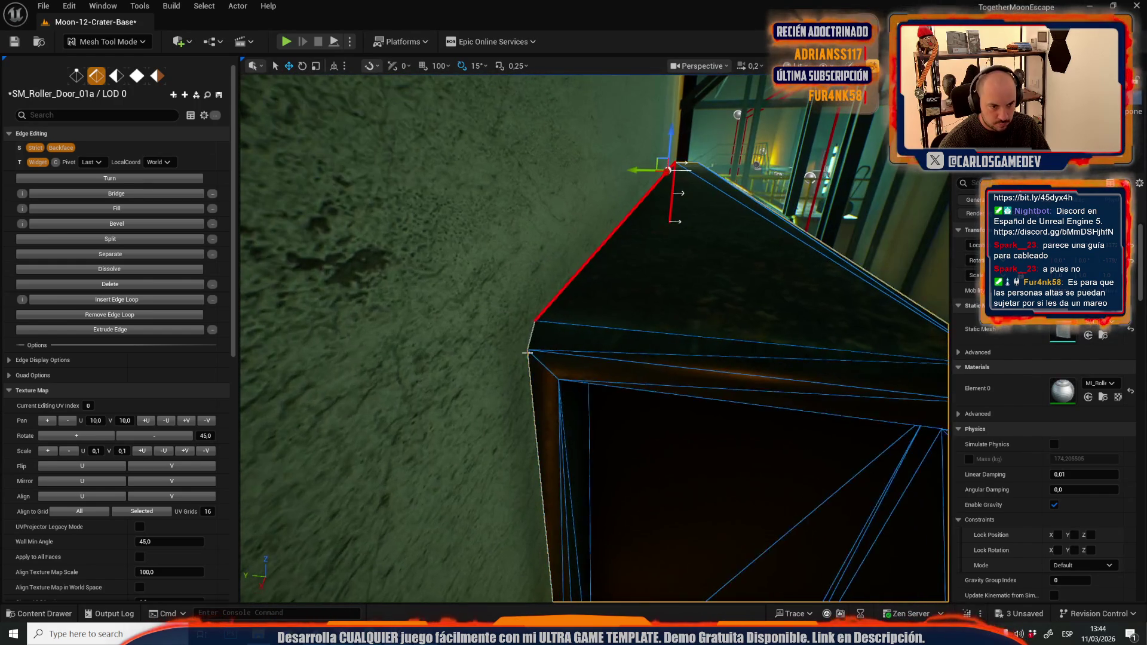
{"action": "mouse_move", "coordinate": [532, 380]}
{"action": "left_mouse_down"}
{"action": "mouse_move", "coordinate": [523, 341]}
{"action": "mouse_move", "coordinate": [566, 351]}
{"action": "mouse_move", "coordinate": [623, 327]}
{"action": "left_mouse_up"}
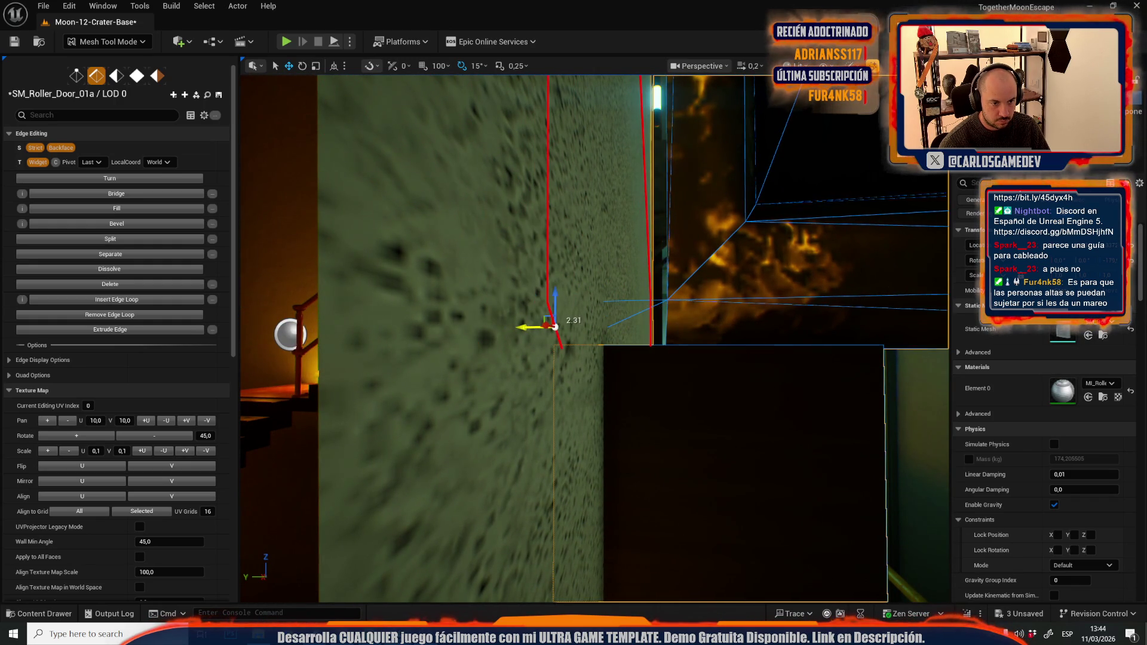
{"action": "left_click_drag", "start_coordinate": [597, 364], "coordinate": [597, 364]}
{"action": "key", "text": "4"}
{"action": "left_click", "coordinate": [598, 364]}
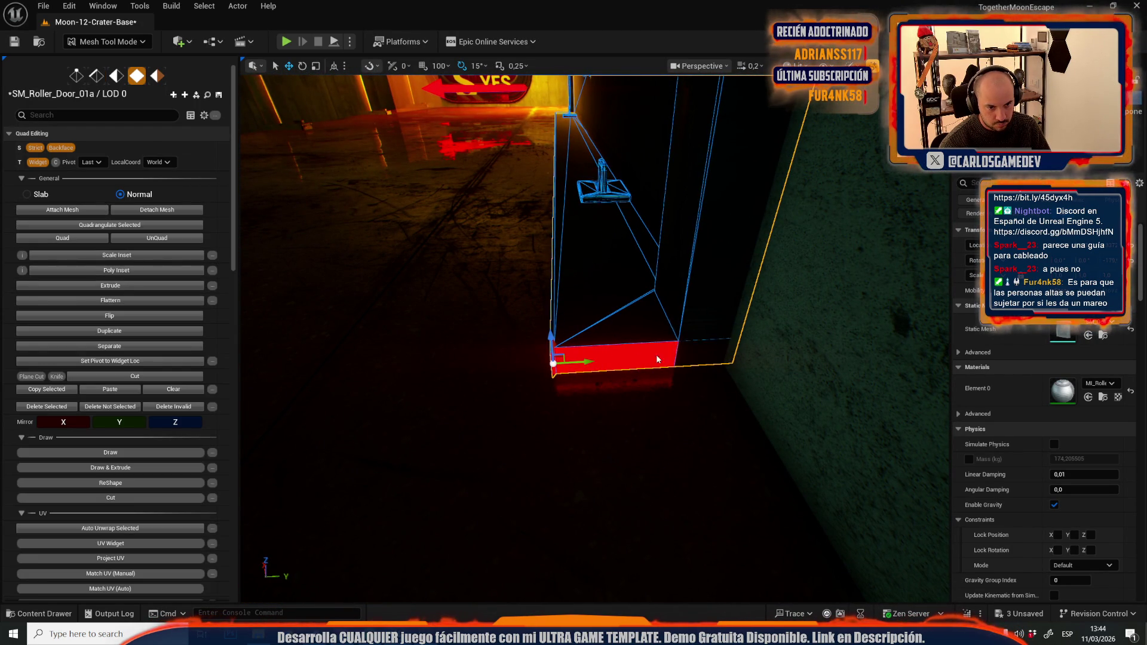
Step: Add the door frame's right side and long bottom face to the quad selection
{"action": "left_click_drag", "start_coordinate": [689, 324], "coordinate": [689, 323]}
{"action": "mouse_move", "coordinate": [640, 359]}
{"action": "left_mouse_down"}
{"action": "mouse_move", "coordinate": [653, 391]}
{"action": "mouse_move", "coordinate": [620, 317]}
{"action": "mouse_move", "coordinate": [645, 451]}
{"action": "mouse_move", "coordinate": [638, 433]}
{"action": "left_mouse_up"}
{"action": "left_click", "coordinate": [638, 434]}
{"action": "mouse_move", "coordinate": [519, 228]}
{"action": "left_mouse_down"}
{"action": "mouse_move", "coordinate": [523, 243]}
{"action": "mouse_move", "coordinate": [554, 243]}
{"action": "mouse_move", "coordinate": [554, 254]}
{"action": "left_mouse_up"}
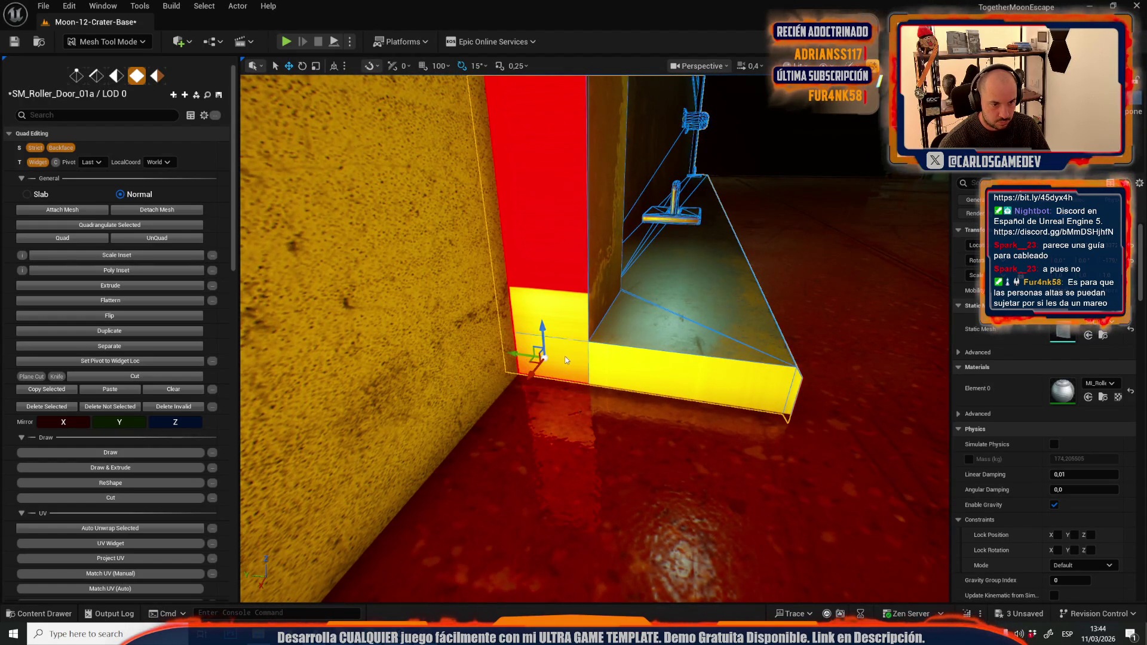
{"action": "left_click", "coordinate": [600, 358]}
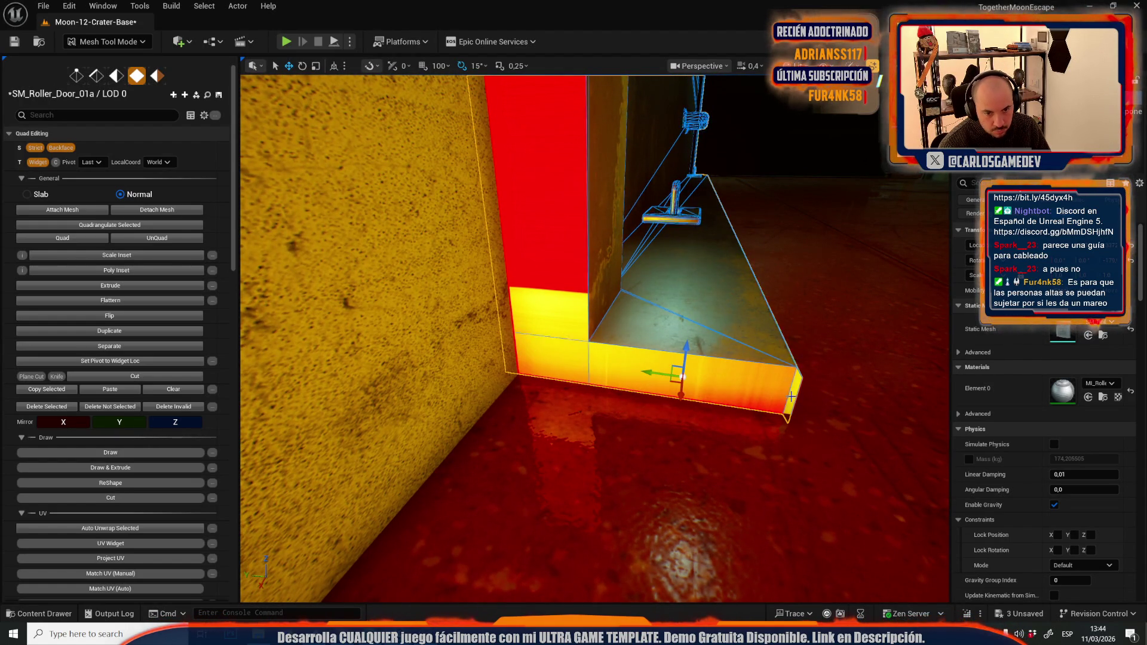
{"action": "left_click_drag", "start_coordinate": [584, 347], "coordinate": [584, 346]}
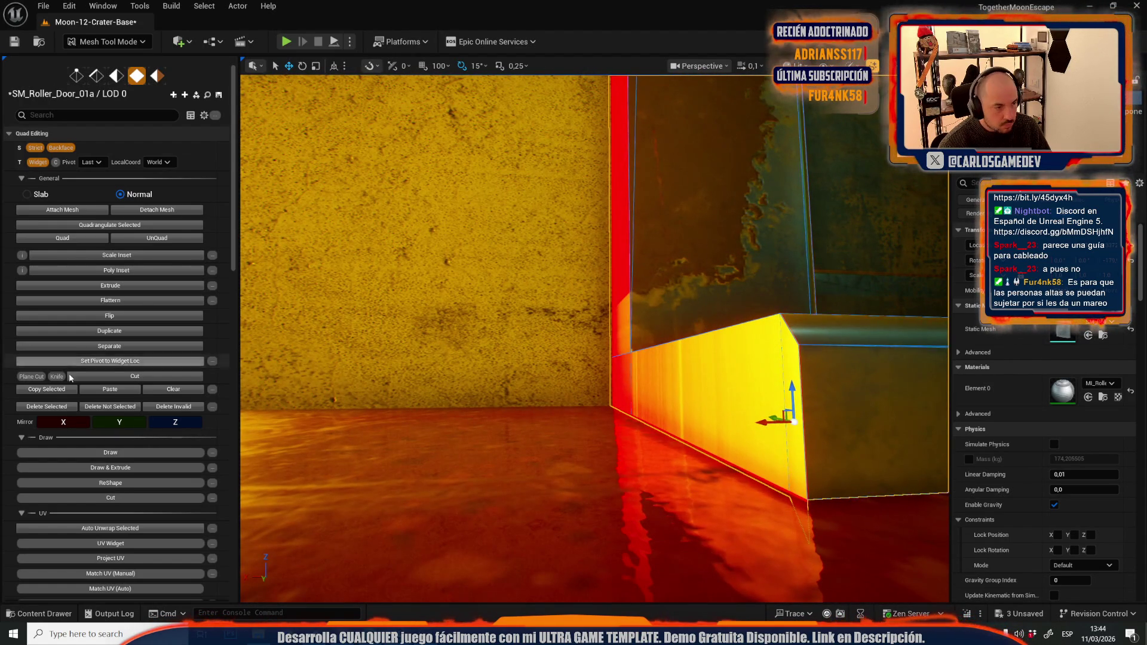
{"action": "scroll", "coordinate": [102, 481], "scroll_direction": "down", "scroll_amount": 15}
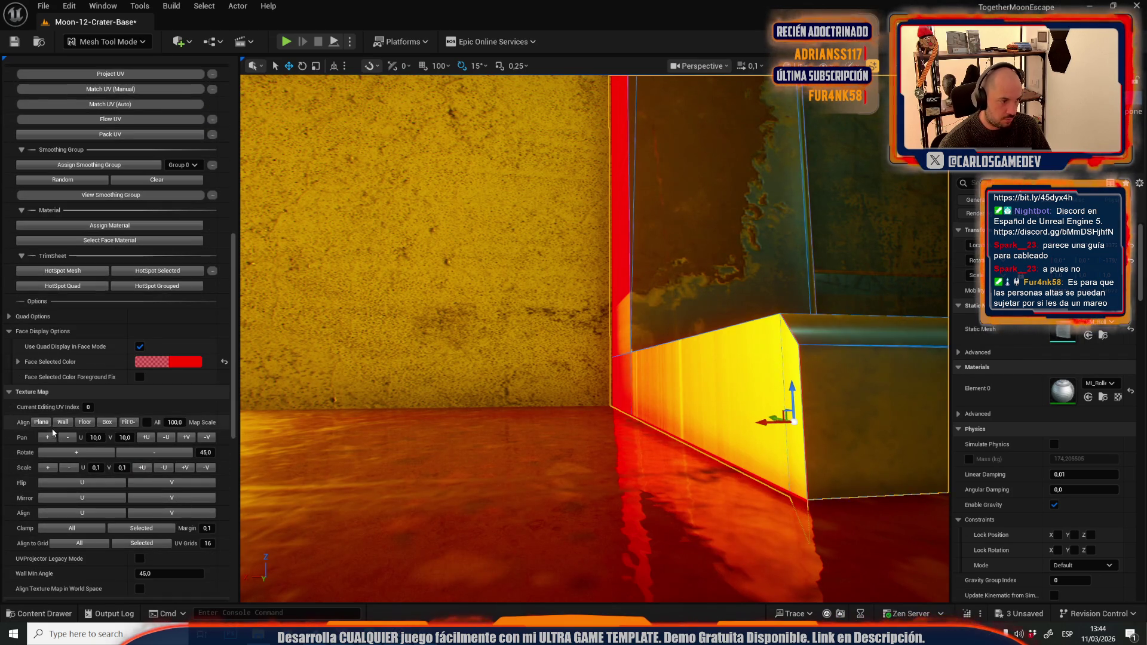
Step: Give the frame faces a planar-aligned texture rotated 45°, panning U and V into place
{"action": "left_click", "coordinate": [42, 424]}
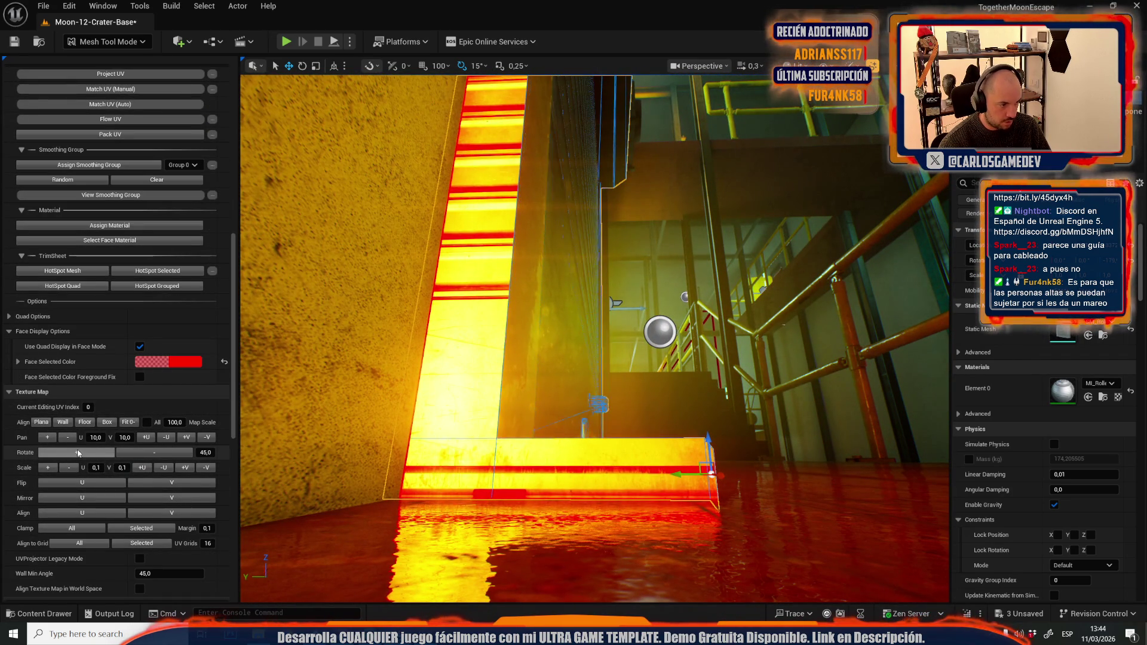
{"action": "left_click", "coordinate": [78, 453]}
{"action": "left_click", "coordinate": [87, 455]}
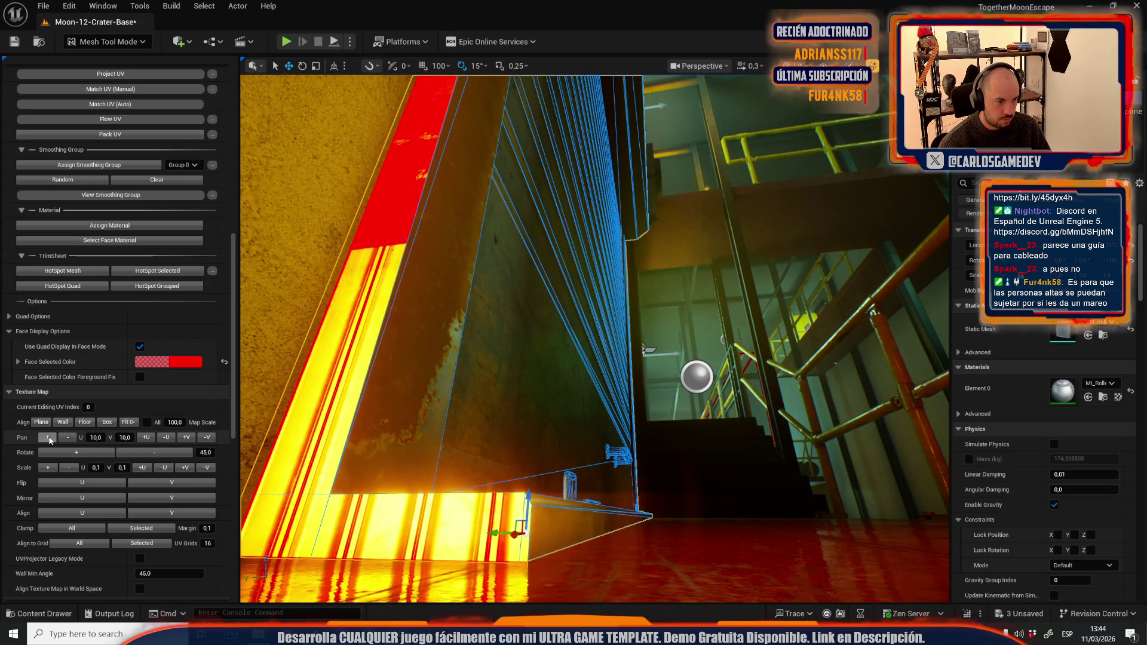
{"action": "left_click", "coordinate": [50, 441]}
{"action": "left_click", "coordinate": [55, 439]}
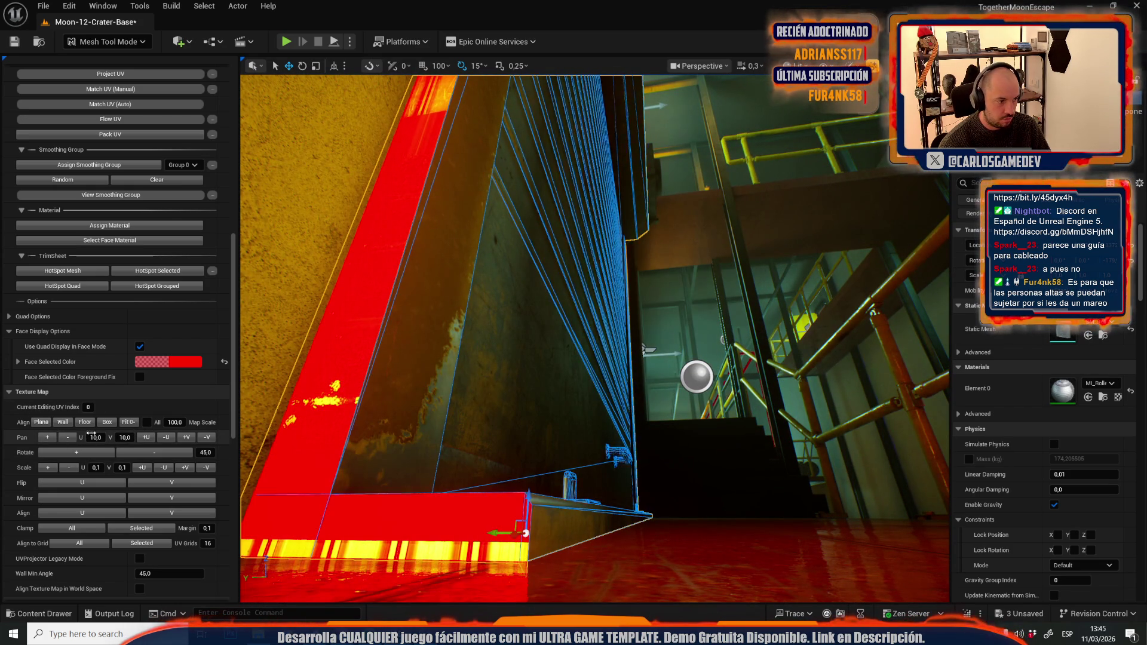
{"action": "left_click", "coordinate": [68, 439]}
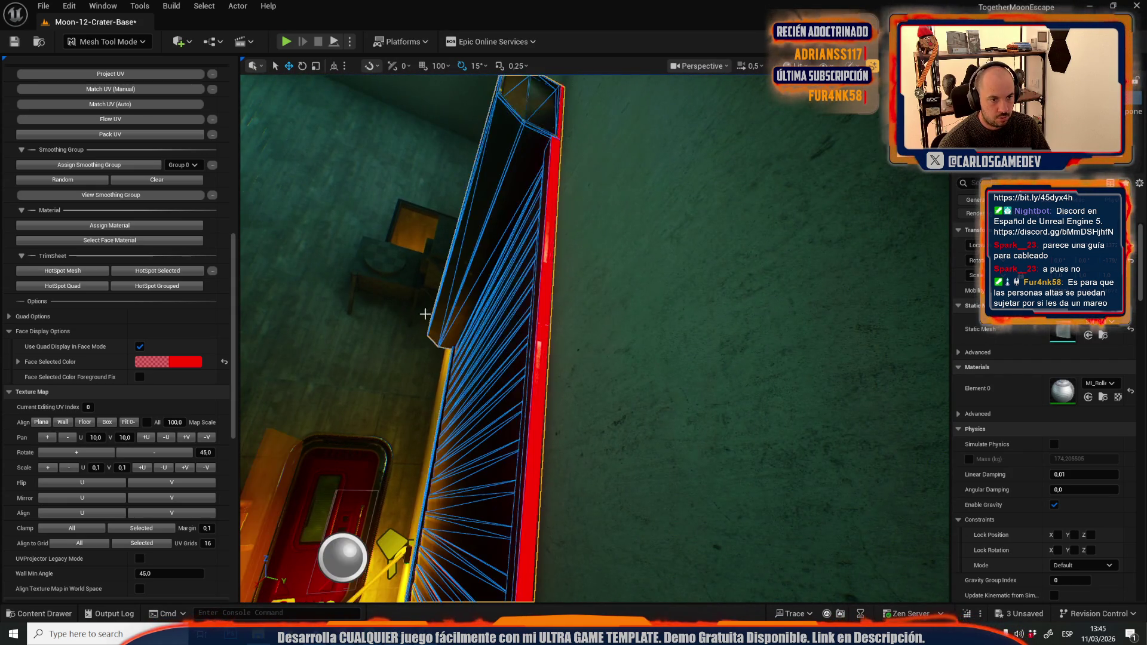
{"action": "left_click", "coordinate": [48, 440]}
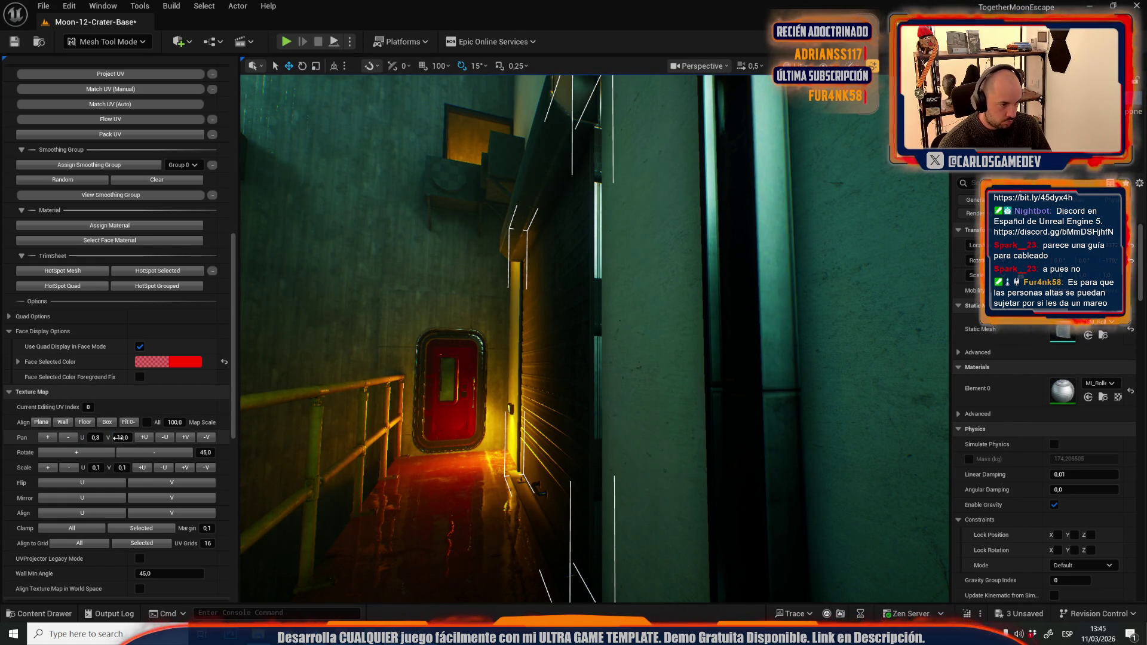
{"action": "type", "text": "0,3"}
{"action": "left_click", "coordinate": [47, 439]}
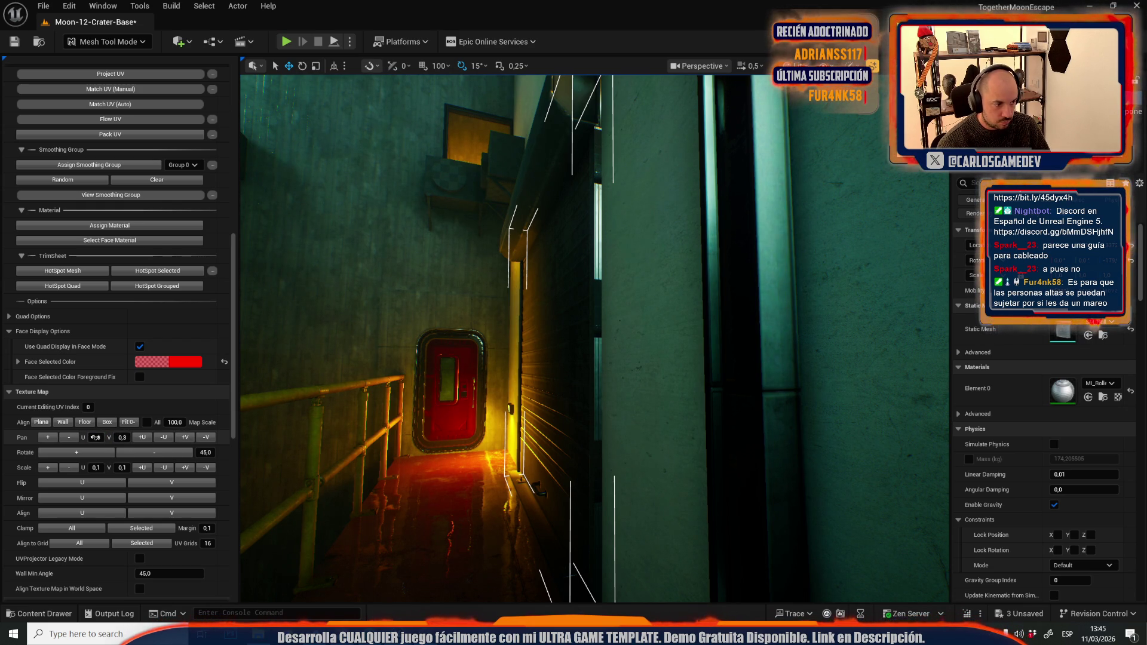
{"action": "left_click", "coordinate": [184, 441]}
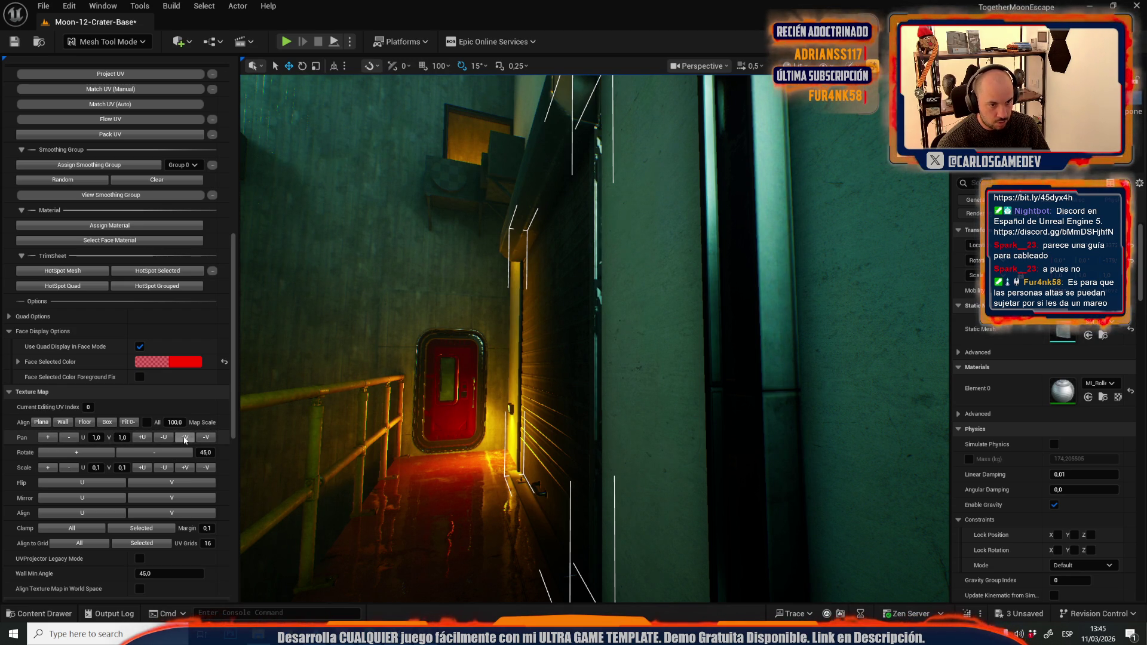
Step: Frame the roller door and switch Mesh Tool Mode back to Selection Mode
{"action": "scroll", "coordinate": [595, 338], "scroll_direction": "up", "scroll_amount": 2}
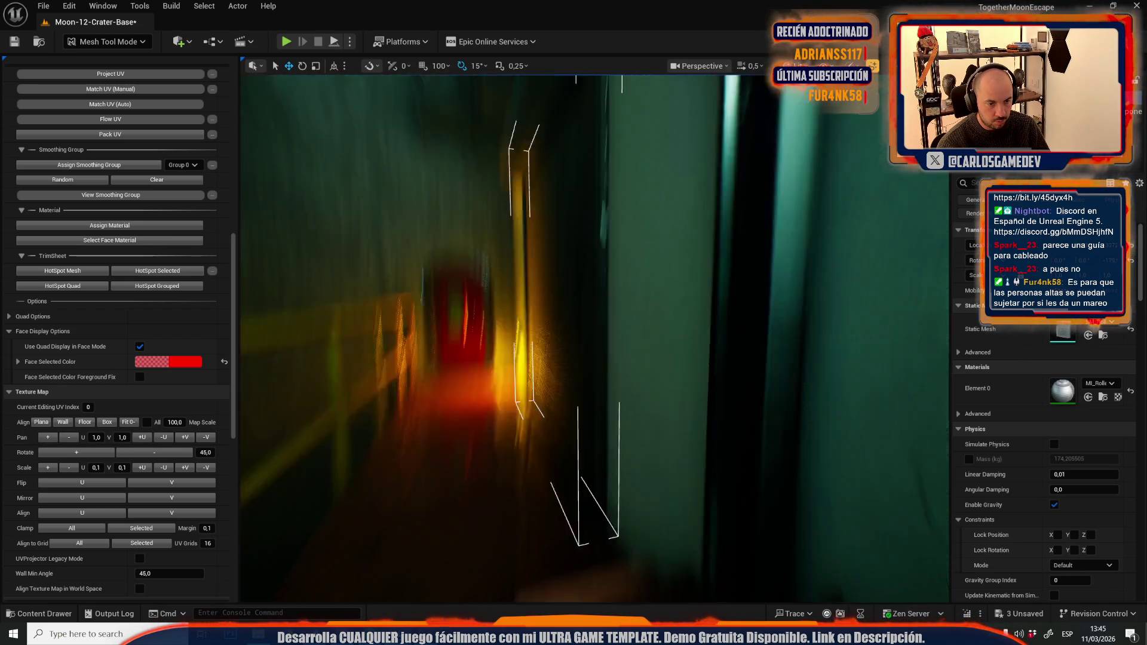
{"action": "key", "text": "f"}
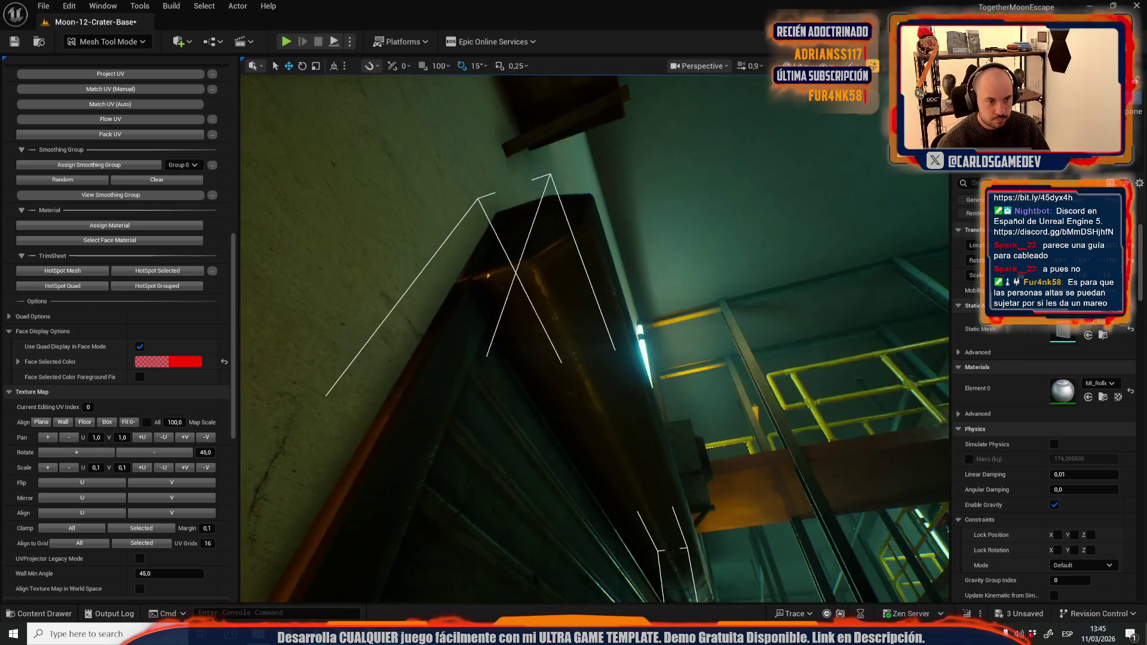
{"action": "scroll", "coordinate": [594, 338], "scroll_direction": "up", "scroll_amount": 3}
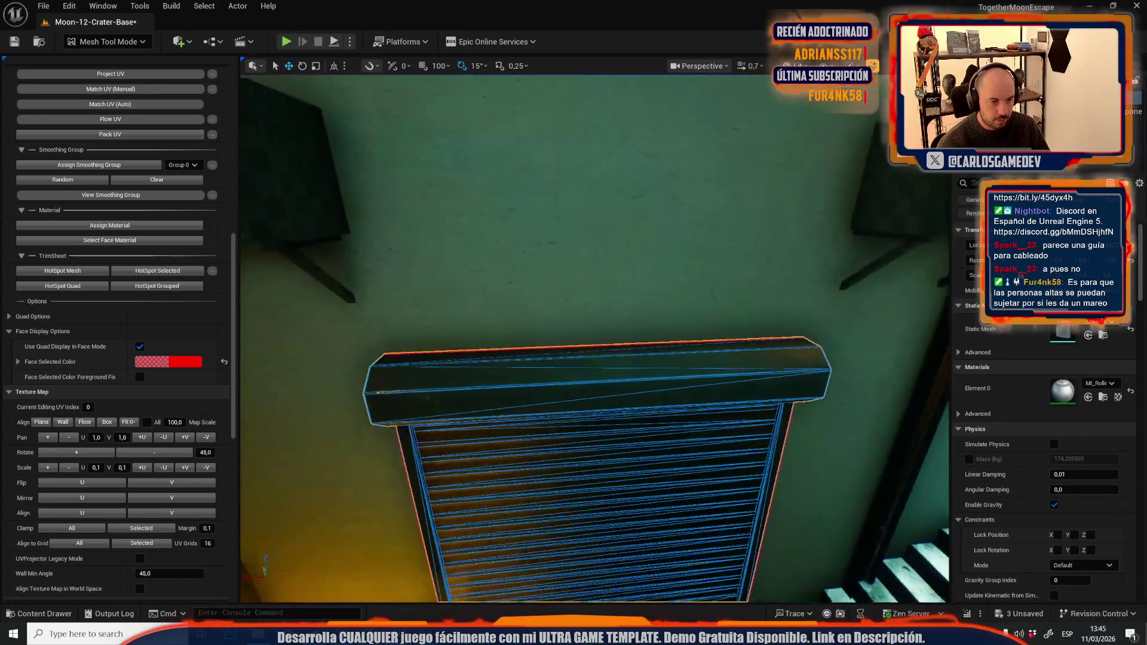
{"action": "left_click", "coordinate": [106, 41]}
{"action": "left_click", "coordinate": [103, 77]}
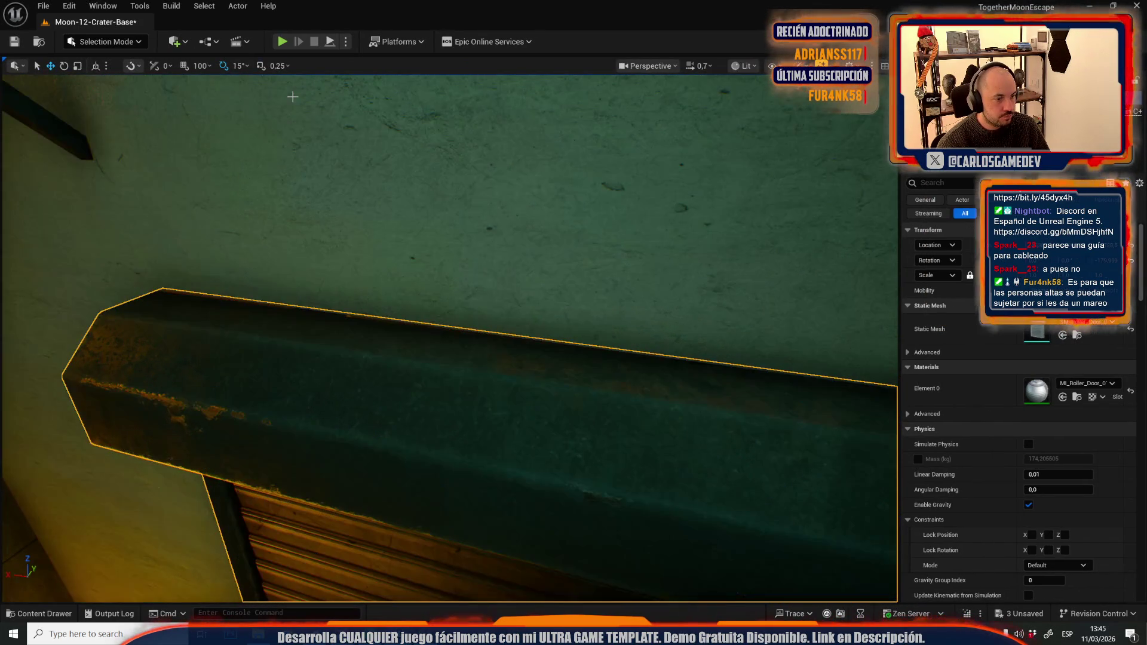
{"action": "left_click", "coordinate": [385, 256]}
{"action": "mouse_move", "coordinate": [384, 257]}
{"action": "left_mouse_down"}
{"action": "mouse_move", "coordinate": [281, 293]}
{"action": "mouse_move", "coordinate": [251, 341]}
{"action": "left_mouse_up"}
{"action": "scroll", "coordinate": [251, 341], "scroll_direction": "down", "scroll_amount": 1}
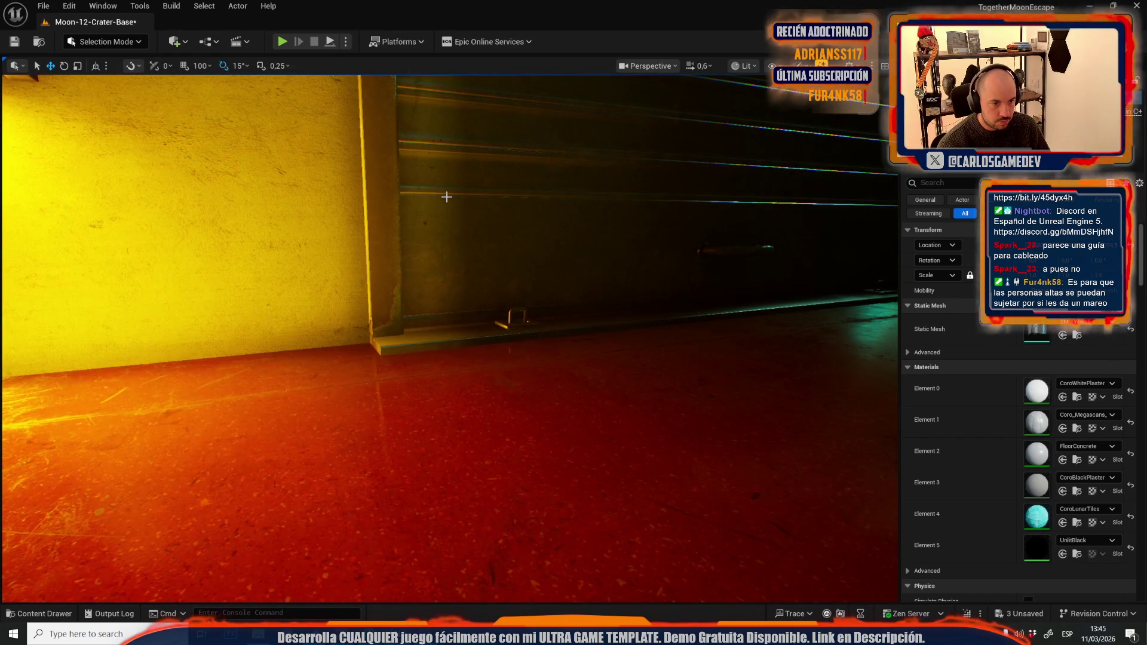
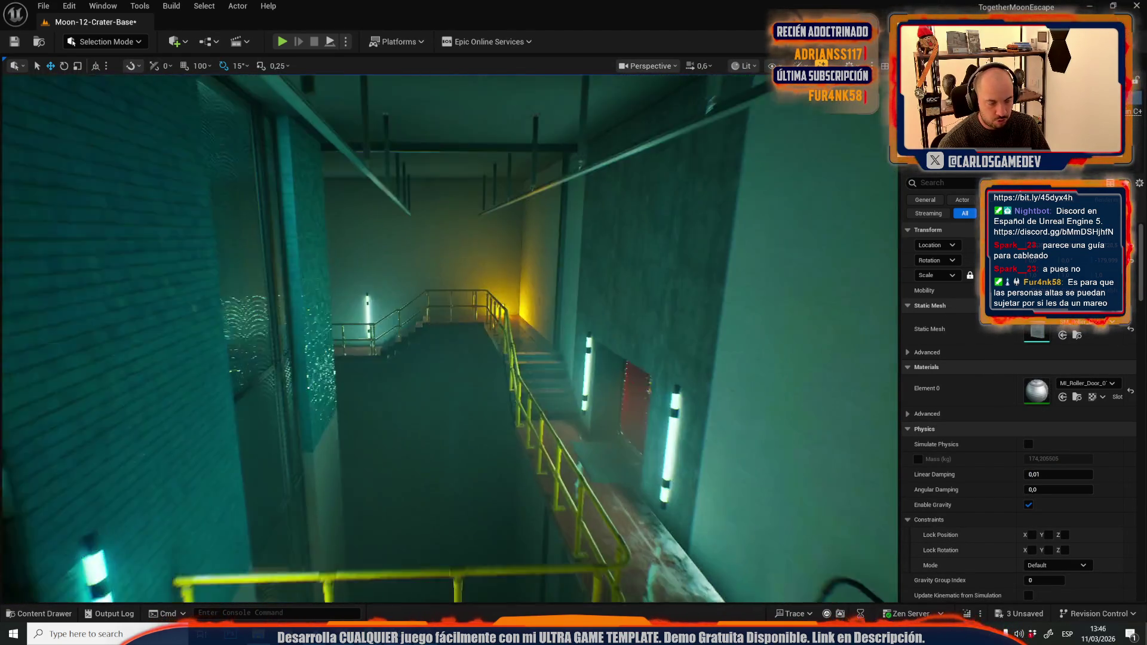
Step: Fly down to the roller door and drag it along the ledge to sit beside the railing
{"action": "scroll", "coordinate": [250, 342], "scroll_direction": "up", "scroll_amount": 3}
{"action": "left_click_drag", "start_coordinate": [251, 341], "coordinate": [245, 347]}
{"action": "left_click_drag", "start_coordinate": [464, 472], "coordinate": [507, 425]}
{"action": "left_click_drag", "start_coordinate": [541, 328], "coordinate": [495, 353]}
{"action": "scroll", "coordinate": [541, 328], "scroll_direction": "down", "scroll_amount": 4}
{"action": "key", "text": "r"}
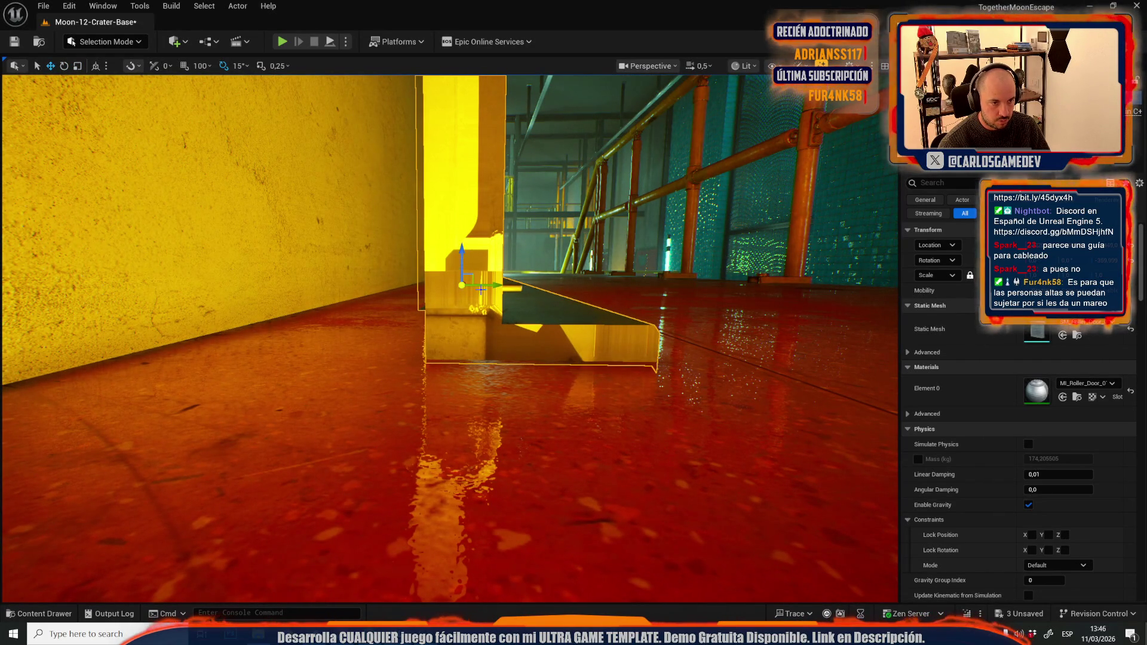
{"action": "left_click_drag", "start_coordinate": [495, 281], "coordinate": [412, 286]}
{"action": "scroll", "coordinate": [413, 286], "scroll_direction": "up", "scroll_amount": 2}
{"action": "mouse_move", "coordinate": [550, 364]}
{"action": "left_mouse_down"}
{"action": "mouse_move", "coordinate": [535, 389]}
{"action": "mouse_move", "coordinate": [424, 399]}
{"action": "left_mouse_up"}
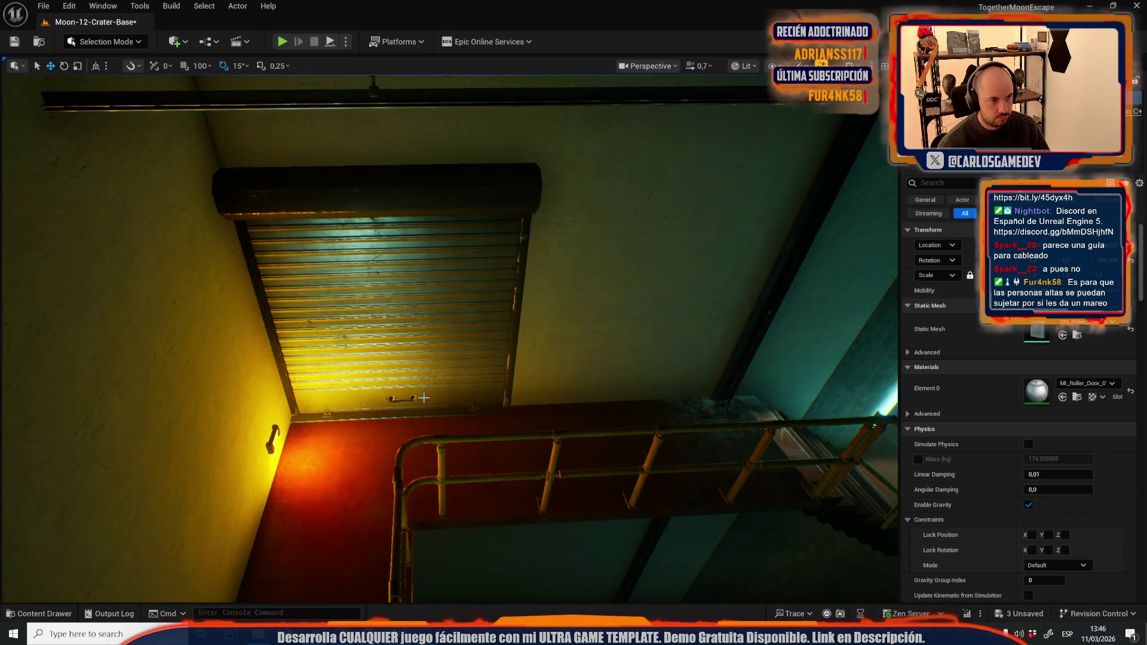
{"action": "key", "text": "Right"}
Step: Alt-drag a copy of the roller door to the right, then scale both doors narrower
{"action": "mouse_move", "coordinate": [377, 394]}
{"action": "left_mouse_down"}
{"action": "mouse_move", "coordinate": [551, 368]}
{"action": "mouse_move", "coordinate": [621, 377]}
{"action": "left_mouse_up"}
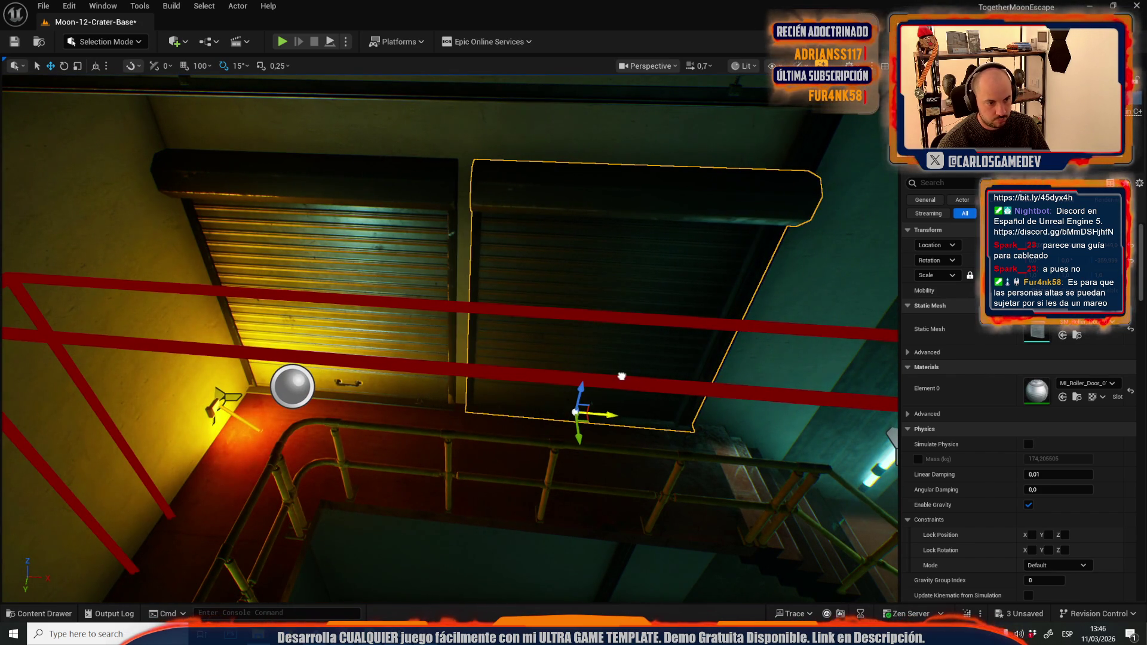
{"action": "left_click", "coordinate": [420, 215], "text": "ctrl"}
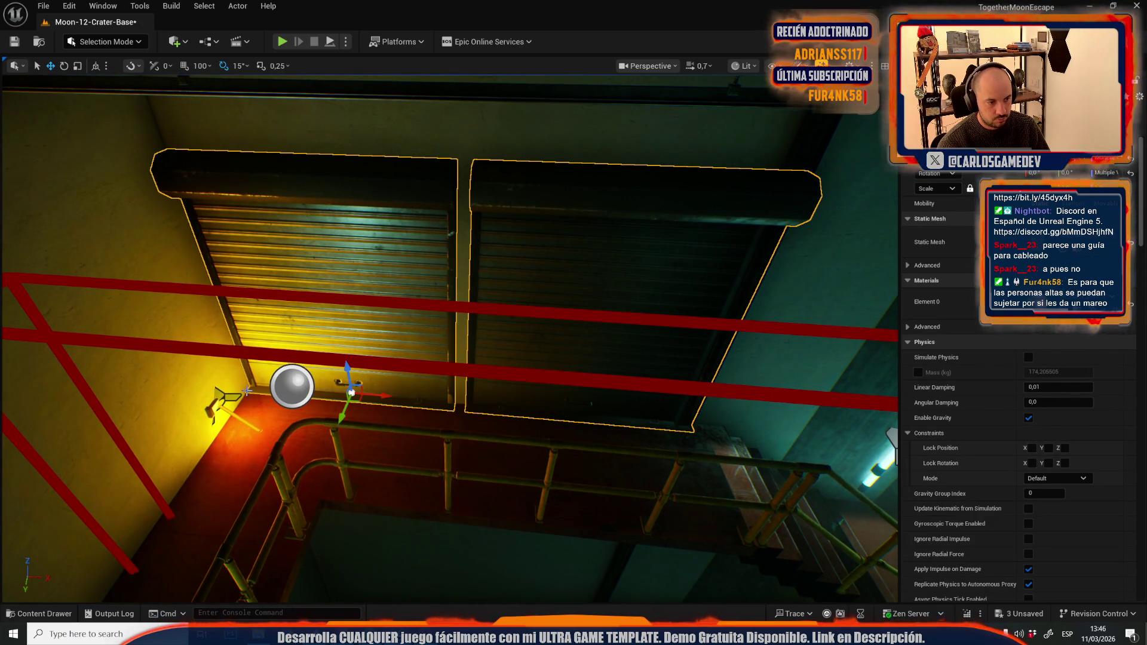
{"action": "key", "text": "e"}
{"action": "left_click_drag", "start_coordinate": [273, 392], "coordinate": [276, 393]}
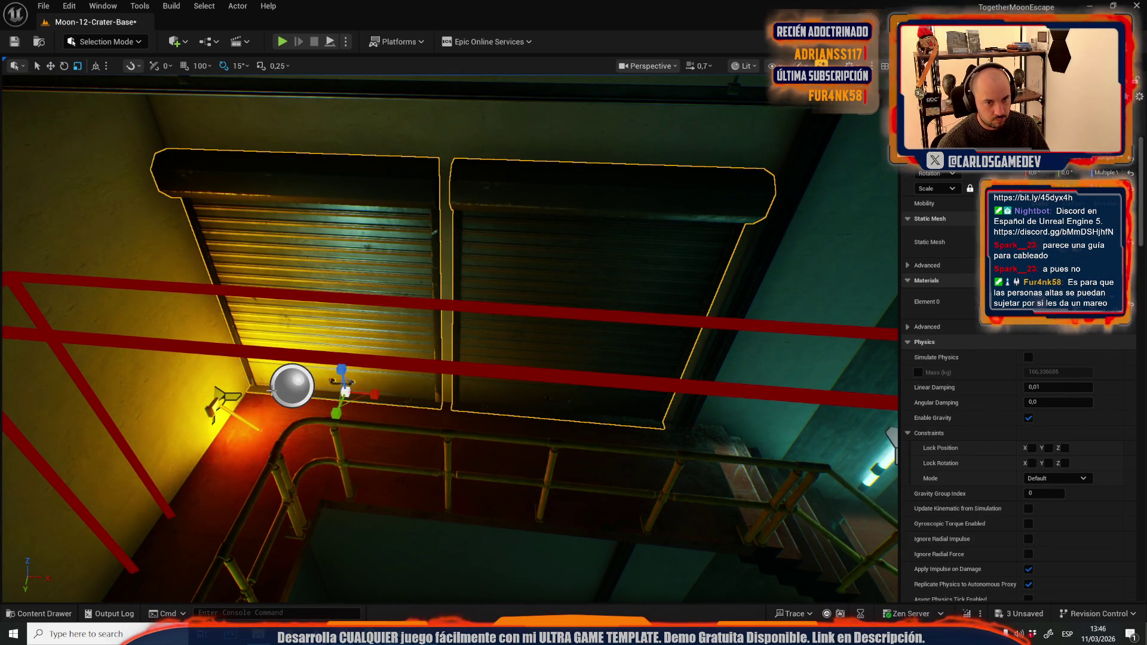
Step: Select one roller door in move mode and fly through the corridor to face both doors
{"action": "scroll", "coordinate": [283, 442], "scroll_direction": "up", "scroll_amount": 5}
{"action": "left_click", "coordinate": [281, 370]}
{"action": "key", "text": "w"}
{"action": "mouse_move", "coordinate": [283, 442]}
{"action": "left_mouse_down"}
{"action": "mouse_move", "coordinate": [218, 437]}
{"action": "mouse_move", "coordinate": [329, 401]}
{"action": "left_mouse_up"}
{"action": "left_click_drag", "start_coordinate": [434, 414], "coordinate": [488, 391]}
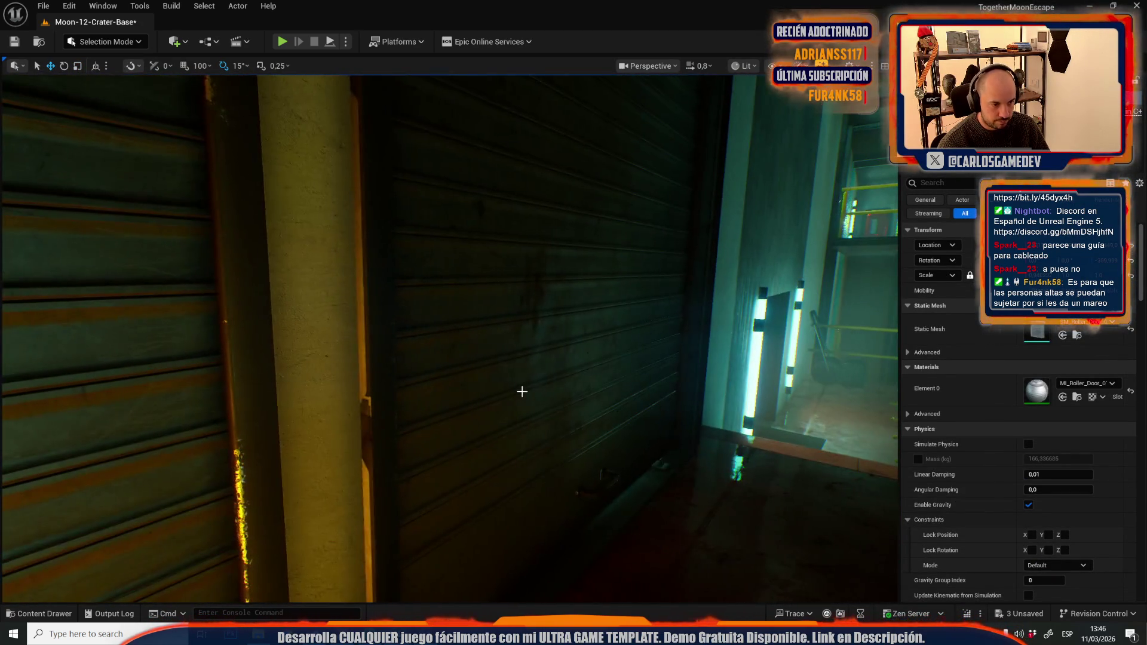
{"action": "left_click", "coordinate": [110, 39]}
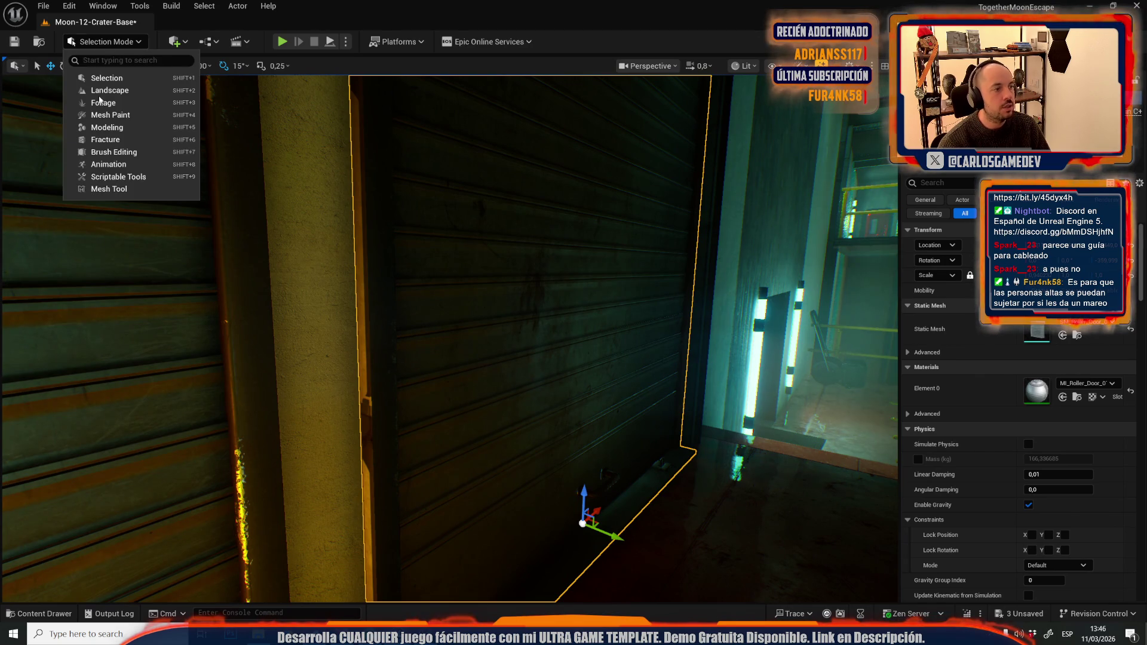
Step: Enter Mesh Tool Mode with Quad Editing and select the door frame's bottom and corner faces
{"action": "left_click", "coordinate": [94, 194]}
{"action": "left_click", "coordinate": [136, 75]}
{"action": "mouse_move", "coordinate": [628, 417]}
{"action": "left_mouse_down"}
{"action": "mouse_move", "coordinate": [595, 415]}
{"action": "mouse_move", "coordinate": [565, 435]}
{"action": "mouse_move", "coordinate": [640, 313]}
{"action": "left_mouse_up"}
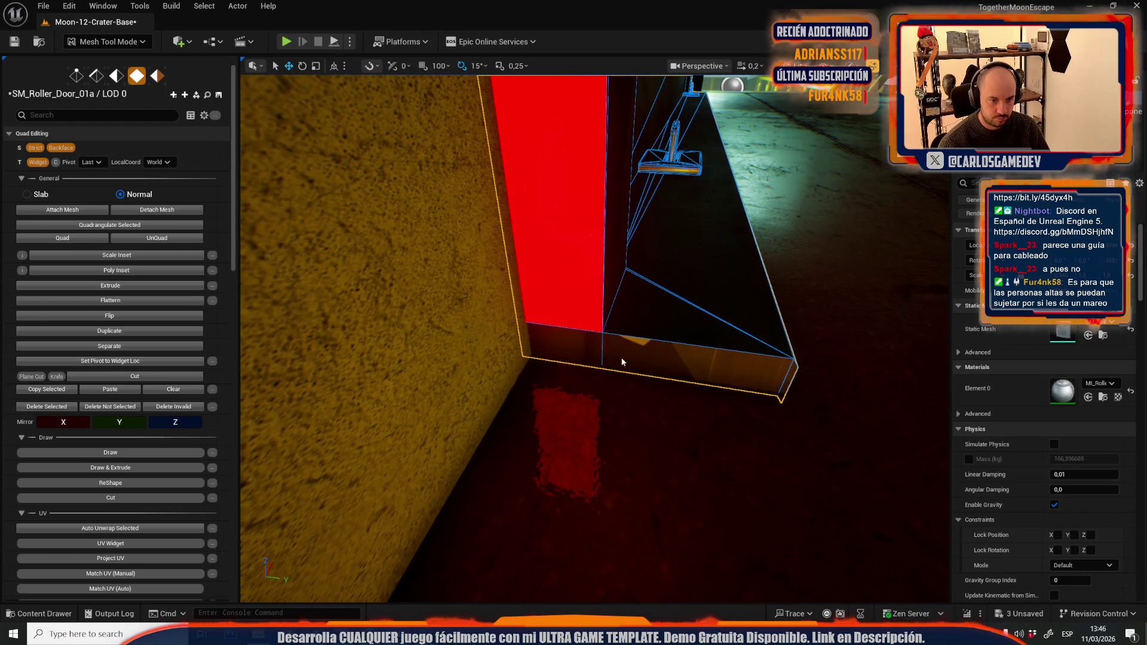
{"action": "left_click", "coordinate": [693, 365]}
{"action": "left_click", "coordinate": [568, 350], "text": "shift"}
{"action": "mouse_move", "coordinate": [797, 389]}
{"action": "left_mouse_down"}
{"action": "mouse_move", "coordinate": [927, 476]}
{"action": "mouse_move", "coordinate": [896, 472]}
{"action": "left_mouse_up"}
{"action": "scroll", "coordinate": [131, 459], "scroll_direction": "down", "scroll_amount": 3}
{"action": "scroll", "coordinate": [131, 459], "scroll_direction": "down", "scroll_amount": 10}
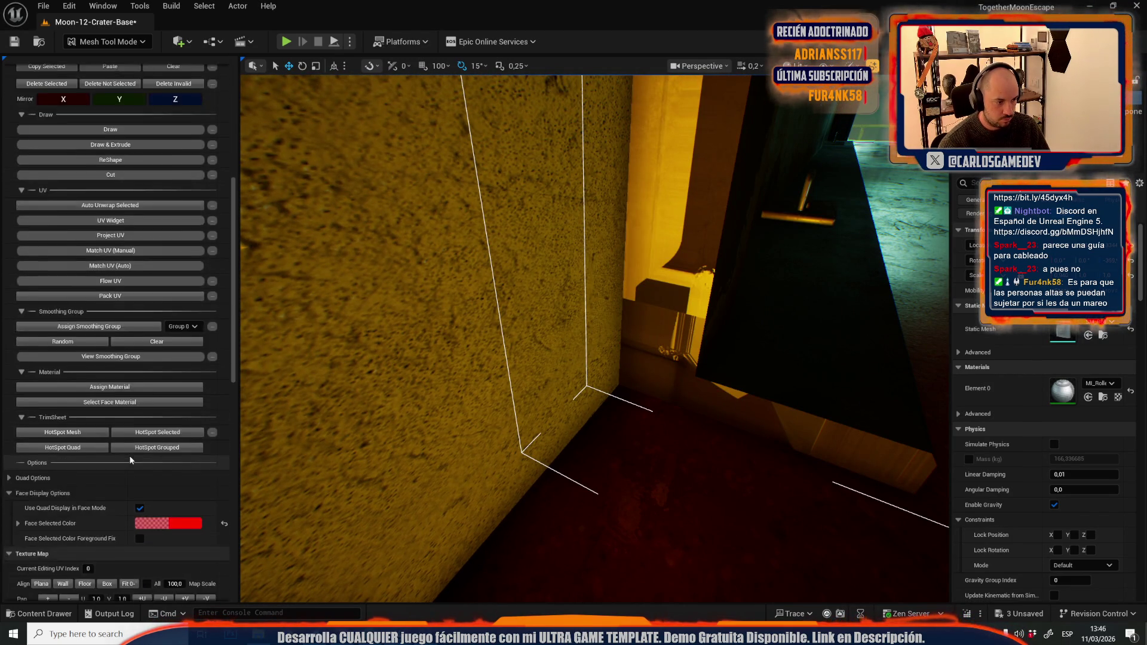
Step: Adjust the frame faces' vertical texture scale, three steps up then four down
{"action": "left_click", "coordinate": [187, 452]}
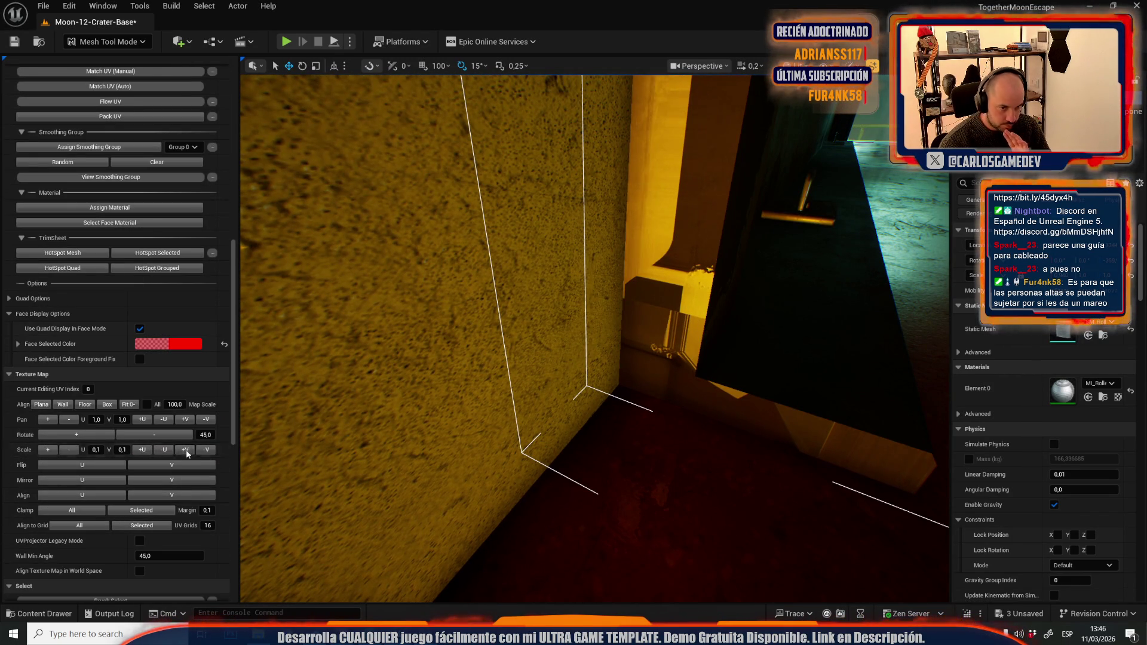
{"action": "left_click", "coordinate": [187, 453]}
{"action": "left_click", "coordinate": [187, 452]}
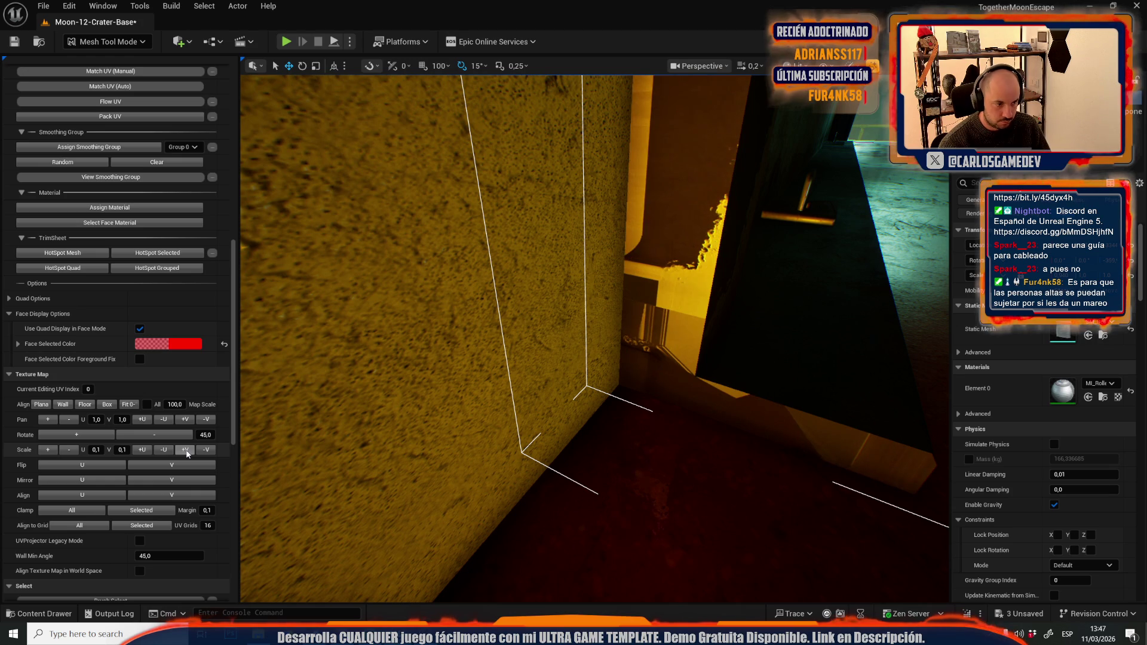
{"action": "left_click", "coordinate": [206, 451]}
{"action": "left_click", "coordinate": [205, 450]}
{"action": "left_click", "coordinate": [206, 450]}
{"action": "left_click", "coordinate": [207, 451]}
Step: Pan the frame texture along V six steps, then back by one
{"action": "left_click", "coordinate": [187, 420]}
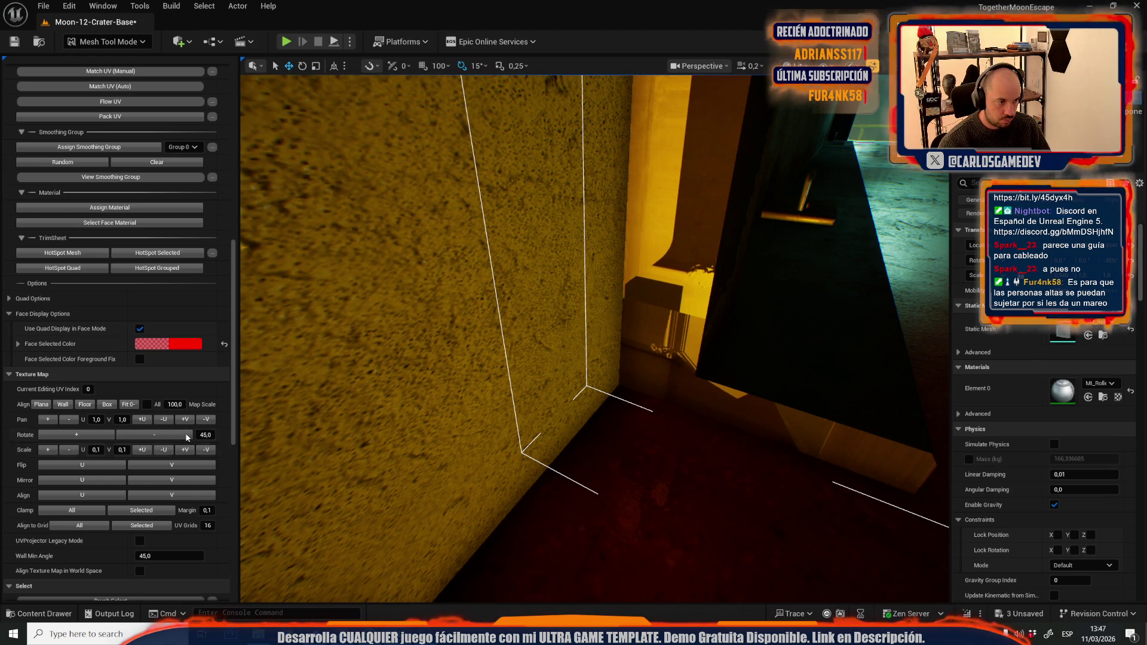
{"action": "left_click", "coordinate": [187, 420]}
{"action": "left_click", "coordinate": [187, 421]}
{"action": "left_click", "coordinate": [189, 422]}
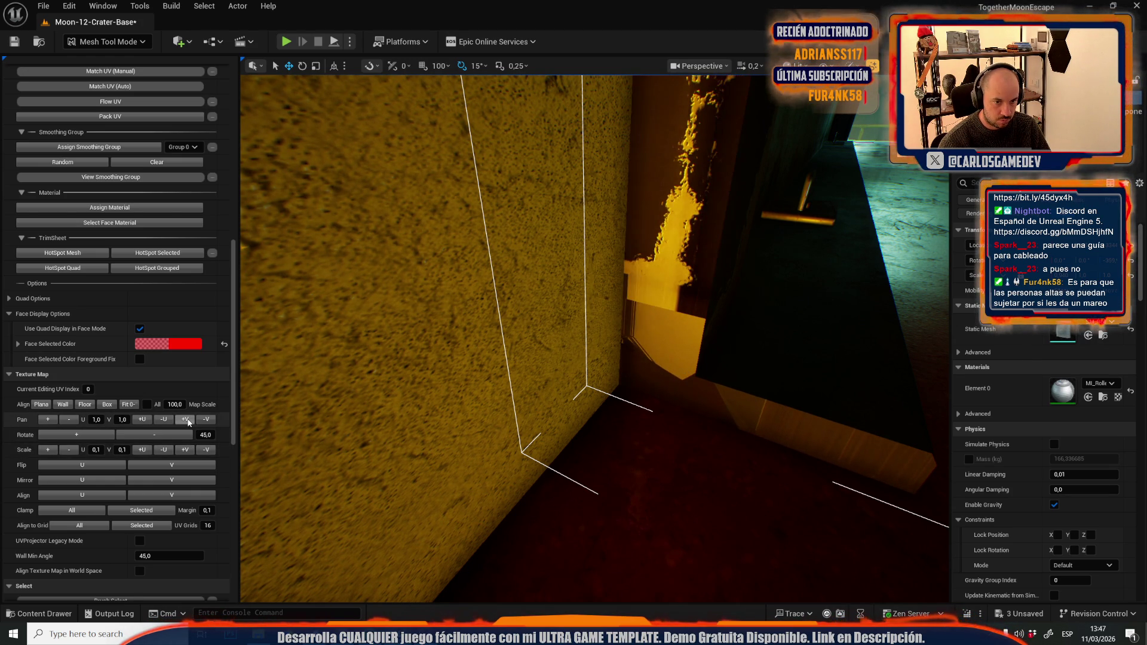
{"action": "left_click", "coordinate": [188, 422]}
{"action": "left_click", "coordinate": [188, 421]}
{"action": "left_click", "coordinate": [188, 421]}
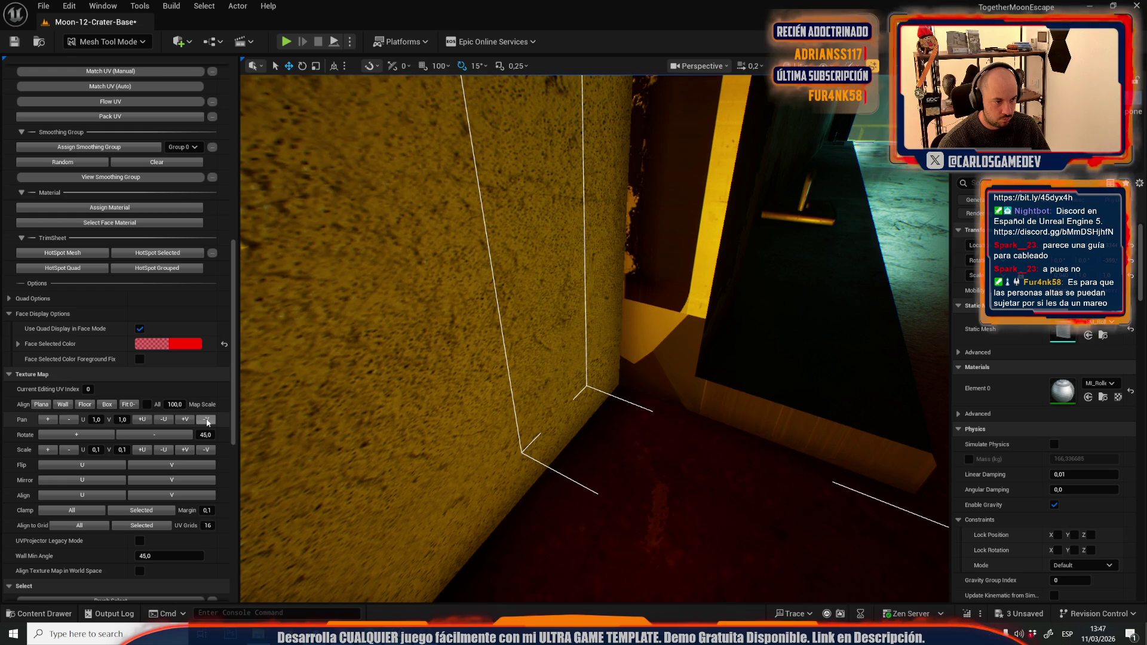
{"action": "left_click", "coordinate": [207, 421]}
Step: Select the frame's lower faces and tall vertical face, and pan their texture five steps along U
{"action": "left_click_drag", "start_coordinate": [523, 394], "coordinate": [539, 415]}
{"action": "left_click", "coordinate": [553, 466]}
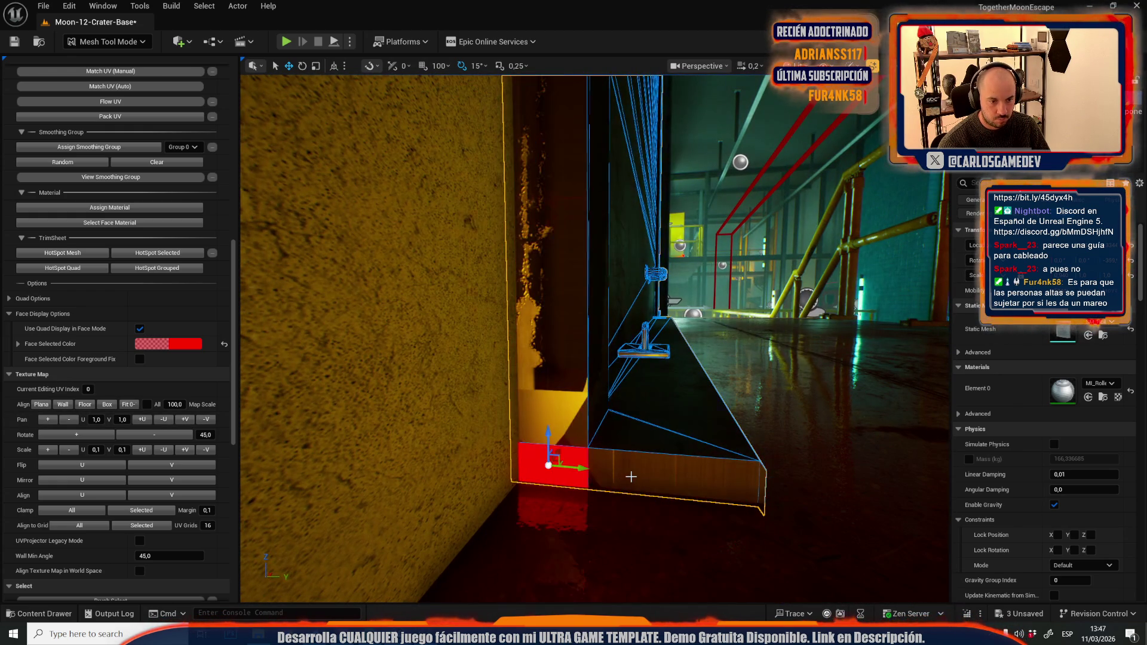
{"action": "left_click", "coordinate": [631, 480], "text": "shift"}
{"action": "left_click", "coordinate": [550, 251]}
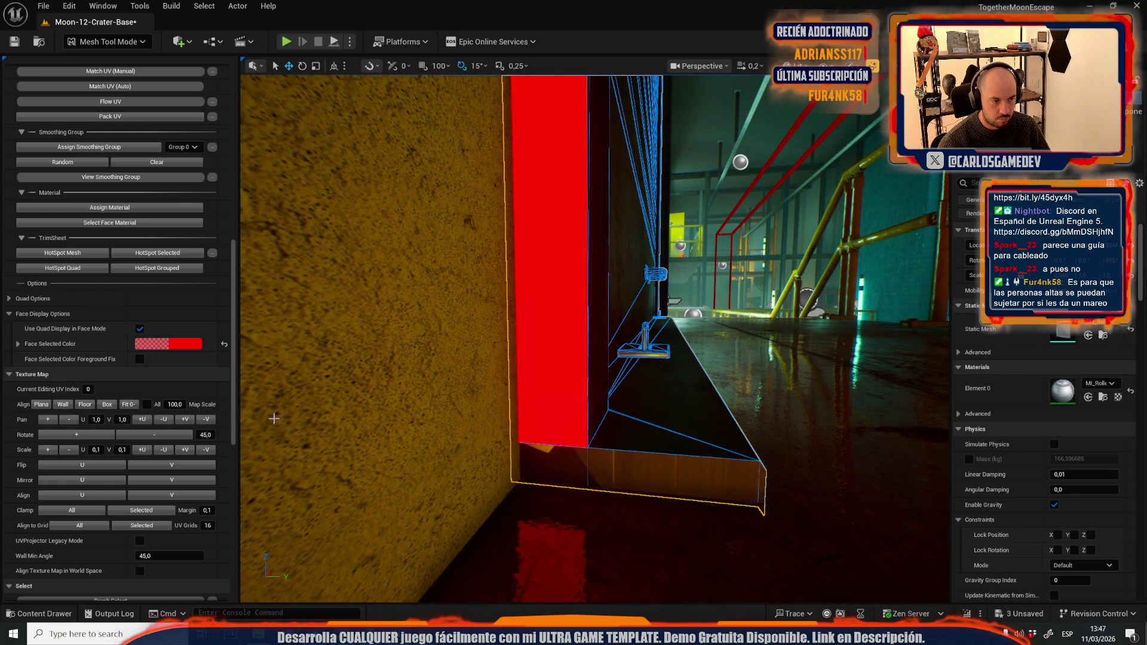
{"action": "left_click", "coordinate": [141, 420]}
{"action": "left_click", "coordinate": [141, 420]}
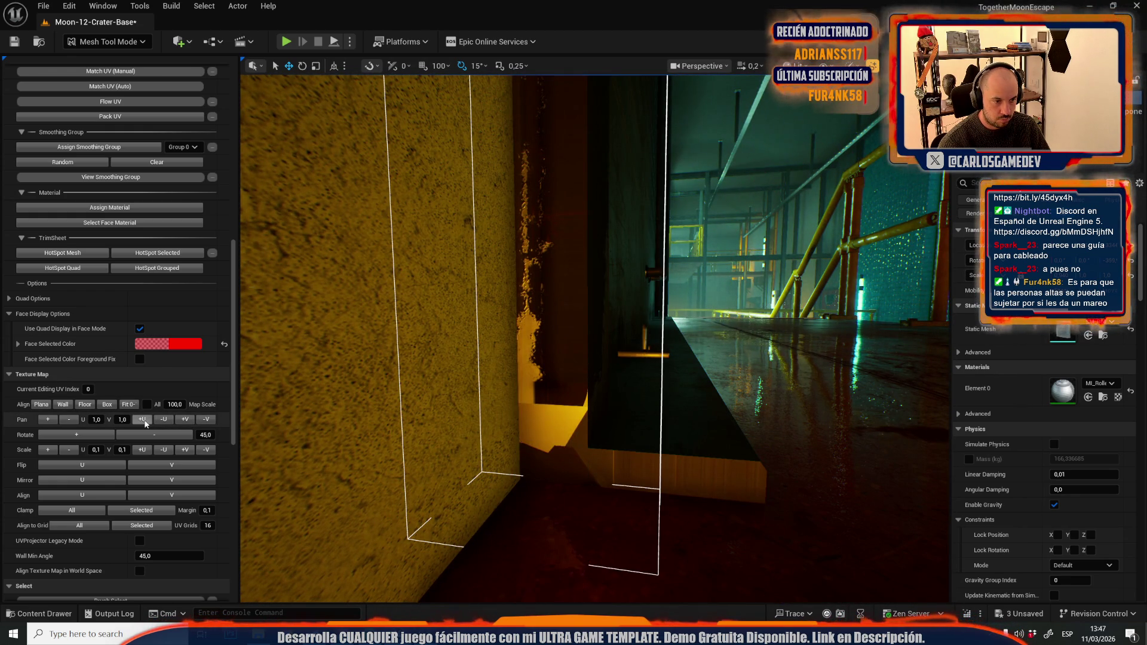
{"action": "left_click", "coordinate": [145, 423]}
{"action": "left_click", "coordinate": [145, 423]}
{"action": "left_click", "coordinate": [145, 423]}
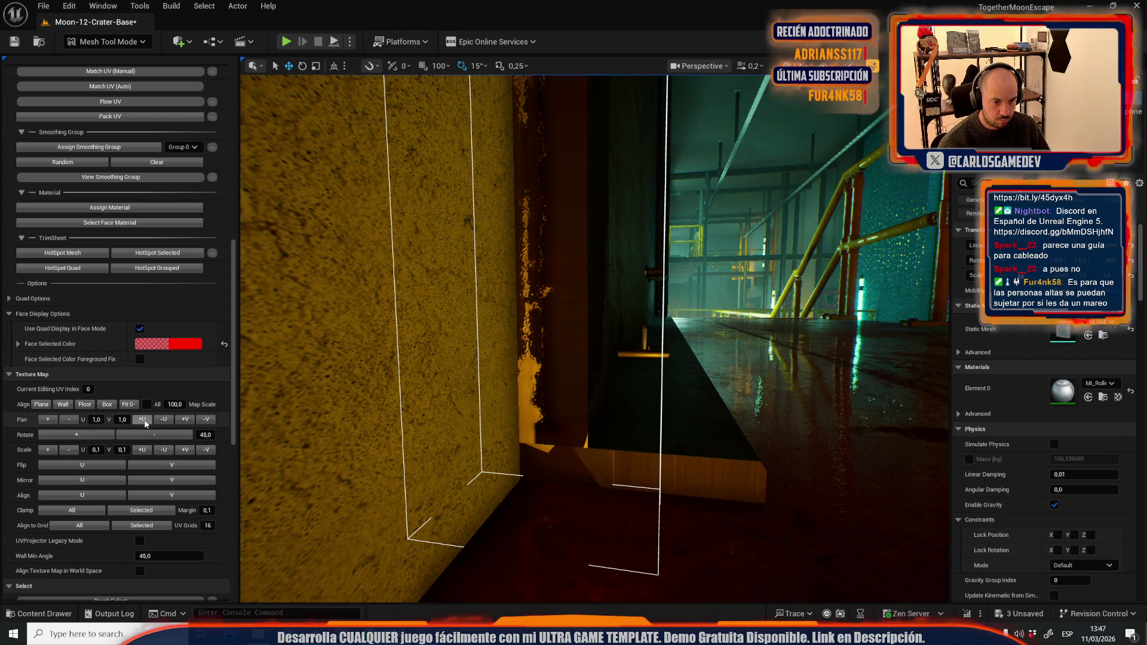
Step: Select the lower block's bottom front face and pan its texture along U to align the yellow strip
{"action": "left_click", "coordinate": [658, 463]}
{"action": "left_click", "coordinate": [691, 468]}
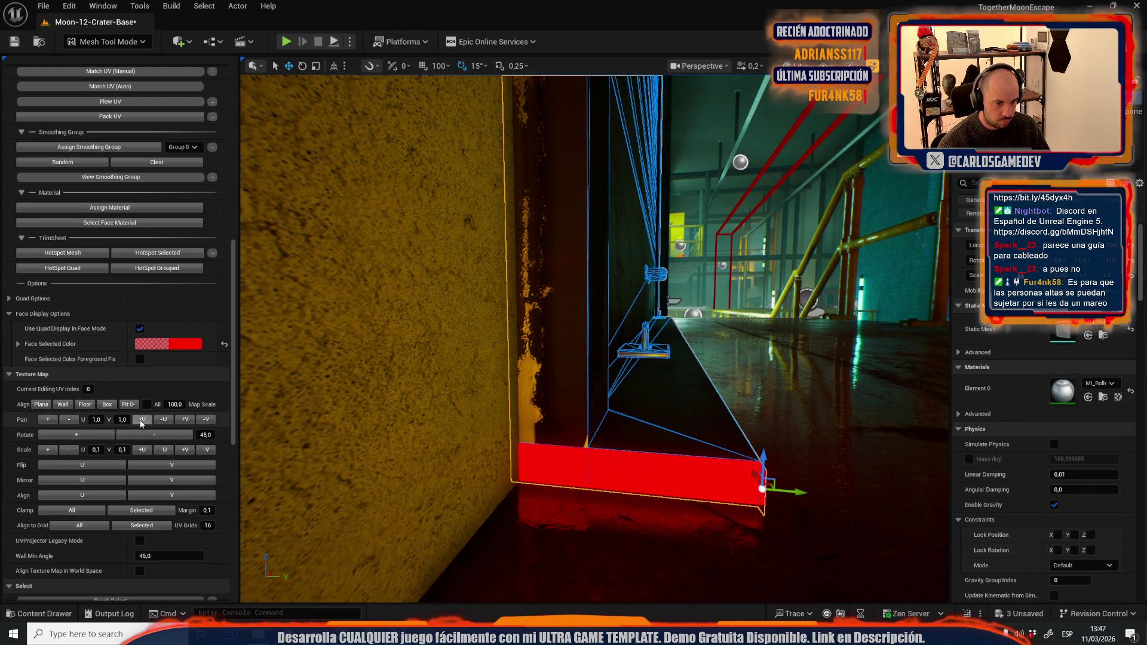
{"action": "left_click", "coordinate": [141, 419]}
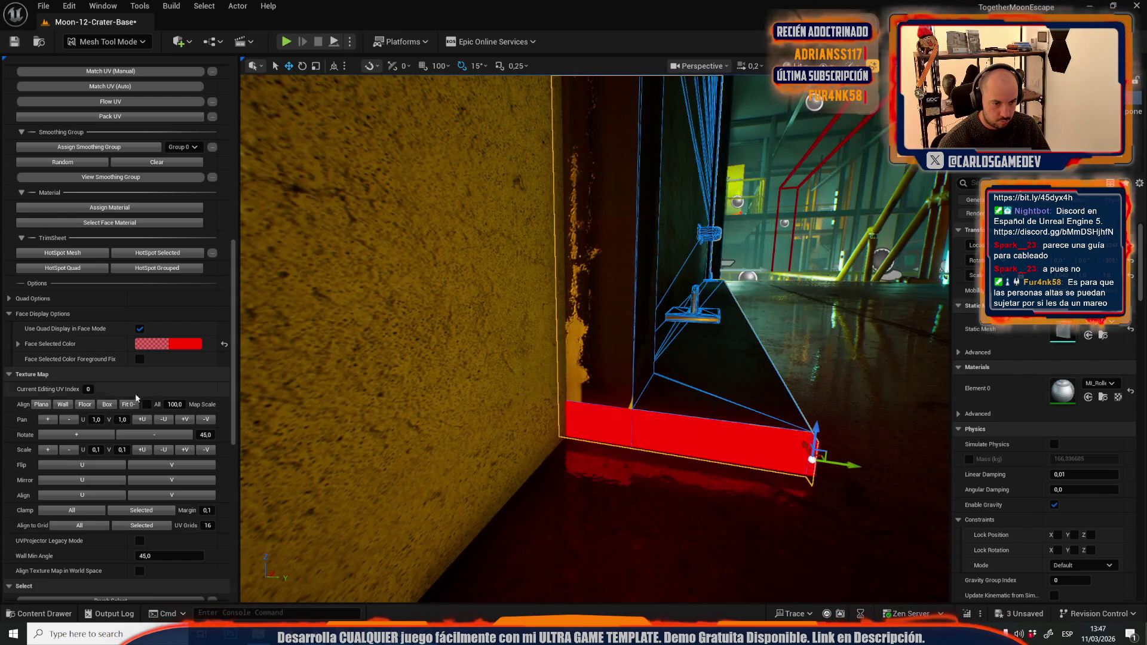
{"action": "left_click", "coordinate": [141, 420]}
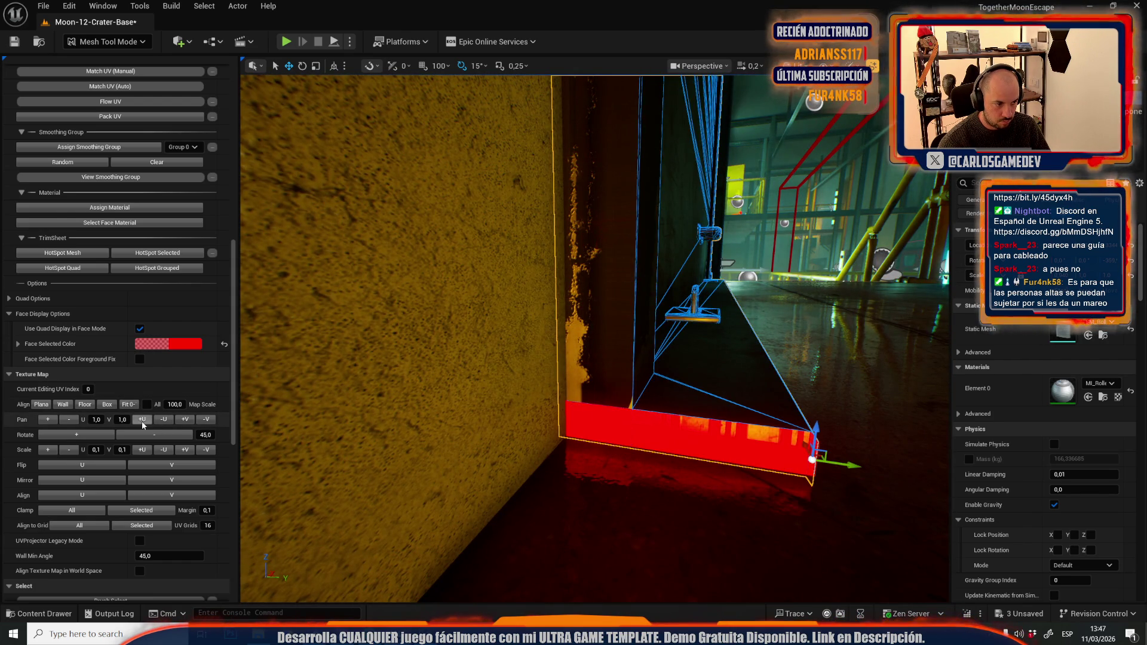
{"action": "left_click", "coordinate": [141, 422]}
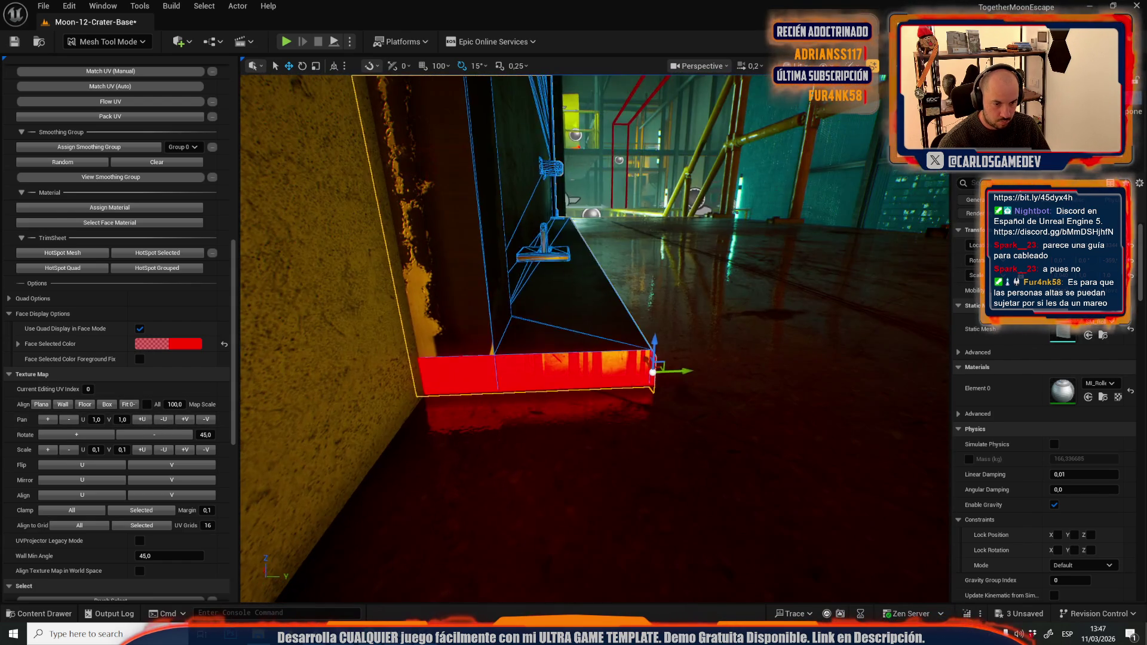
{"action": "left_click", "coordinate": [142, 419]}
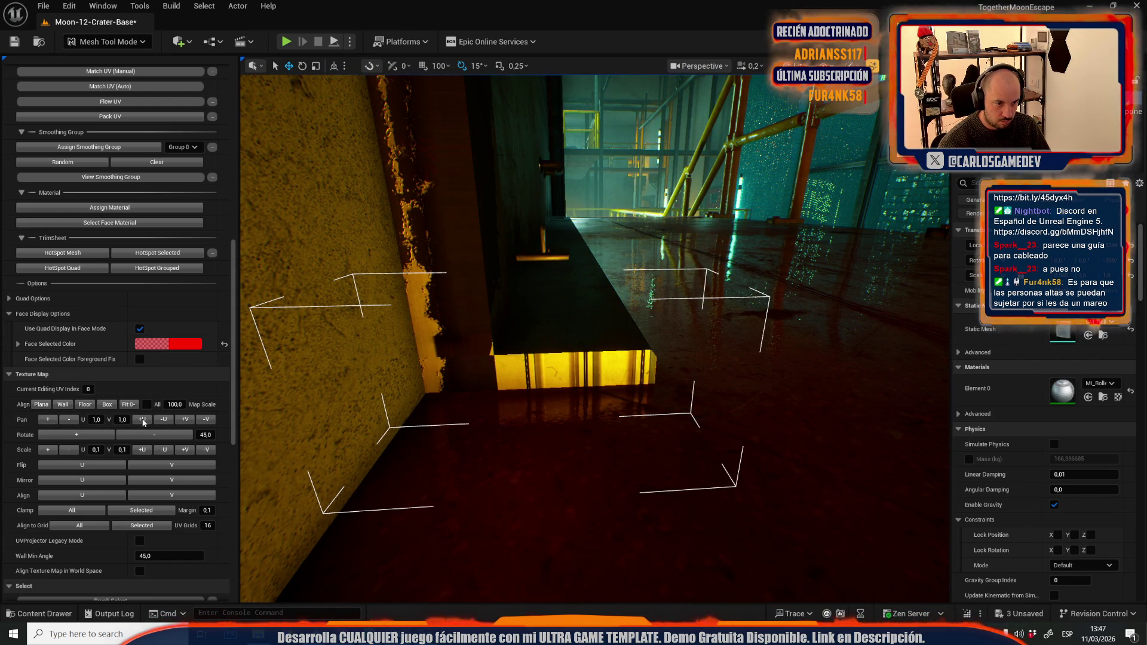
{"action": "left_click", "coordinate": [168, 419]}
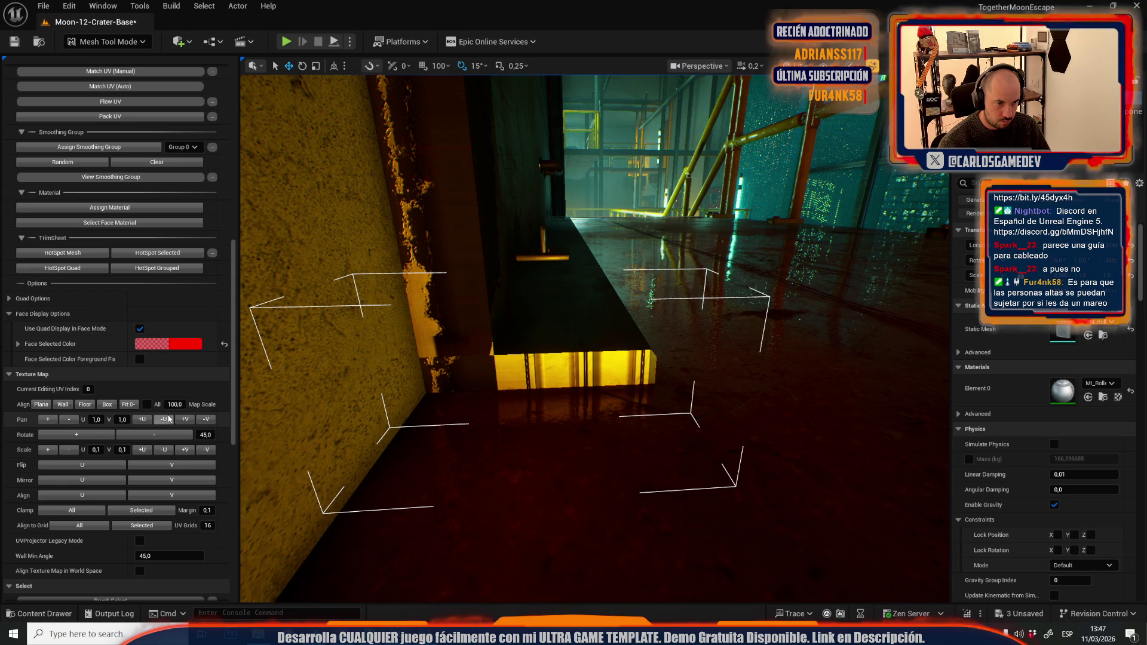
{"action": "left_click", "coordinate": [79, 440]}
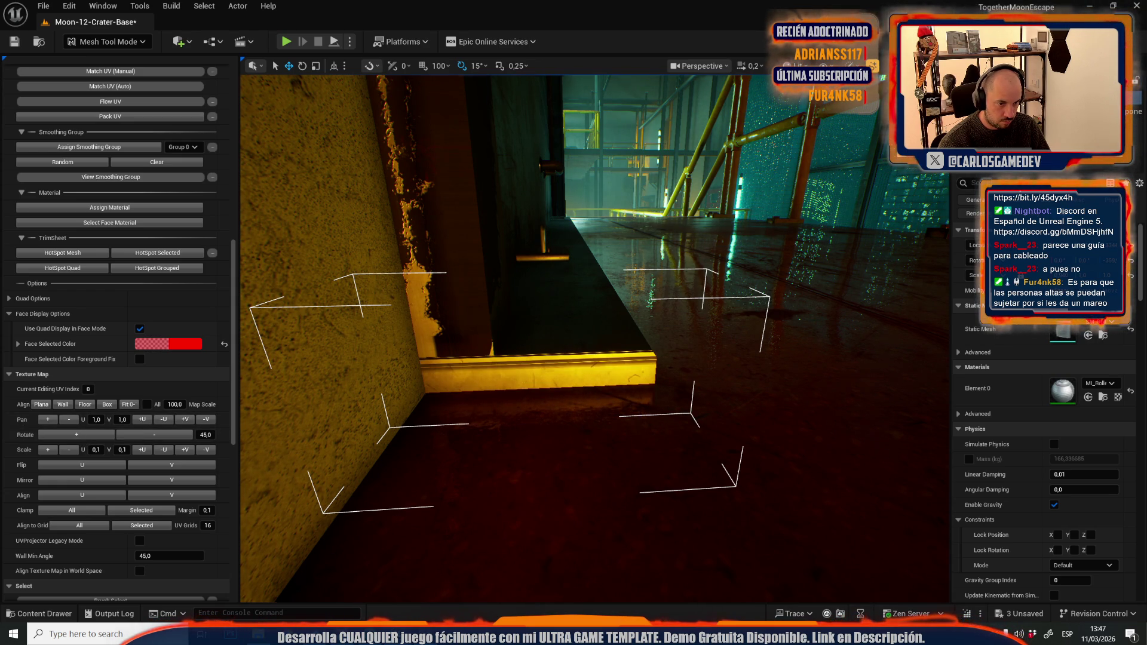
{"action": "key", "text": "f"}
{"action": "scroll", "coordinate": [594, 337], "scroll_direction": "up", "scroll_amount": 2}
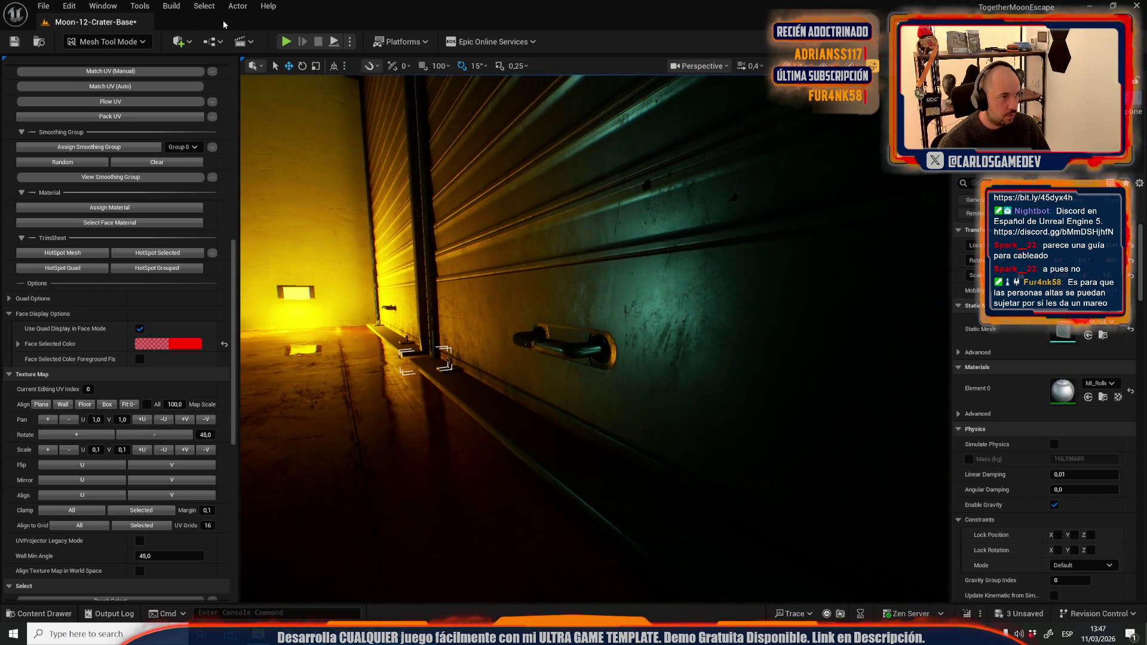
Step: Return to Selection Mode and fly down the stairwell walkway to the roller door
{"action": "left_click", "coordinate": [119, 42]}
{"action": "left_click", "coordinate": [104, 75]}
{"action": "mouse_move", "coordinate": [340, 231]}
{"action": "left_mouse_down"}
{"action": "mouse_move", "coordinate": [459, 295]}
{"action": "mouse_move", "coordinate": [496, 251]}
{"action": "left_mouse_up"}
{"action": "scroll", "coordinate": [459, 295], "scroll_direction": "up", "scroll_amount": 3}
{"action": "mouse_move", "coordinate": [609, 229]}
{"action": "left_mouse_down"}
{"action": "mouse_move", "coordinate": [536, 352]}
{"action": "mouse_move", "coordinate": [502, 364]}
{"action": "mouse_move", "coordinate": [473, 350]}
{"action": "mouse_move", "coordinate": [504, 379]}
{"action": "left_mouse_up"}
{"action": "scroll", "coordinate": [506, 370], "scroll_direction": "down", "scroll_amount": 3}
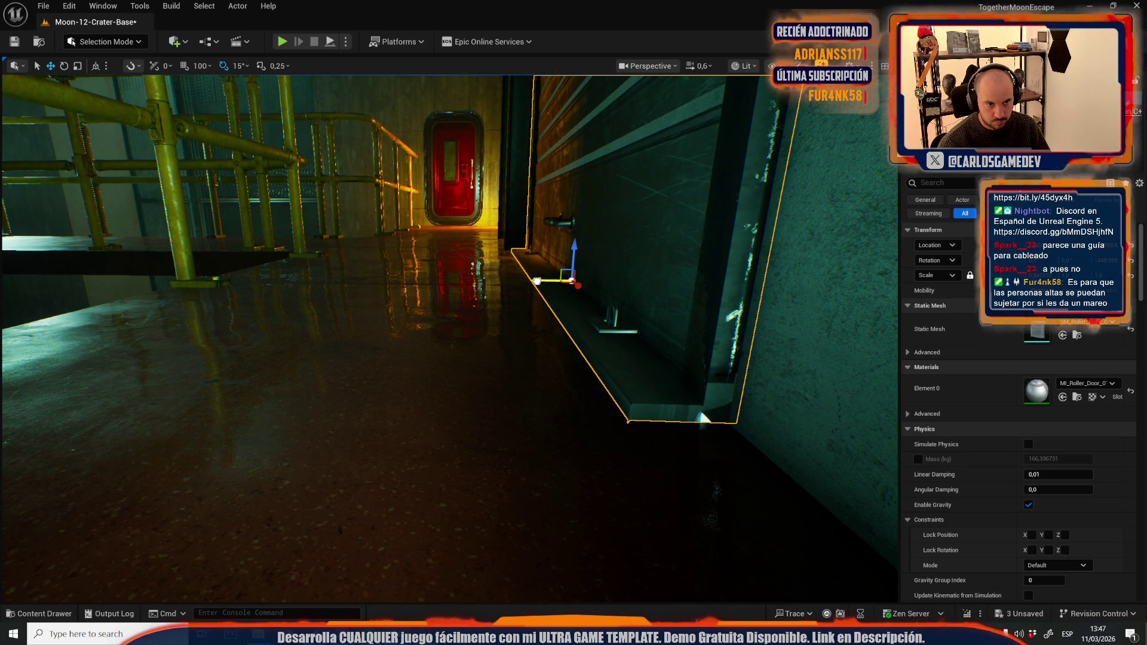
{"action": "scroll", "coordinate": [465, 343], "scroll_direction": "up", "scroll_amount": 1}
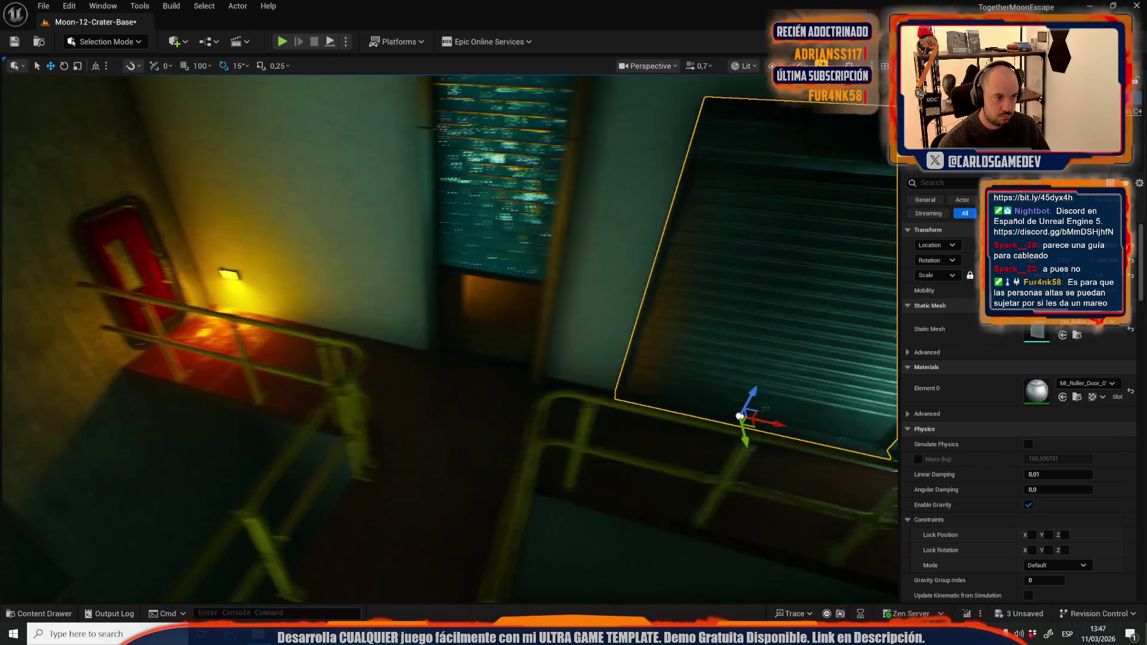
{"action": "mouse_move", "coordinate": [457, 349]}
{"action": "left_mouse_down"}
{"action": "mouse_move", "coordinate": [520, 348]}
{"action": "mouse_move", "coordinate": [703, 379]}
{"action": "mouse_move", "coordinate": [396, 388]}
{"action": "mouse_move", "coordinate": [410, 387]}
{"action": "left_mouse_up"}
{"action": "scroll", "coordinate": [409, 388], "scroll_direction": "up", "scroll_amount": 2}
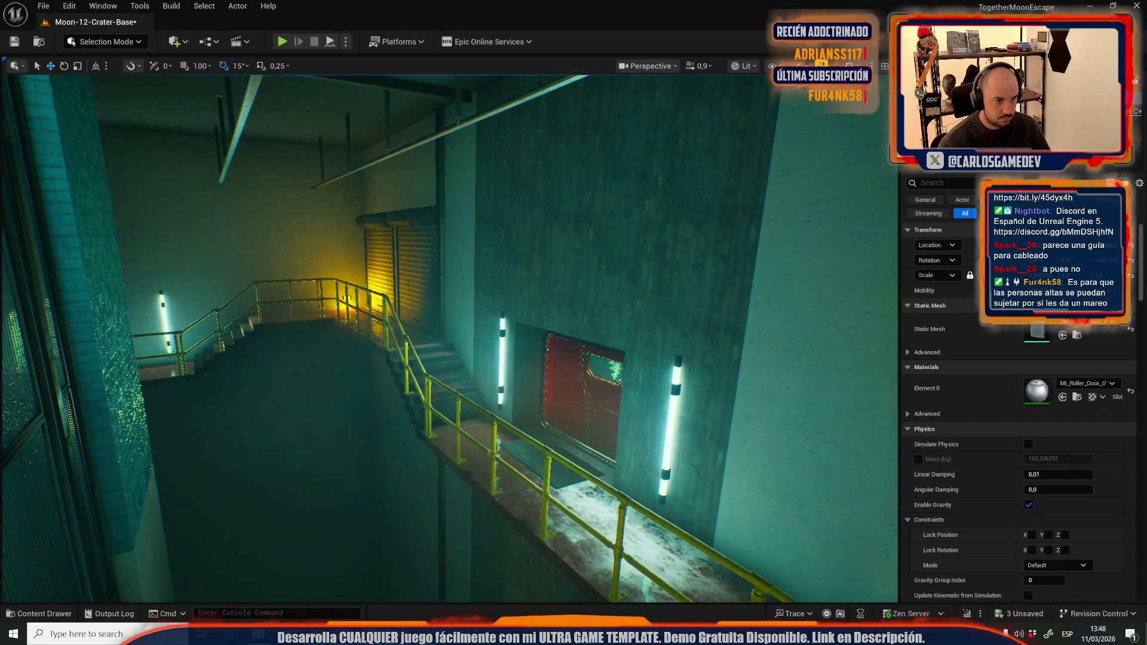
{"action": "left_click_drag", "start_coordinate": [423, 303], "coordinate": [424, 303]}
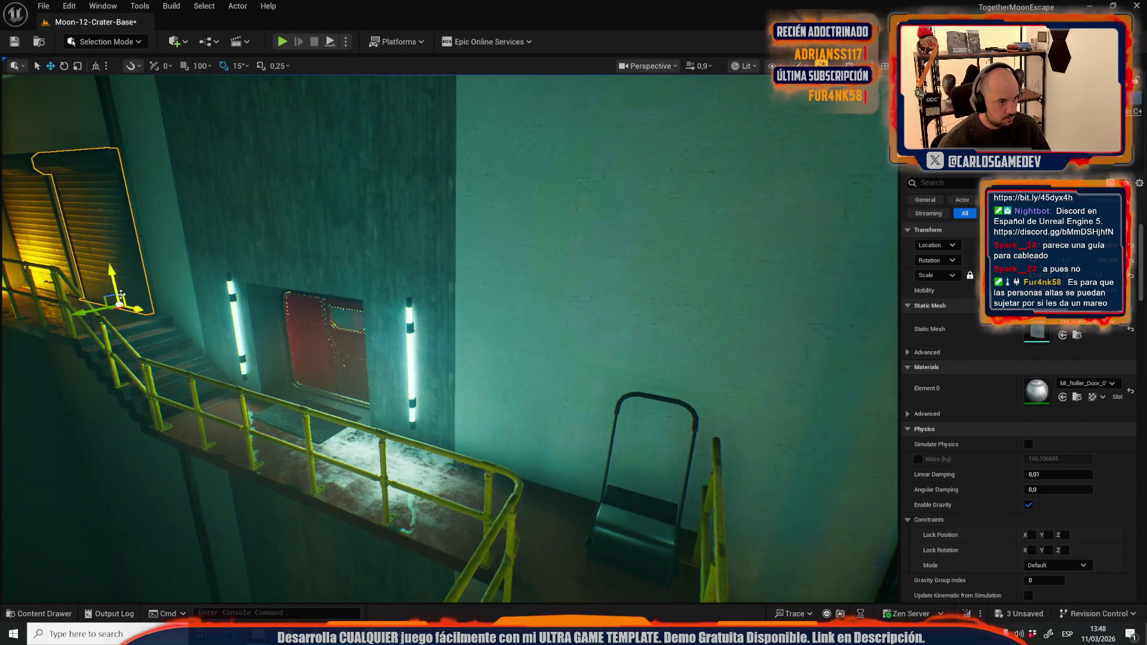
Step: Drag the roller door onto the wall beside the red door and inspect it up close
{"action": "mouse_move", "coordinate": [125, 295]}
{"action": "left_mouse_down"}
{"action": "mouse_move", "coordinate": [546, 514]}
{"action": "mouse_move", "coordinate": [568, 478]}
{"action": "left_mouse_up"}
{"action": "left_click_drag", "start_coordinate": [546, 420], "coordinate": [546, 419]}
{"action": "scroll", "coordinate": [546, 420], "scroll_direction": "down", "scroll_amount": 4}
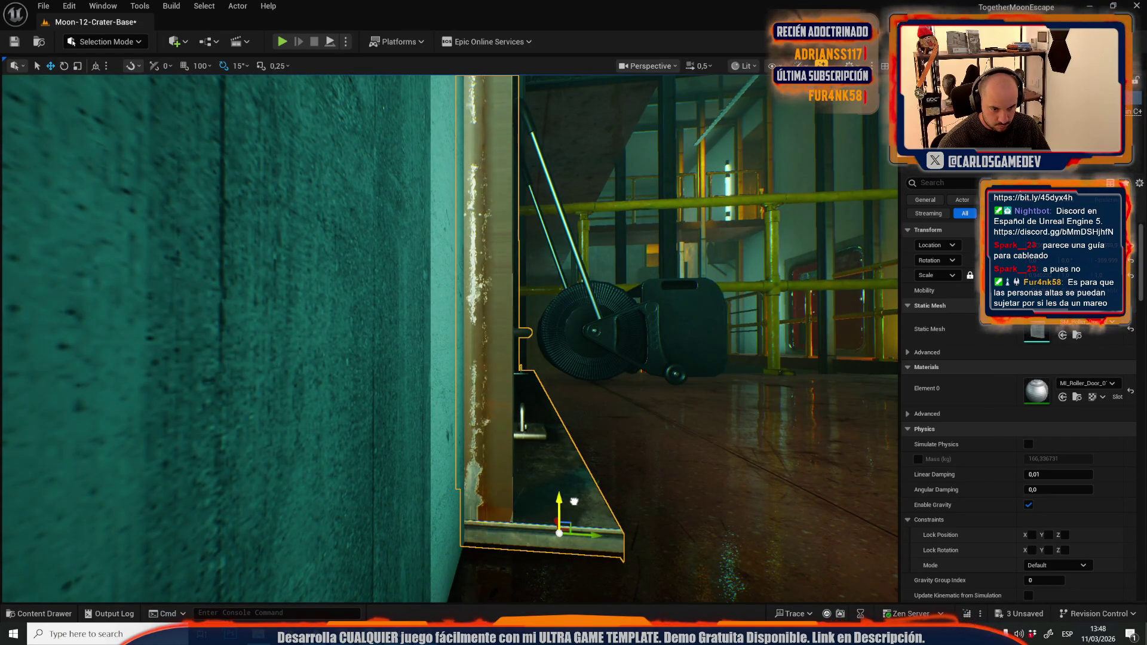
{"action": "left_click_drag", "start_coordinate": [574, 501], "coordinate": [573, 500]}
{"action": "left_click_drag", "start_coordinate": [427, 524], "coordinate": [427, 524]}
{"action": "left_click_drag", "start_coordinate": [423, 214], "coordinate": [424, 215]}
{"action": "left_click", "coordinate": [472, 508]}
{"action": "left_click_drag", "start_coordinate": [358, 133], "coordinate": [358, 133]}
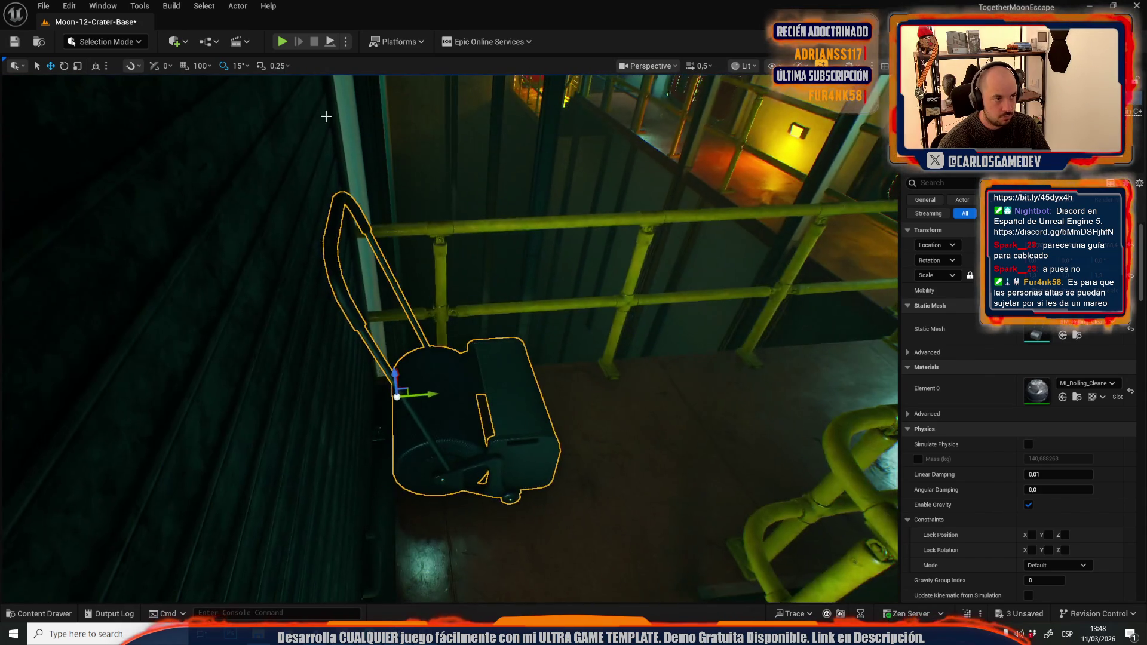
{"action": "left_click_drag", "start_coordinate": [465, 399], "coordinate": [465, 399]}
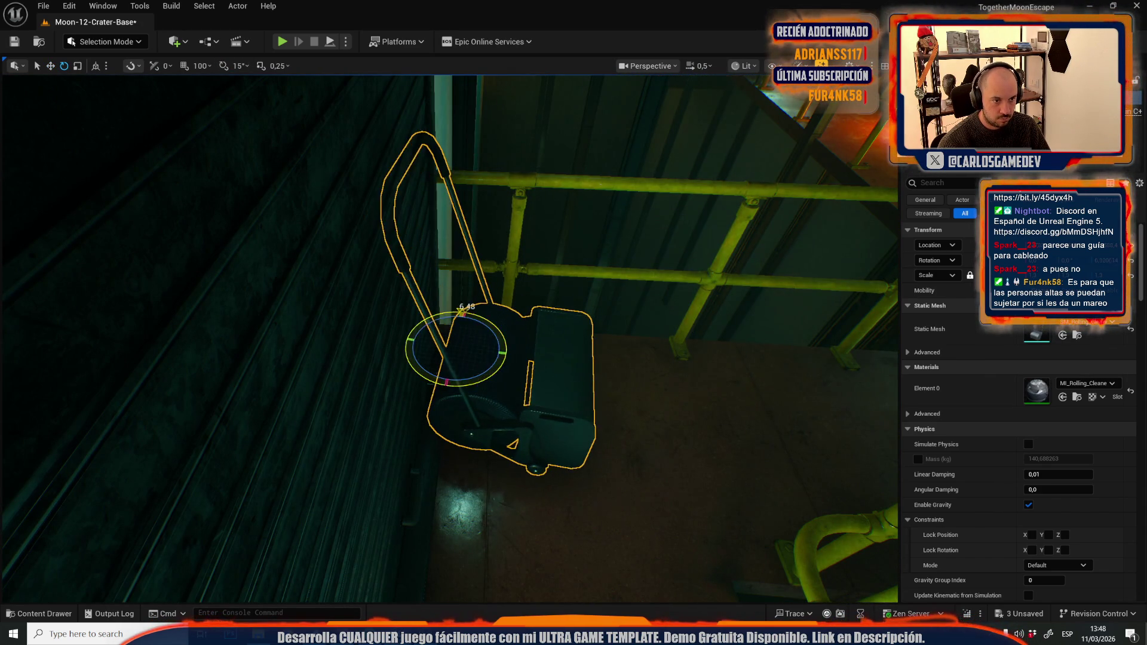
{"action": "key", "text": "alt+3"}
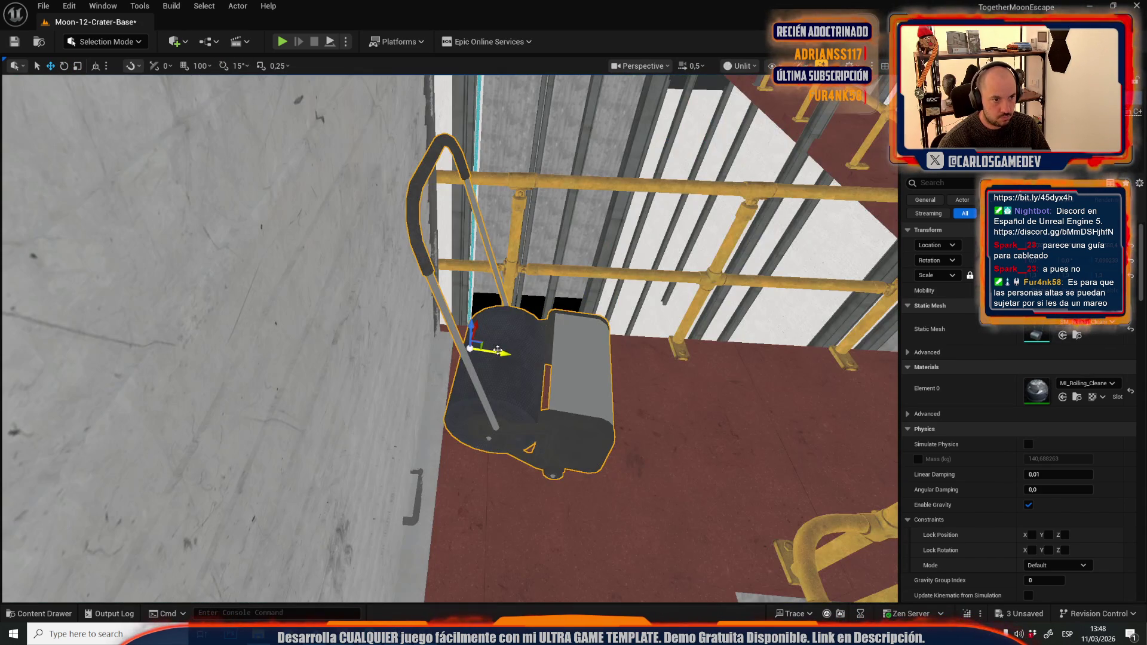
{"action": "left_click", "coordinate": [741, 65]}
{"action": "left_click", "coordinate": [747, 150]}
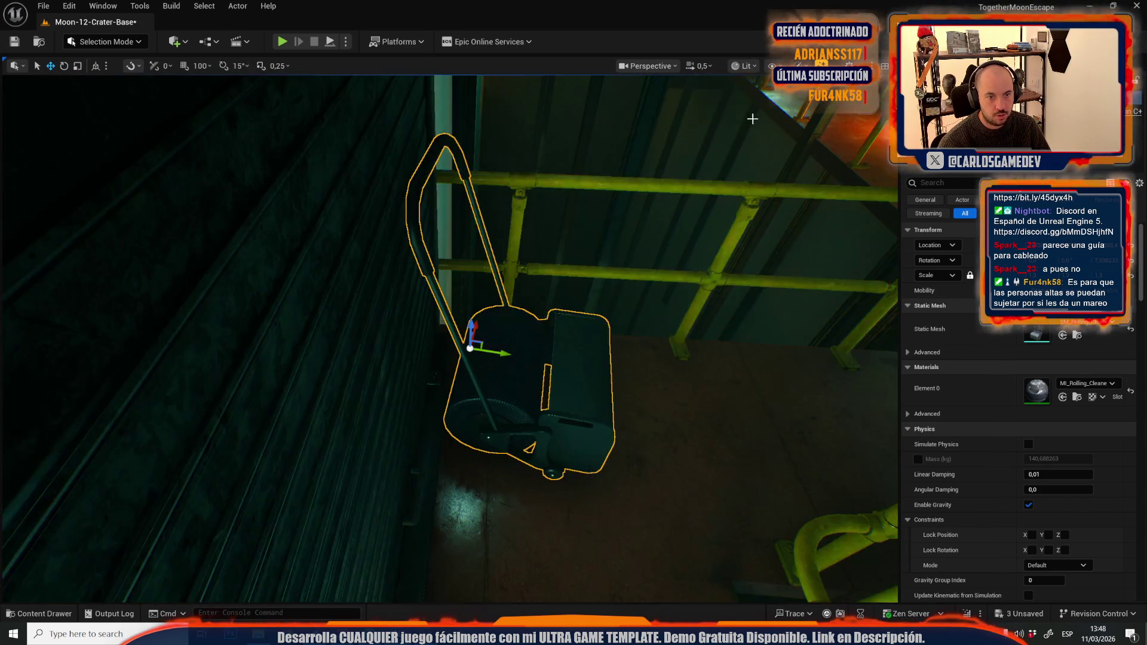
{"action": "left_click_drag", "start_coordinate": [669, 448], "coordinate": [642, 407]}
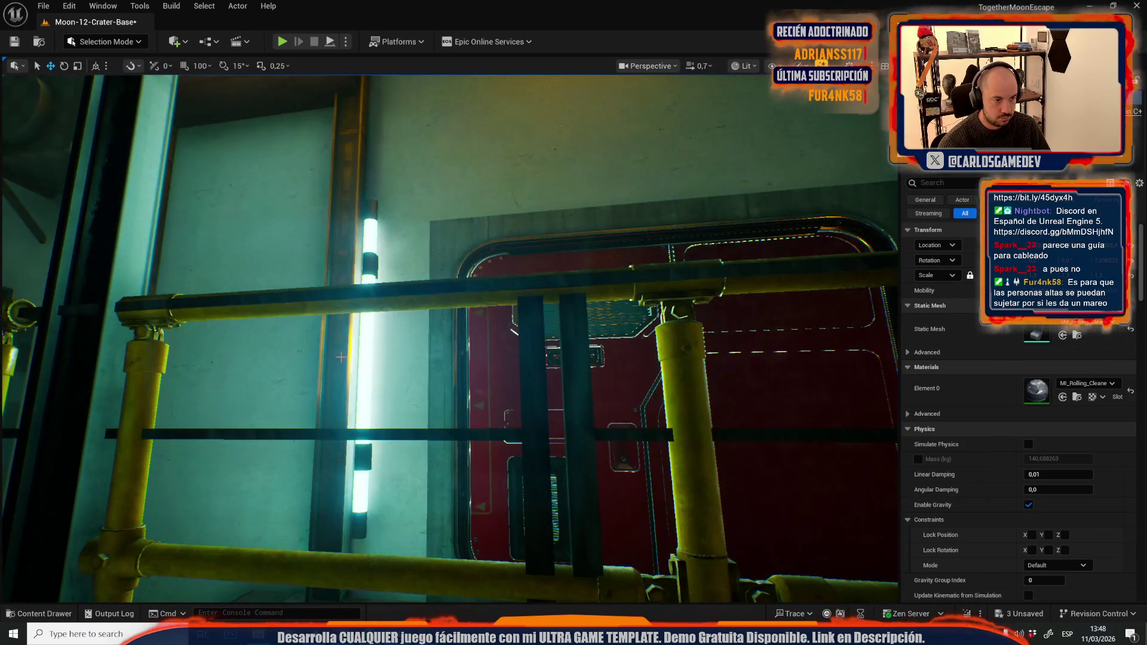
{"action": "left_click", "coordinate": [340, 356]}
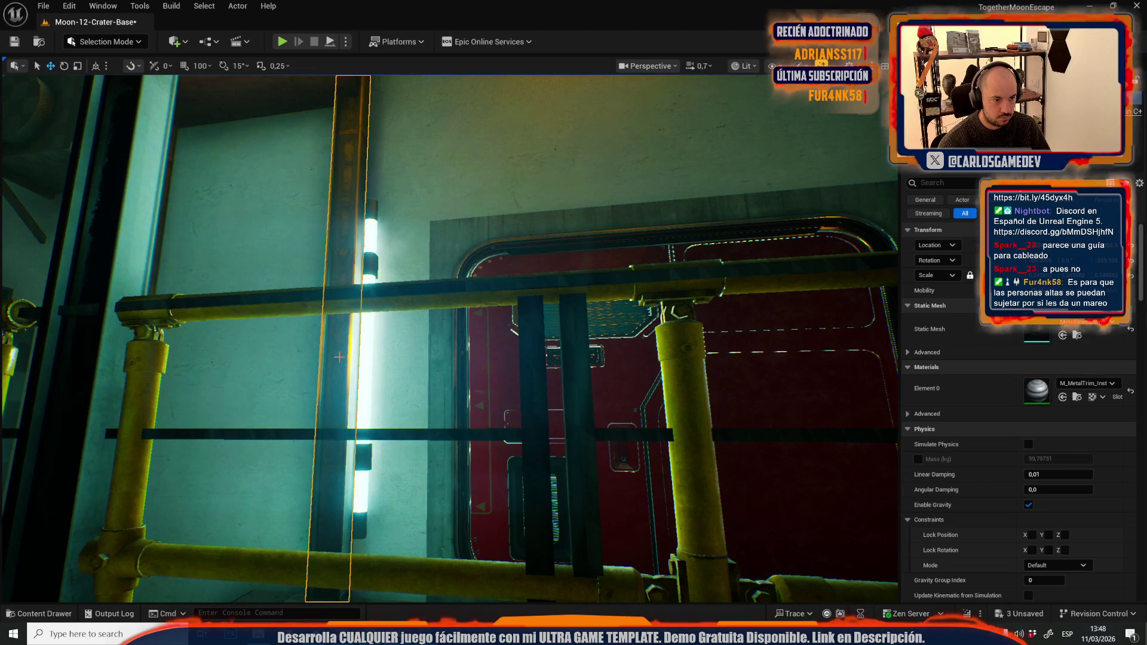
{"action": "left_click_drag", "start_coordinate": [341, 357], "coordinate": [341, 383]}
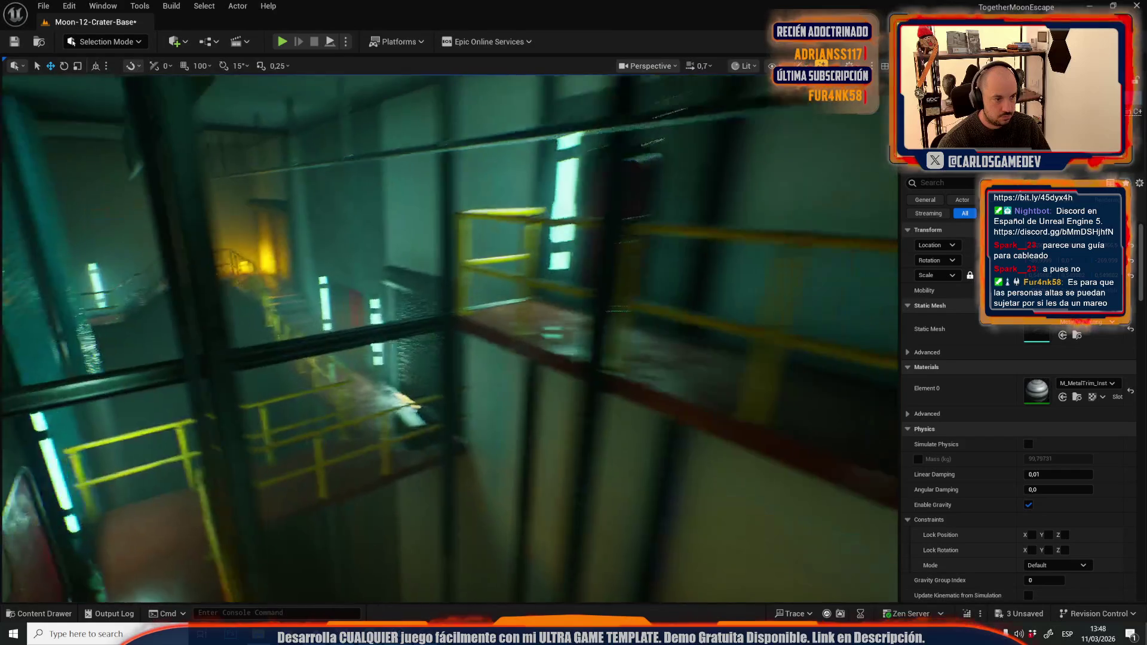
{"action": "scroll", "coordinate": [383, 338], "scroll_direction": "up", "scroll_amount": 1}
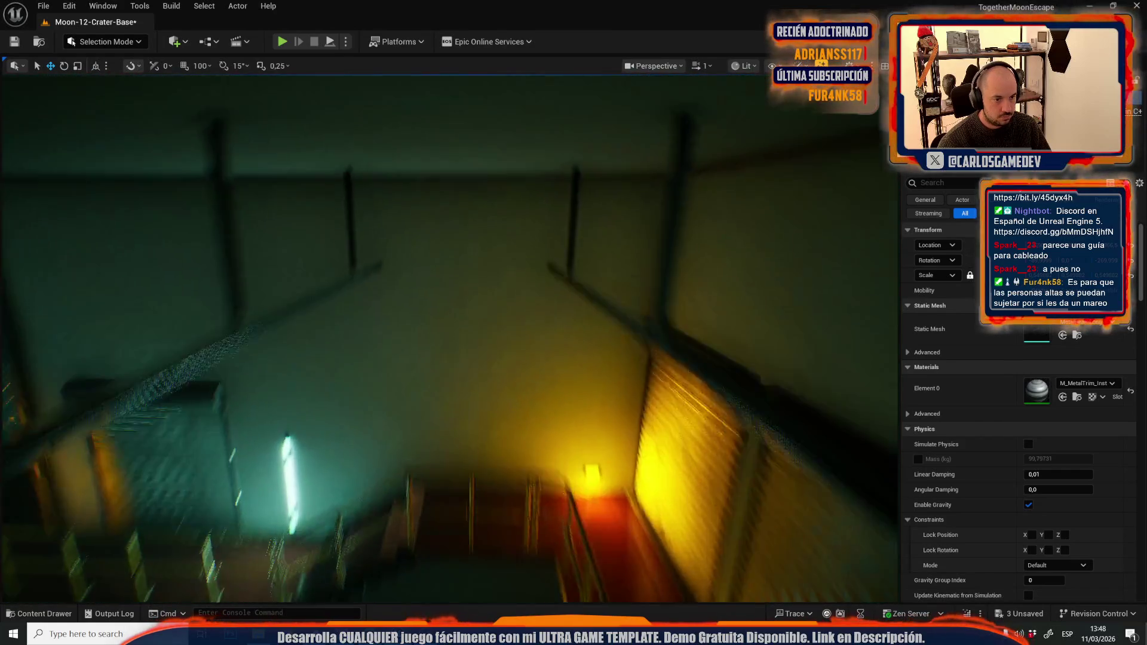
{"action": "left_click_drag", "start_coordinate": [144, 347], "coordinate": [143, 348]}
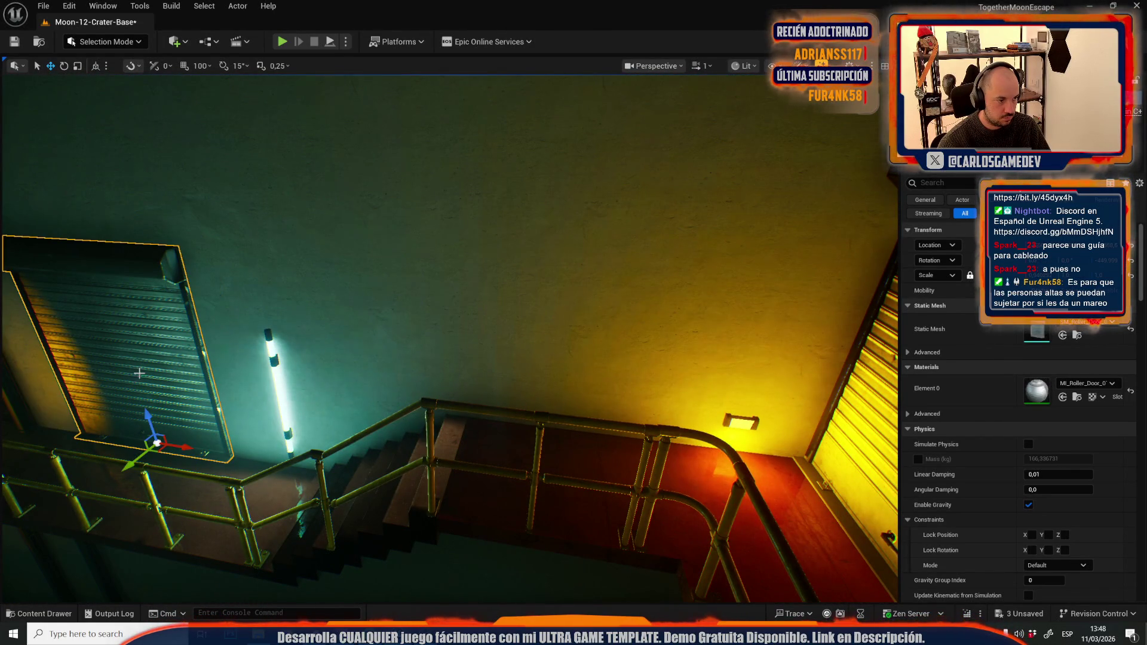
{"action": "scroll", "coordinate": [590, 425], "scroll_direction": "down", "scroll_amount": 1}
{"action": "left_click_drag", "start_coordinate": [590, 425], "coordinate": [591, 425]}
{"action": "scroll", "coordinate": [591, 425], "scroll_direction": "down", "scroll_amount": 1}
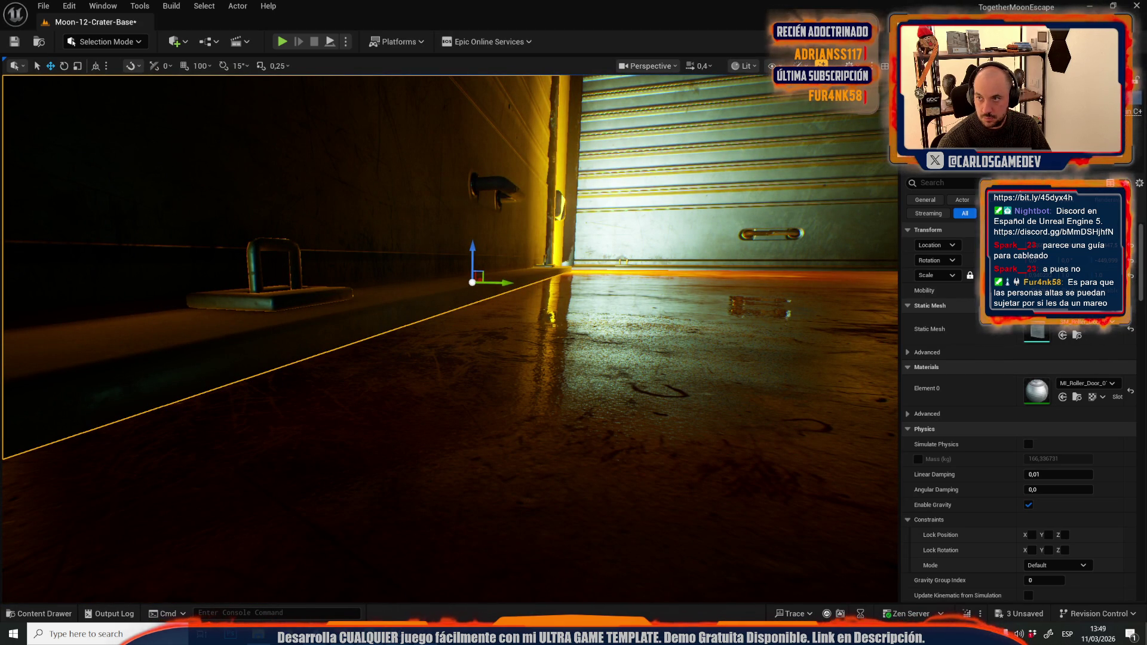
{"action": "scroll", "coordinate": [619, 200], "scroll_direction": "down", "scroll_amount": 2}
{"action": "left_click_drag", "start_coordinate": [619, 200], "coordinate": [501, 292]}
{"action": "scroll", "coordinate": [501, 293], "scroll_direction": "up", "scroll_amount": 2}
{"action": "left_click_drag", "start_coordinate": [699, 279], "coordinate": [699, 279]}
{"action": "left_click_drag", "start_coordinate": [773, 280], "coordinate": [774, 279]}
{"action": "scroll", "coordinate": [774, 280], "scroll_direction": "up", "scroll_amount": 1}
{"action": "scroll", "coordinate": [774, 279], "scroll_direction": "up", "scroll_amount": 1}
Step: Move the SM_Floor_Mat_01a floor mat across the landing floor in front of the red door
{"action": "key", "text": "ctrl+space"}
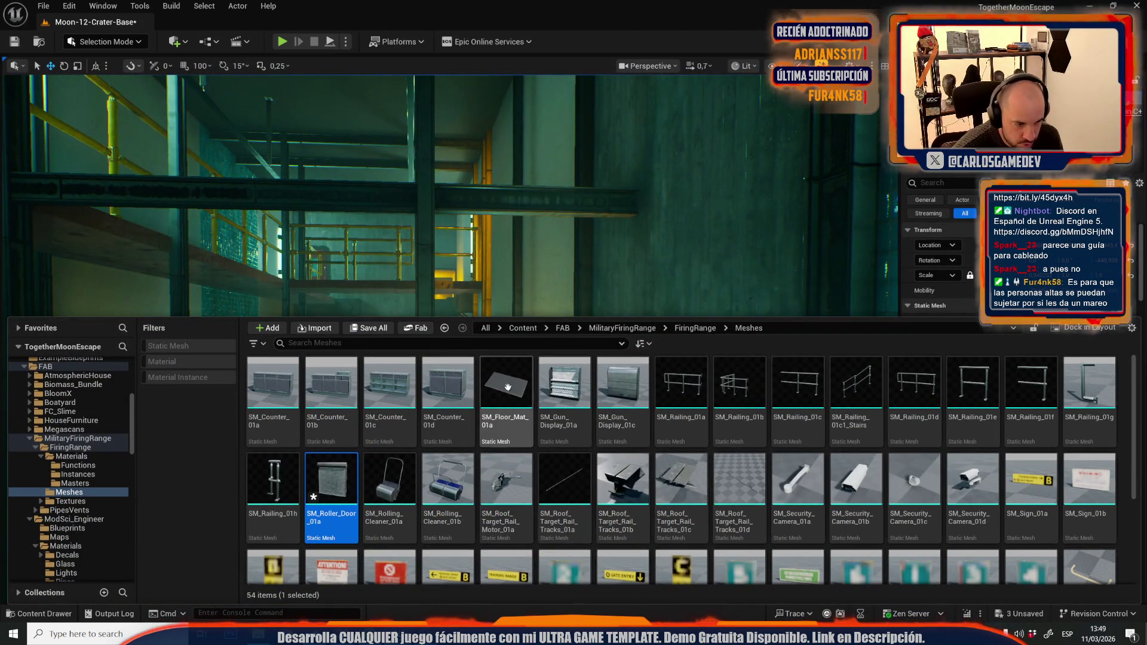
{"action": "scroll", "coordinate": [900, 447], "scroll_direction": "down", "scroll_amount": 3}
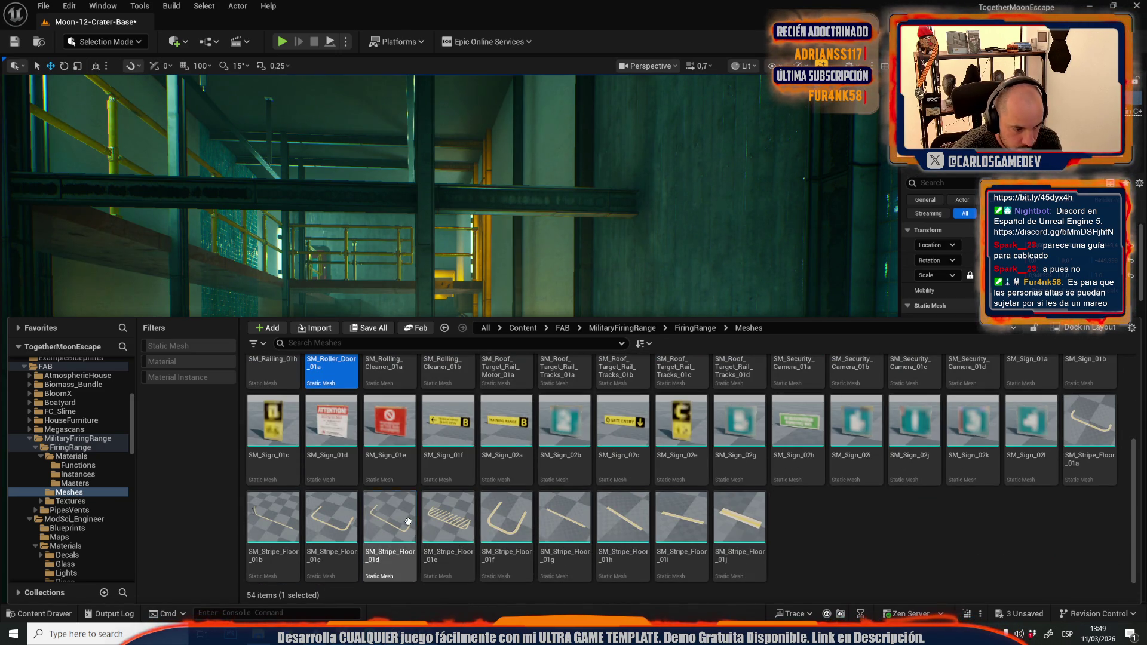
{"action": "left_click_drag", "start_coordinate": [418, 191], "coordinate": [418, 191]}
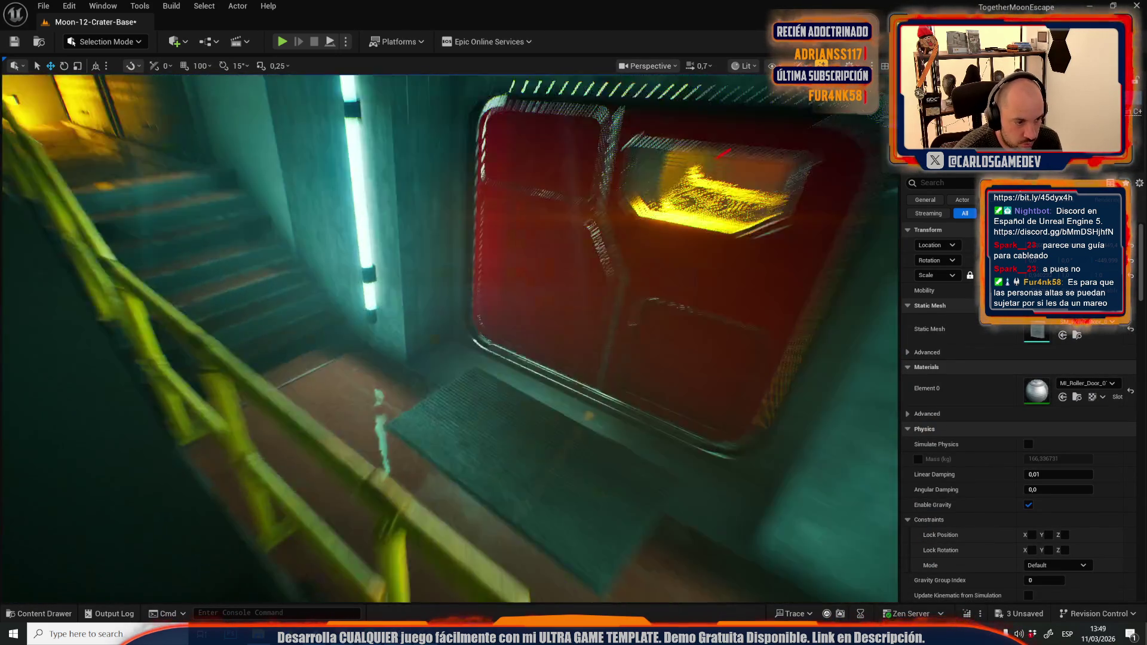
{"action": "left_click", "coordinate": [469, 287]}
{"action": "mouse_move", "coordinate": [726, 427]}
{"action": "left_mouse_down"}
{"action": "mouse_move", "coordinate": [546, 378]}
{"action": "mouse_move", "coordinate": [559, 390]}
{"action": "left_mouse_up"}
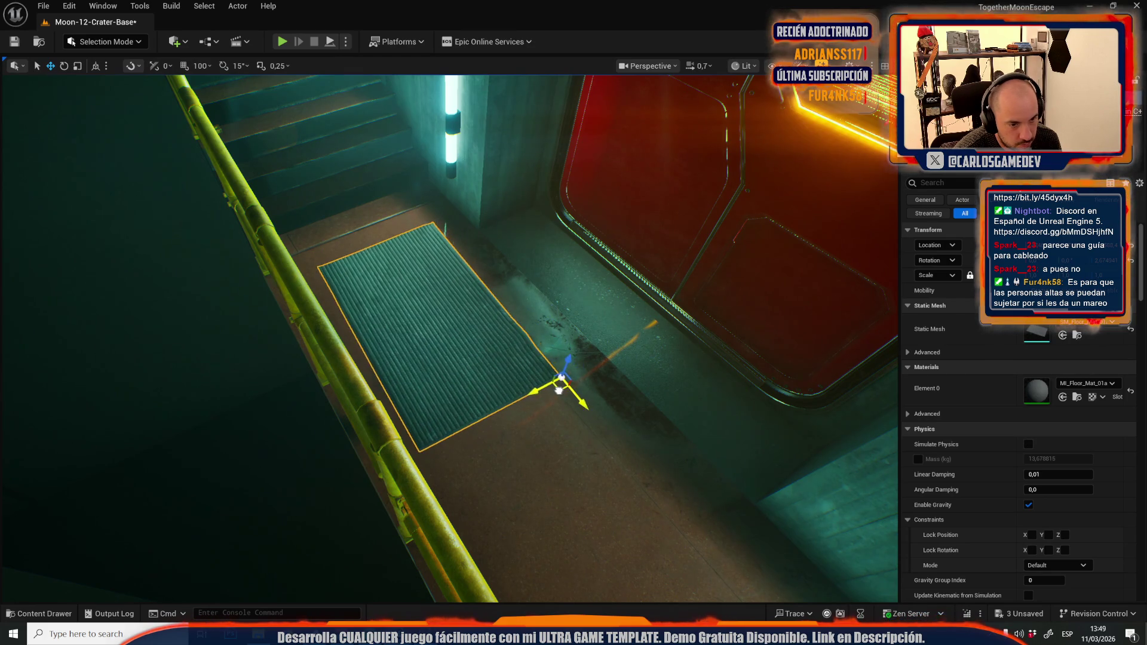
{"action": "key", "text": "ctrl+space"}
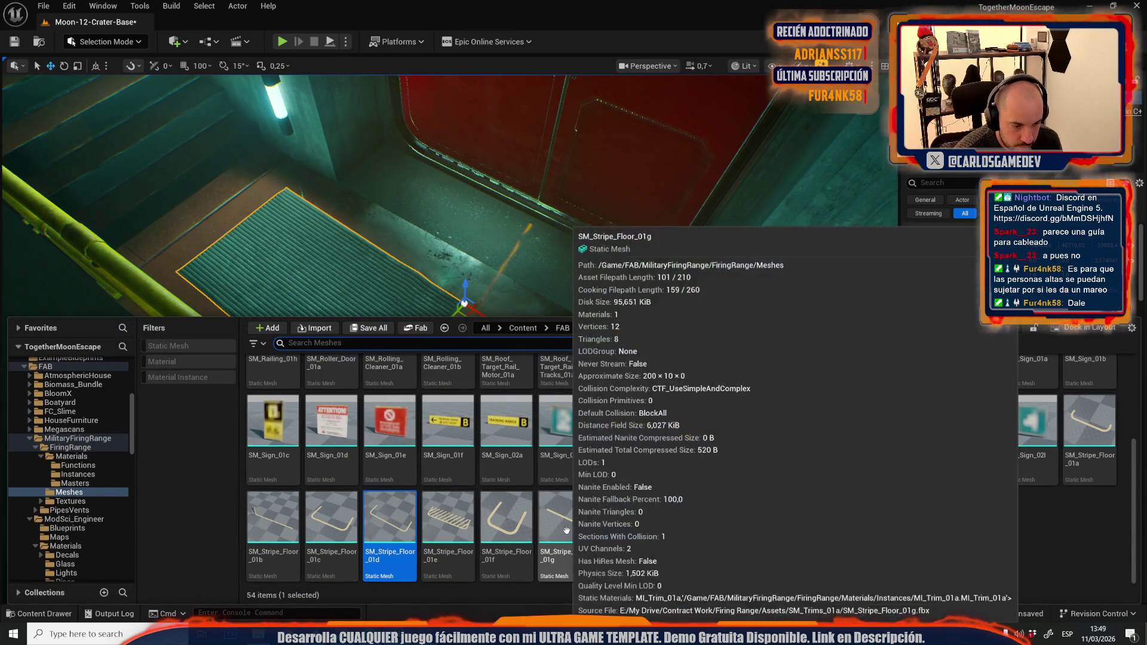
Step: Place a yellow SM_Stripe_Floor_01g stripe beside the floor mat and preview it in Game View
{"action": "key", "text": "ctrl+space"}
{"action": "left_click_drag", "start_coordinate": [394, 132], "coordinate": [376, 162]}
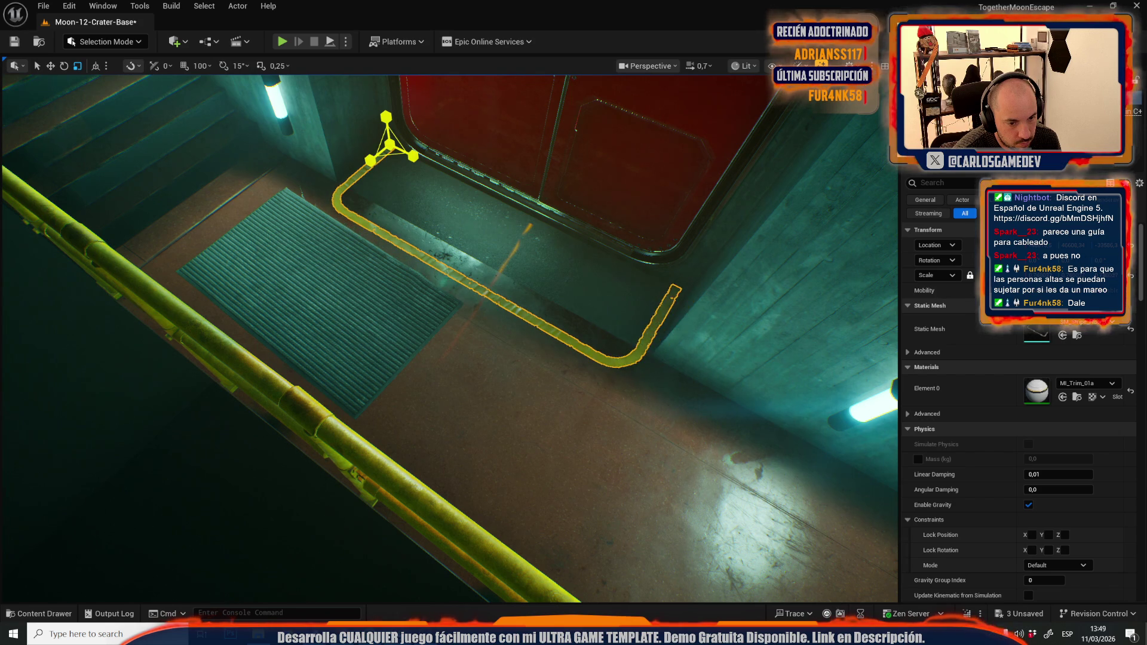
{"action": "left_click_drag", "start_coordinate": [449, 335], "coordinate": [436, 287]}
{"action": "key", "text": "g"}
{"action": "key", "text": "g"}
{"action": "mouse_move", "coordinate": [553, 291]}
{"action": "left_mouse_down"}
{"action": "mouse_move", "coordinate": [579, 260]}
{"action": "mouse_move", "coordinate": [496, 257]}
{"action": "mouse_move", "coordinate": [526, 216]}
{"action": "mouse_move", "coordinate": [549, 292]}
{"action": "mouse_move", "coordinate": [545, 246]}
{"action": "mouse_move", "coordinate": [416, 271]}
{"action": "left_mouse_up"}
{"action": "key", "text": "g"}
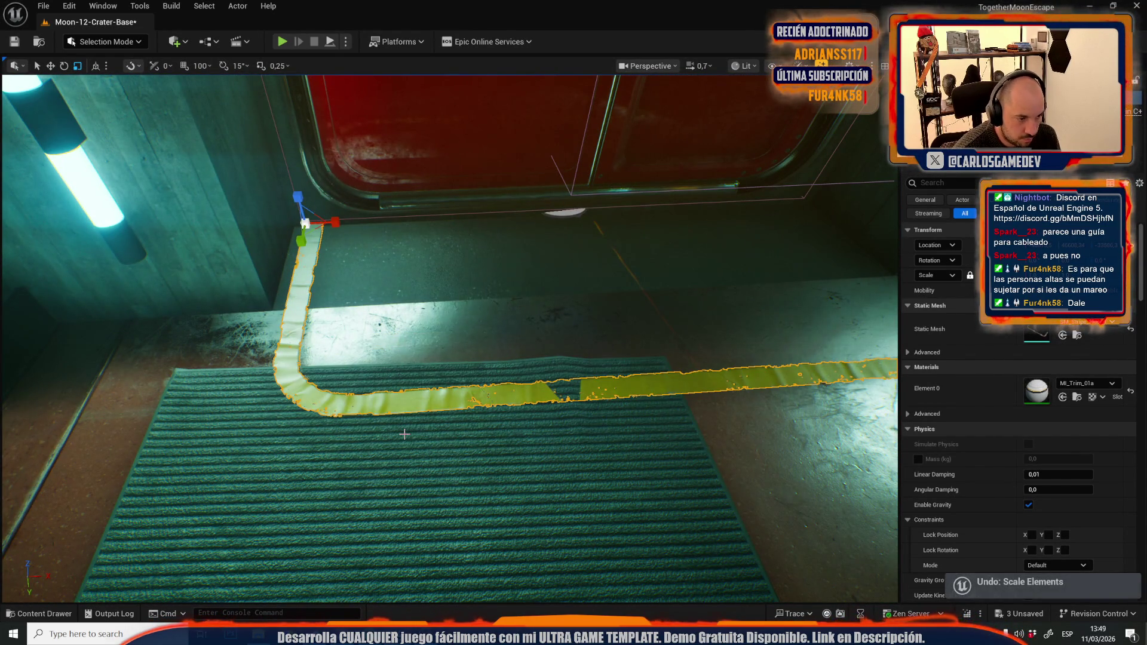
Step: Delete the trial stripe and select the existing MI_Trim_01a trim on the red floor
{"action": "key", "text": "Delete"}
{"action": "left_click", "coordinate": [405, 444]}
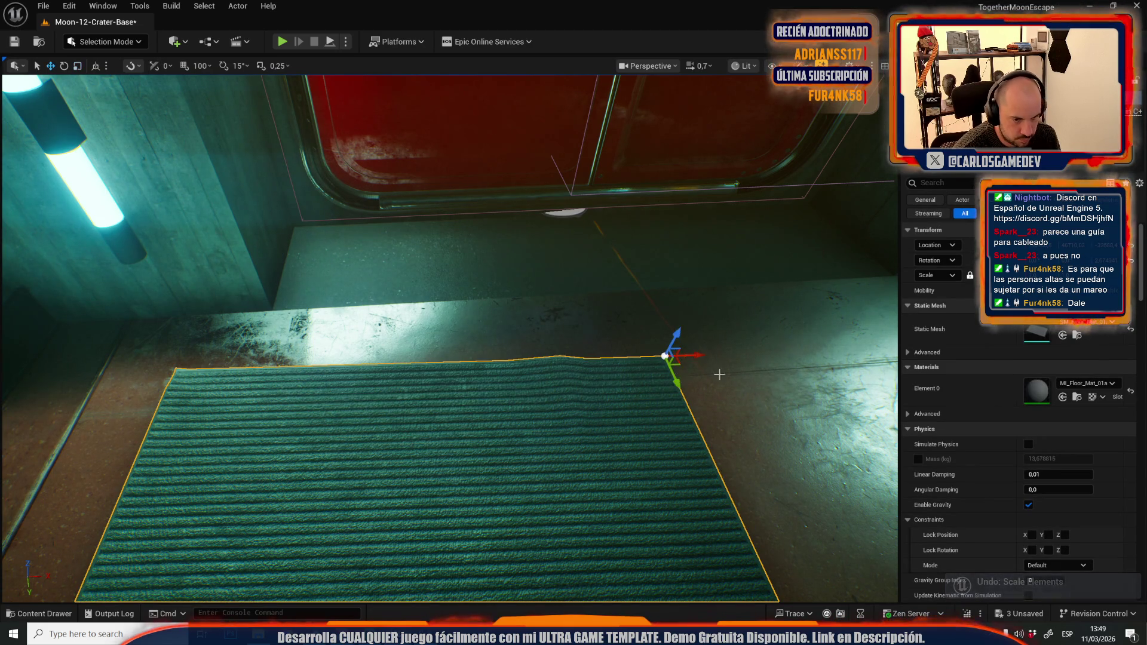
{"action": "mouse_move", "coordinate": [670, 365]}
{"action": "left_mouse_down"}
{"action": "mouse_move", "coordinate": [670, 406]}
{"action": "mouse_move", "coordinate": [490, 407]}
{"action": "mouse_move", "coordinate": [475, 304]}
{"action": "mouse_move", "coordinate": [514, 310]}
{"action": "mouse_move", "coordinate": [625, 286]}
{"action": "mouse_move", "coordinate": [194, 258]}
{"action": "mouse_move", "coordinate": [298, 292]}
{"action": "left_mouse_up"}
{"action": "left_click", "coordinate": [475, 301]}
{"action": "scroll", "coordinate": [598, 293], "scroll_direction": "down", "scroll_amount": 1}
{"action": "scroll", "coordinate": [182, 255], "scroll_direction": "up", "scroll_amount": 2}
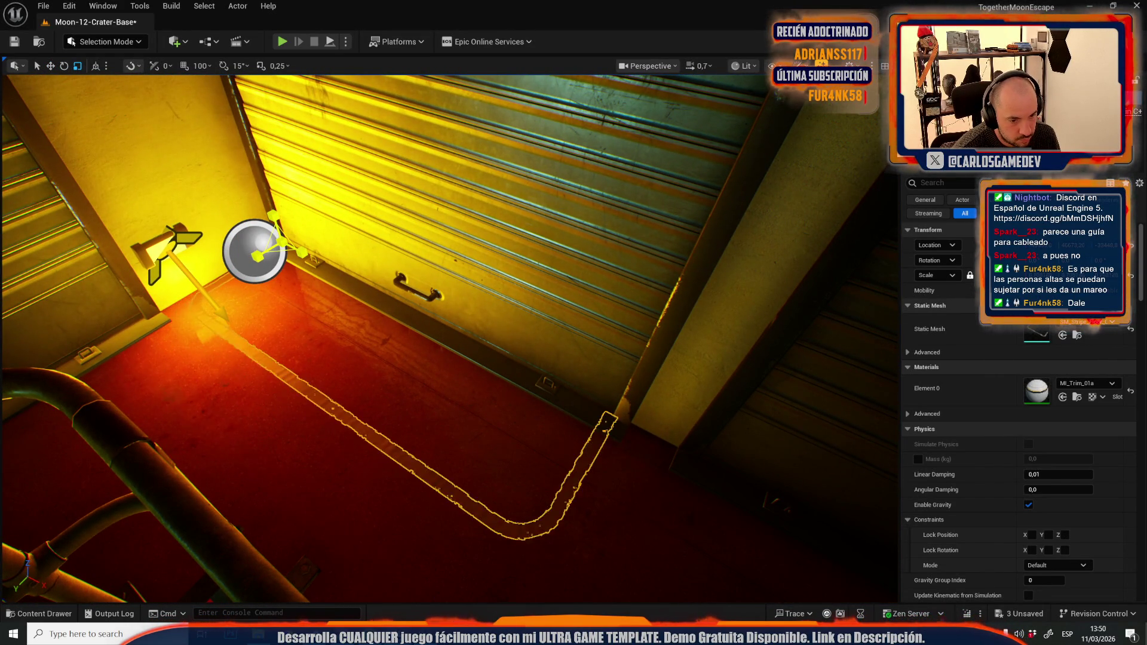
Step: Inspect the floor trim in Game View and unlit mode, then select the U-shaped trim piece
{"action": "key", "text": "g"}
{"action": "left_click_drag", "start_coordinate": [453, 320], "coordinate": [439, 359]}
{"action": "key", "text": "g"}
{"action": "key", "text": "w"}
{"action": "left_click", "coordinate": [370, 308]}
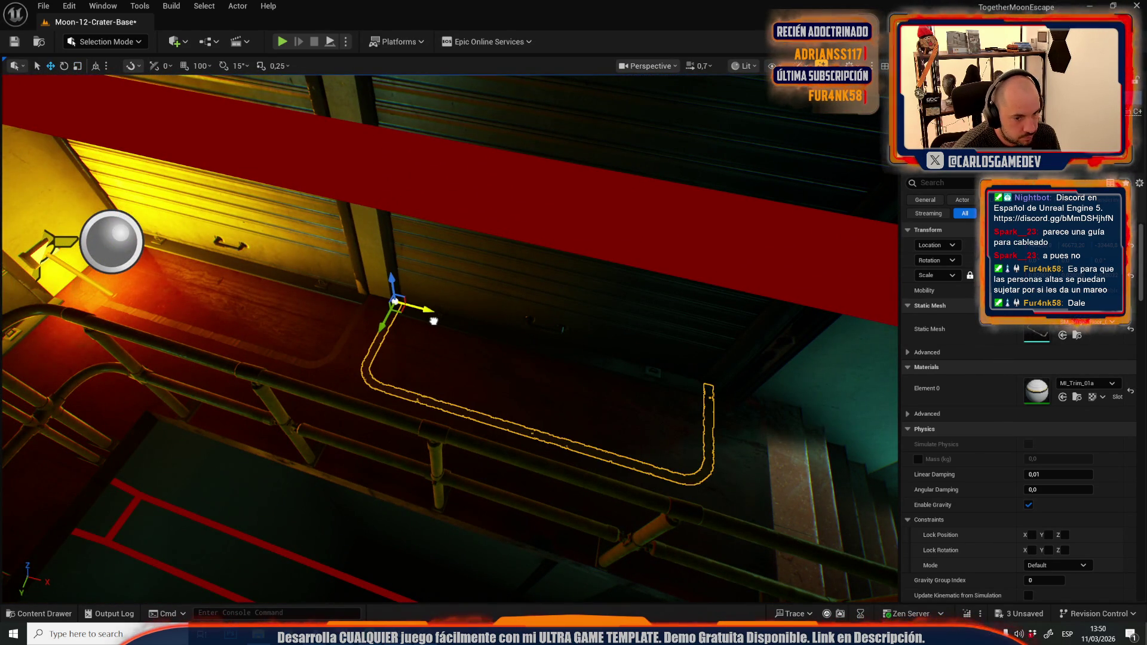
{"action": "key", "text": "alt+3"}
{"action": "left_click_drag", "start_coordinate": [427, 321], "coordinate": [505, 249]}
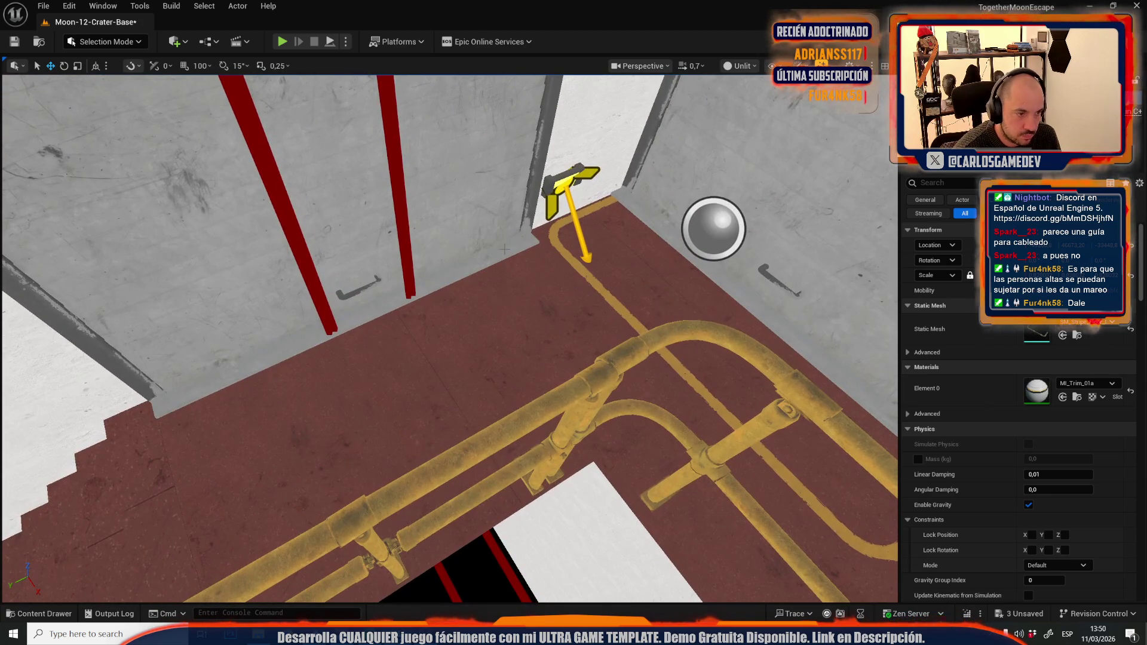
{"action": "left_click", "coordinate": [729, 65]}
{"action": "left_click", "coordinate": [738, 108]}
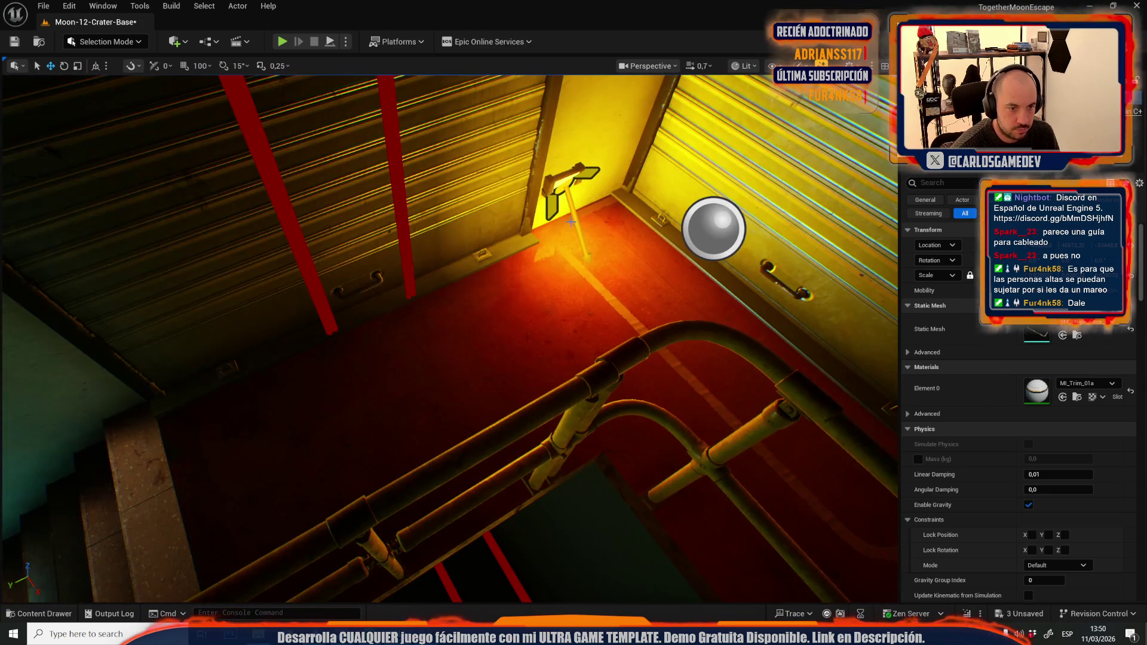
Step: Rotate the U-shaped yellow trim by -90 degrees, undoing an accidental first turn
{"action": "left_click", "coordinate": [578, 242]}
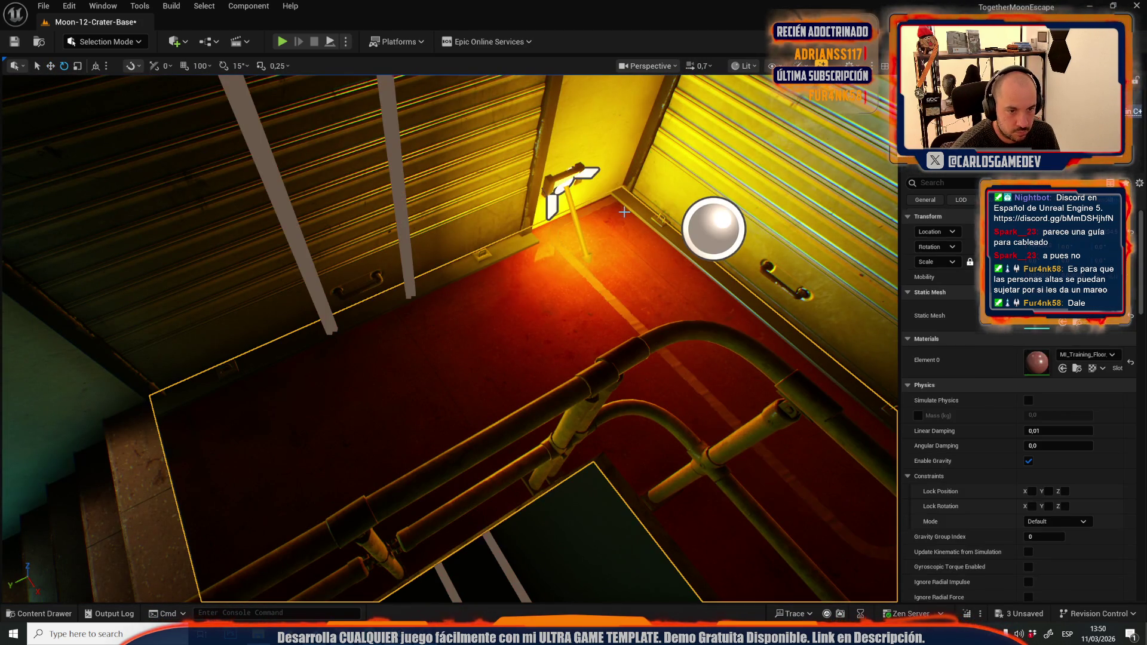
{"action": "left_click", "coordinate": [573, 263]}
{"action": "left_click_drag", "start_coordinate": [661, 219], "coordinate": [665, 222]}
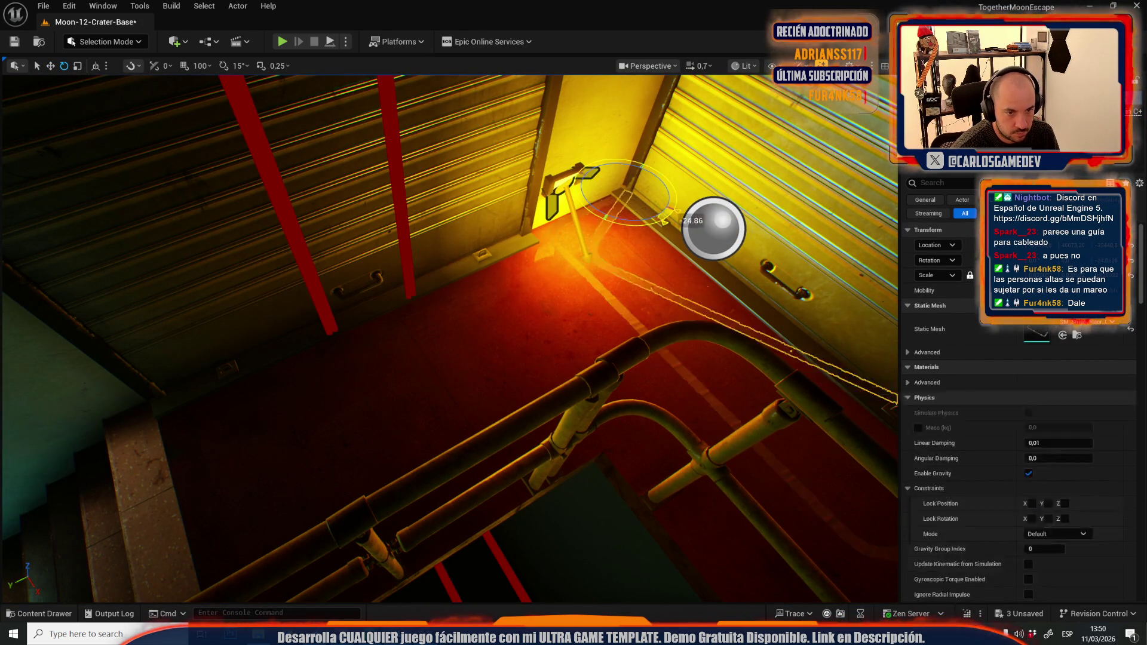
{"action": "key", "text": "ctrl+z"}
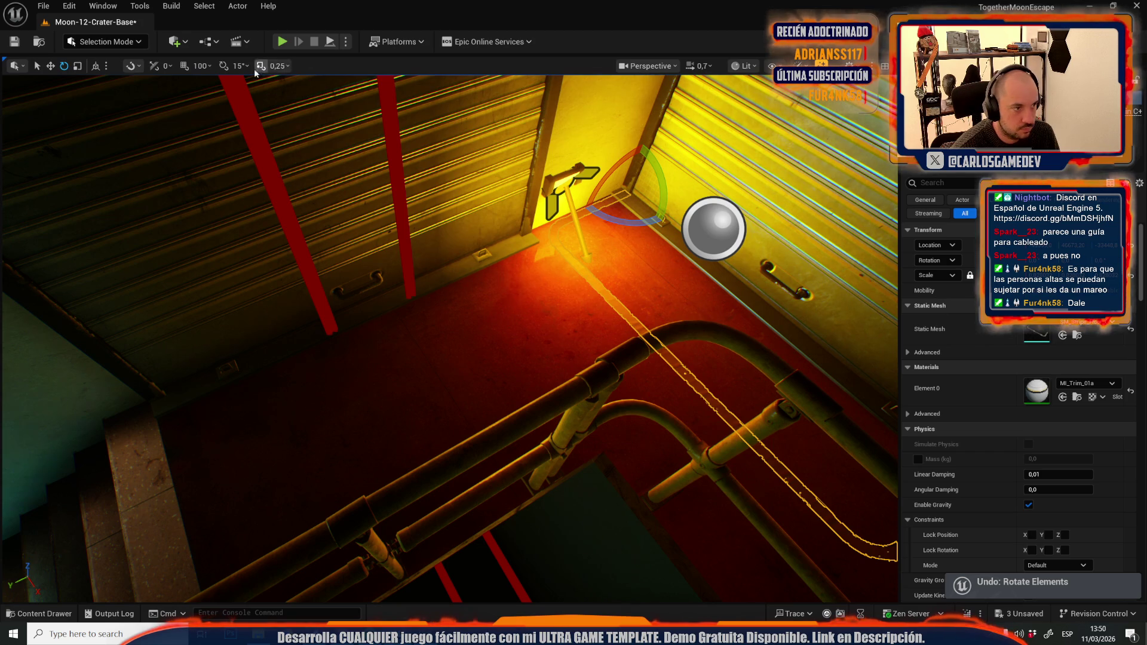
{"action": "mouse_move", "coordinate": [626, 218]}
{"action": "left_mouse_down"}
{"action": "mouse_move", "coordinate": [663, 222]}
{"action": "mouse_move", "coordinate": [397, 417]}
{"action": "mouse_move", "coordinate": [205, 469]}
{"action": "mouse_move", "coordinate": [281, 464]}
{"action": "mouse_move", "coordinate": [264, 454]}
{"action": "left_mouse_up"}
{"action": "mouse_move", "coordinate": [351, 456]}
{"action": "left_mouse_down"}
{"action": "mouse_move", "coordinate": [618, 488]}
{"action": "mouse_move", "coordinate": [604, 456]}
{"action": "left_mouse_up"}
{"action": "scroll", "coordinate": [418, 465], "scroll_direction": "up", "scroll_amount": 2}
{"action": "left_click", "coordinate": [547, 382]}
{"action": "mouse_move", "coordinate": [547, 383]}
{"action": "left_mouse_down"}
{"action": "mouse_move", "coordinate": [323, 280]}
{"action": "mouse_move", "coordinate": [329, 291]}
{"action": "mouse_move", "coordinate": [115, 295]}
{"action": "left_mouse_up"}
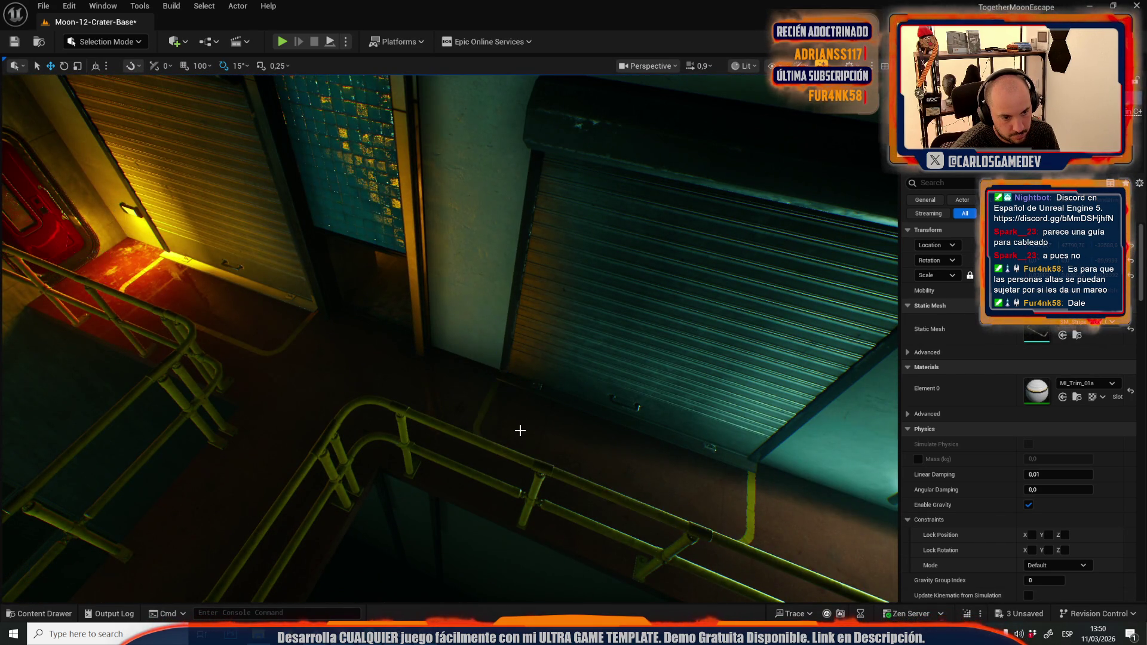
Step: Rotate the yellow floor stripe into place, then undo an overlong stretch of it
{"action": "key", "text": "f"}
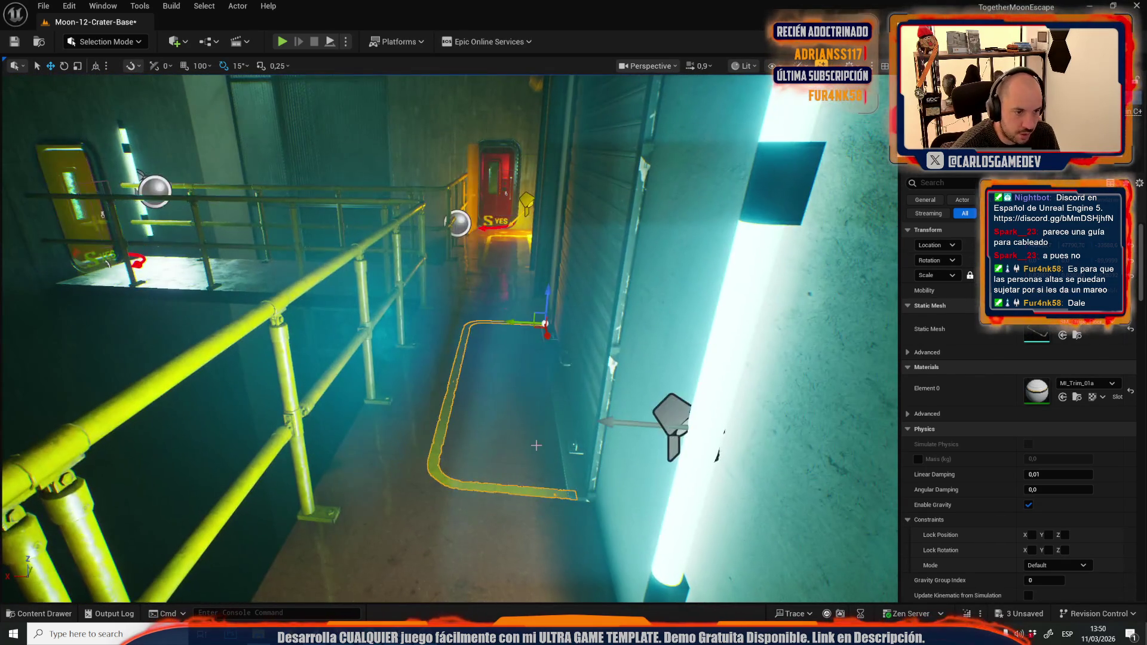
{"action": "mouse_move", "coordinate": [513, 431]}
{"action": "left_mouse_down"}
{"action": "mouse_move", "coordinate": [499, 401]}
{"action": "mouse_move", "coordinate": [498, 294]}
{"action": "mouse_move", "coordinate": [487, 325]}
{"action": "mouse_move", "coordinate": [328, 339]}
{"action": "mouse_move", "coordinate": [430, 299]}
{"action": "mouse_move", "coordinate": [185, 196]}
{"action": "left_mouse_up"}
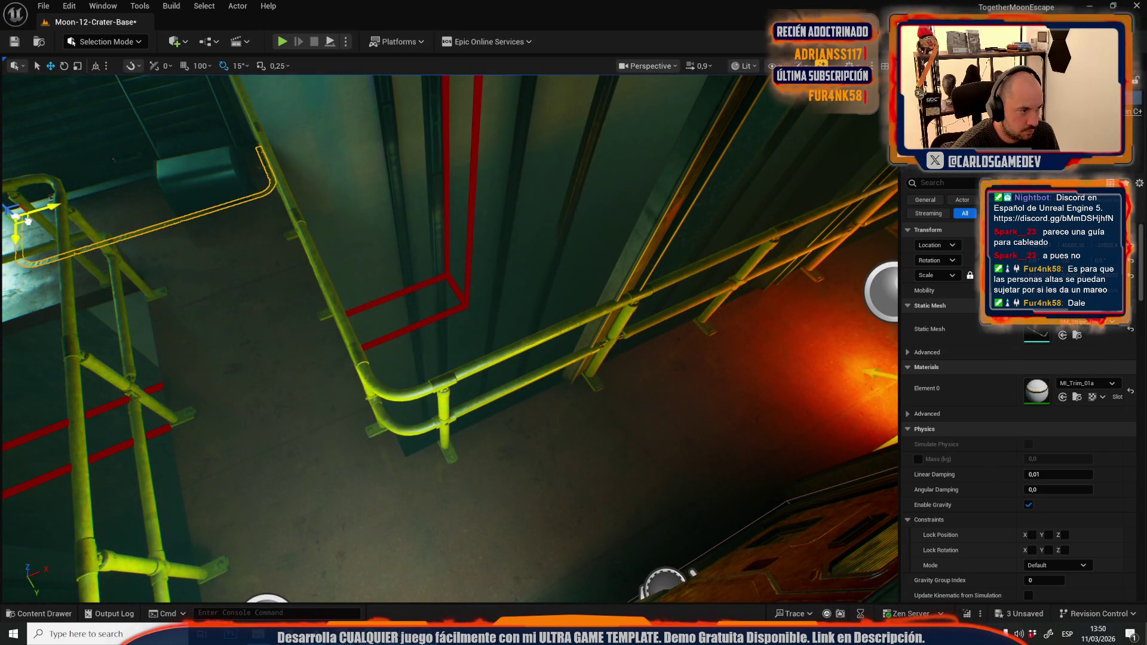
{"action": "key", "text": "f"}
{"action": "key", "text": "e"}
{"action": "mouse_move", "coordinate": [410, 379]}
{"action": "left_mouse_down"}
{"action": "mouse_move", "coordinate": [382, 412]}
{"action": "mouse_move", "coordinate": [441, 379]}
{"action": "left_mouse_up"}
{"action": "key", "text": "r"}
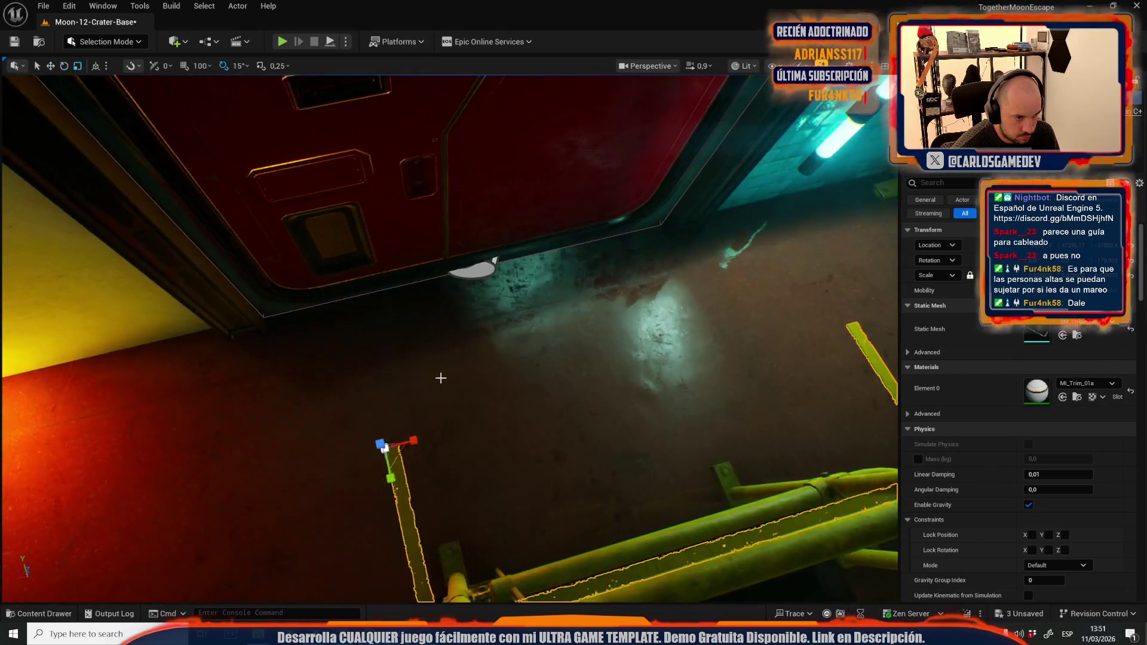
{"action": "mouse_move", "coordinate": [413, 441]}
{"action": "left_mouse_down"}
{"action": "mouse_move", "coordinate": [479, 412]}
{"action": "mouse_move", "coordinate": [278, 328]}
{"action": "left_mouse_up"}
{"action": "key", "text": "w"}
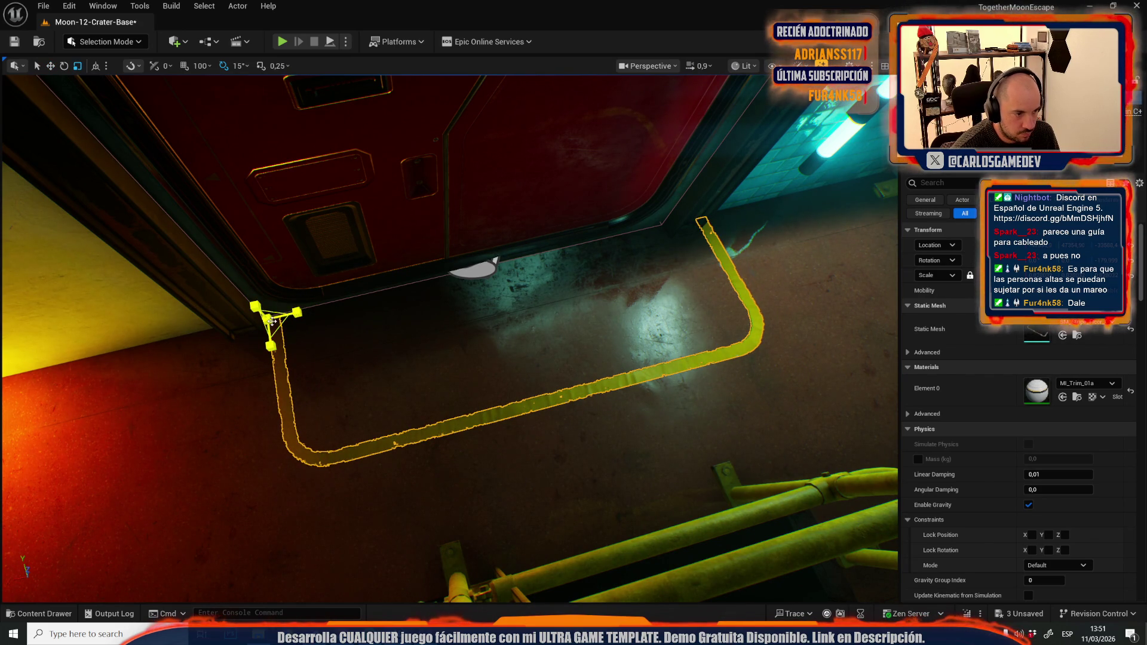
{"action": "key", "text": "ctrl+z"}
{"action": "key", "text": "ctrl+z"}
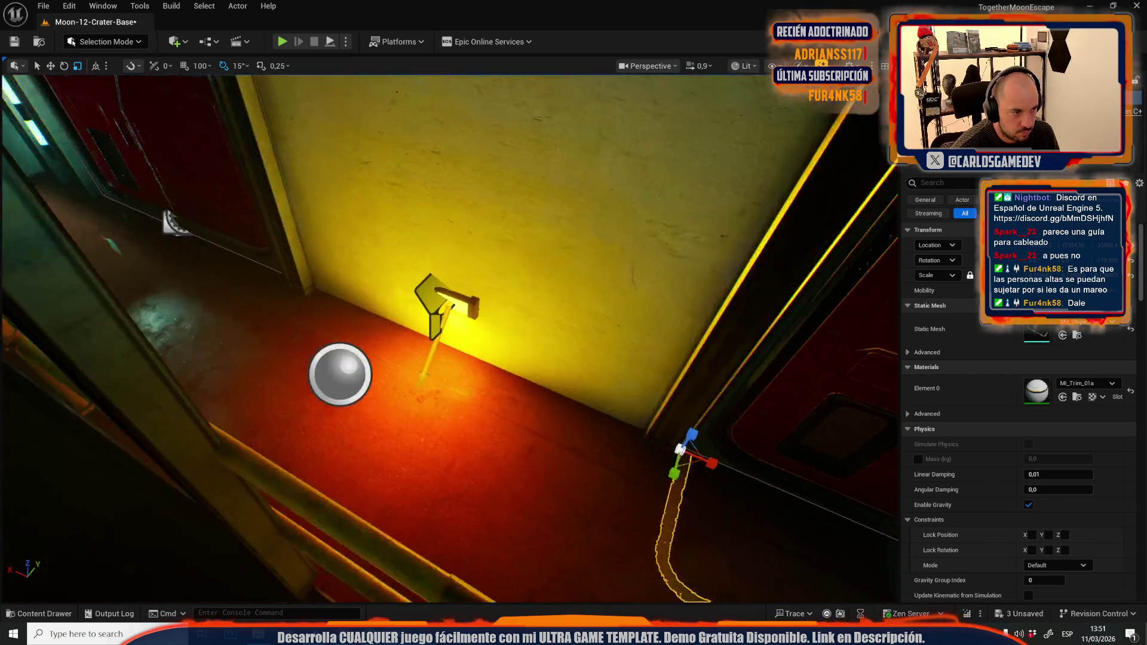
{"action": "key", "text": "w"}
Step: Slide the yellow stripe by the shutter back toward the red door and widen it
{"action": "left_click_drag", "start_coordinate": [717, 334], "coordinate": [866, 345]}
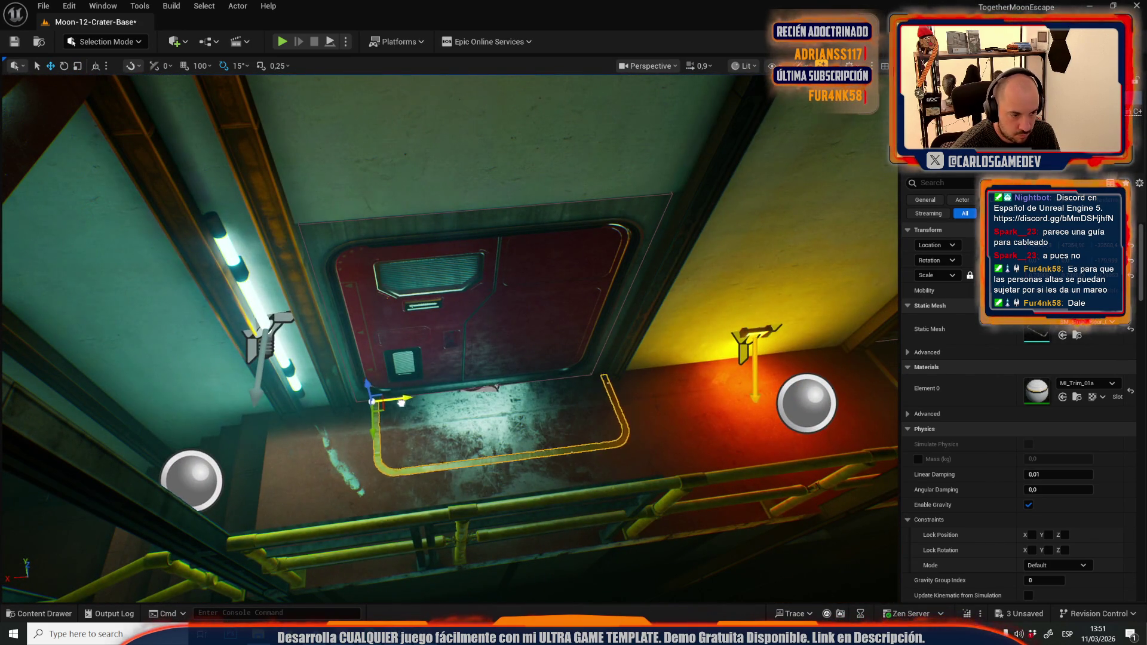
{"action": "left_click_drag", "start_coordinate": [387, 405], "coordinate": [460, 408]}
{"action": "left_click", "coordinate": [462, 449]}
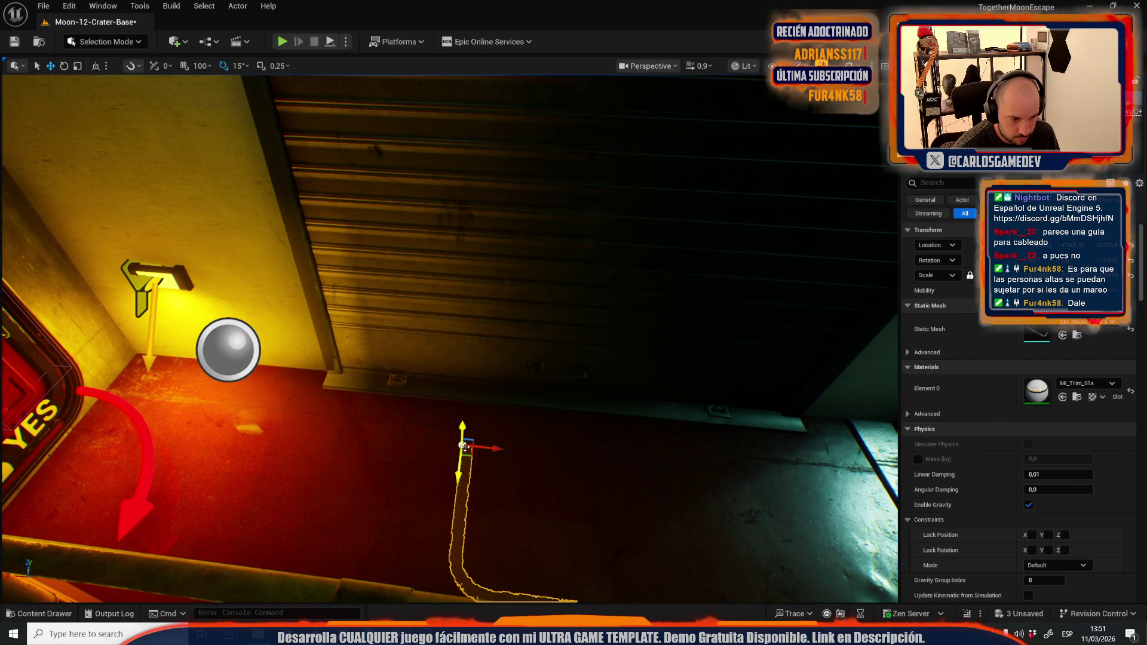
{"action": "left_click_drag", "start_coordinate": [470, 456], "coordinate": [332, 391]}
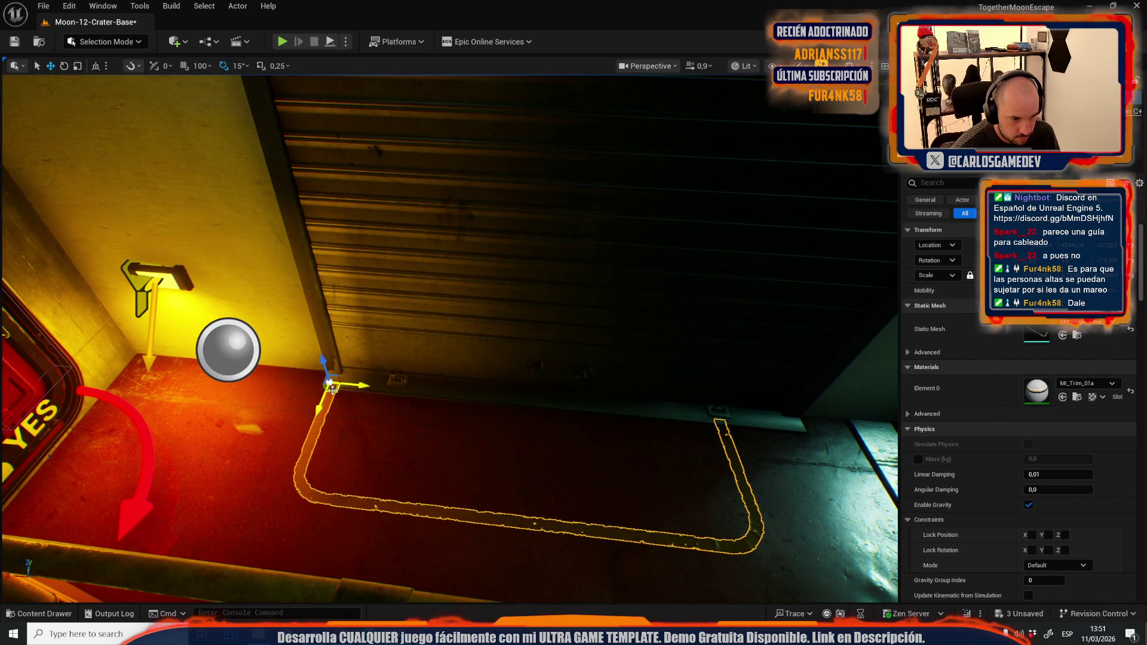
{"action": "scroll", "coordinate": [332, 391], "scroll_direction": "up", "scroll_amount": 3}
{"action": "key", "text": "r"}
{"action": "mouse_move", "coordinate": [246, 407]}
{"action": "left_mouse_down"}
{"action": "mouse_move", "coordinate": [276, 415]}
{"action": "mouse_move", "coordinate": [266, 412]}
{"action": "left_mouse_up"}
{"action": "key", "text": "w"}
{"action": "left_click_drag", "start_coordinate": [499, 402], "coordinate": [578, 391]}
{"action": "left_click_drag", "start_coordinate": [647, 337], "coordinate": [563, 242]}
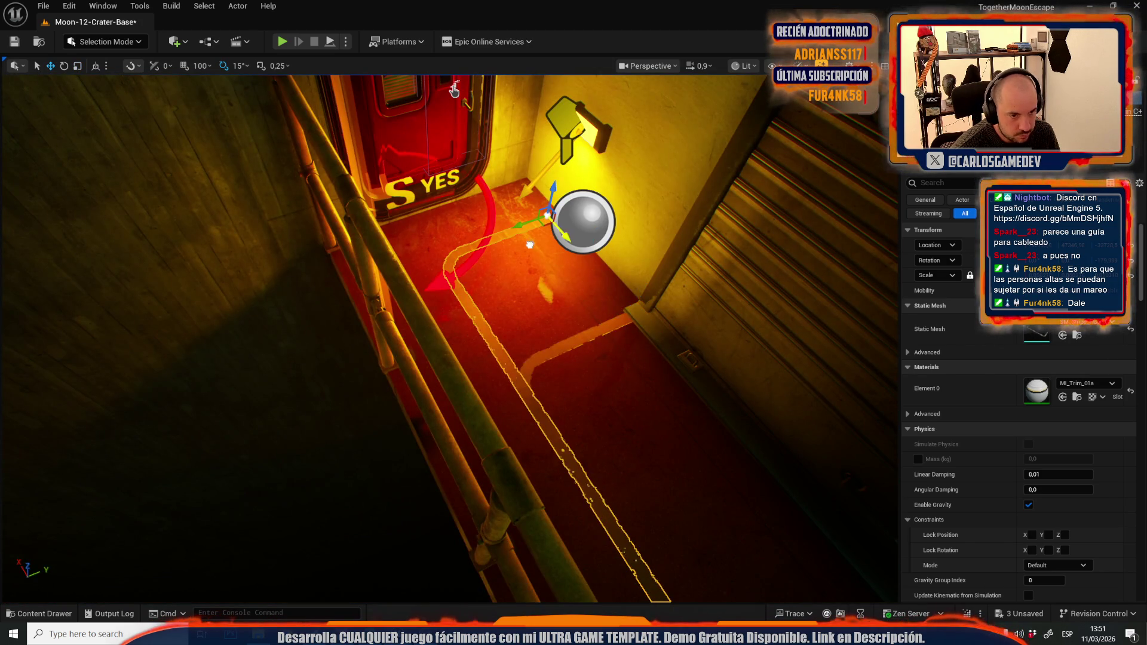
Step: Swap the stripe's mesh to the L-shaped SM_Stripe_Floor_01f and rotate it along the floor edge
{"action": "key", "text": "ctrl+space"}
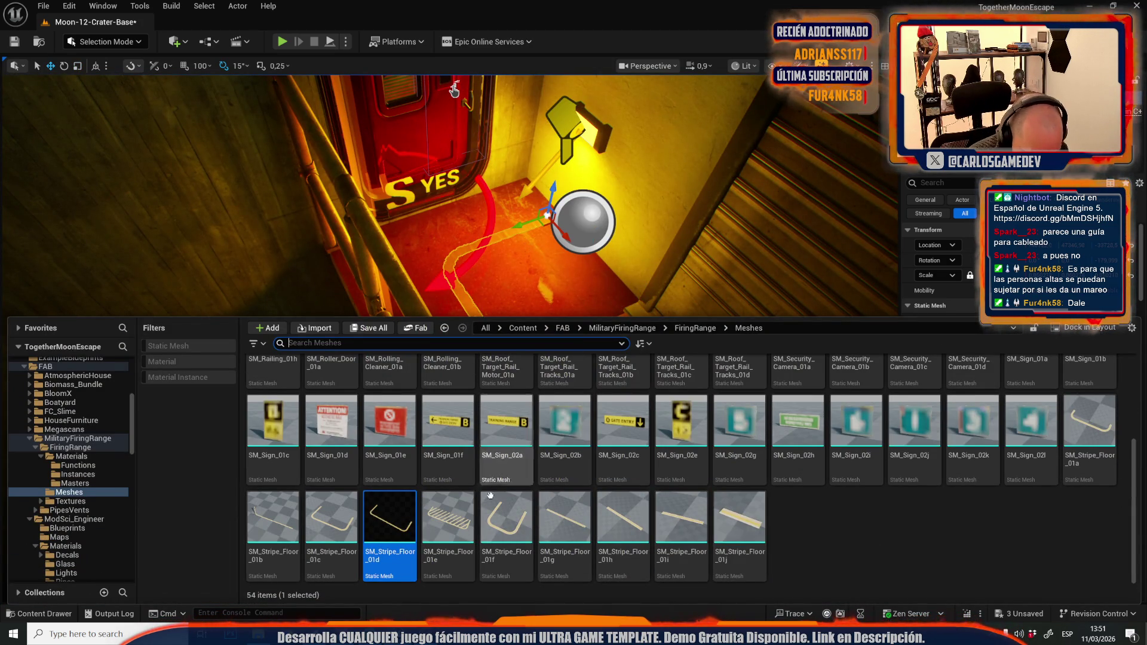
{"action": "left_click", "coordinate": [506, 517]}
{"action": "left_click_drag", "start_coordinate": [646, 266], "coordinate": [656, 262]}
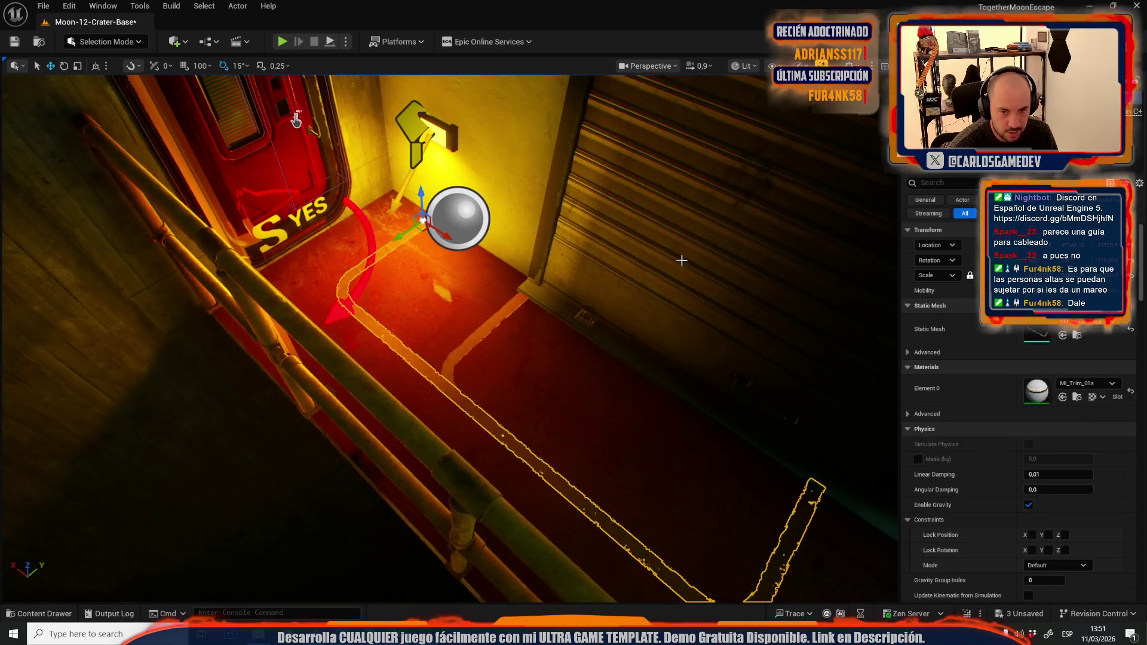
{"action": "left_click", "coordinate": [1064, 336]}
{"action": "key", "text": "f"}
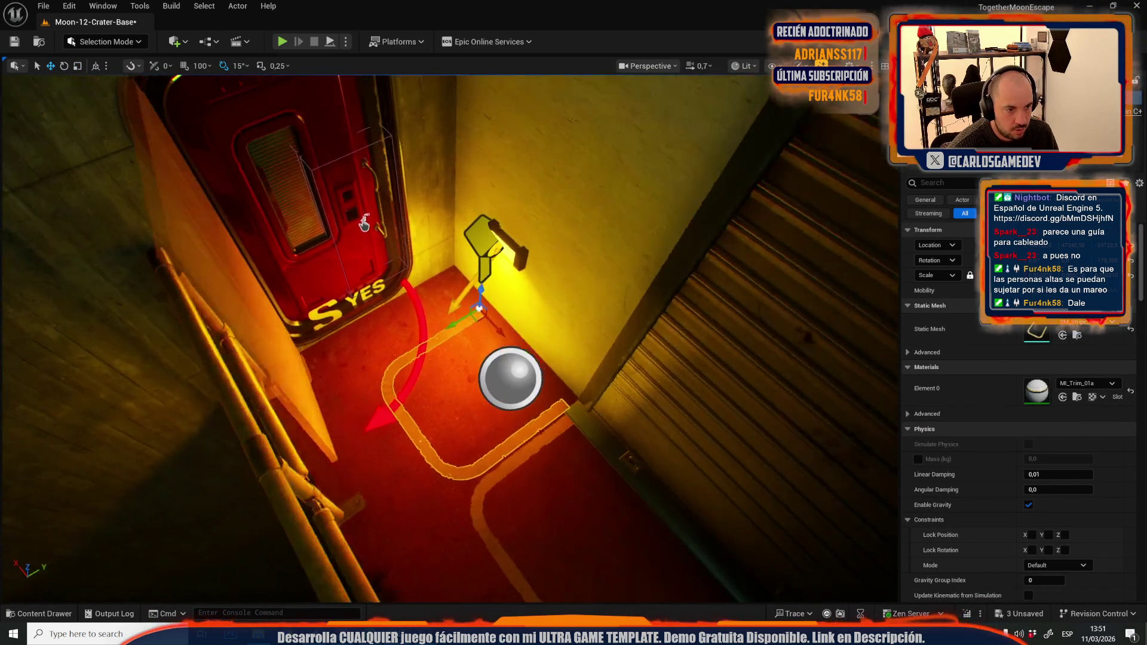
{"action": "key", "text": "e"}
{"action": "mouse_move", "coordinate": [529, 367]}
{"action": "left_mouse_down"}
{"action": "mouse_move", "coordinate": [493, 387]}
{"action": "mouse_move", "coordinate": [505, 330]}
{"action": "left_mouse_up"}
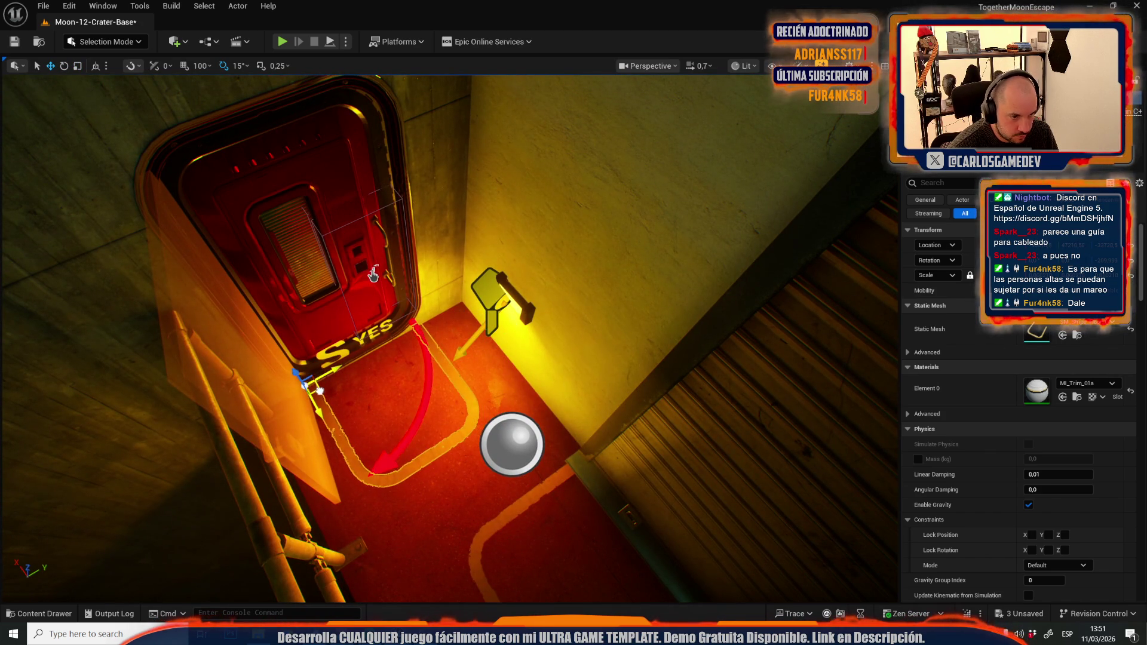
{"action": "key", "text": "Escape"}
Step: Rotate the floor trim by the red door 90° so it points downward
{"action": "left_click", "coordinate": [374, 275]}
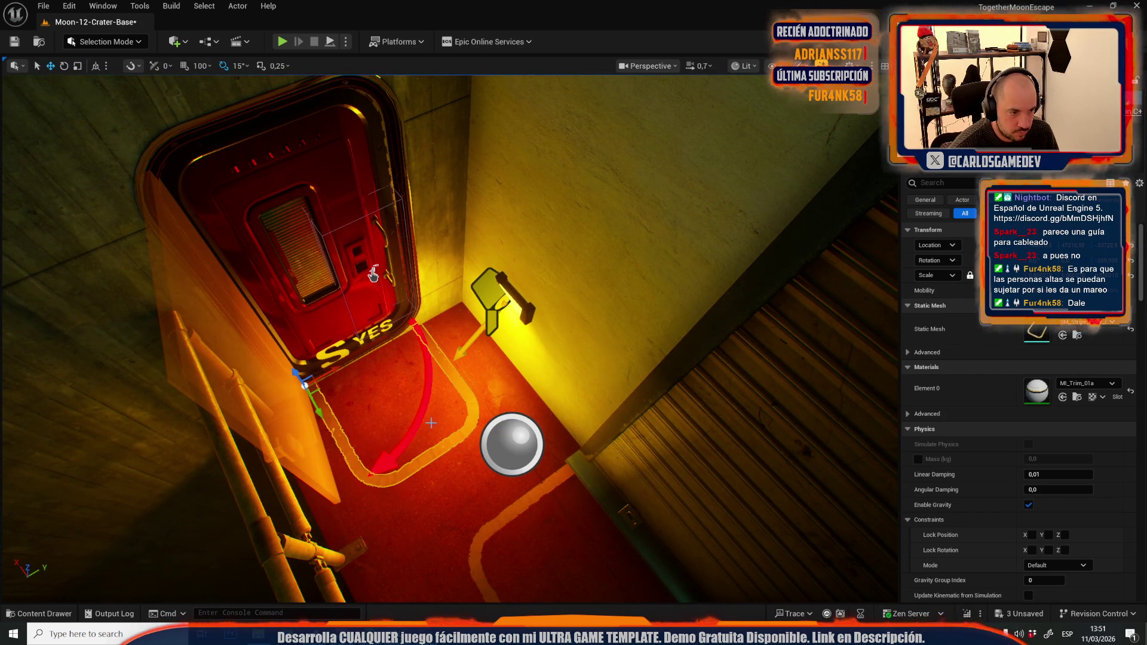
{"action": "scroll", "coordinate": [374, 274], "scroll_direction": "up", "scroll_amount": 2}
{"action": "key", "text": "w"}
{"action": "scroll", "coordinate": [422, 292], "scroll_direction": "up", "scroll_amount": 1}
{"action": "key", "text": "w"}
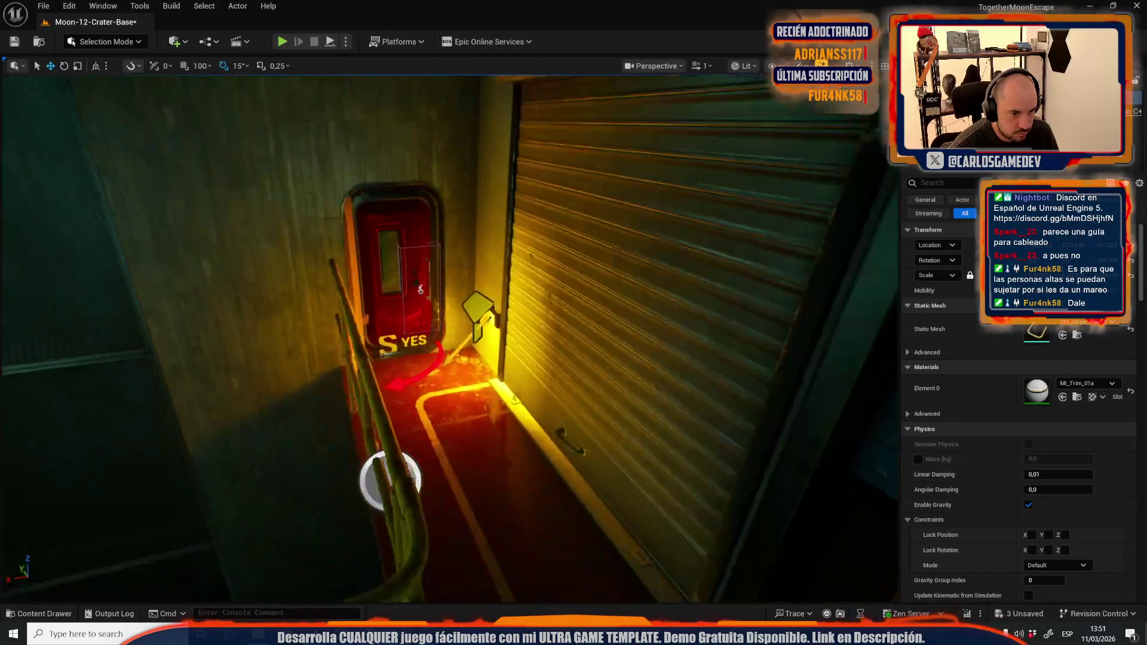
{"action": "scroll", "coordinate": [422, 292], "scroll_direction": "up", "scroll_amount": 3}
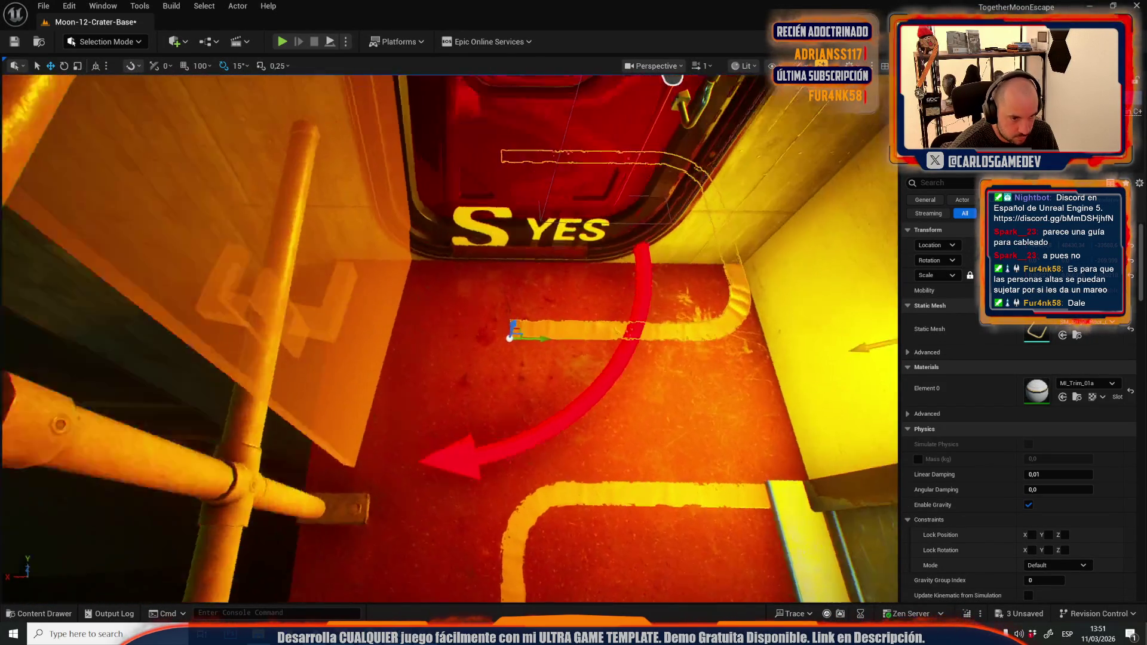
{"action": "key", "text": "e"}
{"action": "left_click_drag", "start_coordinate": [502, 409], "coordinate": [472, 413]}
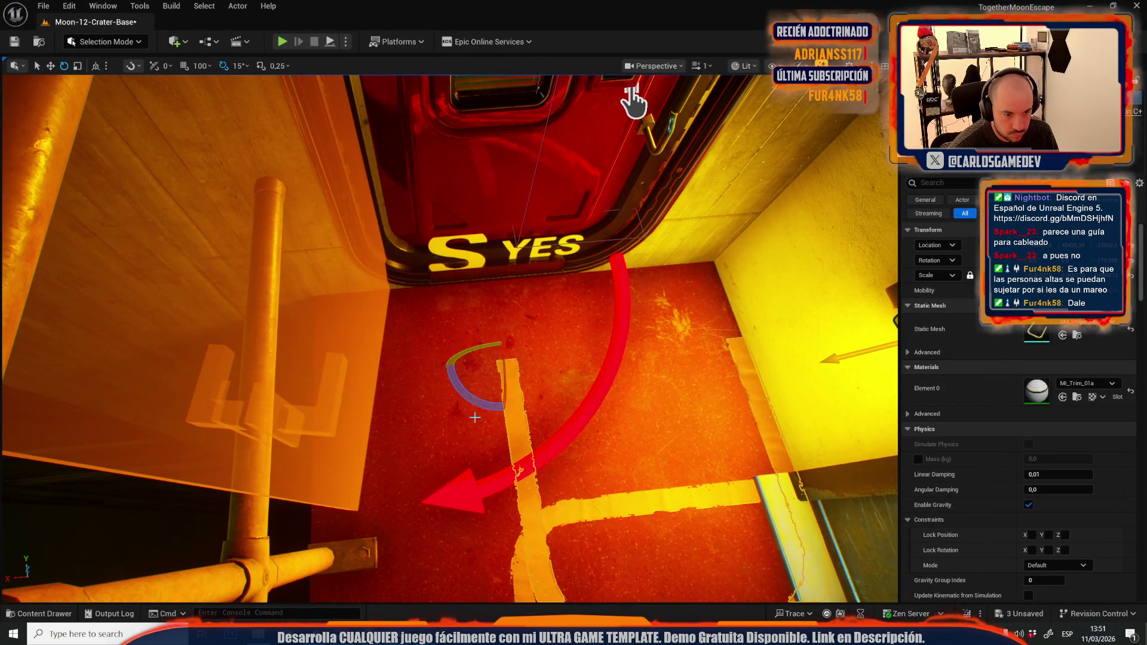
Step: Swap the floor marking beside the shutter door to the hatched stripe mesh
{"action": "left_click", "coordinate": [634, 101]}
{"action": "key", "text": "f"}
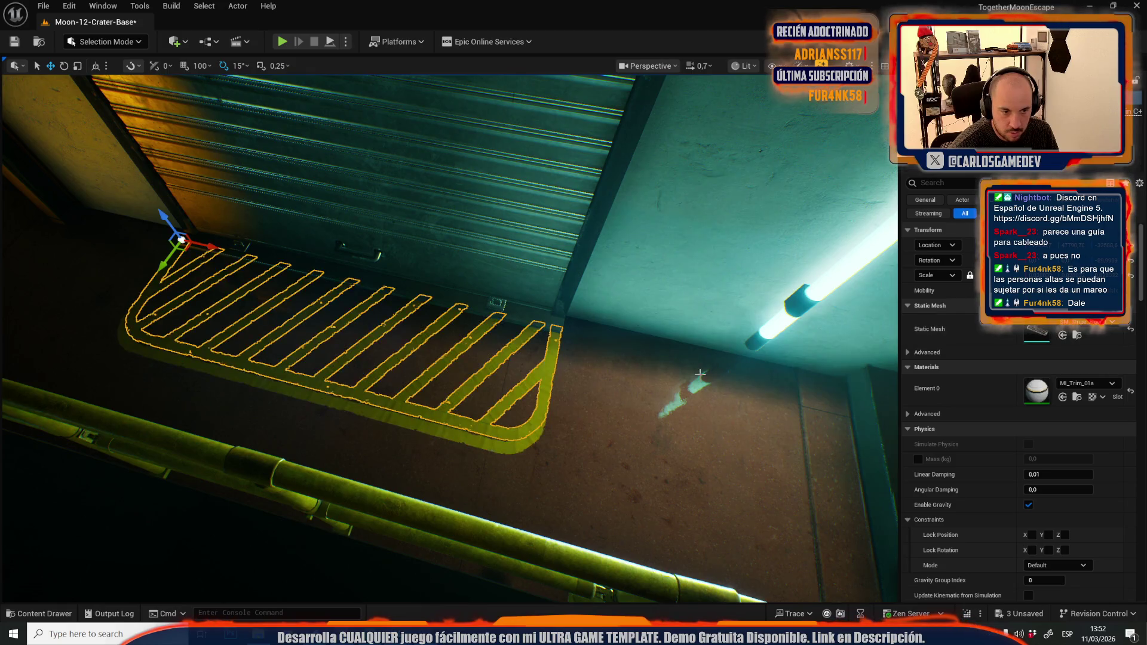
{"action": "left_click", "coordinate": [485, 432]}
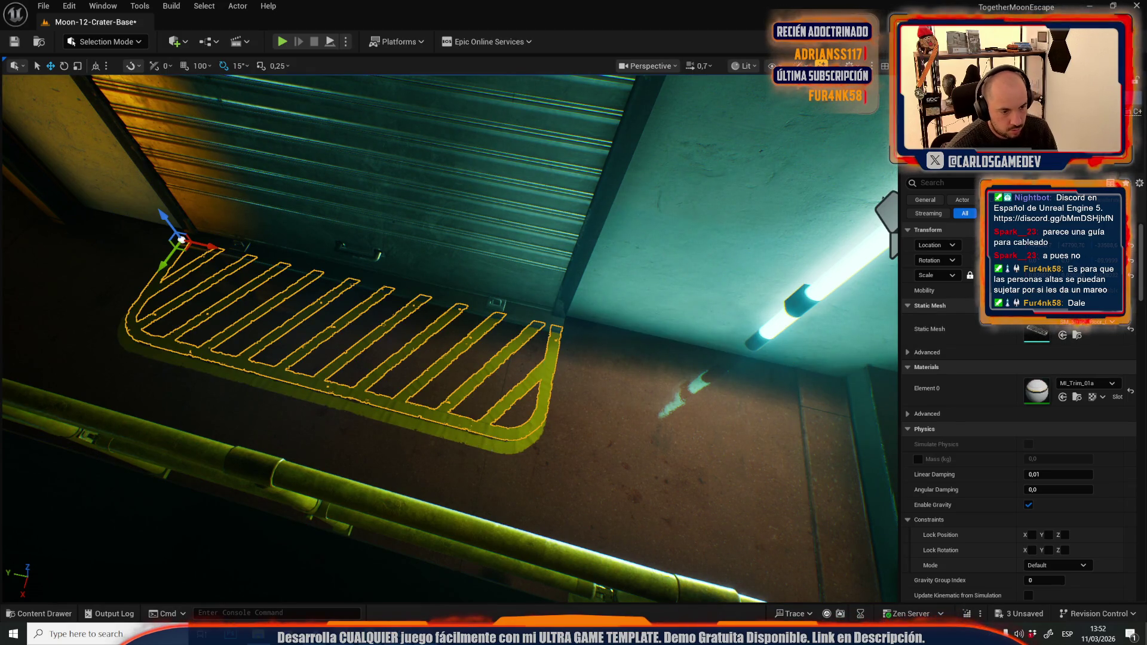
{"action": "key", "text": "Escape"}
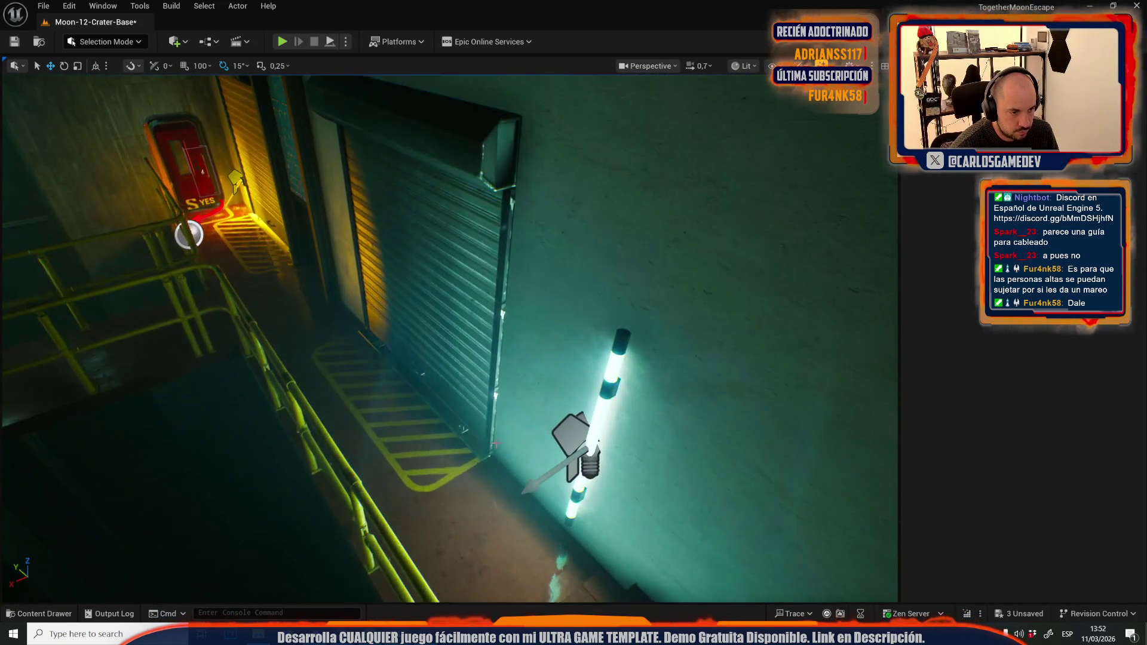
{"action": "left_click", "coordinate": [472, 448]}
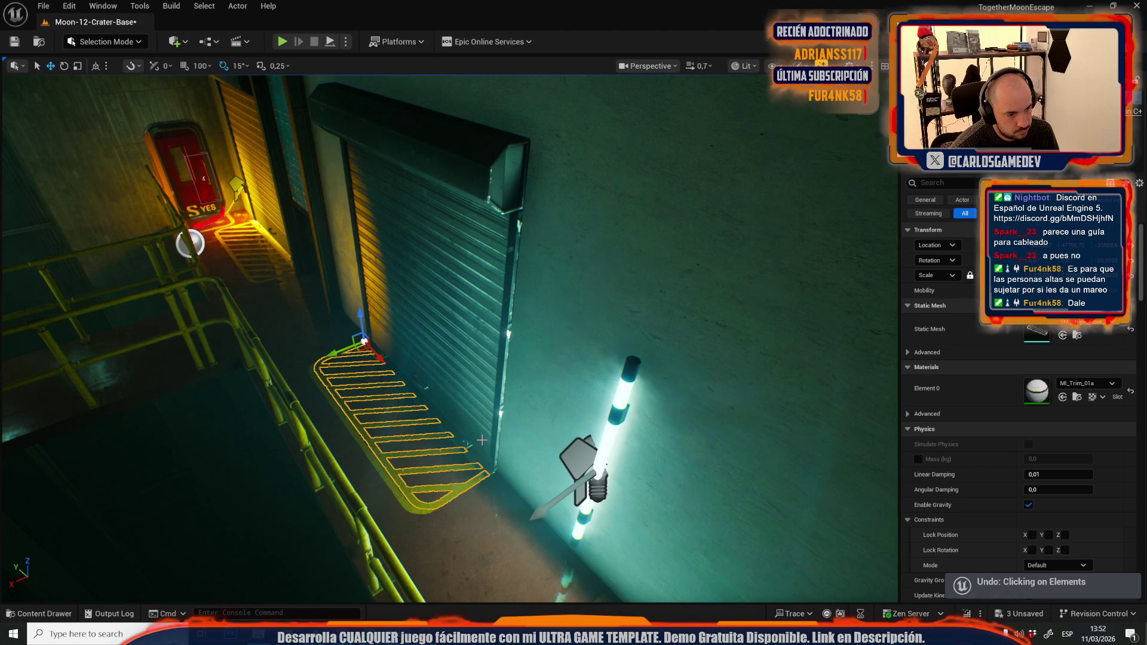
{"action": "key", "text": "ctrl+z"}
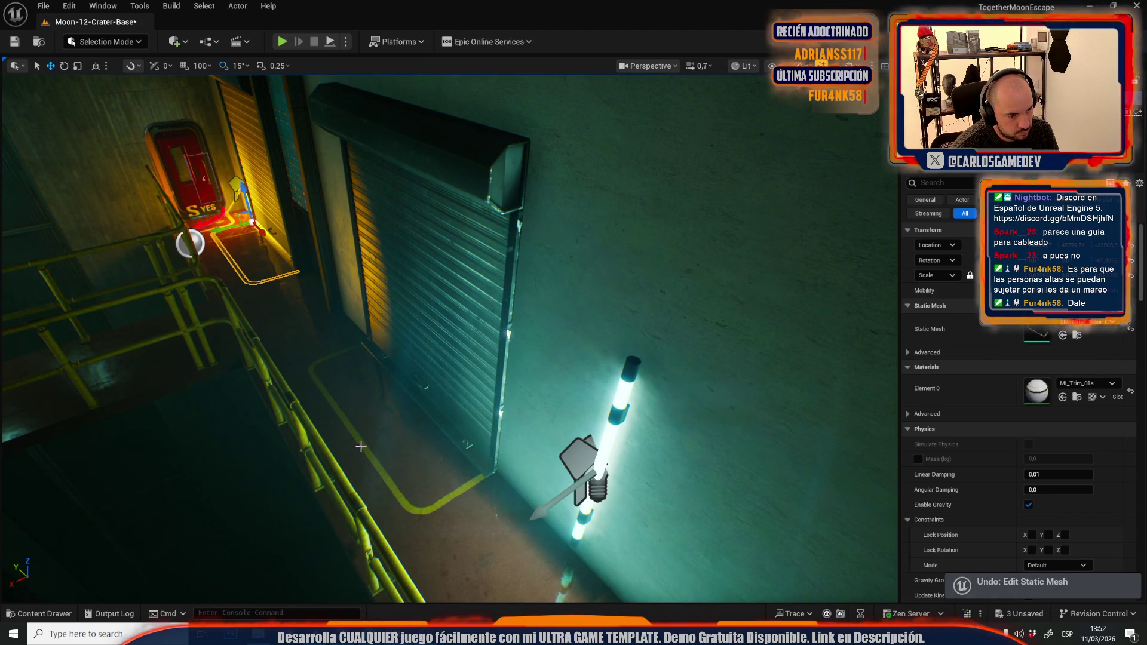
{"action": "left_click", "coordinate": [1062, 335]}
Step: Compare the L-shaped trim with the hatched stripe, keep the hatched one, and inspect it from the corridor
{"action": "mouse_move", "coordinate": [388, 366]}
{"action": "left_mouse_down"}
{"action": "mouse_move", "coordinate": [411, 377]}
{"action": "mouse_move", "coordinate": [299, 341]}
{"action": "mouse_move", "coordinate": [251, 353]}
{"action": "mouse_move", "coordinate": [430, 376]}
{"action": "left_mouse_up"}
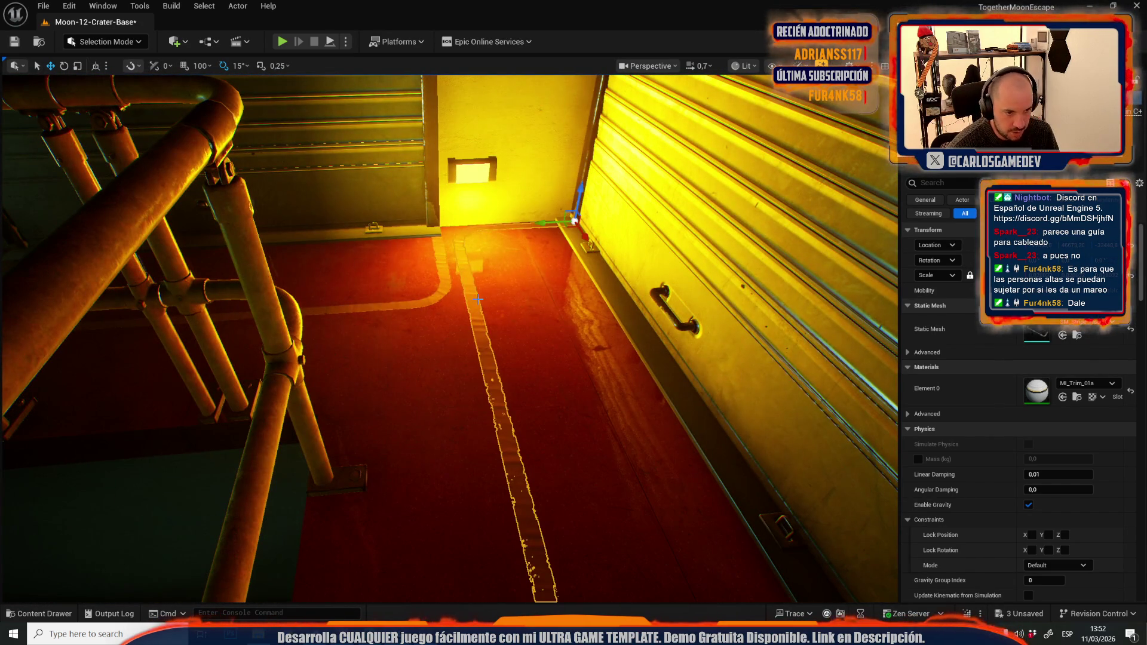
{"action": "left_click_drag", "start_coordinate": [598, 335], "coordinate": [606, 340]}
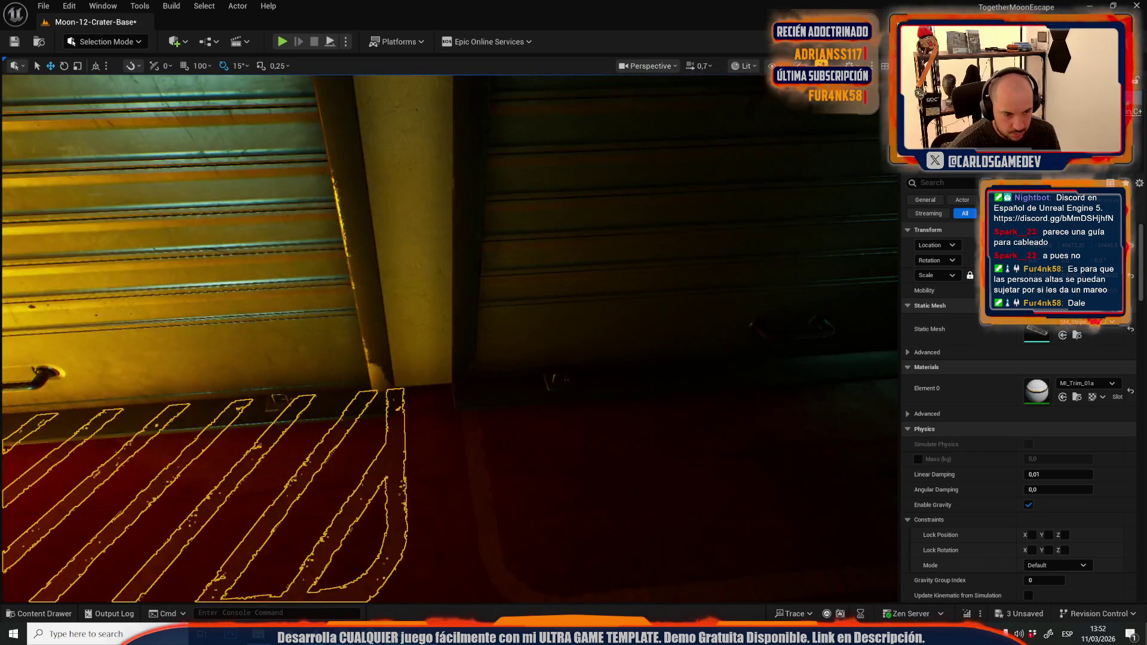
{"action": "left_click", "coordinate": [1064, 335]}
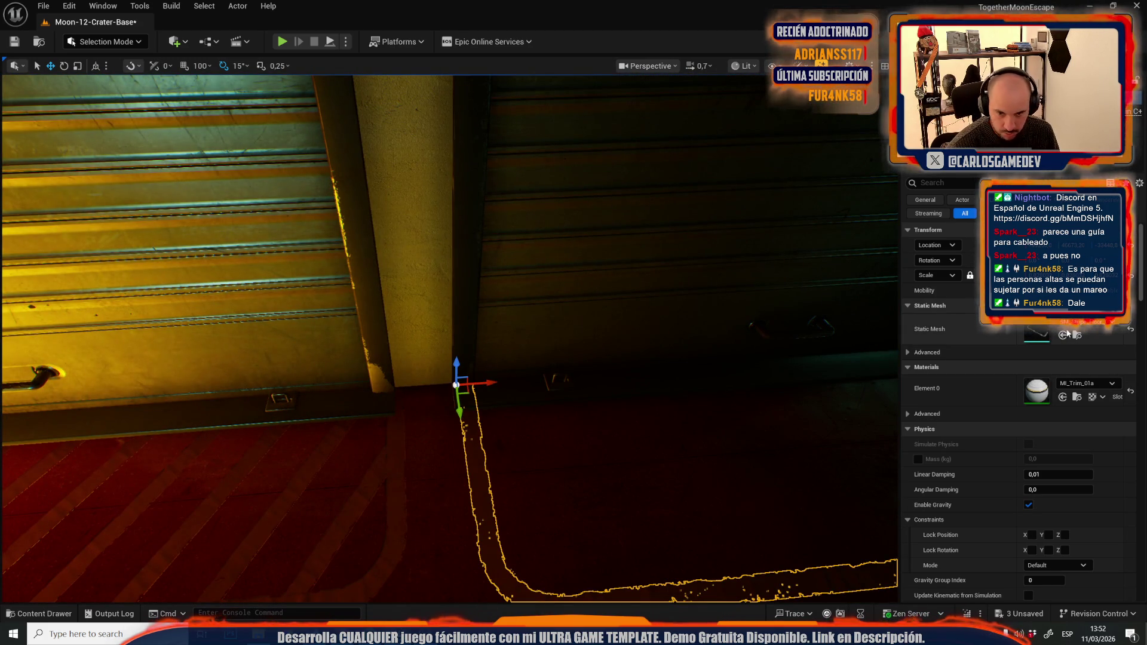
{"action": "left_click", "coordinate": [1063, 335]}
{"action": "left_click_drag", "start_coordinate": [418, 389], "coordinate": [371, 423]}
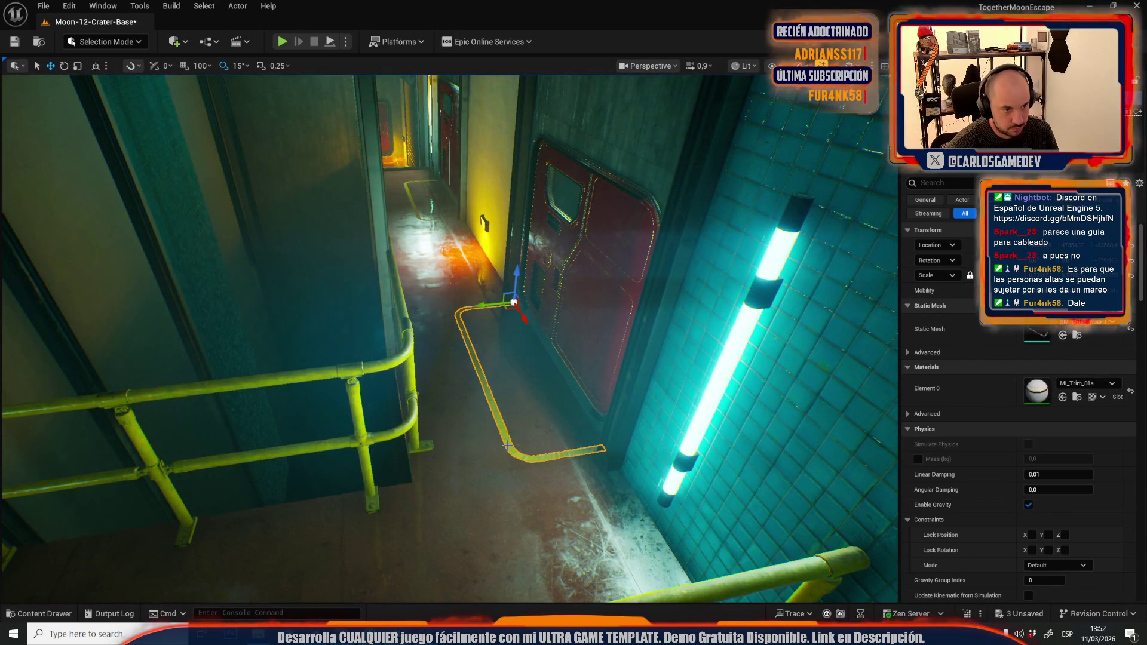
{"action": "left_click_drag", "start_coordinate": [606, 472], "coordinate": [606, 464]}
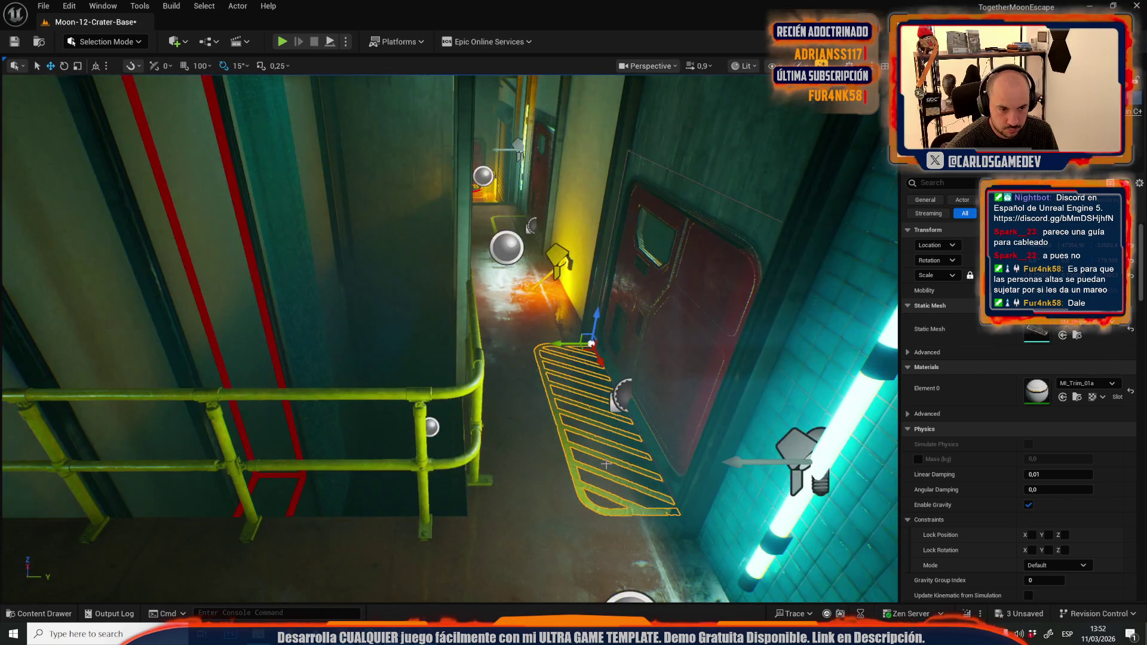
{"action": "mouse_move", "coordinate": [594, 505]}
{"action": "left_mouse_down"}
{"action": "mouse_move", "coordinate": [669, 490]}
{"action": "mouse_move", "coordinate": [430, 508]}
{"action": "mouse_move", "coordinate": [481, 399]}
{"action": "mouse_move", "coordinate": [379, 367]}
{"action": "mouse_move", "coordinate": [371, 375]}
{"action": "left_mouse_up"}
Step: Look over the stairs and railing, then bring up the FiringRange floor-stripe meshes
{"action": "key", "text": "r"}
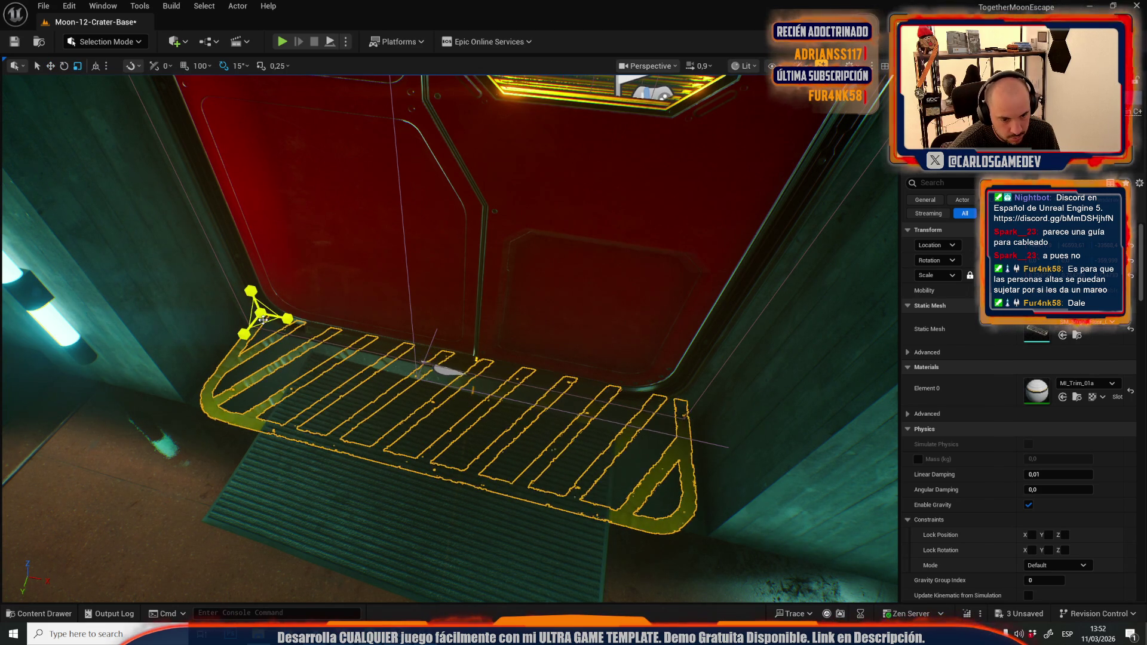
{"action": "mouse_move", "coordinate": [407, 355]}
{"action": "left_mouse_down"}
{"action": "mouse_move", "coordinate": [281, 359]}
{"action": "mouse_move", "coordinate": [323, 358]}
{"action": "mouse_move", "coordinate": [359, 377]}
{"action": "mouse_move", "coordinate": [281, 380]}
{"action": "mouse_move", "coordinate": [316, 401]}
{"action": "mouse_move", "coordinate": [263, 388]}
{"action": "mouse_move", "coordinate": [323, 400]}
{"action": "left_mouse_up"}
{"action": "scroll", "coordinate": [347, 358], "scroll_direction": "down", "scroll_amount": 2}
{"action": "scroll", "coordinate": [341, 366], "scroll_direction": "down", "scroll_amount": 2}
{"action": "scroll", "coordinate": [340, 378], "scroll_direction": "up", "scroll_amount": 2}
{"action": "key", "text": "ctrl+space"}
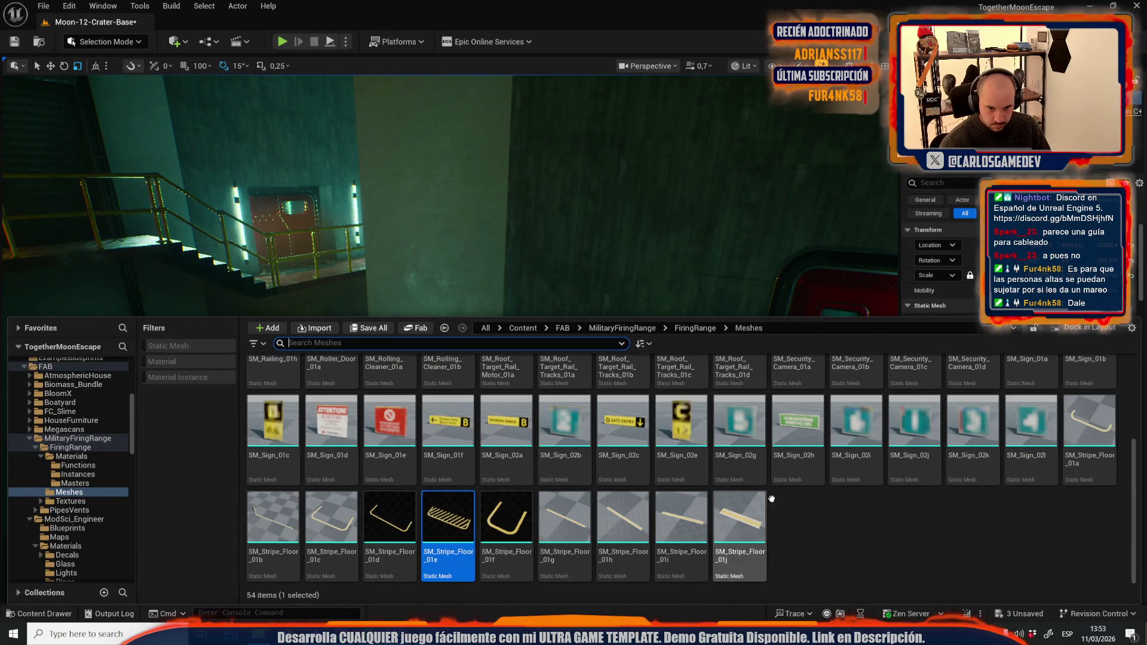
Step: Move the Gate Entry sign up and left so it sits above the door
{"action": "left_click_drag", "start_coordinate": [598, 239], "coordinate": [538, 274]}
{"action": "key", "text": "ctrl+space"}
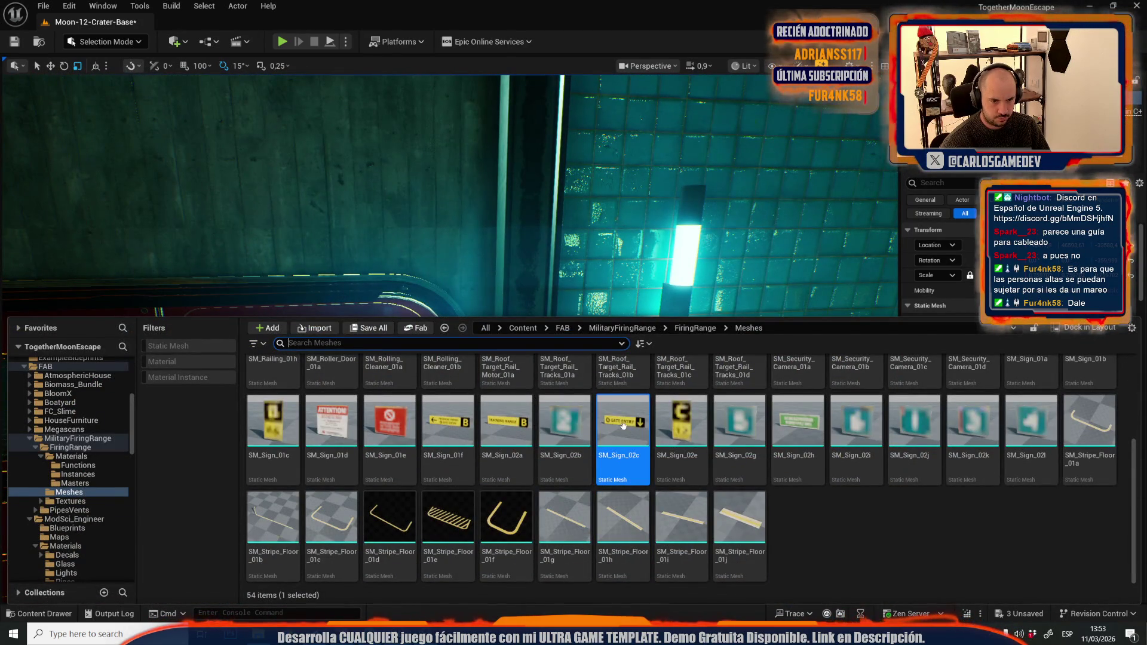
{"action": "left_click", "coordinate": [125, 174]}
{"action": "key", "text": "f"}
{"action": "key", "text": "w"}
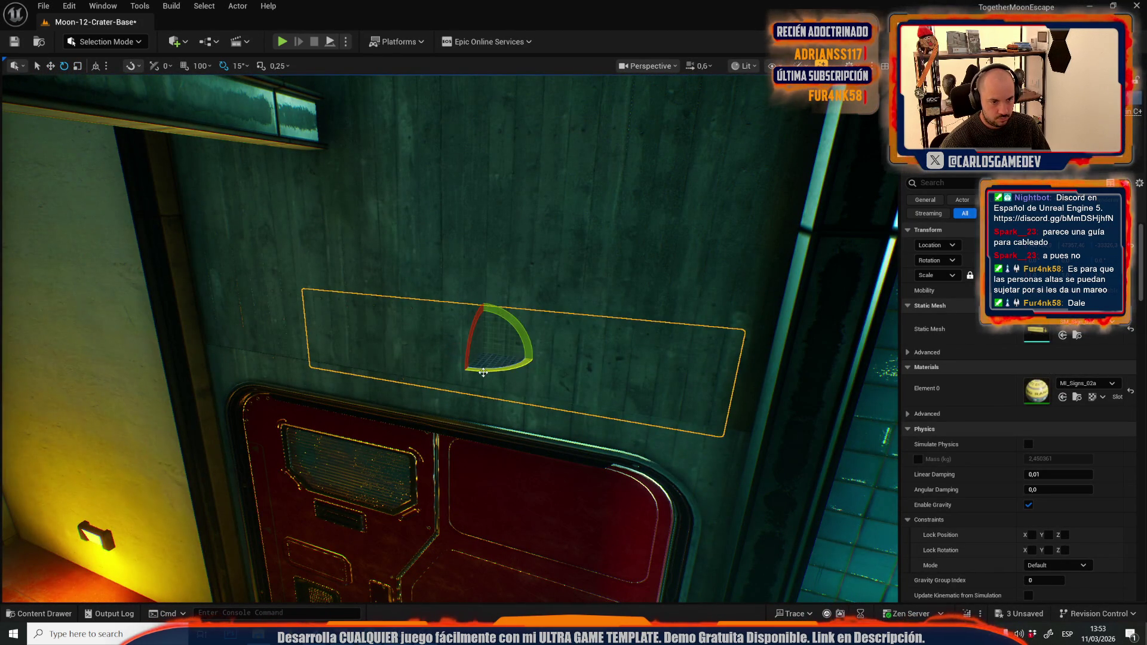
{"action": "key", "text": "w"}
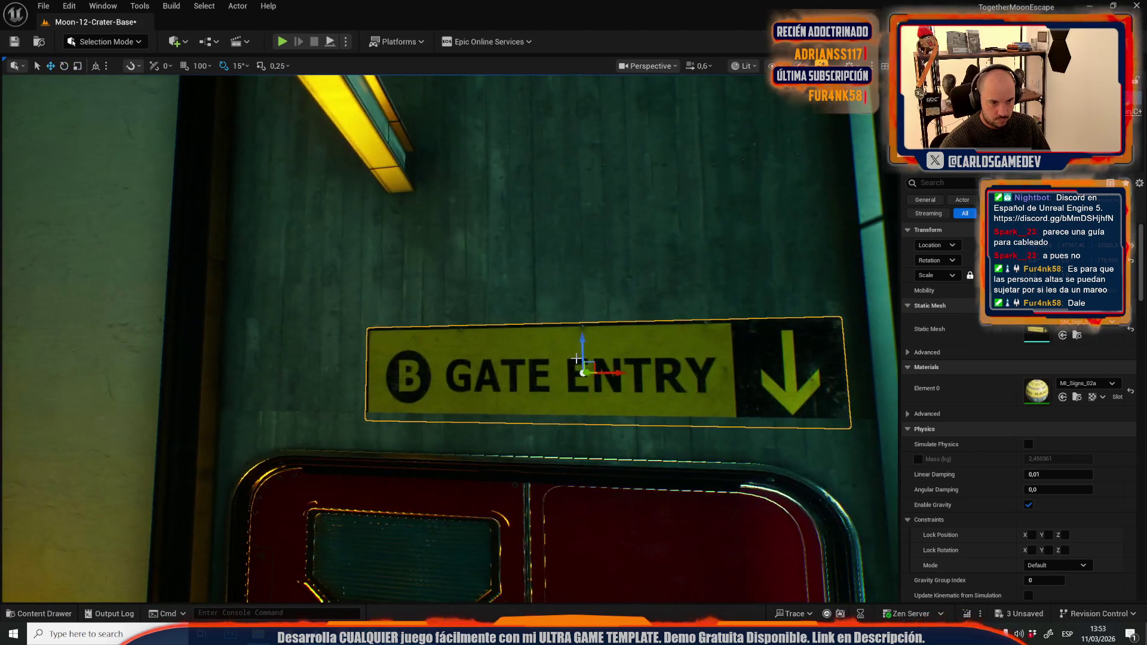
{"action": "left_click_drag", "start_coordinate": [592, 364], "coordinate": [525, 328]}
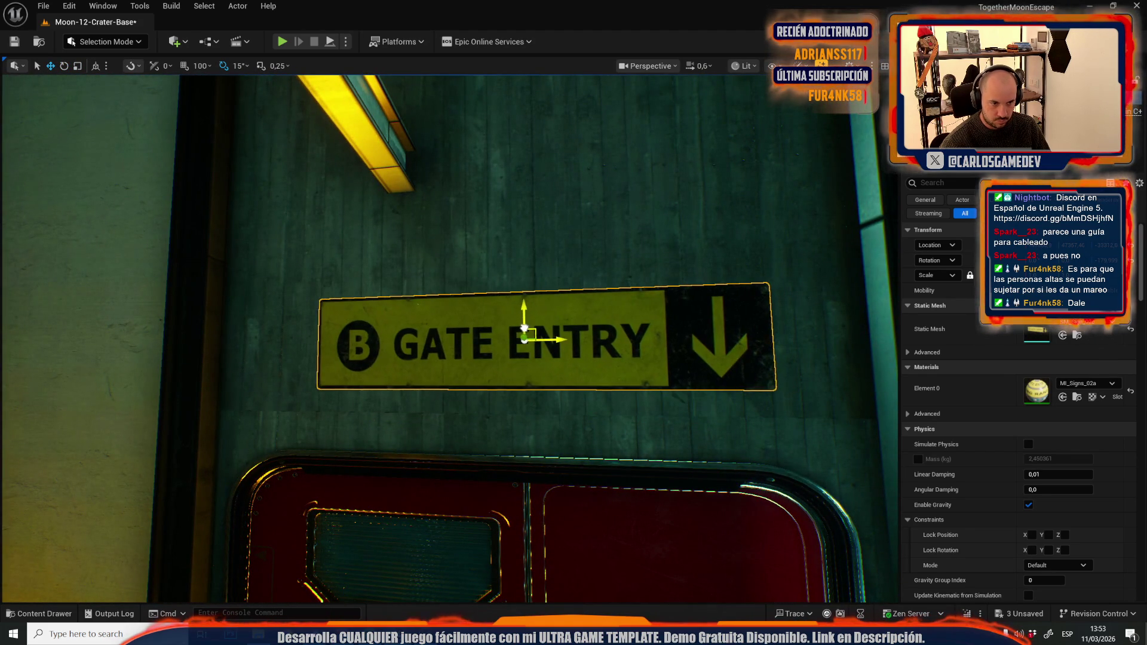
{"action": "scroll", "coordinate": [521, 330], "scroll_direction": "up", "scroll_amount": 1}
{"action": "key", "text": "s"}
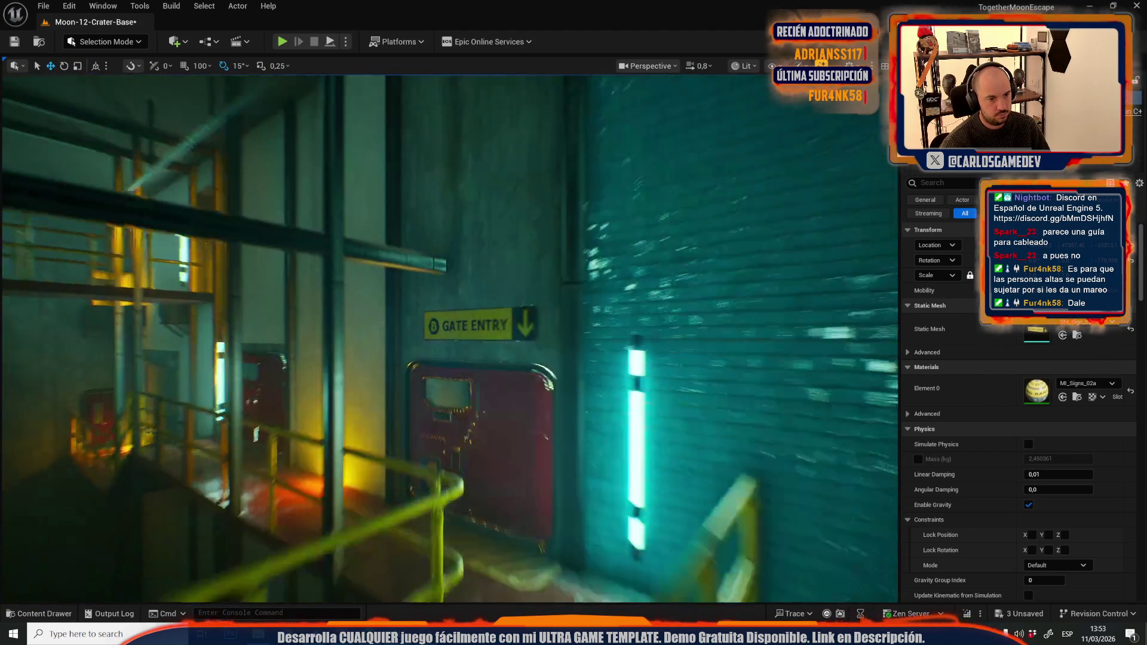
{"action": "key", "text": "w"}
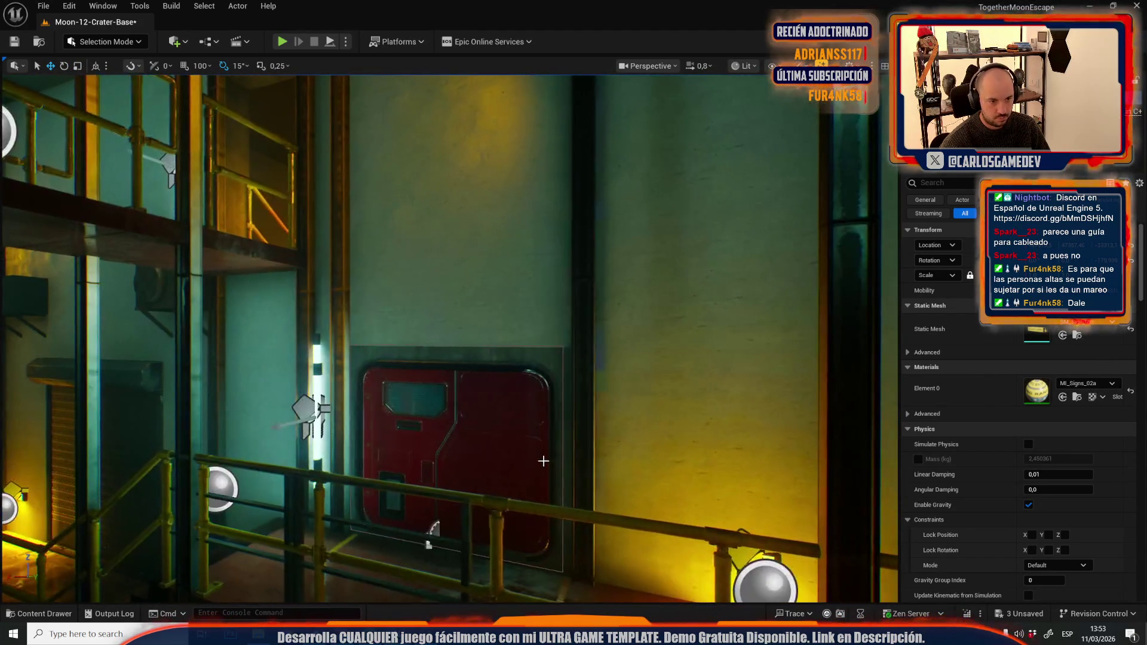
Step: Place the SM_Sign_02a sign above the left red door
{"action": "key", "text": "ctrl+space"}
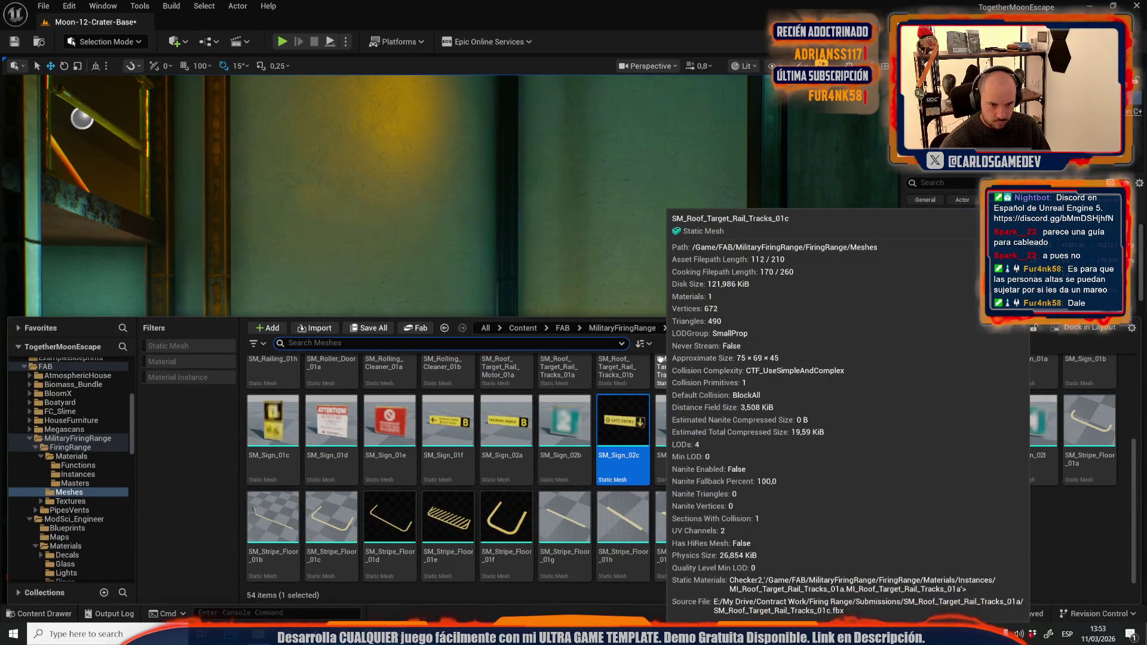
{"action": "left_click_drag", "start_coordinate": [509, 438], "coordinate": [334, 293]}
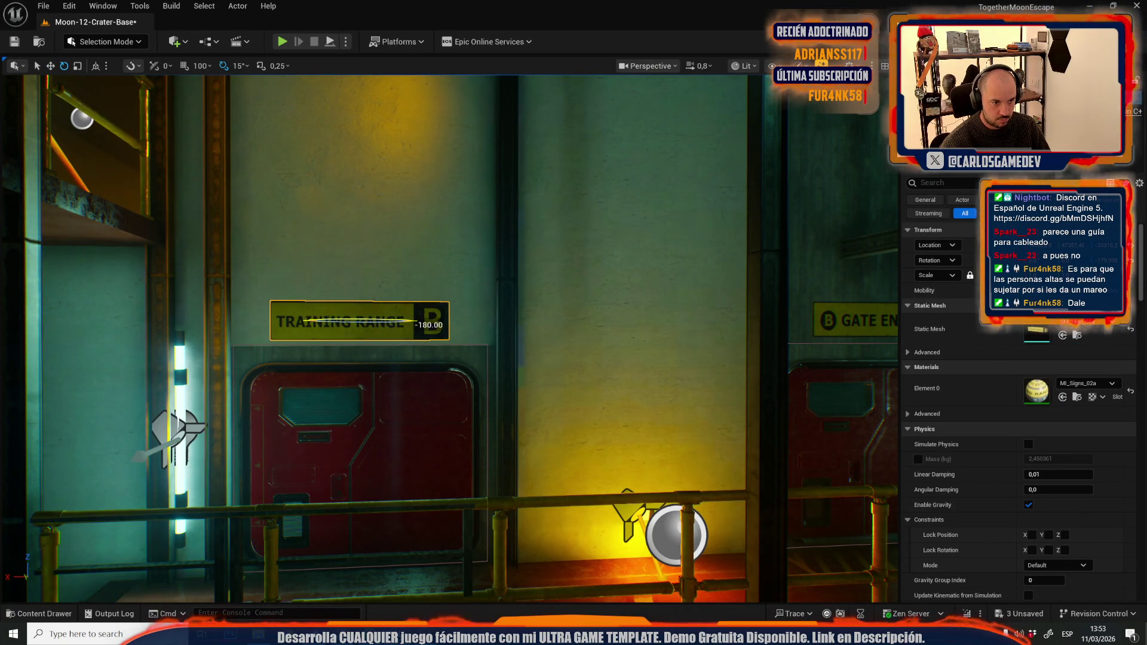
{"action": "key", "text": "d"}
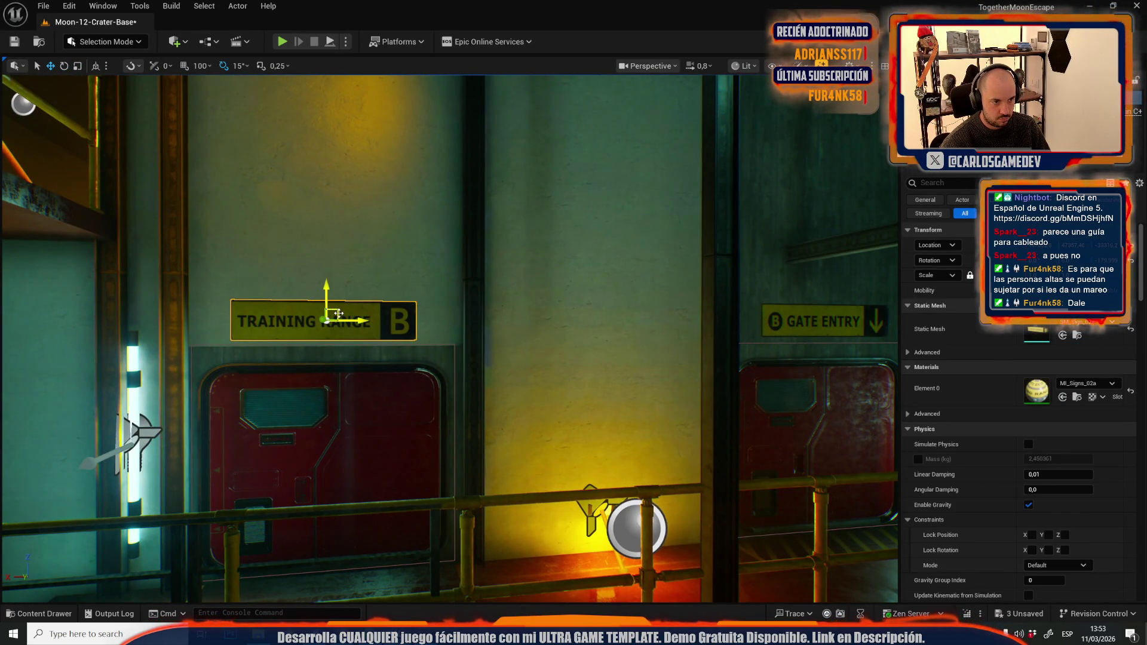
{"action": "mouse_move", "coordinate": [464, 277]}
{"action": "left_mouse_down"}
{"action": "mouse_move", "coordinate": [394, 287]}
{"action": "mouse_move", "coordinate": [473, 306]}
{"action": "left_mouse_up"}
{"action": "left_click_drag", "start_coordinate": [364, 280], "coordinate": [595, 252]}
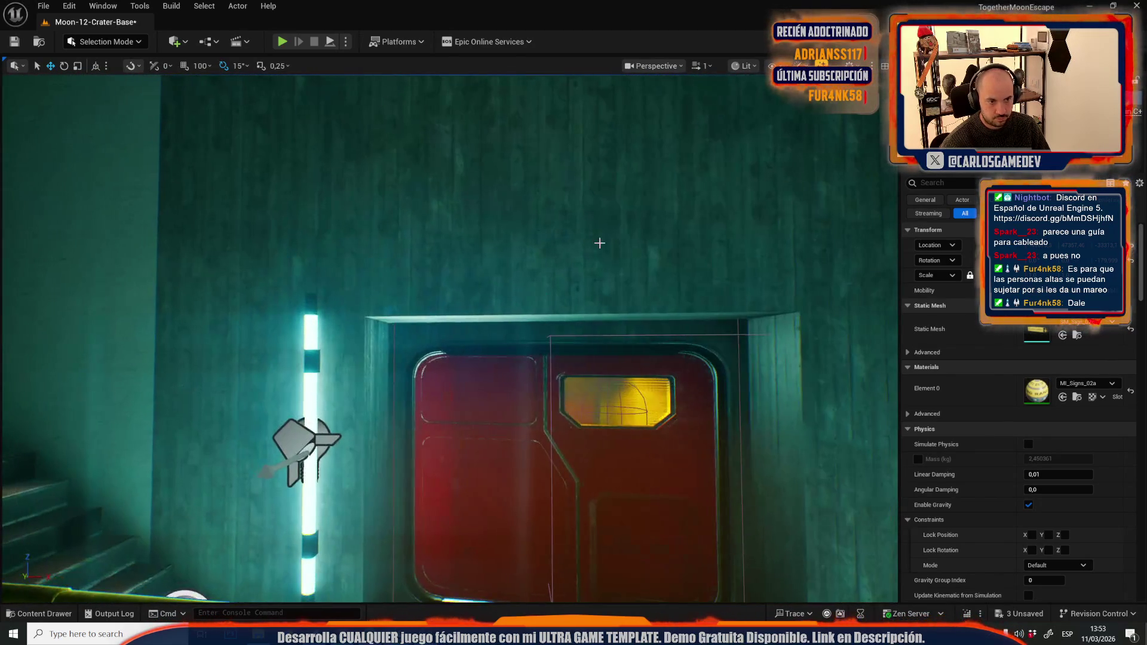
Step: Swap the sign mesh, turn it 180° to face outward, and lower it just above the door
{"action": "key", "text": "ctrl+space"}
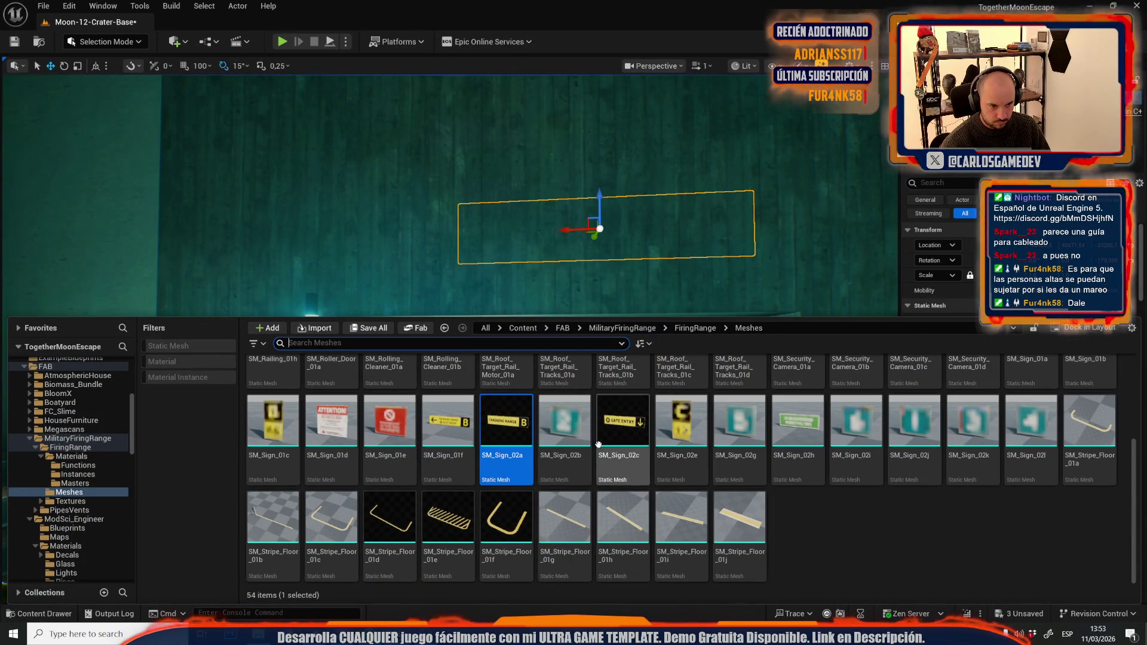
{"action": "left_click", "coordinate": [460, 424]}
{"action": "left_click", "coordinate": [965, 331]}
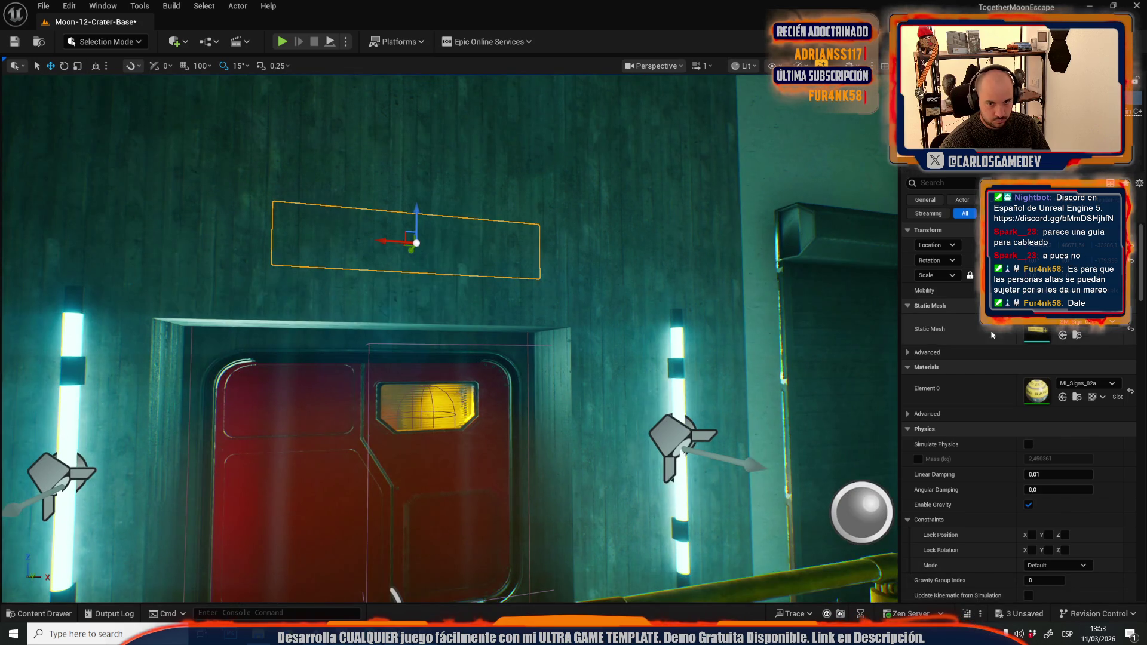
{"action": "key", "text": "f"}
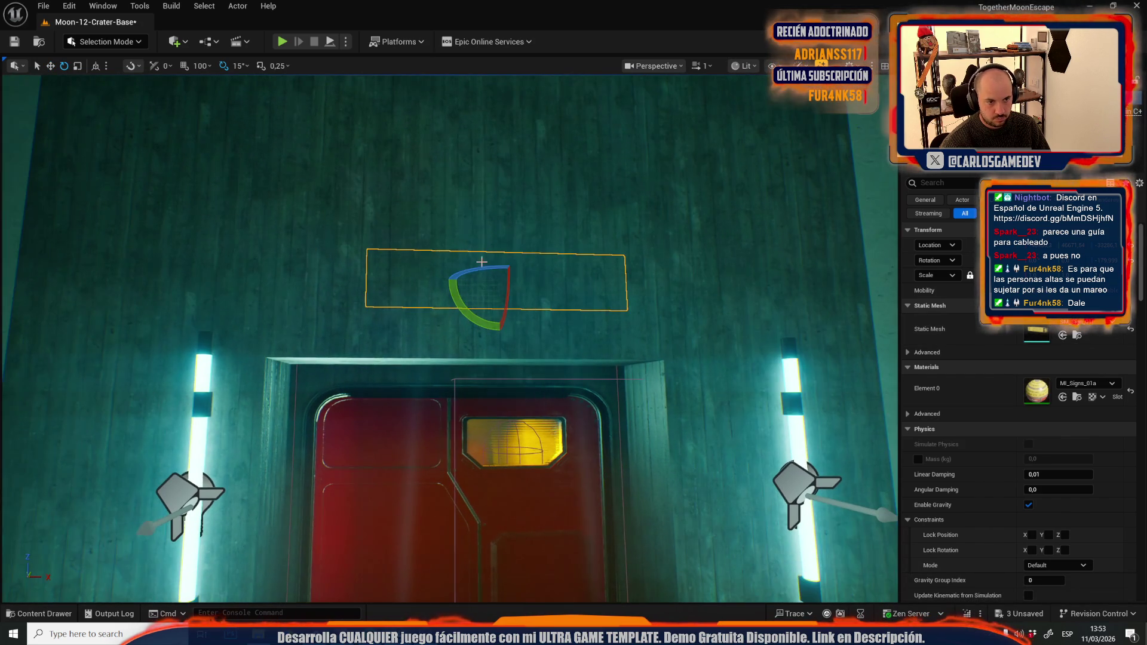
{"action": "left_click_drag", "start_coordinate": [494, 260], "coordinate": [555, 263]}
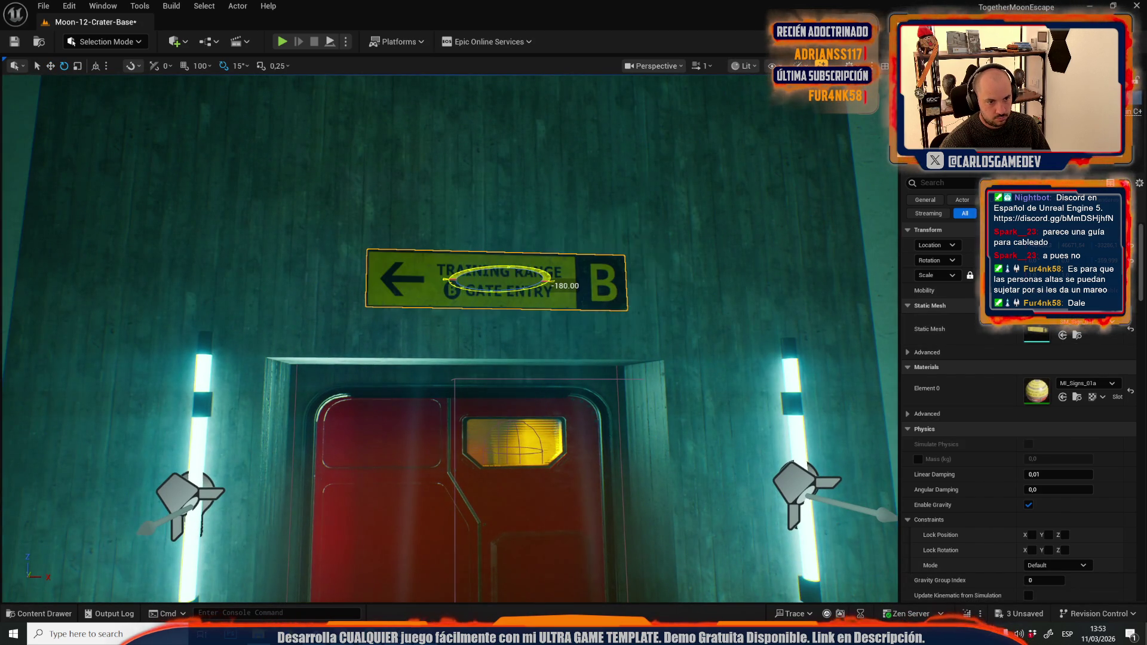
{"action": "left_click_drag", "start_coordinate": [545, 317], "coordinate": [509, 315]}
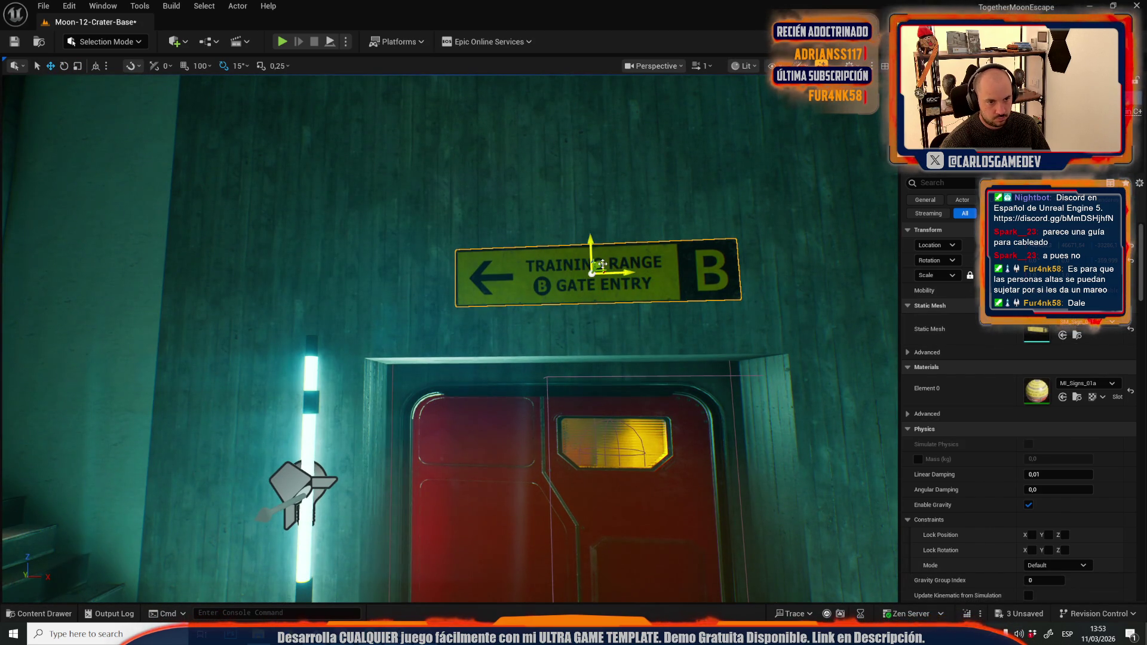
{"action": "left_click_drag", "start_coordinate": [603, 263], "coordinate": [573, 283]}
{"action": "key", "text": "Escape"}
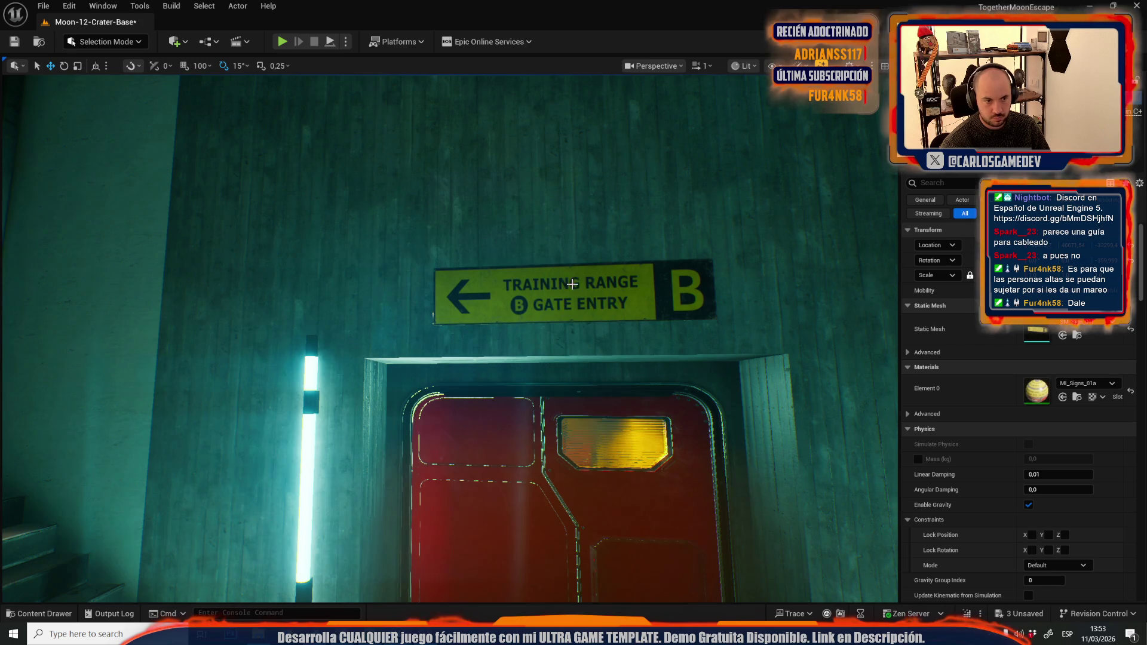
{"action": "left_click", "coordinate": [530, 168]}
Step: Drop a new C 12 sign mesh on the wall by the red door, turn it upright and scale it up
{"action": "key", "text": "f"}
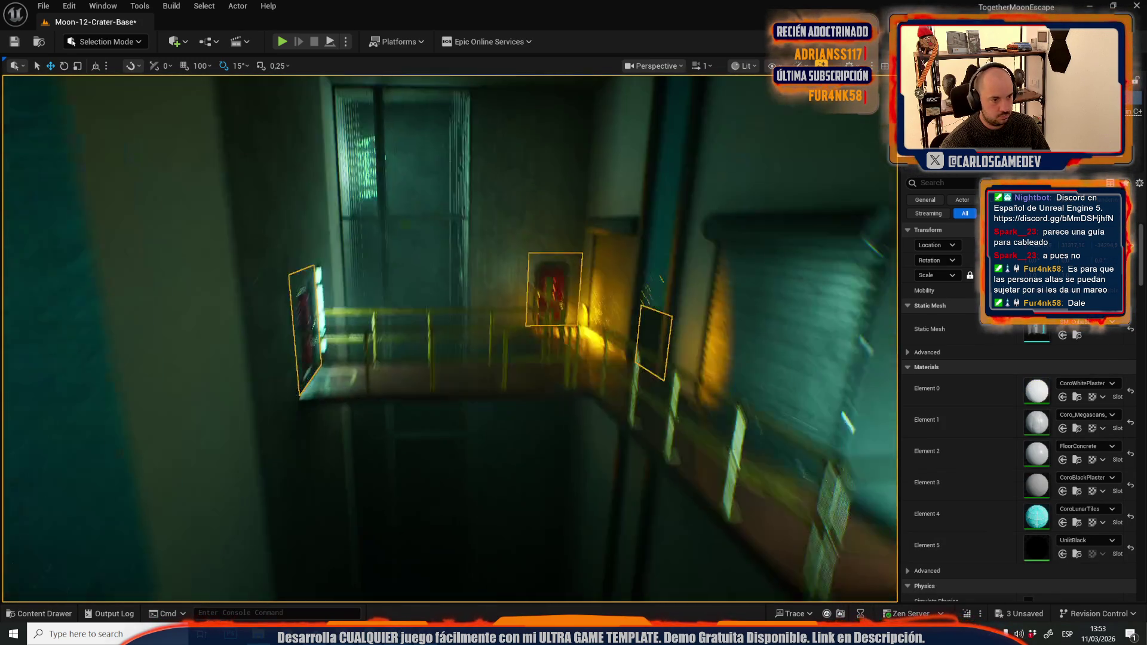
{"action": "key", "text": "ctrl+space"}
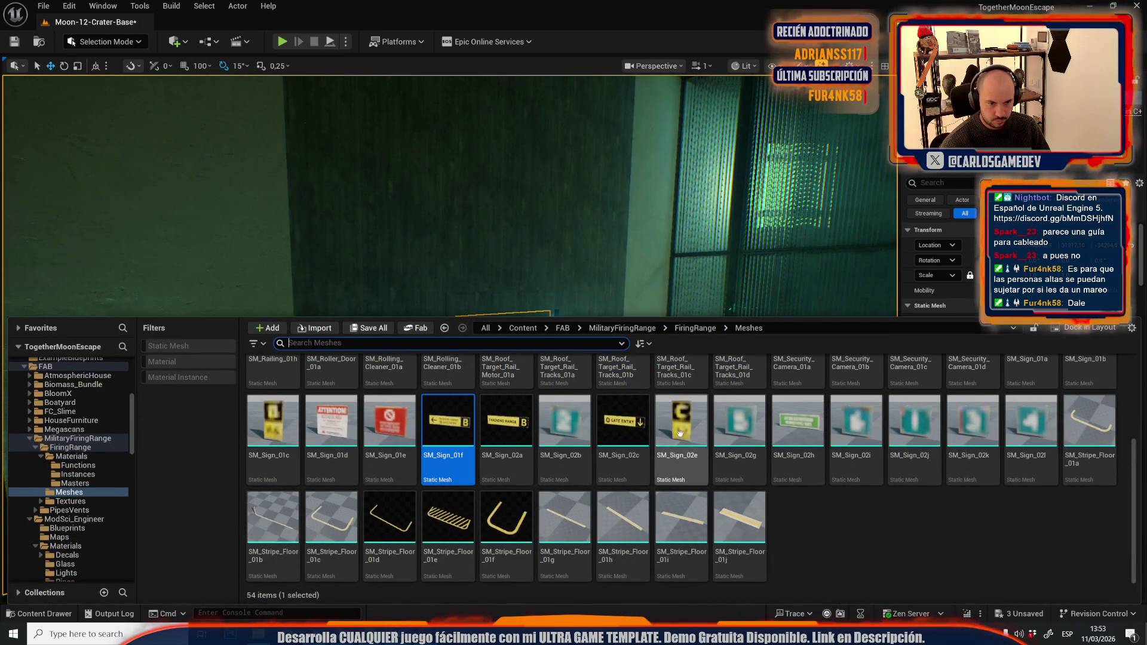
{"action": "left_click_drag", "start_coordinate": [681, 439], "coordinate": [493, 248]}
{"action": "key", "text": "f"}
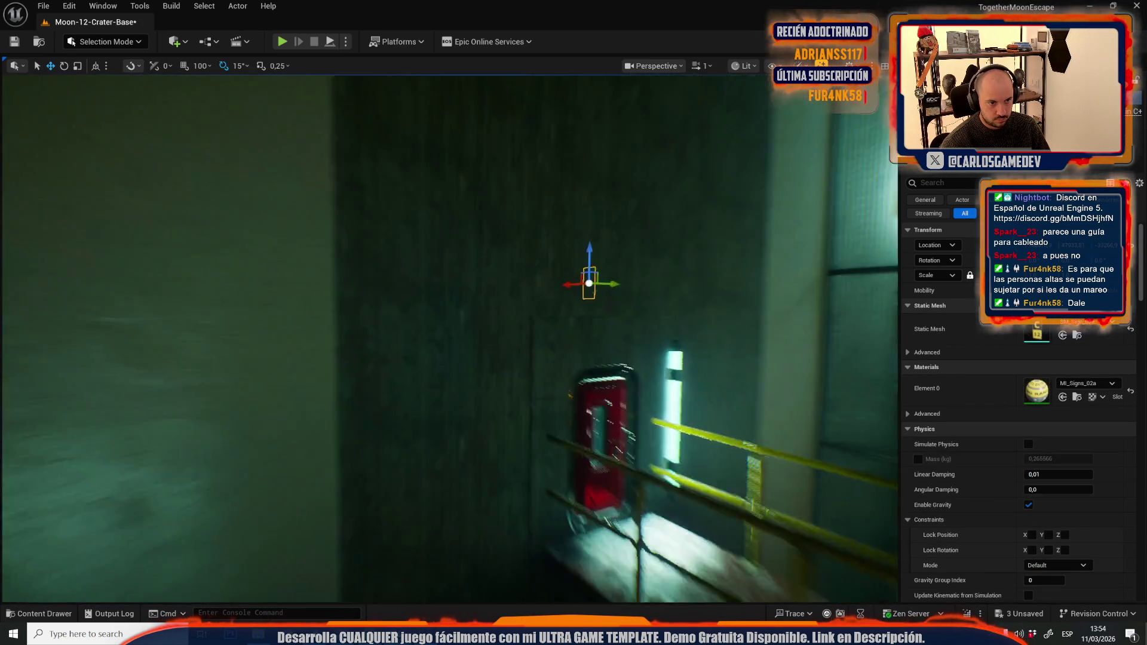
{"action": "left_click_drag", "start_coordinate": [553, 289], "coordinate": [497, 304]}
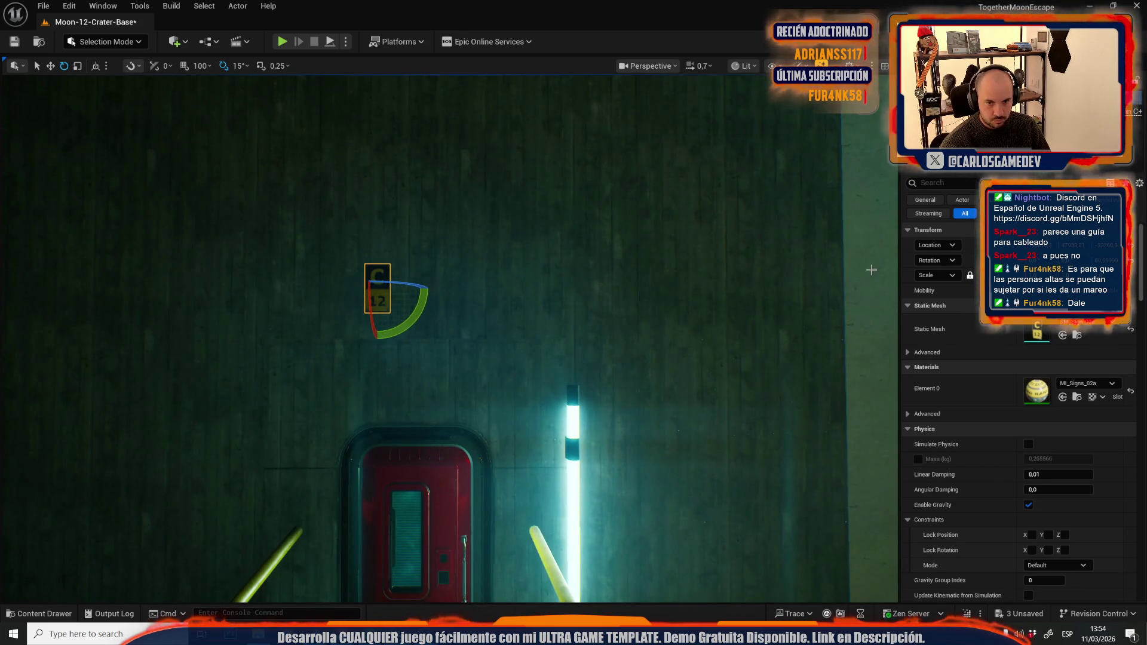
{"action": "key", "text": "r"}
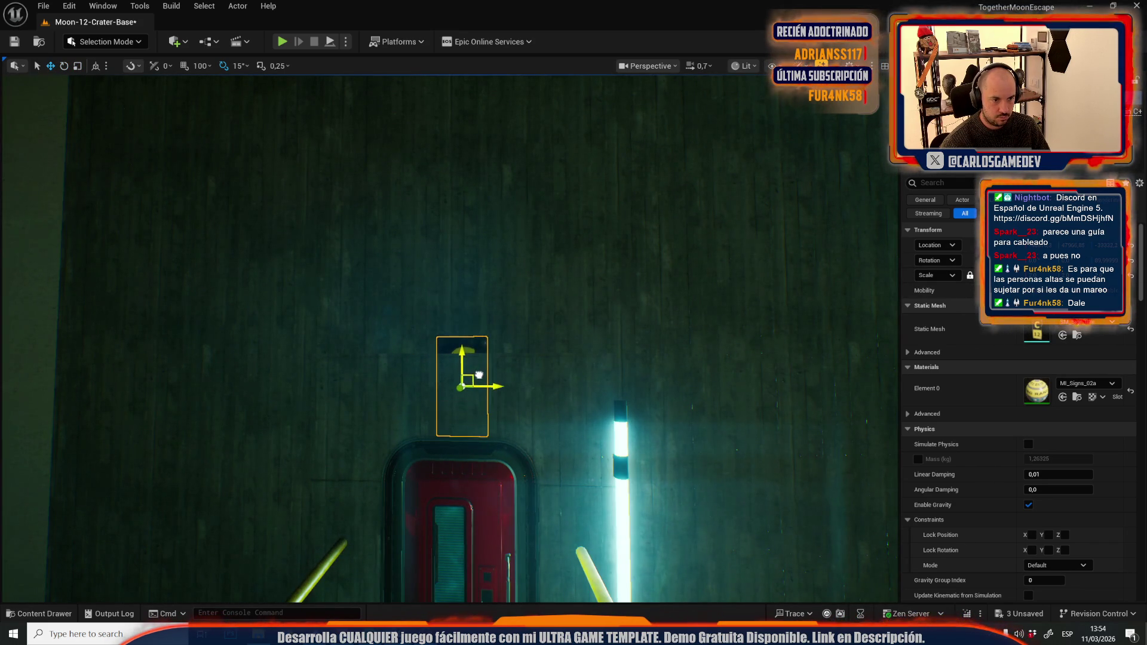
{"action": "mouse_move", "coordinate": [364, 406]}
{"action": "left_mouse_down"}
{"action": "mouse_move", "coordinate": [392, 416]}
{"action": "mouse_move", "coordinate": [407, 402]}
{"action": "mouse_move", "coordinate": [474, 277]}
{"action": "left_mouse_up"}
{"action": "key", "text": "w"}
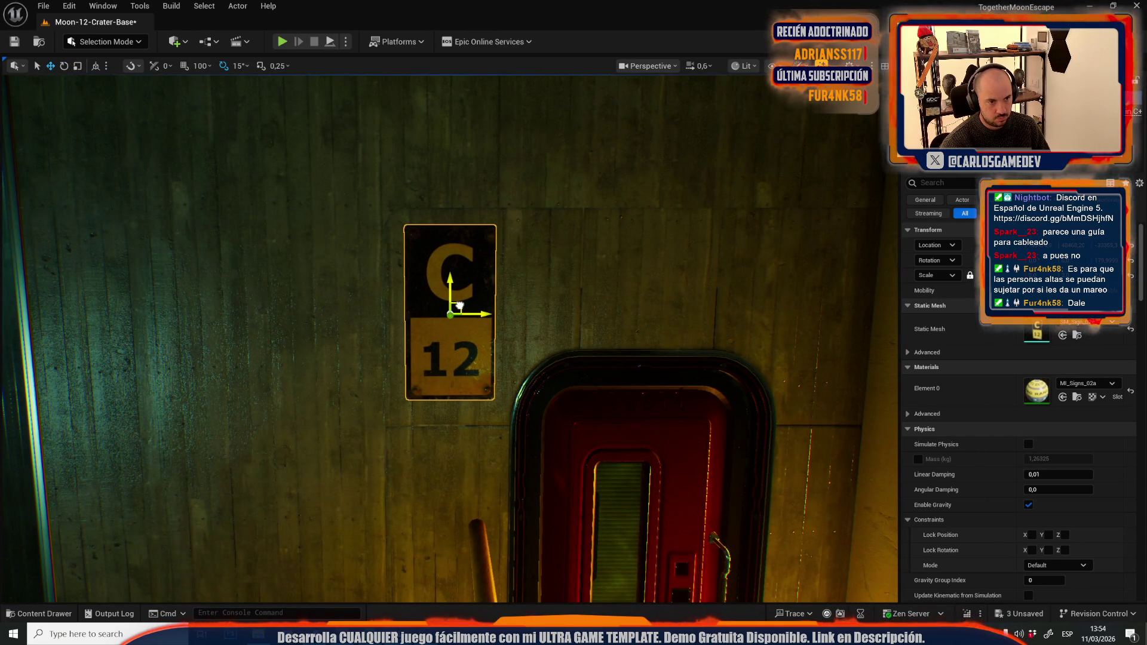
{"action": "left_click_drag", "start_coordinate": [459, 306], "coordinate": [440, 385]}
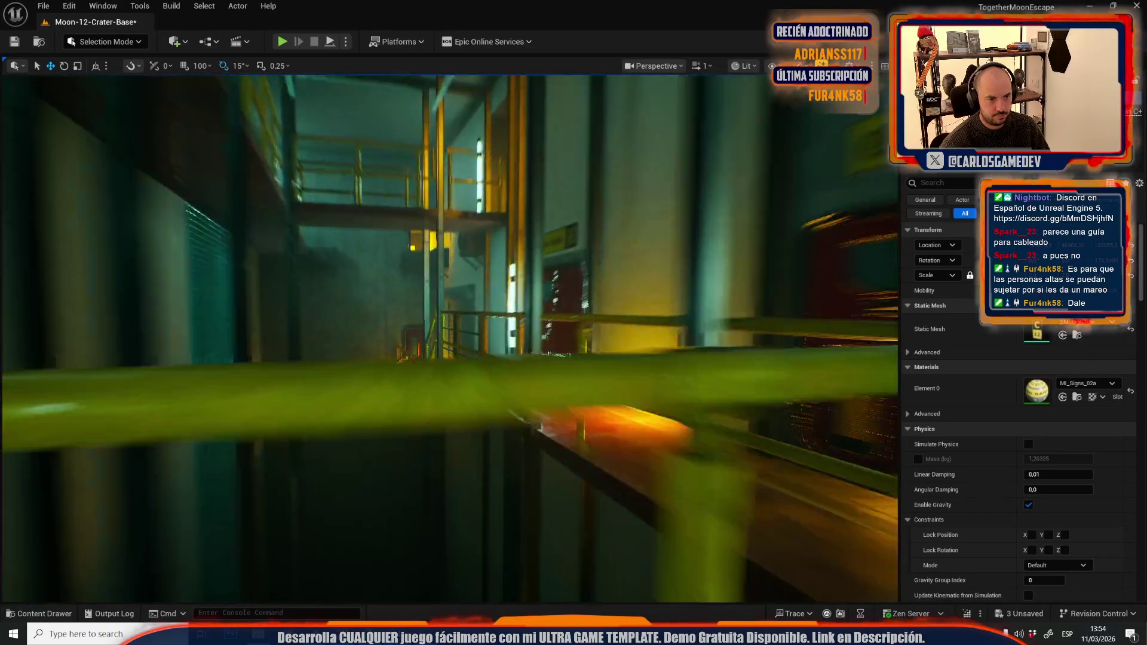
{"action": "key", "text": "f"}
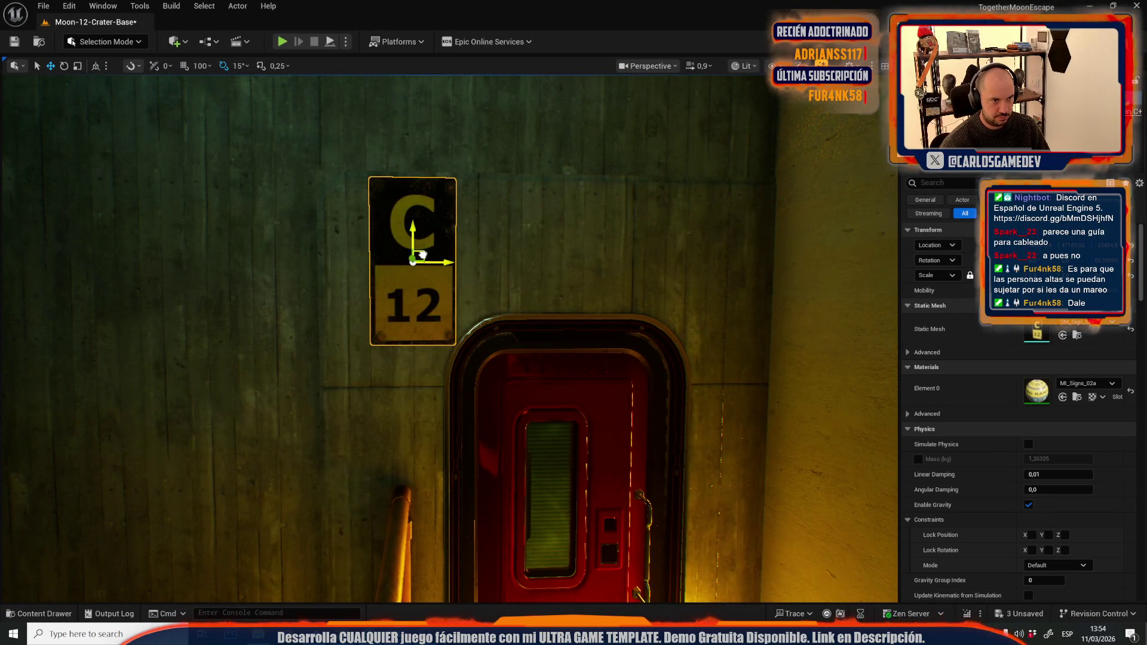
{"action": "mouse_move", "coordinate": [397, 323]}
{"action": "left_mouse_down"}
{"action": "mouse_move", "coordinate": [341, 383]}
{"action": "mouse_move", "coordinate": [430, 377]}
{"action": "mouse_move", "coordinate": [352, 320]}
{"action": "left_mouse_up"}
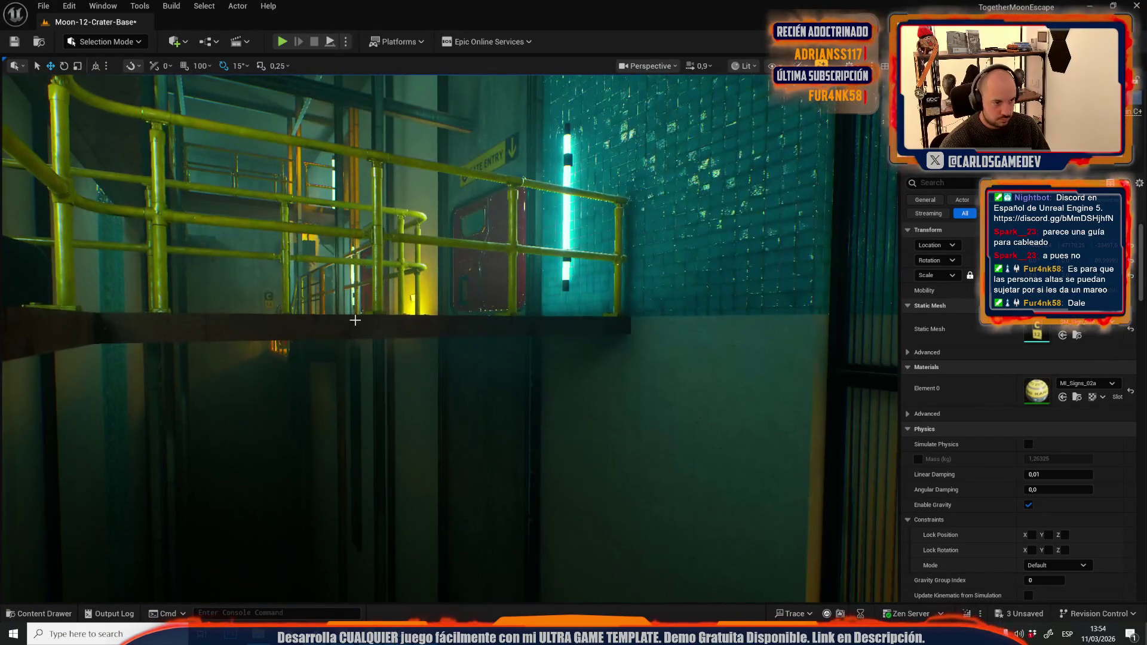
Step: Save the modified crater base level when switching levels via File > Recent Levels
{"action": "left_click", "coordinate": [346, 327]}
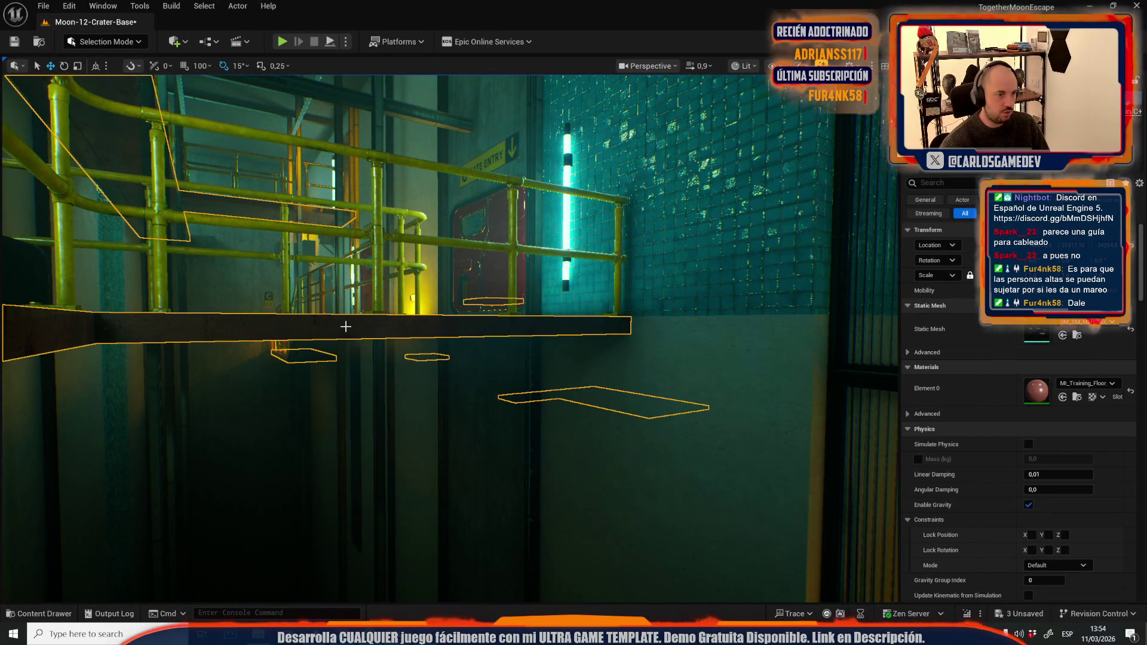
{"action": "left_click", "coordinate": [69, 6]}
{"action": "mouse_move", "coordinate": [43, 6]}
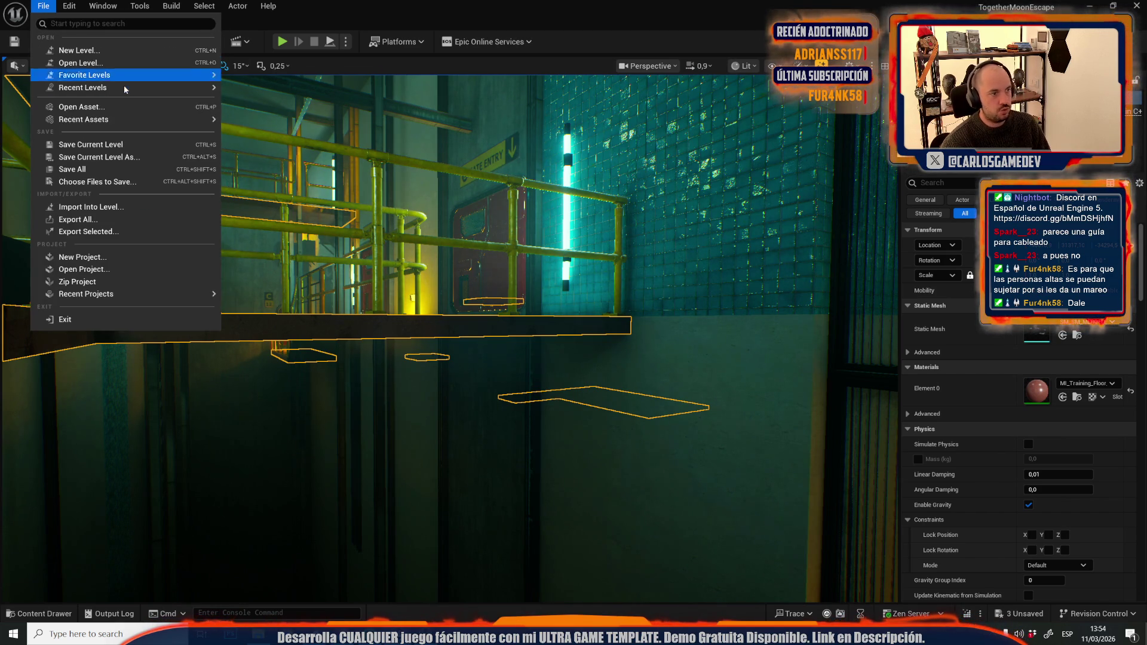
{"action": "mouse_move", "coordinate": [155, 120]}
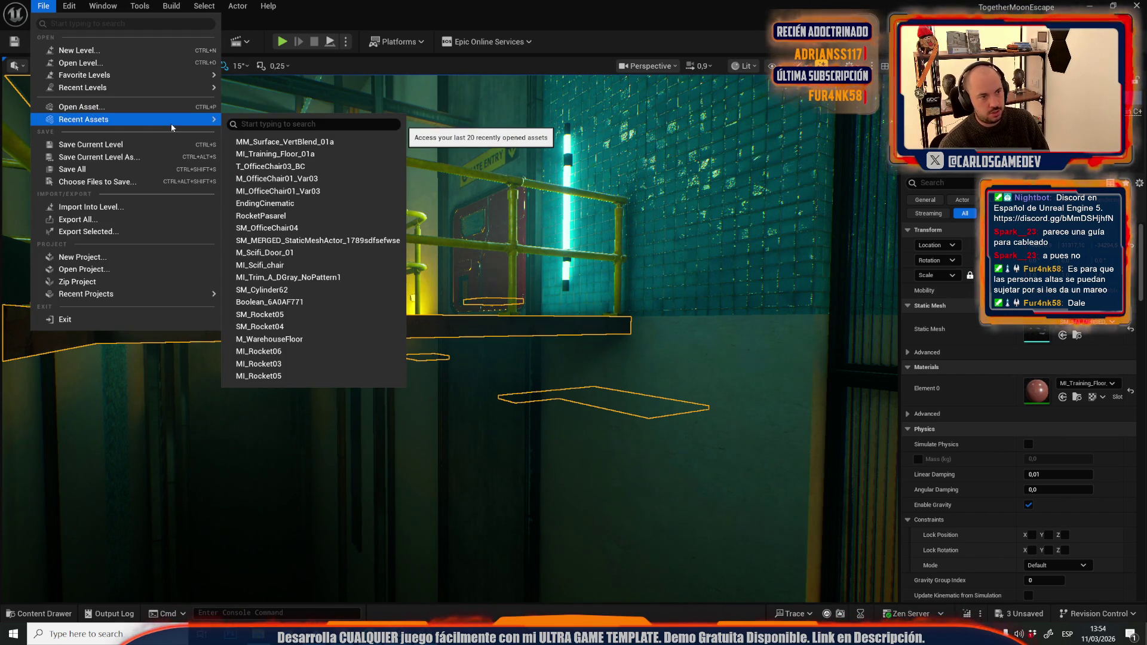
{"action": "mouse_move", "coordinate": [179, 88]}
{"action": "left_click", "coordinate": [266, 110]}
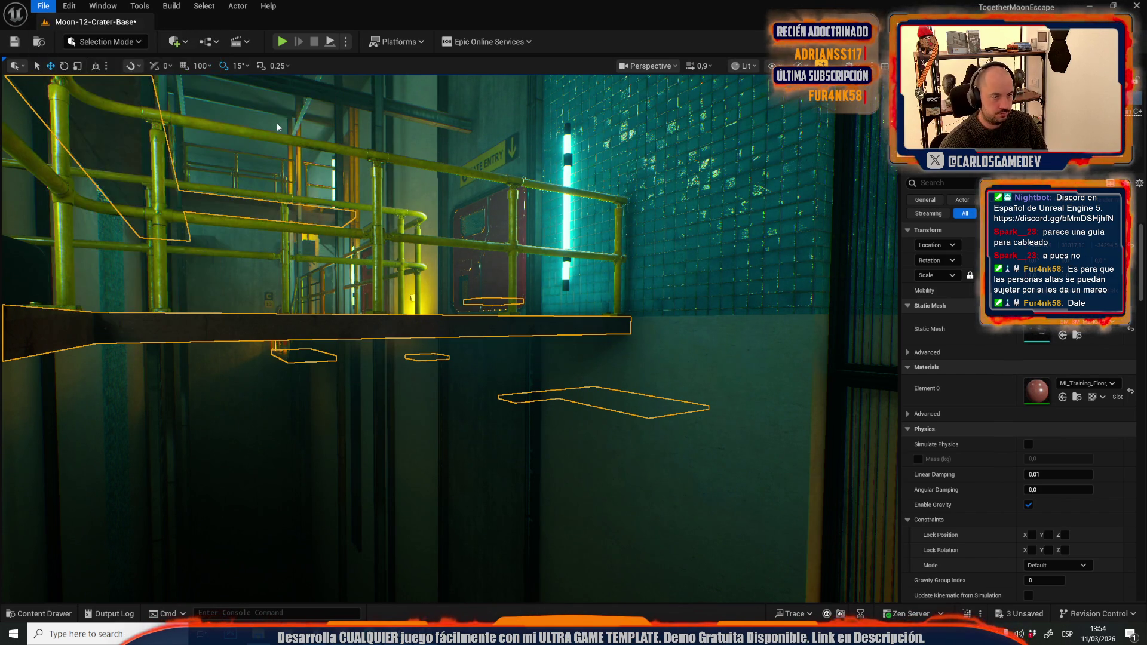
{"action": "left_click", "coordinate": [583, 443]}
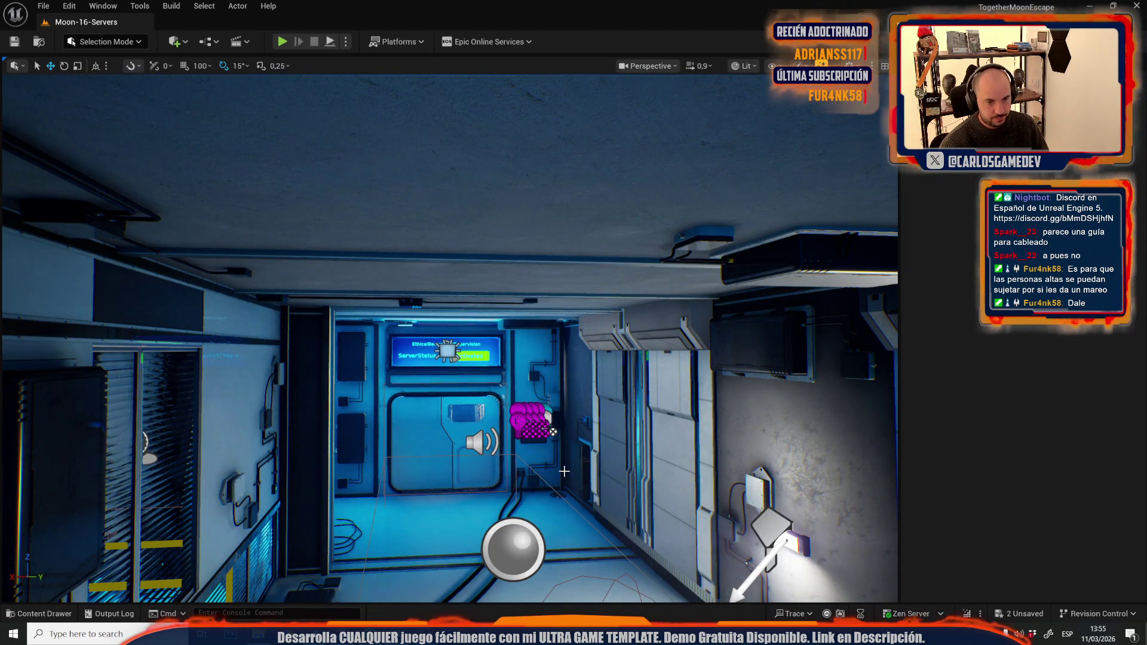
Step: Look over the server room floor, then reopen Moon-12-Crater-Base from the recent levels list
{"action": "mouse_move", "coordinate": [564, 472]}
{"action": "left_mouse_down"}
{"action": "mouse_move", "coordinate": [592, 471]}
{"action": "mouse_move", "coordinate": [570, 481]}
{"action": "mouse_move", "coordinate": [499, 453]}
{"action": "mouse_move", "coordinate": [509, 489]}
{"action": "left_mouse_up"}
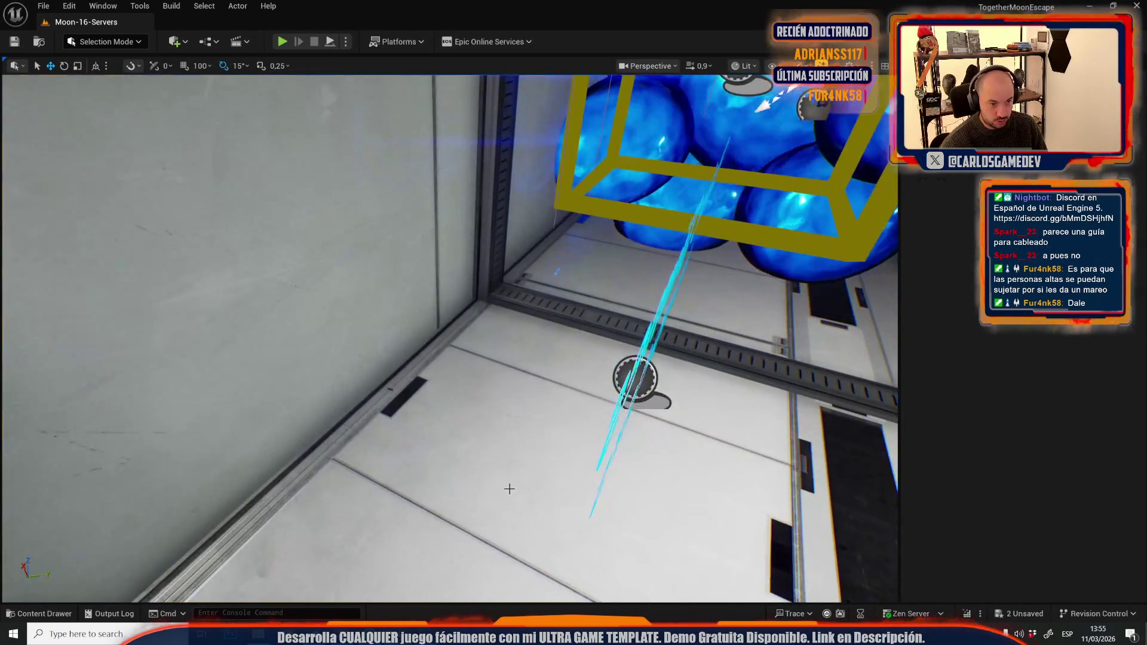
{"action": "left_click", "coordinate": [510, 488]}
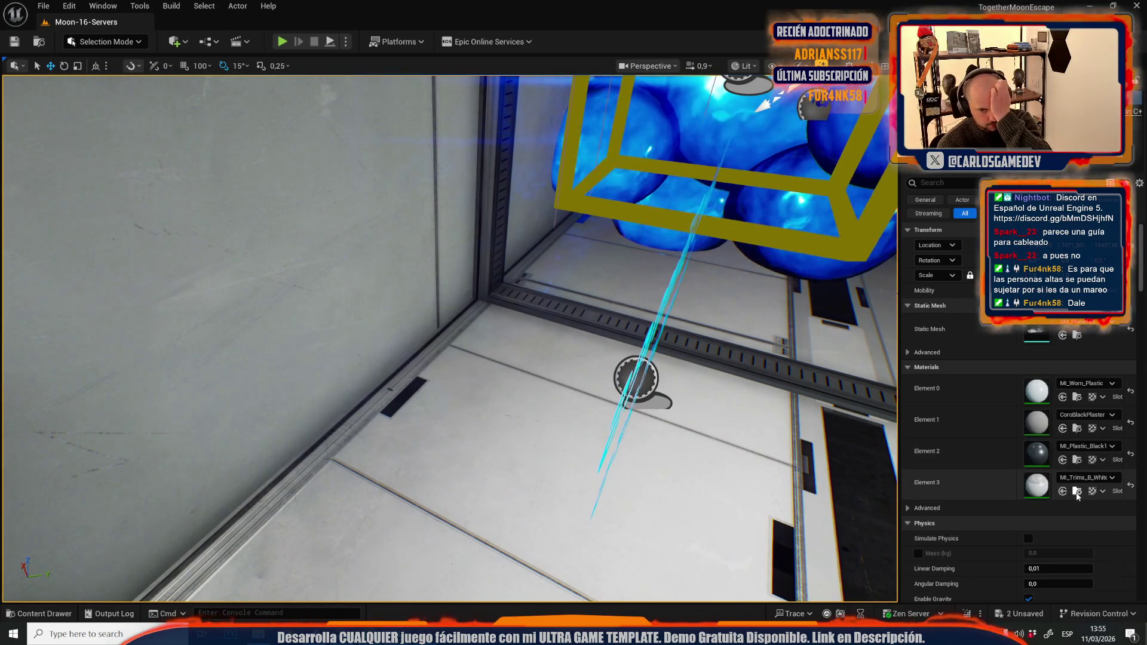
{"action": "left_click", "coordinate": [1078, 492]}
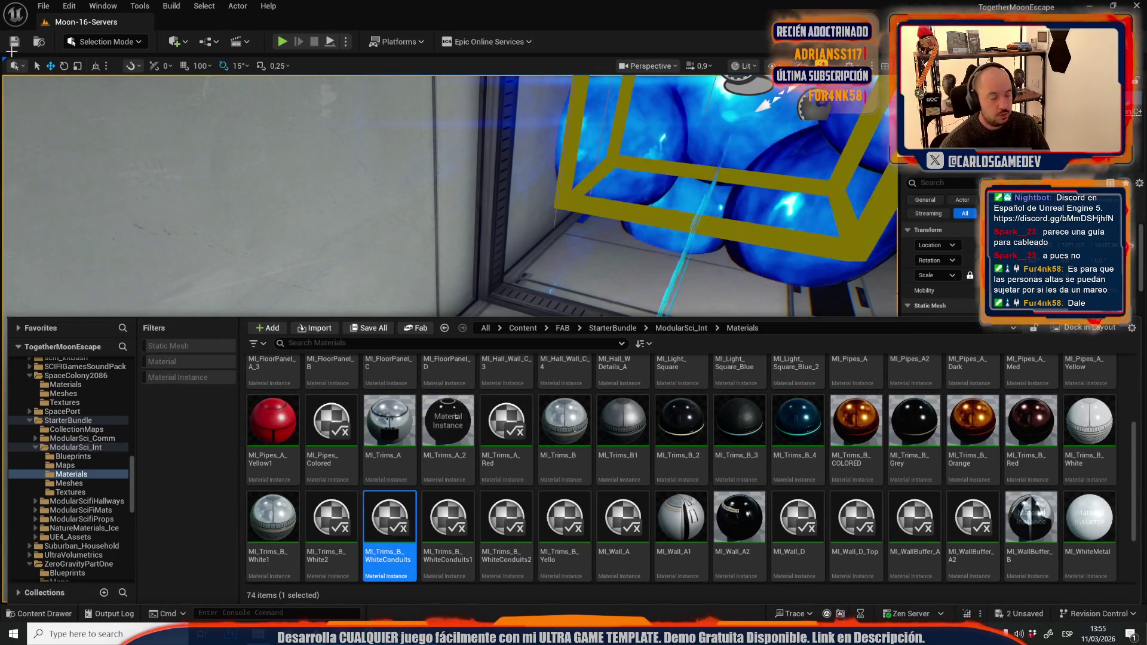
{"action": "left_click", "coordinate": [42, 7]}
{"action": "mouse_move", "coordinate": [212, 90]}
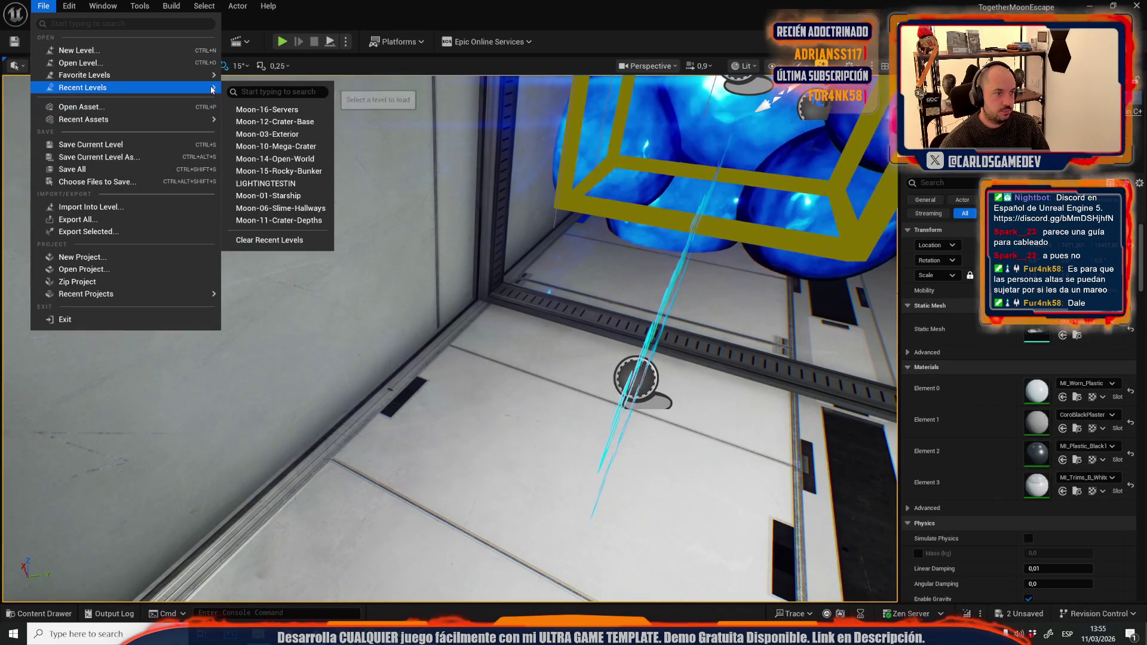
{"action": "left_click", "coordinate": [314, 122]}
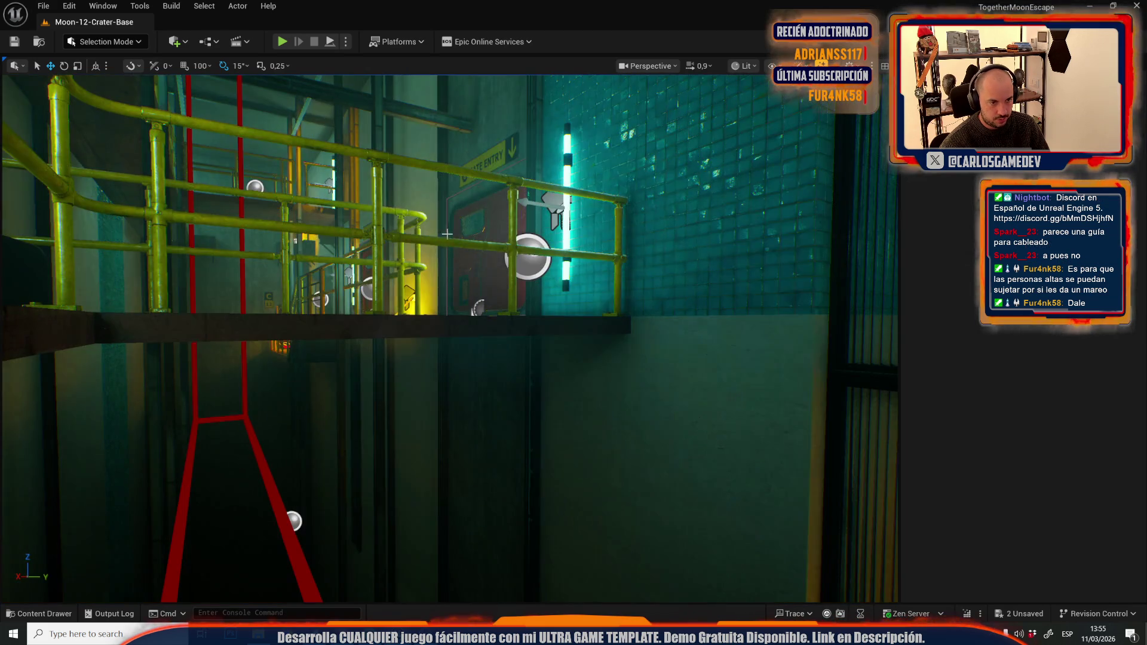
{"action": "left_click", "coordinate": [300, 338]}
Step: In Mesh Tool Mode's face editing, assign the selected ledge edge faces a new Element 1 material slot
{"action": "left_click", "coordinate": [133, 46]}
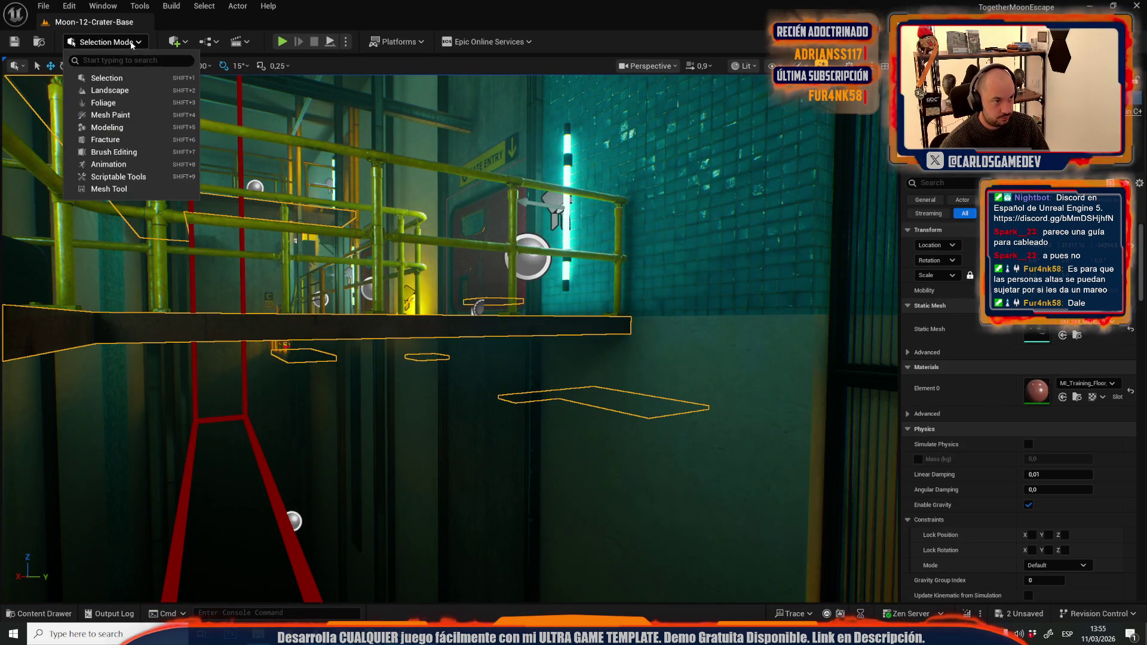
{"action": "left_click", "coordinate": [101, 190]}
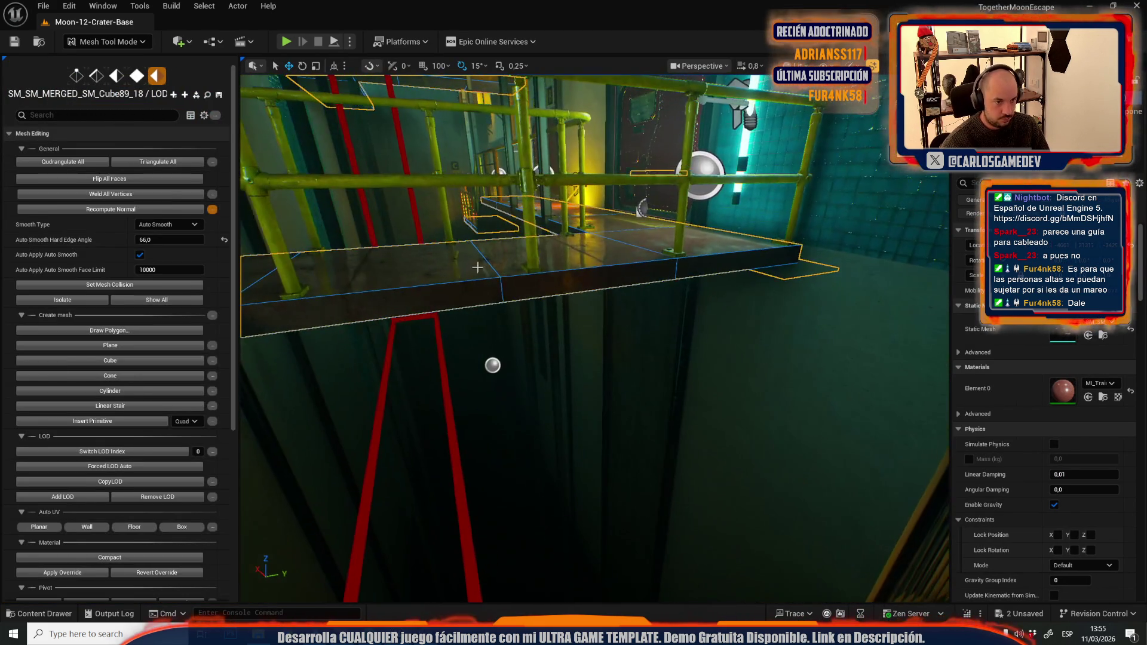
{"action": "left_click", "coordinate": [137, 75]}
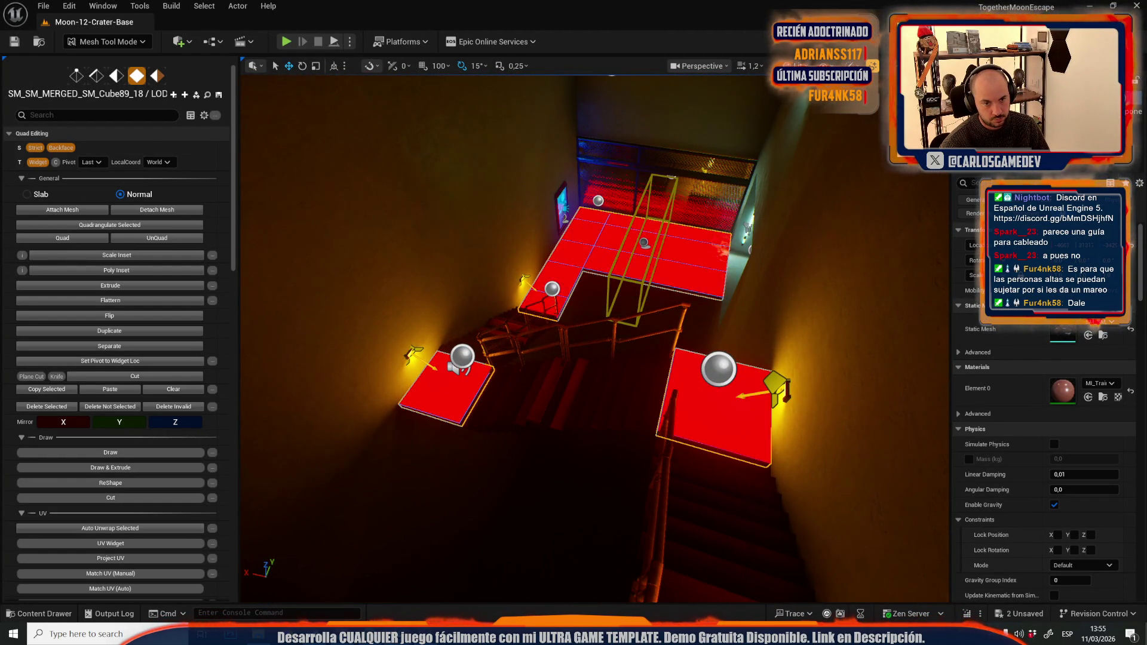
{"action": "scroll", "coordinate": [595, 339], "scroll_direction": "up", "scroll_amount": 1}
{"action": "scroll", "coordinate": [596, 338], "scroll_direction": "up", "scroll_amount": 1}
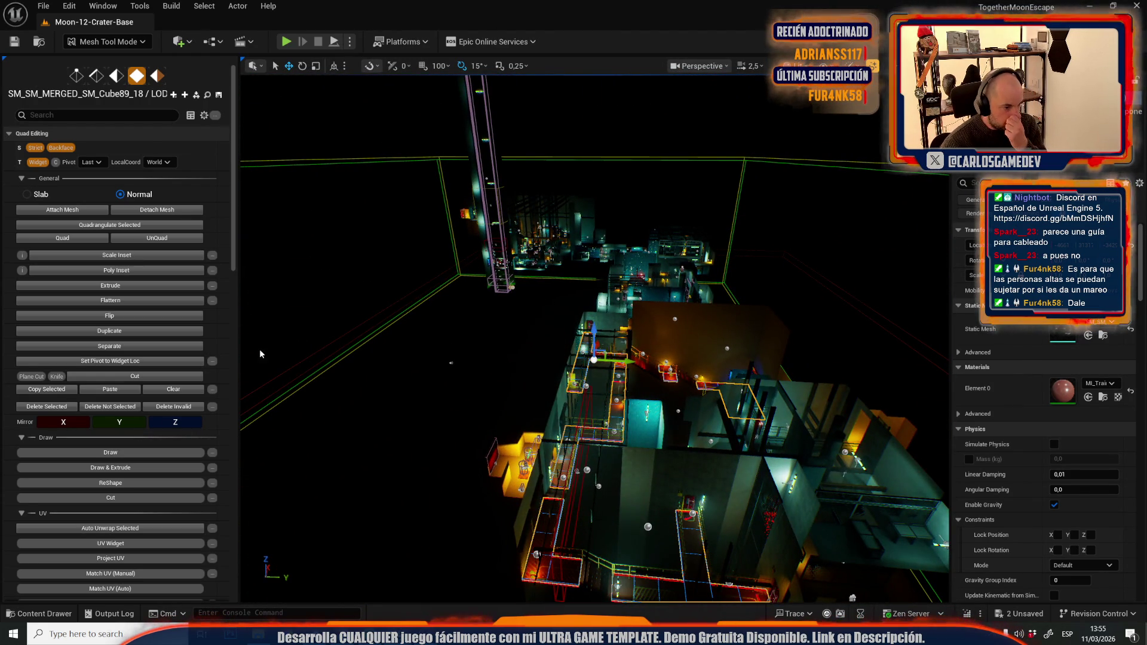
{"action": "scroll", "coordinate": [138, 413], "scroll_direction": "down", "scroll_amount": 5}
{"action": "left_click", "coordinate": [109, 476]}
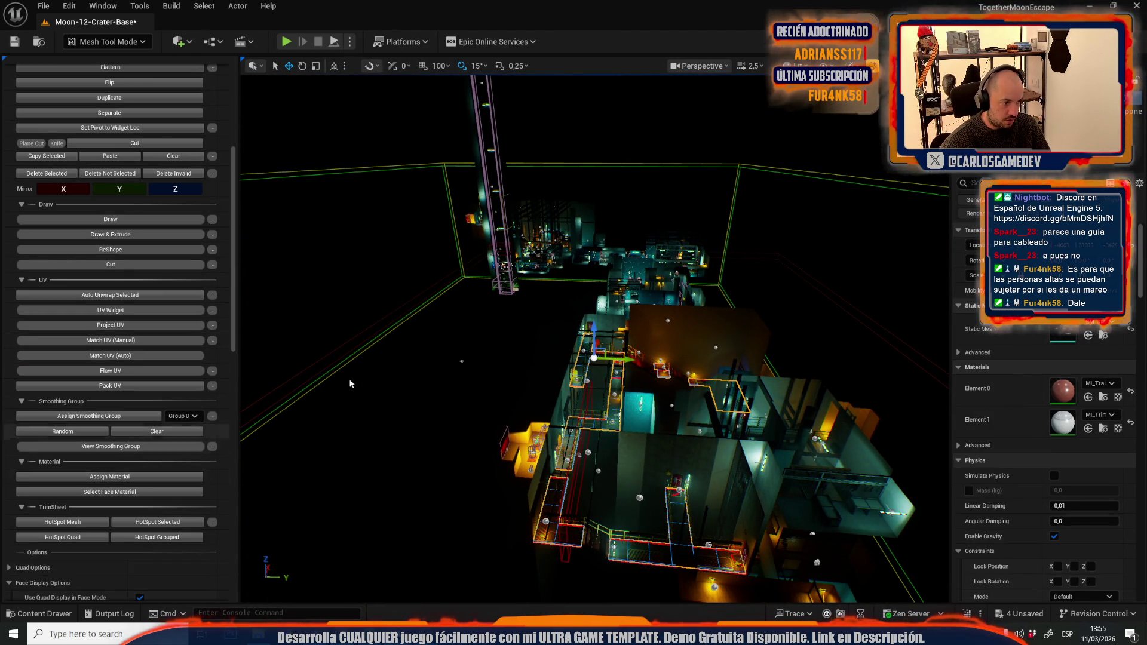
{"action": "key", "text": "f"}
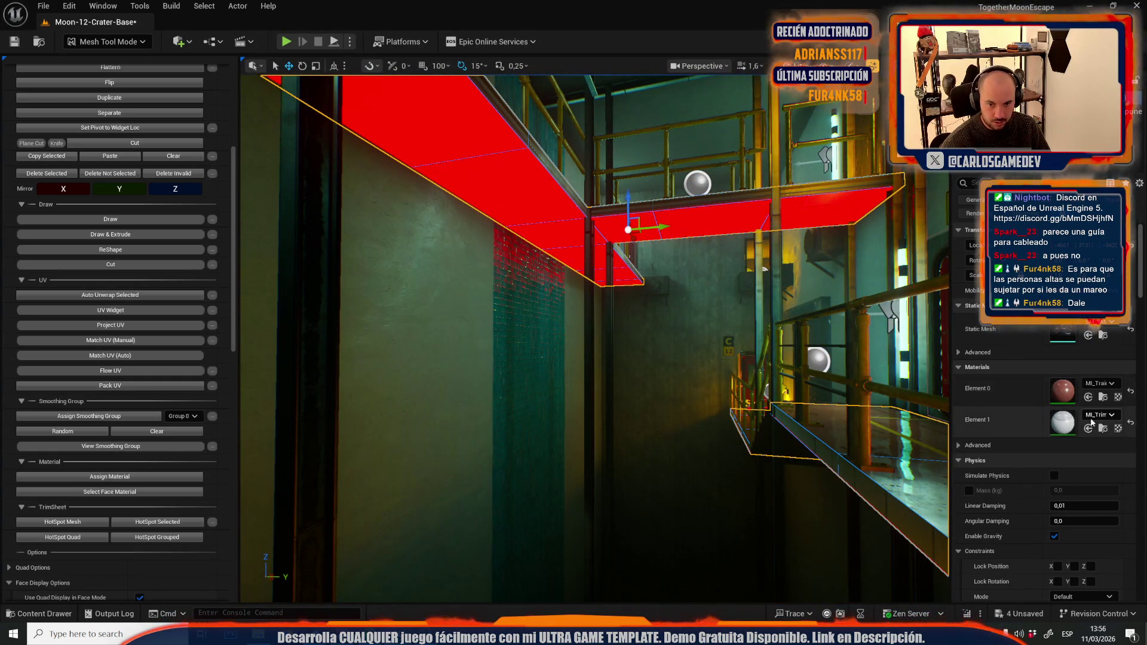
Step: Assign MI_Trims_B_3 to the selected ledge faces as Element 2, then return to Selection Mode
{"action": "left_click", "coordinate": [1103, 429]}
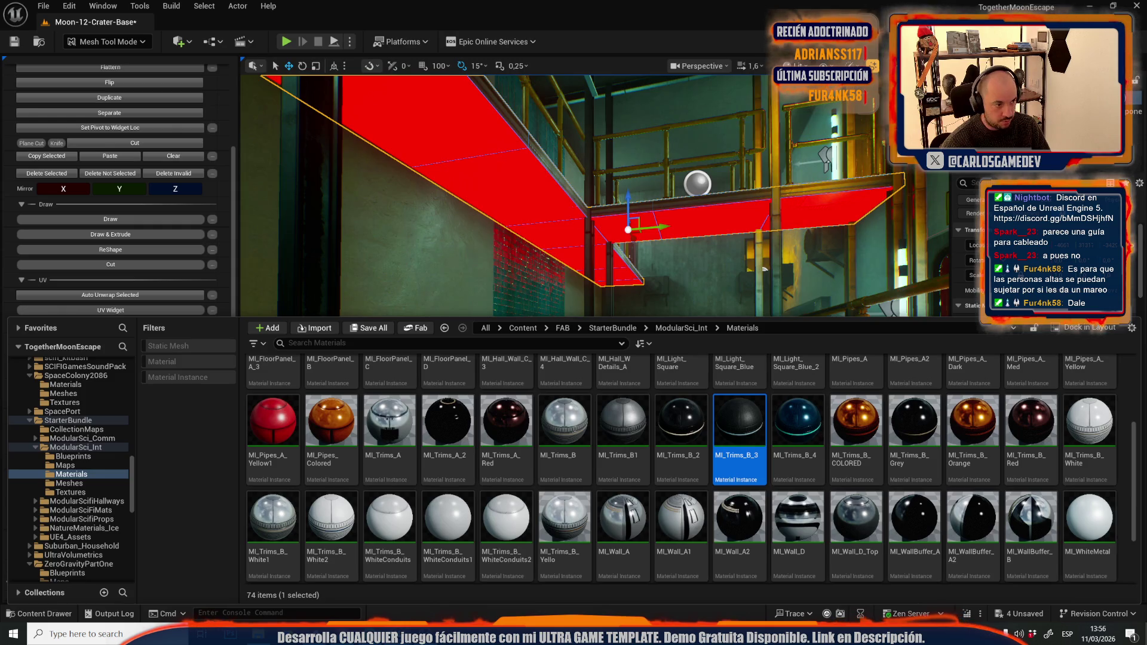
{"action": "left_click", "coordinate": [188, 392]}
{"action": "left_click", "coordinate": [113, 481]}
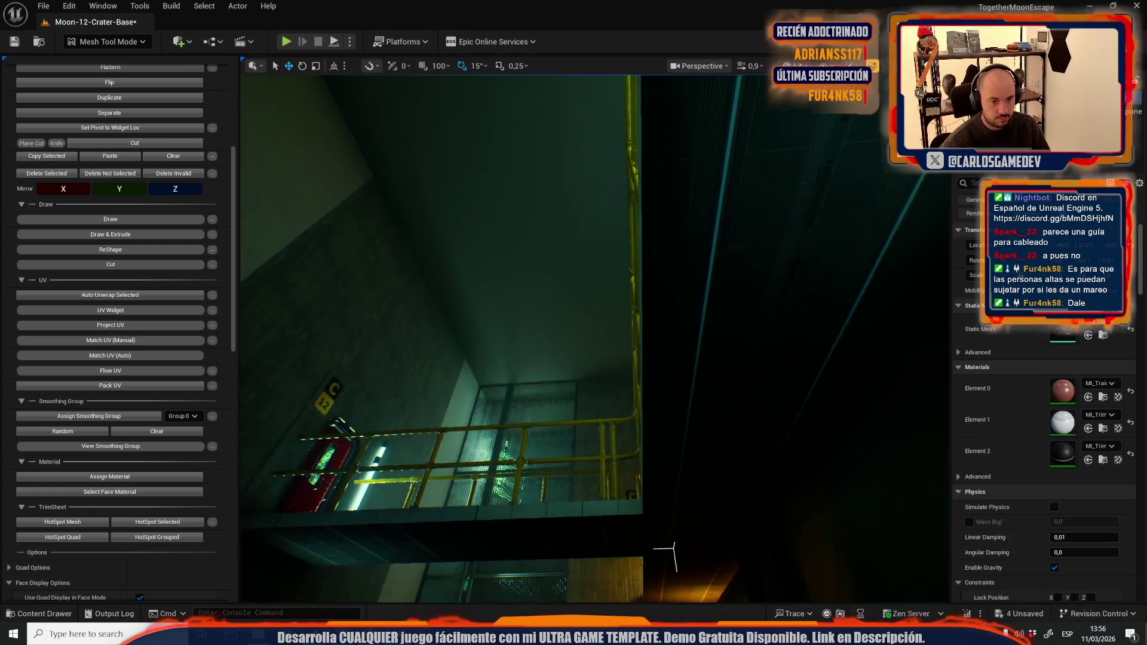
{"action": "scroll", "coordinate": [674, 548], "scroll_direction": "up", "scroll_amount": 3}
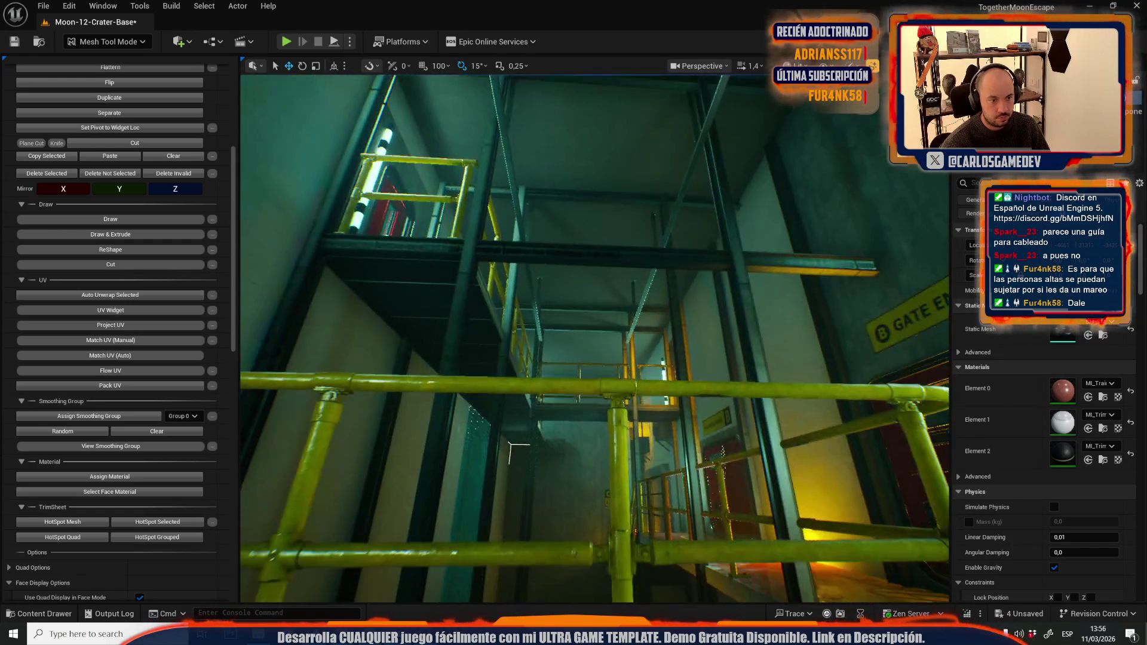
{"action": "left_click", "coordinate": [72, 42]}
{"action": "left_click", "coordinate": [89, 76]}
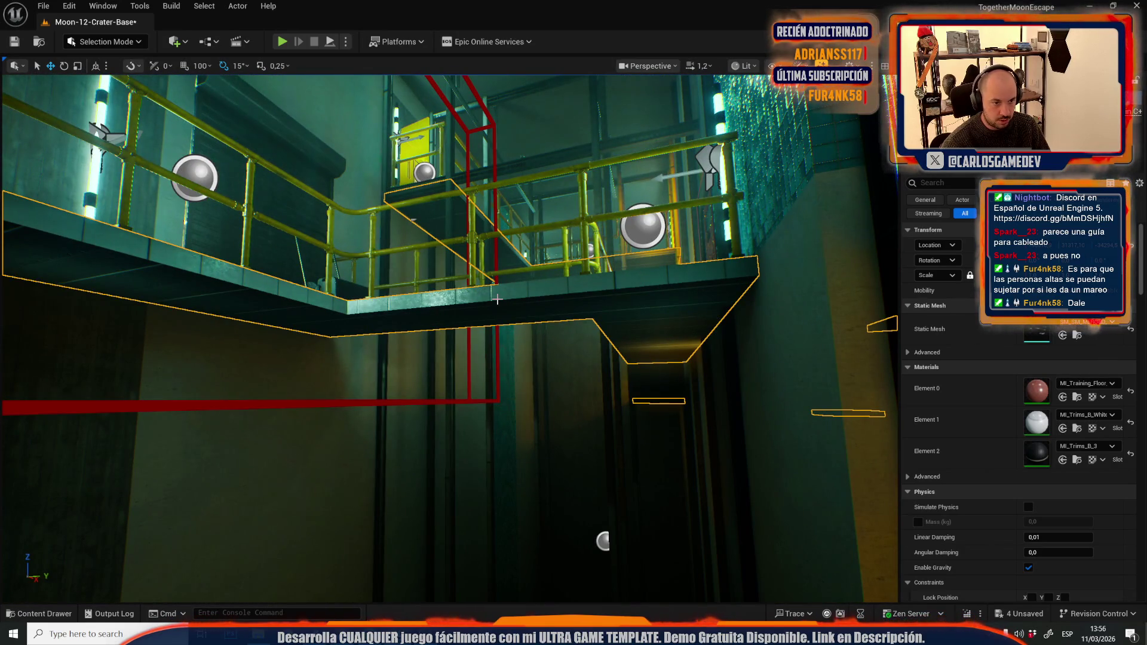
Step: Enter Mesh Tool Mode on the walkway slab, frame it, and scroll to the Texture Map pan options
{"action": "left_click", "coordinate": [101, 43]}
{"action": "left_click", "coordinate": [128, 190]}
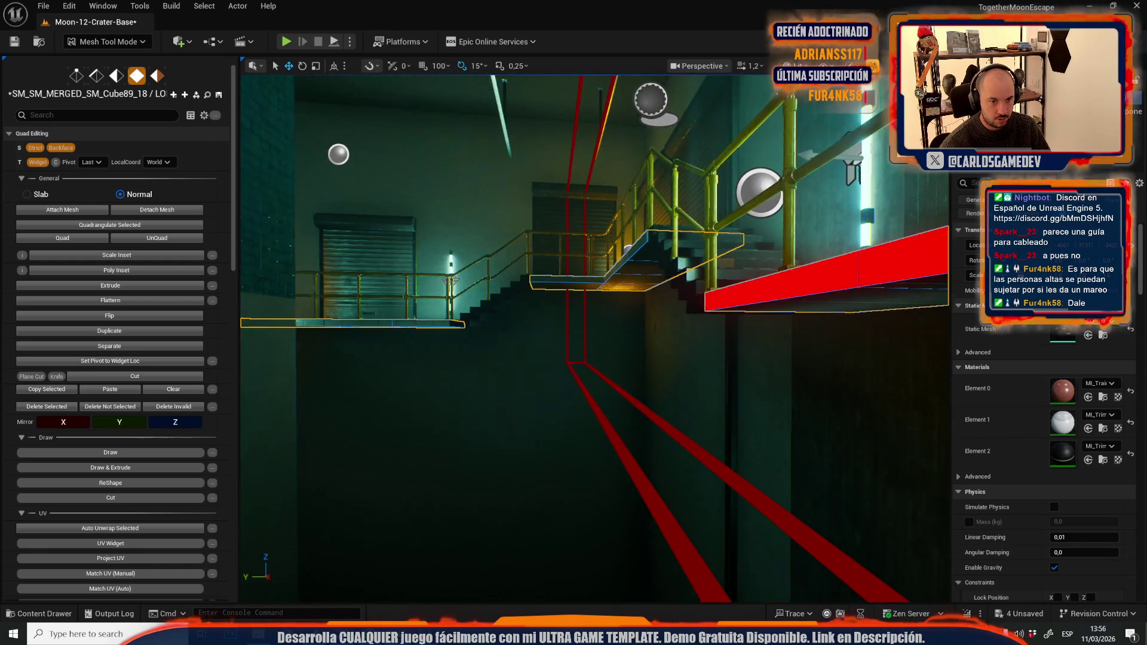
{"action": "key", "text": "f"}
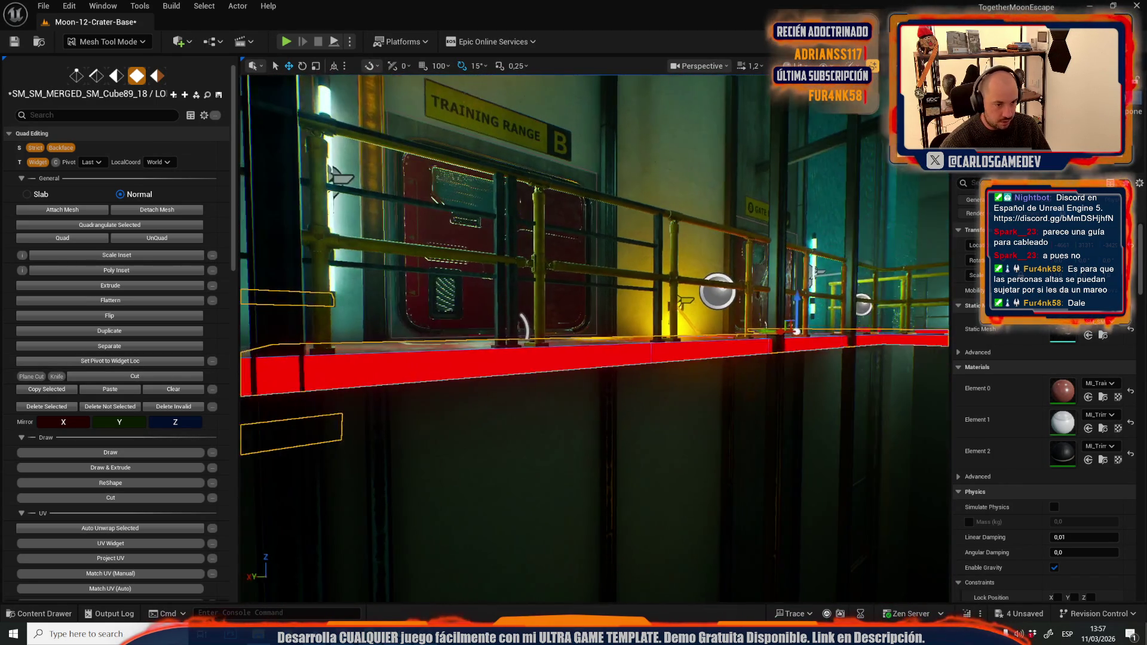
{"action": "scroll", "coordinate": [86, 412], "scroll_direction": "down", "scroll_amount": 10}
{"action": "scroll", "coordinate": [87, 415], "scroll_direction": "down", "scroll_amount": 5}
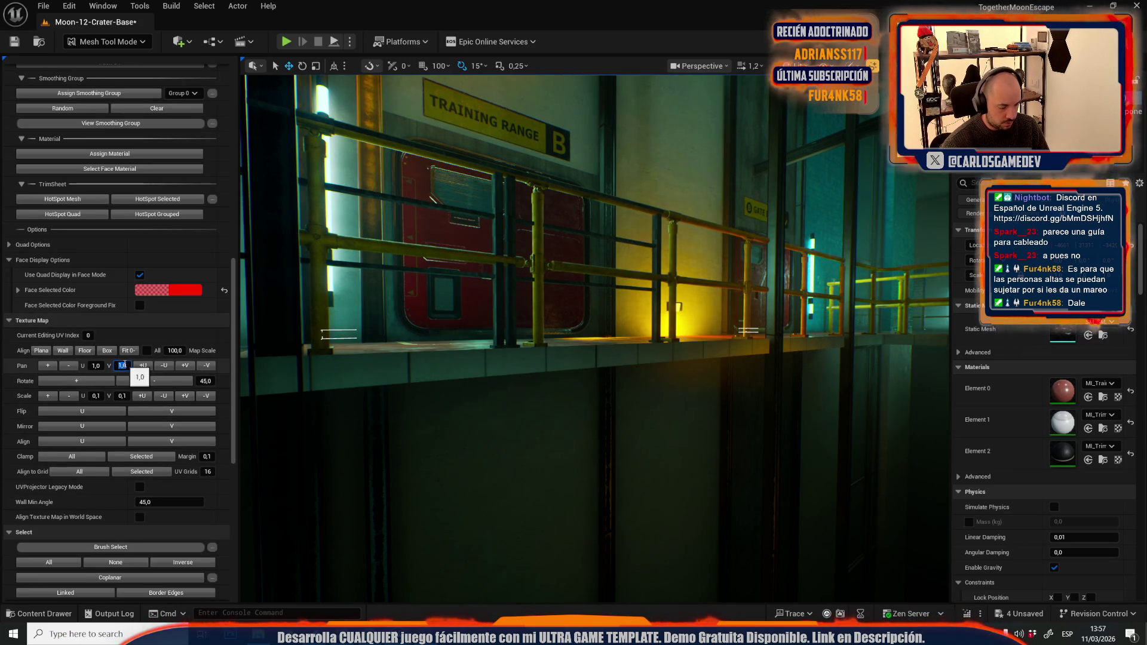
Step: Pan the ledge edge strip's texture three steps vertically and check the other walkway edge strips
{"action": "left_click", "coordinate": [186, 366]}
{"action": "left_click", "coordinate": [186, 366]}
{"action": "left_click", "coordinate": [186, 365]}
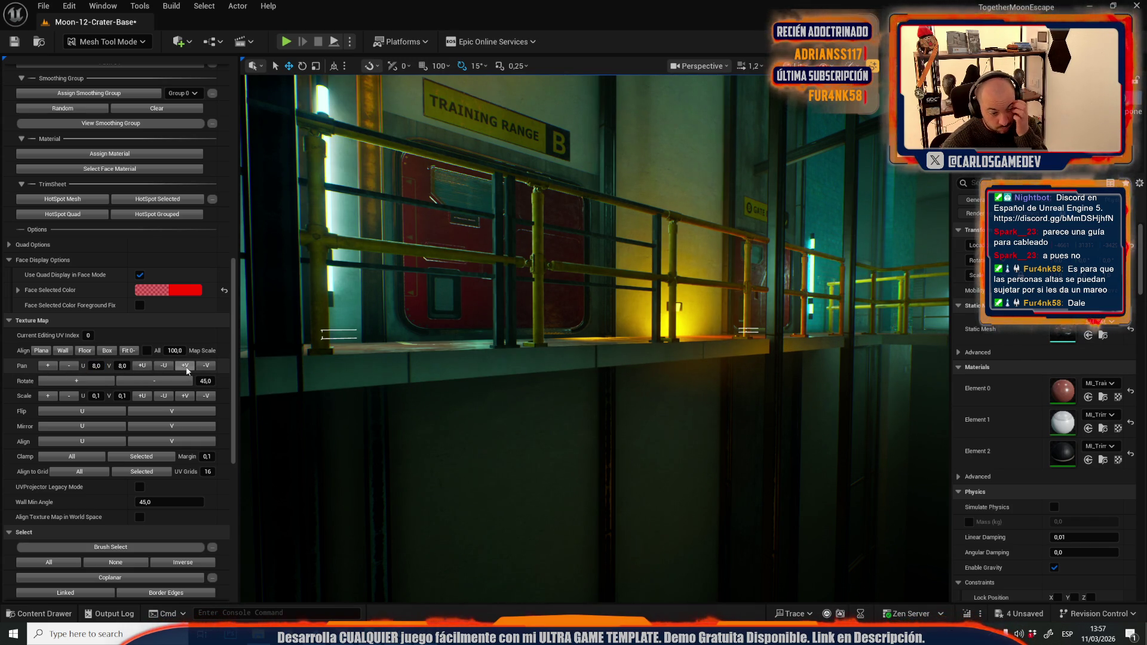
{"action": "mouse_move", "coordinate": [561, 334]}
{"action": "left_mouse_down"}
{"action": "mouse_move", "coordinate": [514, 339]}
{"action": "mouse_move", "coordinate": [615, 377]}
{"action": "mouse_move", "coordinate": [573, 433]}
{"action": "mouse_move", "coordinate": [538, 429]}
{"action": "mouse_move", "coordinate": [481, 394]}
{"action": "left_mouse_up"}
{"action": "mouse_move", "coordinate": [576, 357]}
{"action": "left_mouse_down"}
{"action": "mouse_move", "coordinate": [528, 367]}
{"action": "mouse_move", "coordinate": [548, 465]}
{"action": "left_mouse_up"}
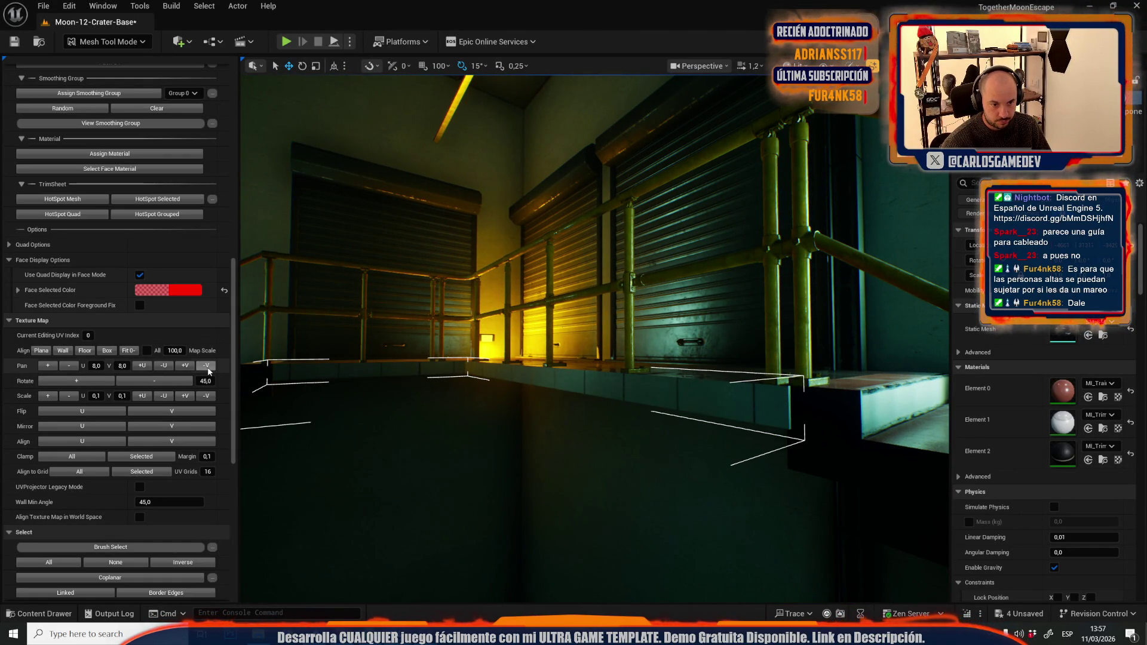
{"action": "left_click_drag", "start_coordinate": [463, 440], "coordinate": [659, 438]}
{"action": "left_click", "coordinate": [659, 438]}
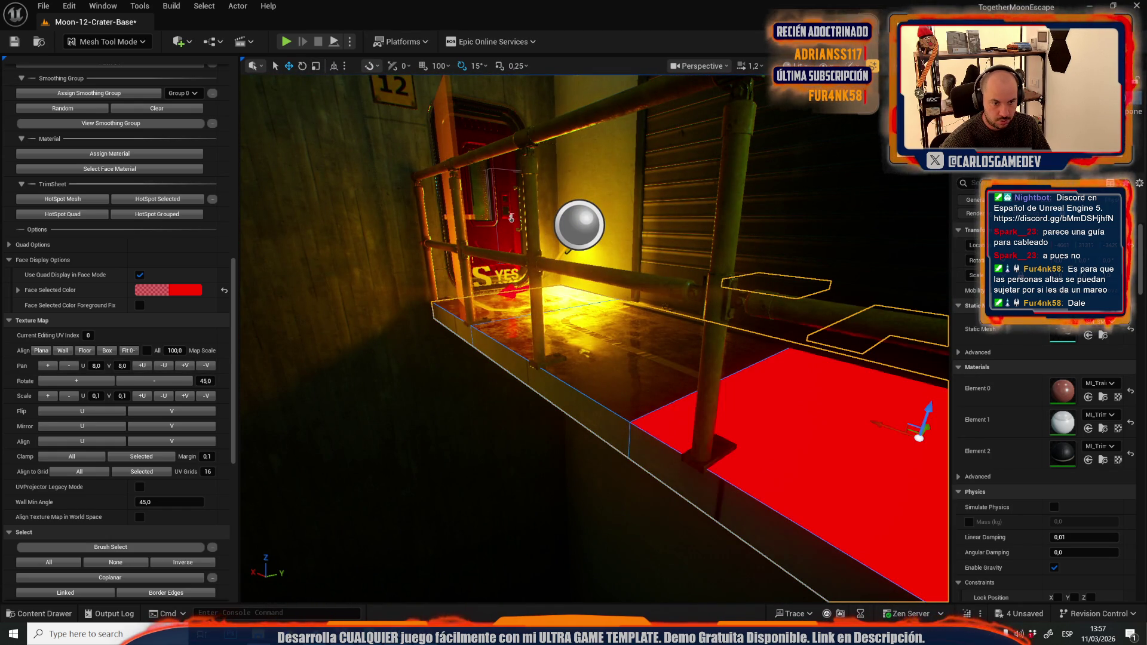
{"action": "left_click", "coordinate": [588, 472]}
{"action": "left_click_drag", "start_coordinate": [370, 385], "coordinate": [371, 385]}
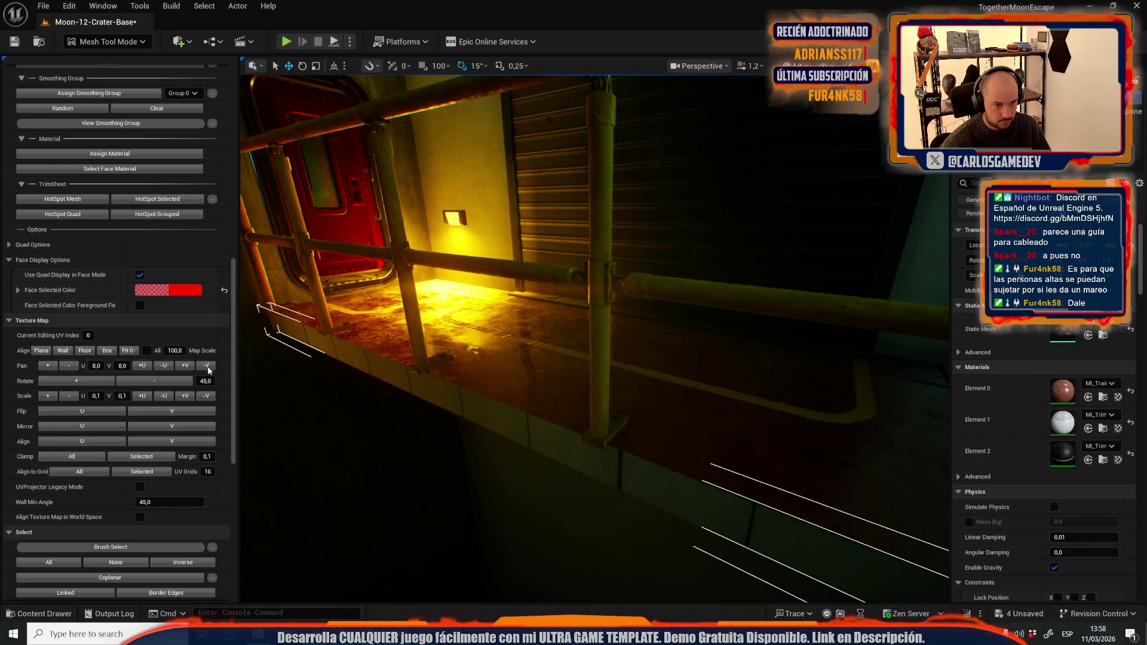
{"action": "left_click_drag", "start_coordinate": [594, 337], "coordinate": [594, 337]}
Step: Return to Selection Mode and bring up the Save Content dialog for the modified assets
{"action": "left_click", "coordinate": [90, 41]}
{"action": "left_click", "coordinate": [102, 77]}
{"action": "left_click_drag", "start_coordinate": [443, 298], "coordinate": [443, 298]}
{"action": "key", "text": "ctrl+space"}
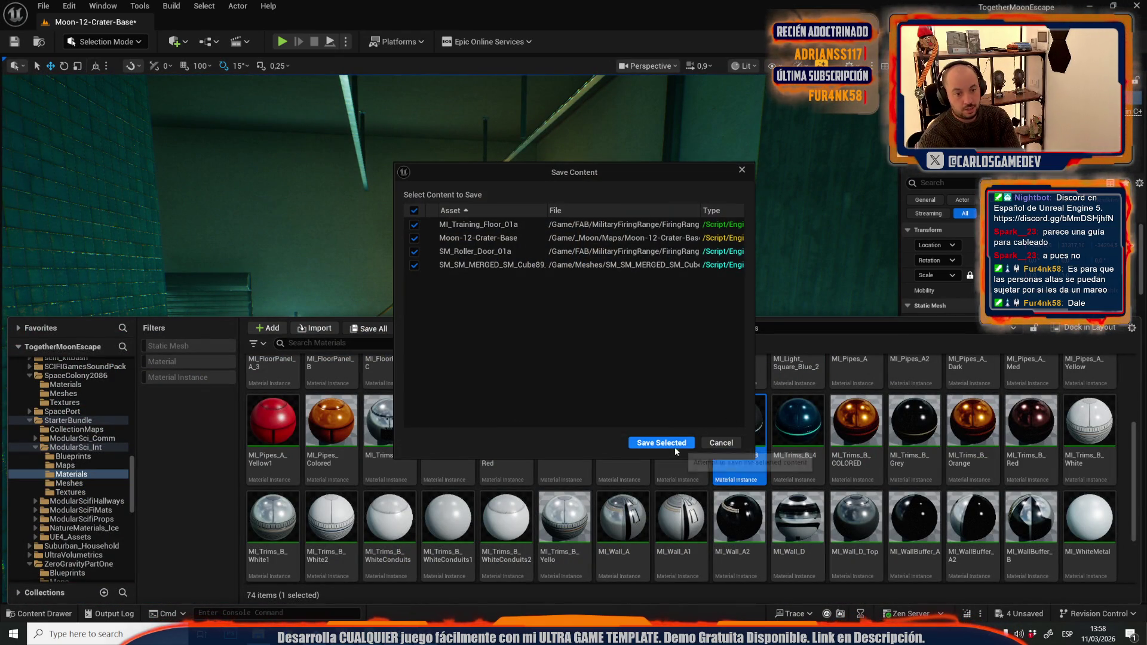
Step: Save Moon-12-Crater-Base with its four changed assets, then close the Content Drawer
{"action": "left_click", "coordinate": [675, 447]}
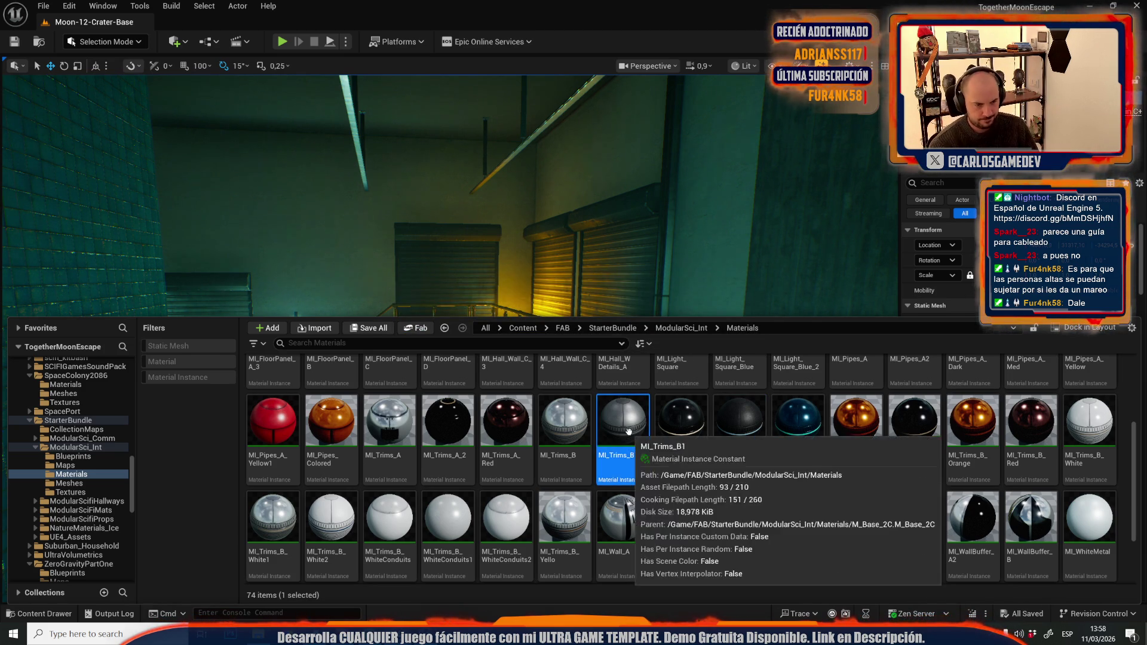
{"action": "left_click", "coordinate": [621, 421]}
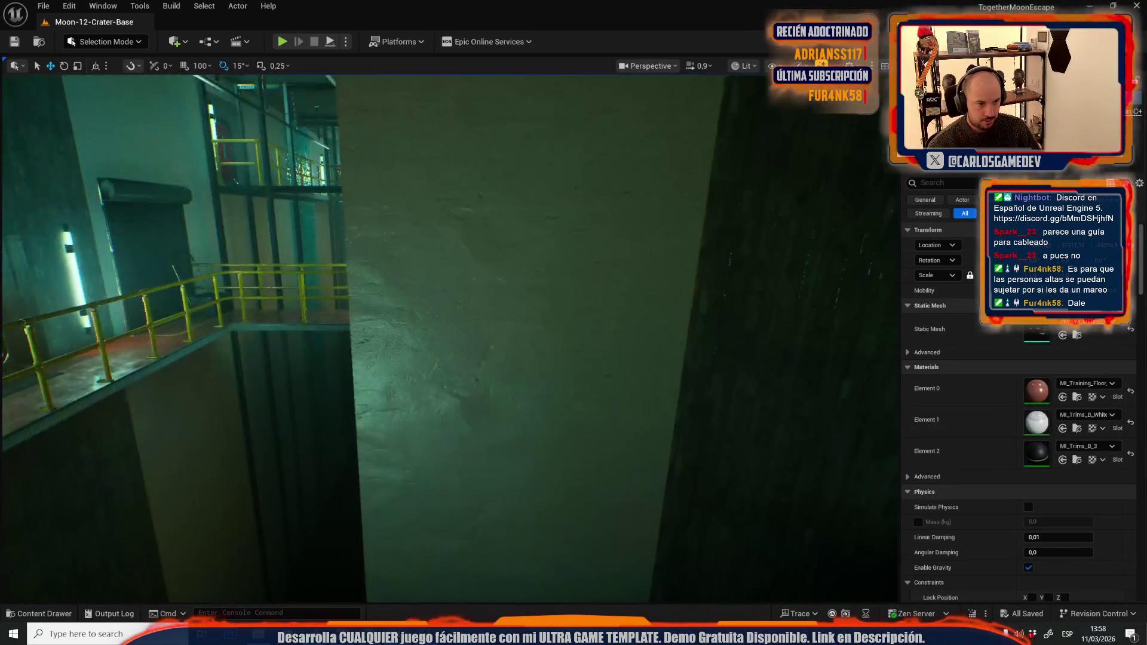
Step: Switch the viewport to Lightmap Density view and select the stair railing
{"action": "scroll", "coordinate": [448, 338], "scroll_direction": "down", "scroll_amount": 4}
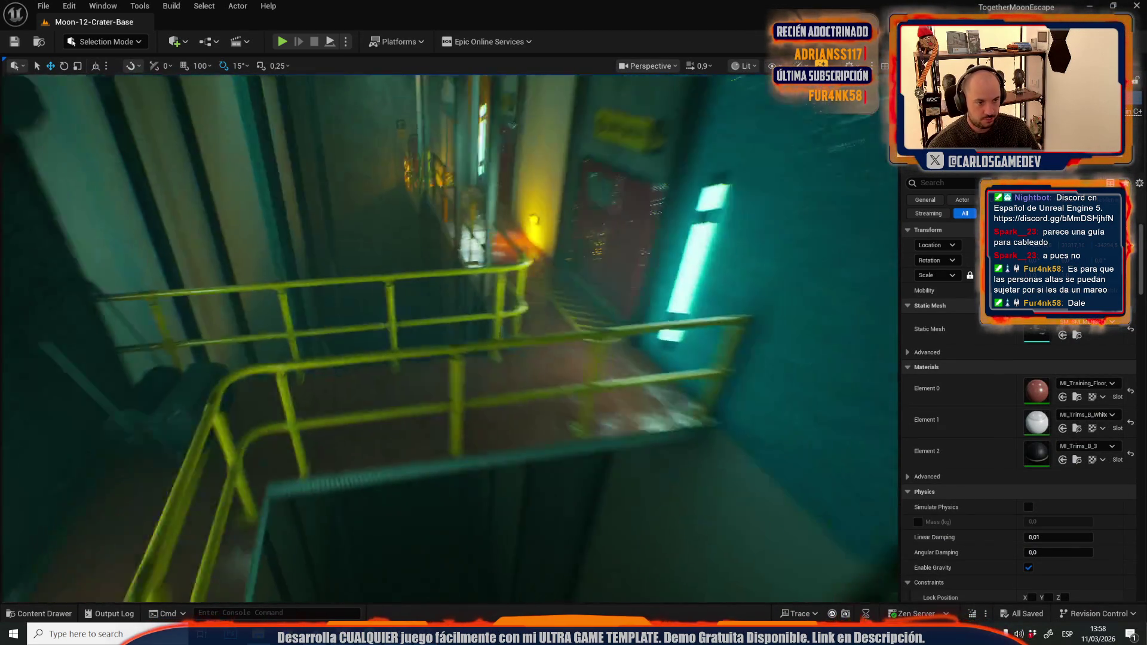
{"action": "scroll", "coordinate": [449, 339], "scroll_direction": "down", "scroll_amount": 1}
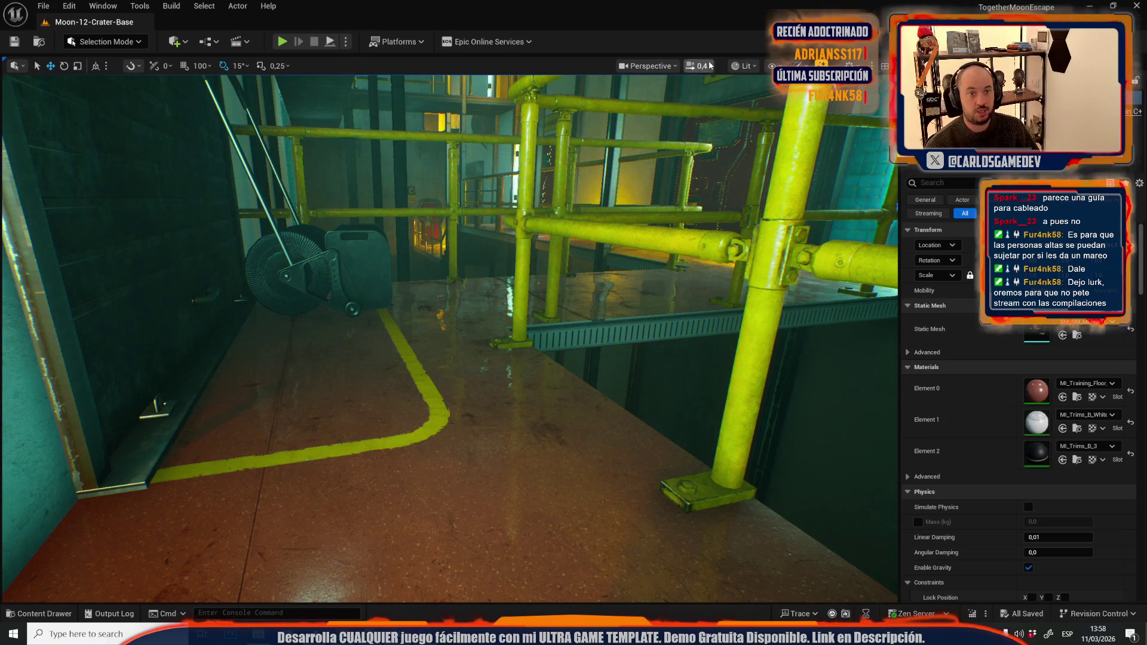
{"action": "left_click", "coordinate": [744, 66]}
{"action": "mouse_move", "coordinate": [787, 233]}
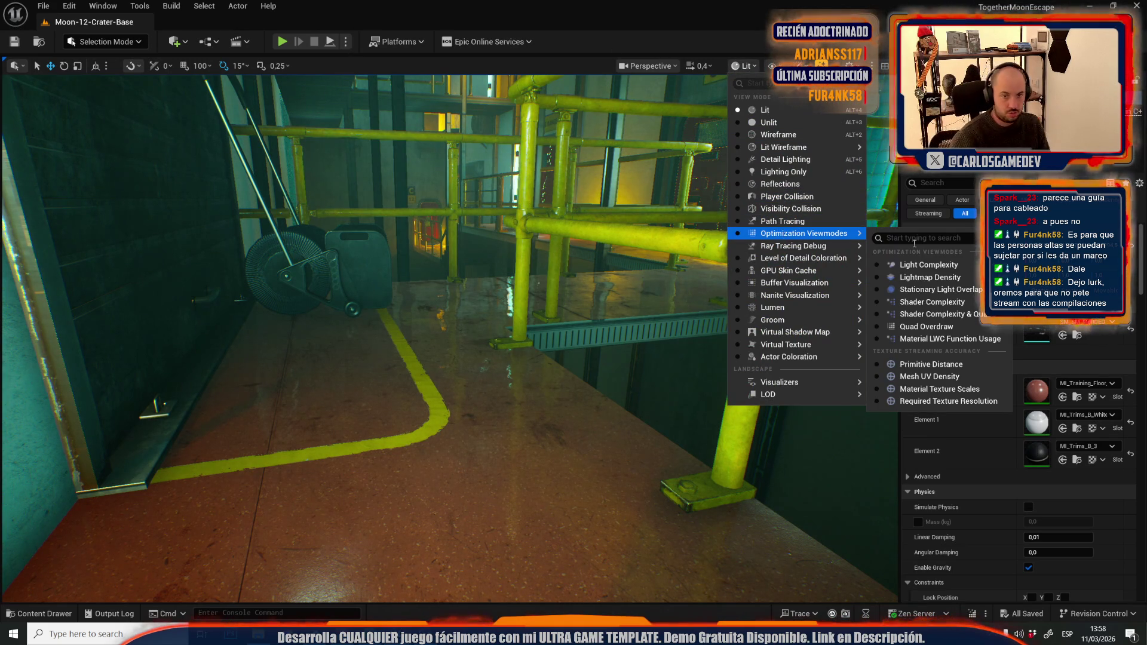
{"action": "left_click", "coordinate": [931, 277]}
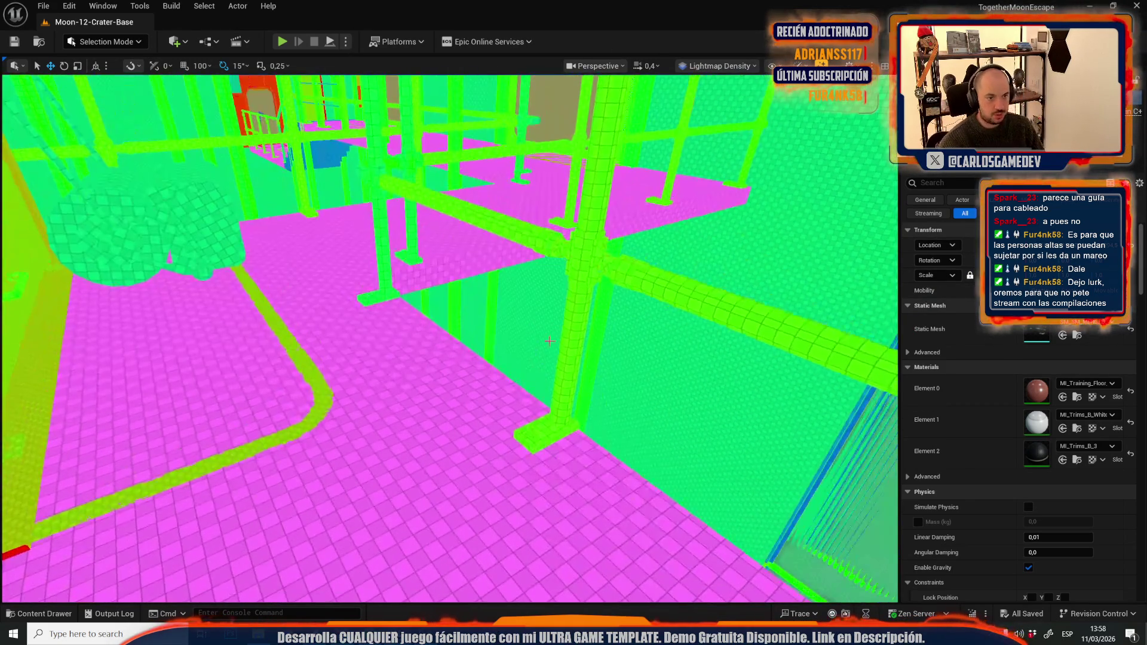
{"action": "left_click", "coordinate": [562, 241]}
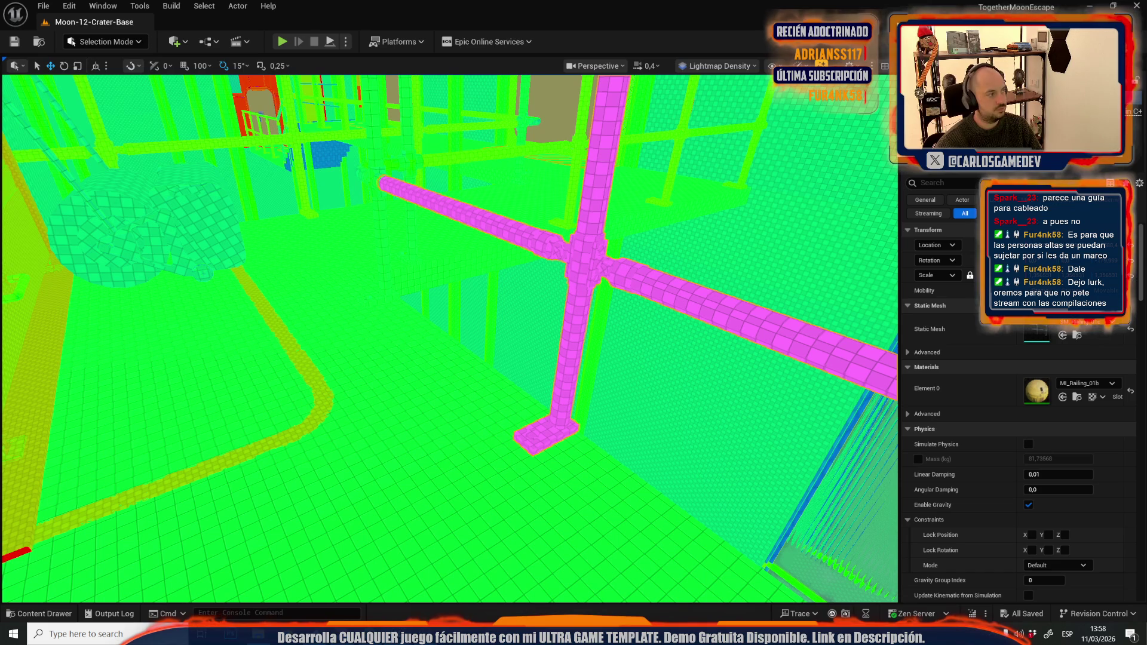
Step: Inspect the railing mesh's UV channel 1 layout in the mesh editor, then close it
{"action": "key", "text": "ctrl+e"}
{"action": "left_click", "coordinate": [597, 155]}
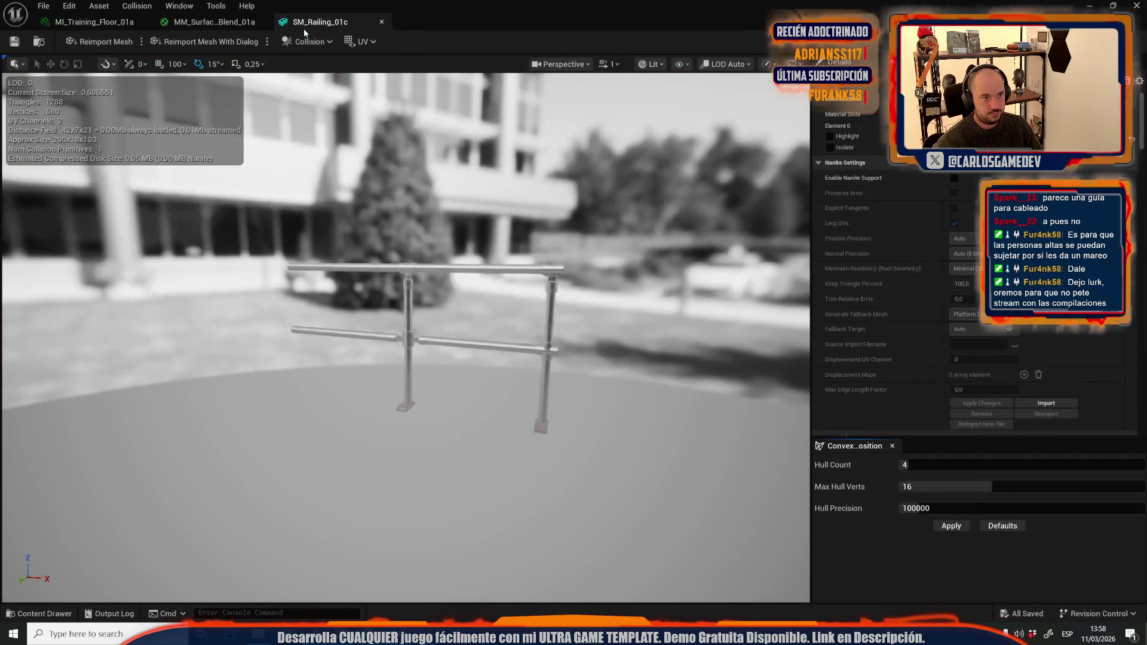
{"action": "left_click", "coordinate": [358, 43]}
{"action": "left_click", "coordinate": [365, 91]}
{"action": "scroll", "coordinate": [923, 291], "scroll_direction": "down", "scroll_amount": 10}
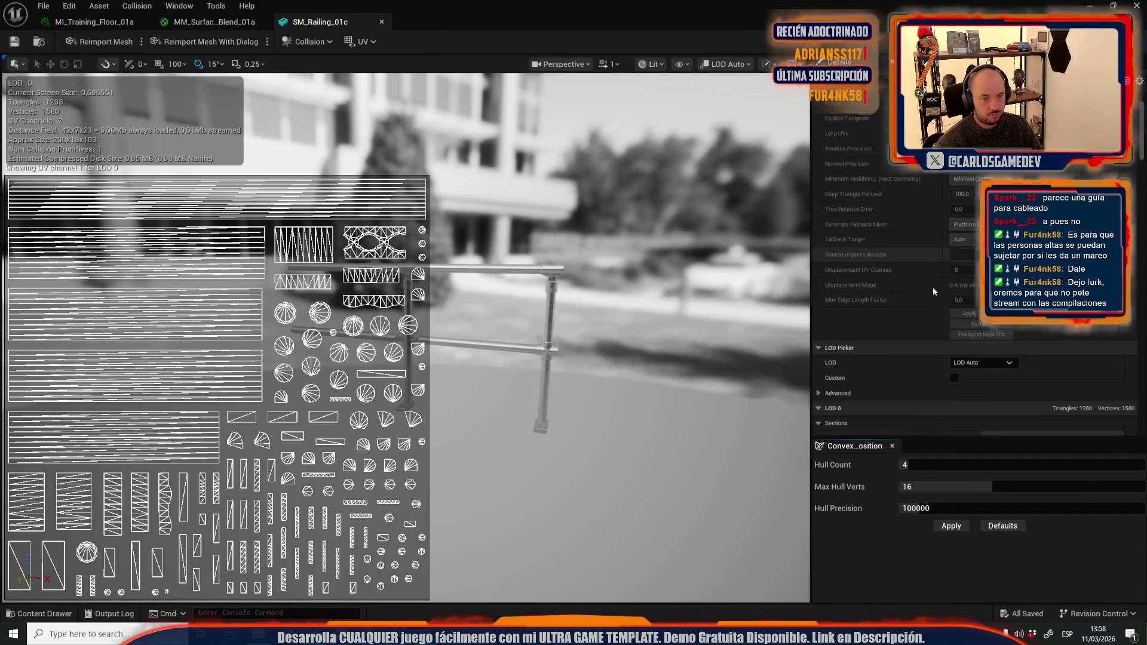
{"action": "scroll", "coordinate": [921, 292], "scroll_direction": "down", "scroll_amount": 5}
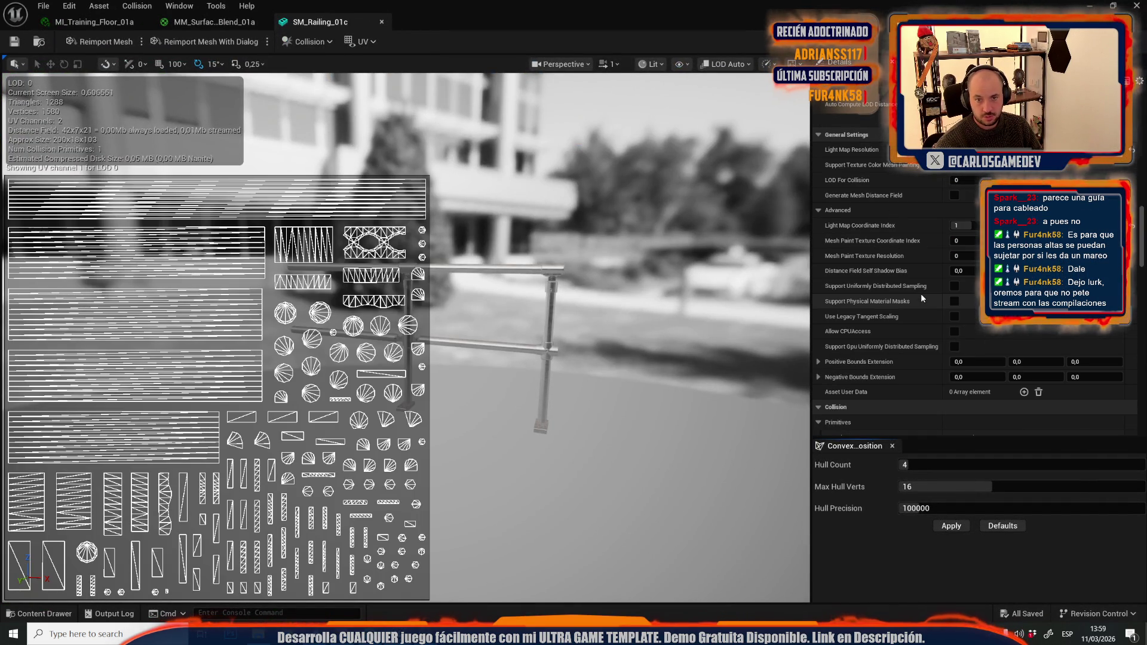
{"action": "left_click", "coordinate": [196, 24]}
Step: Enable Generate Lightmap UVs on SM_Railing_01c1_Stairs, apply the change and save the mesh
{"action": "left_click", "coordinate": [603, 351]}
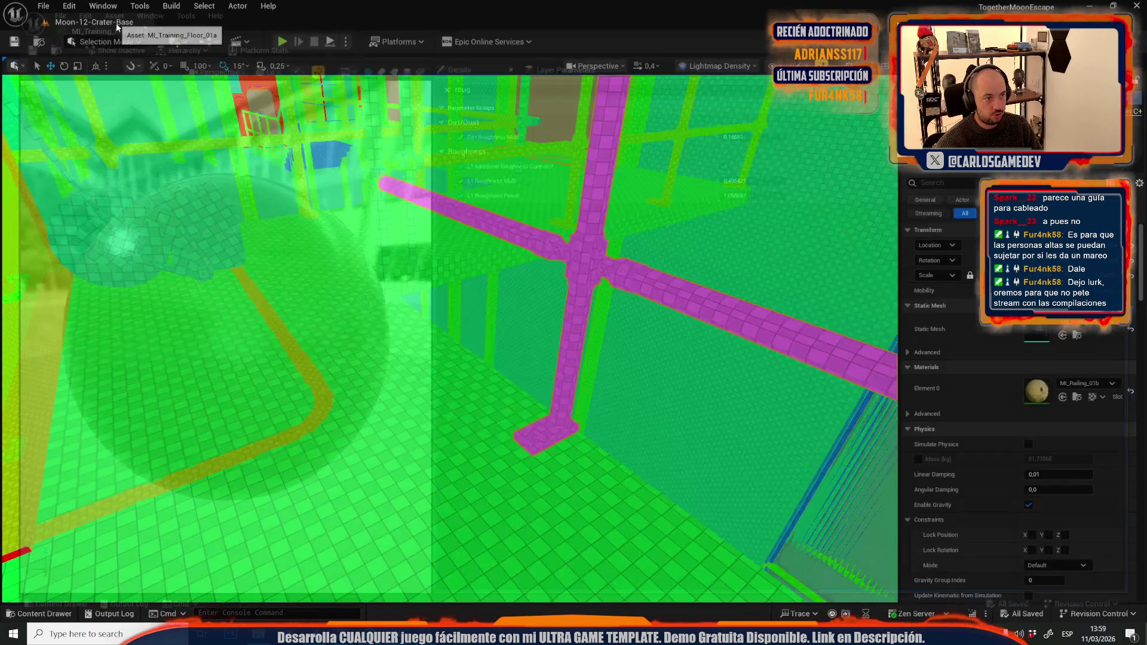
{"action": "left_click_drag", "start_coordinate": [423, 200], "coordinate": [460, 201]}
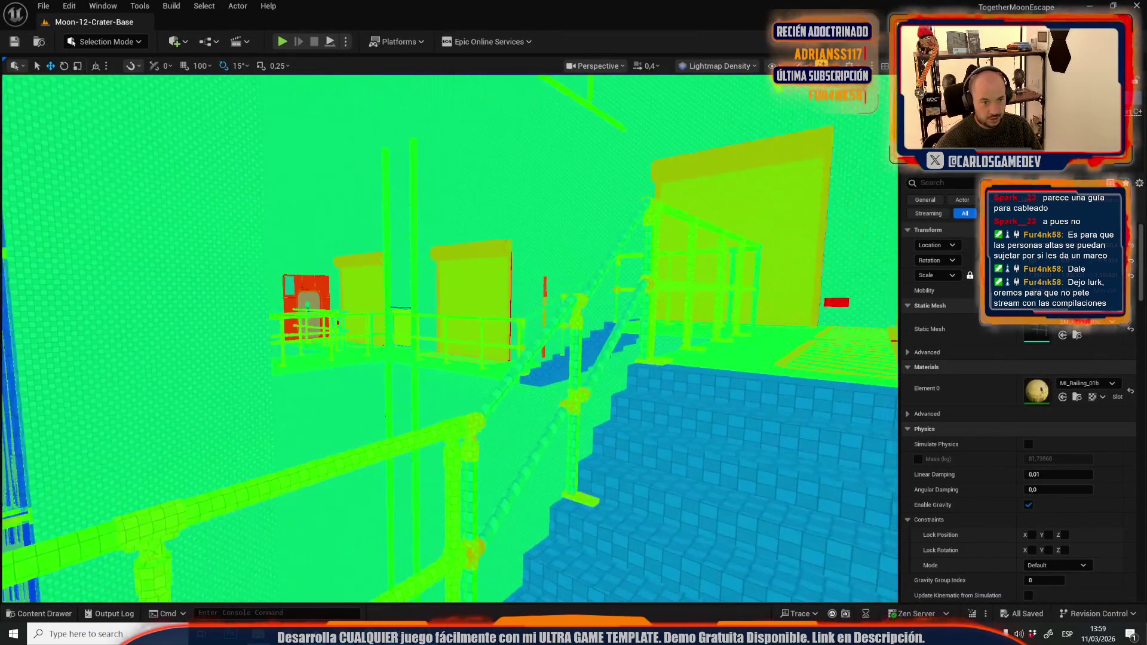
{"action": "double_click", "coordinate": [1042, 330]}
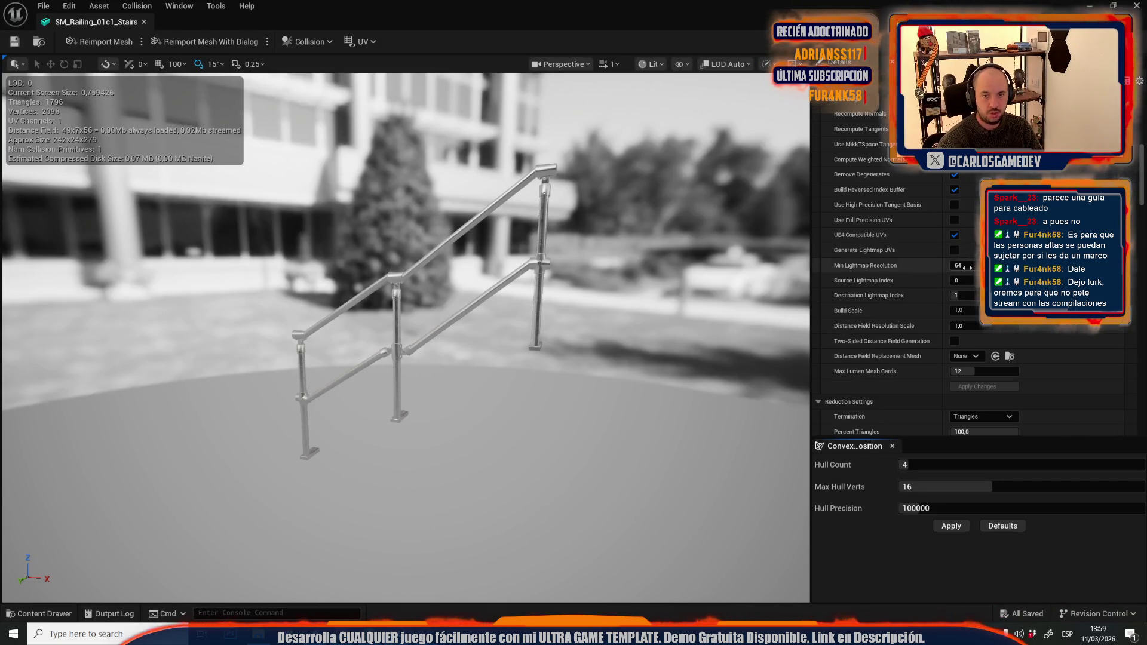
{"action": "left_click", "coordinate": [955, 250]}
{"action": "left_click", "coordinate": [972, 387]}
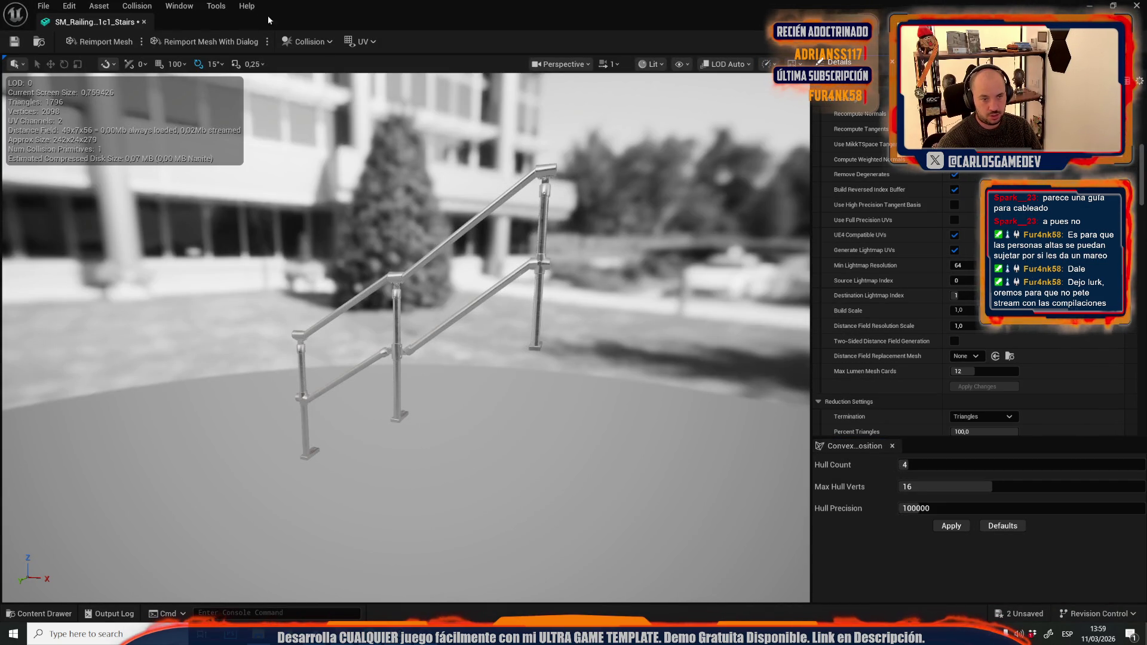
{"action": "left_click", "coordinate": [352, 42]}
{"action": "left_click", "coordinate": [360, 90]}
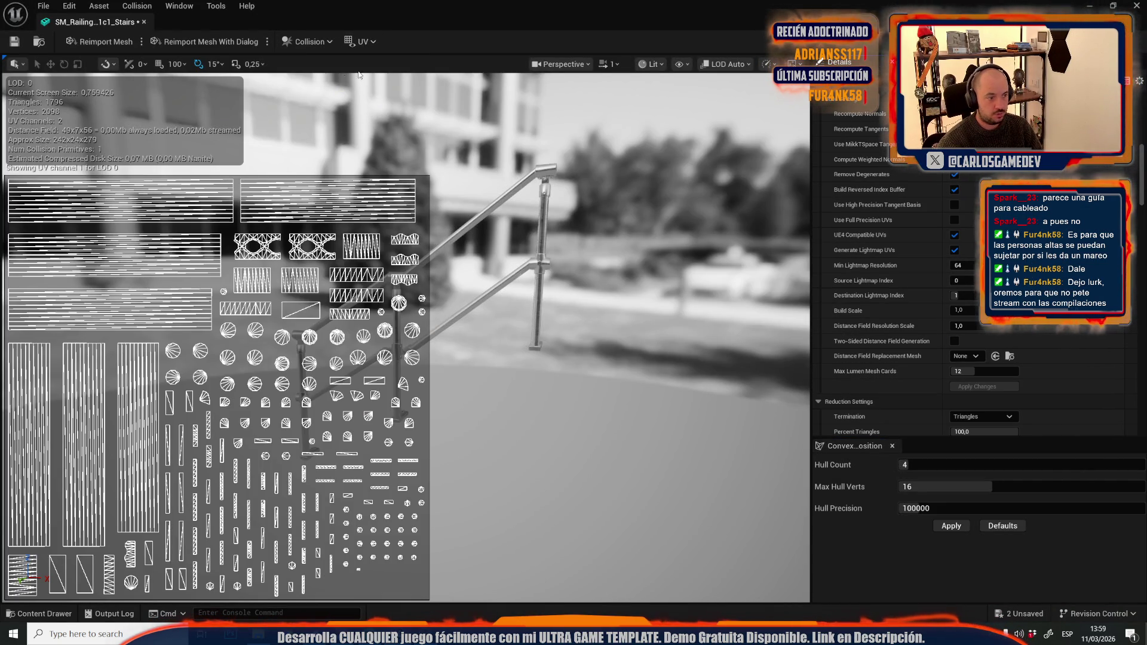
{"action": "left_click", "coordinate": [16, 43]}
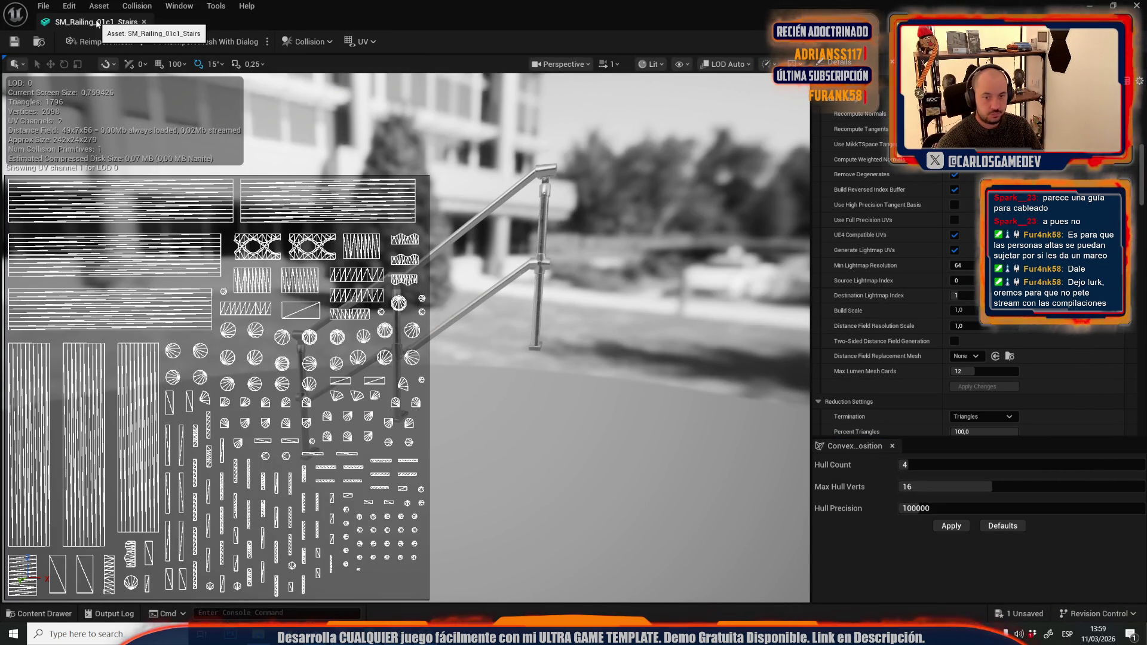
Step: Set Light Map Coordinate Index to 1 and preview the lightmap UV channel
{"action": "scroll", "coordinate": [924, 193], "scroll_direction": "down", "scroll_amount": 10}
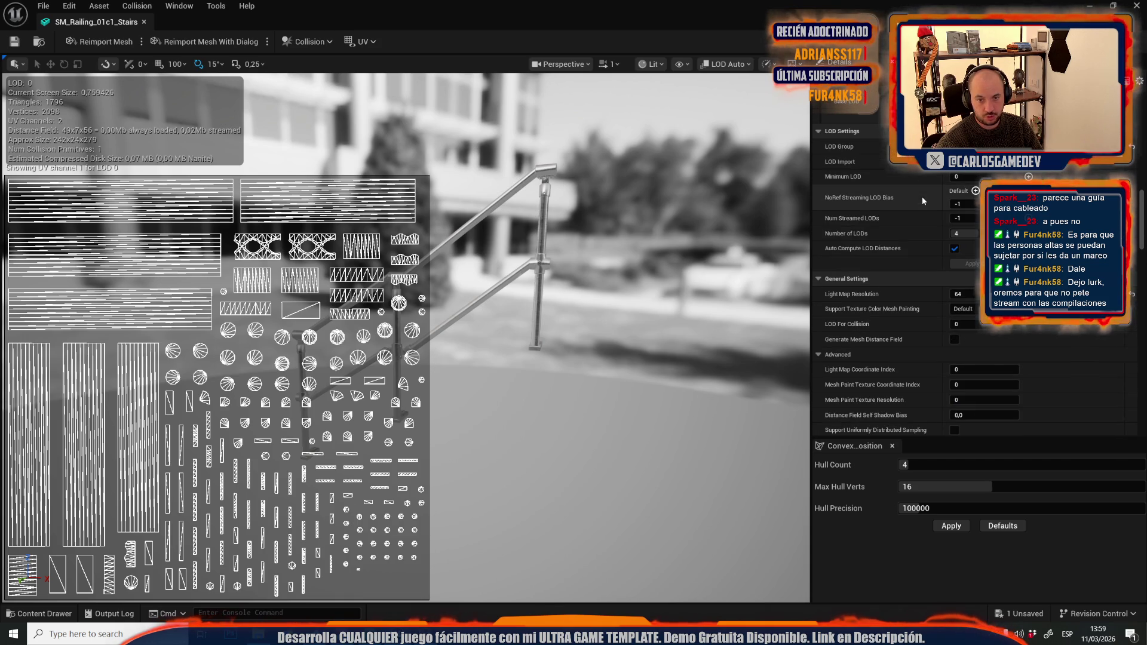
{"action": "left_click", "coordinate": [968, 370]}
{"action": "type", "text": "1"}
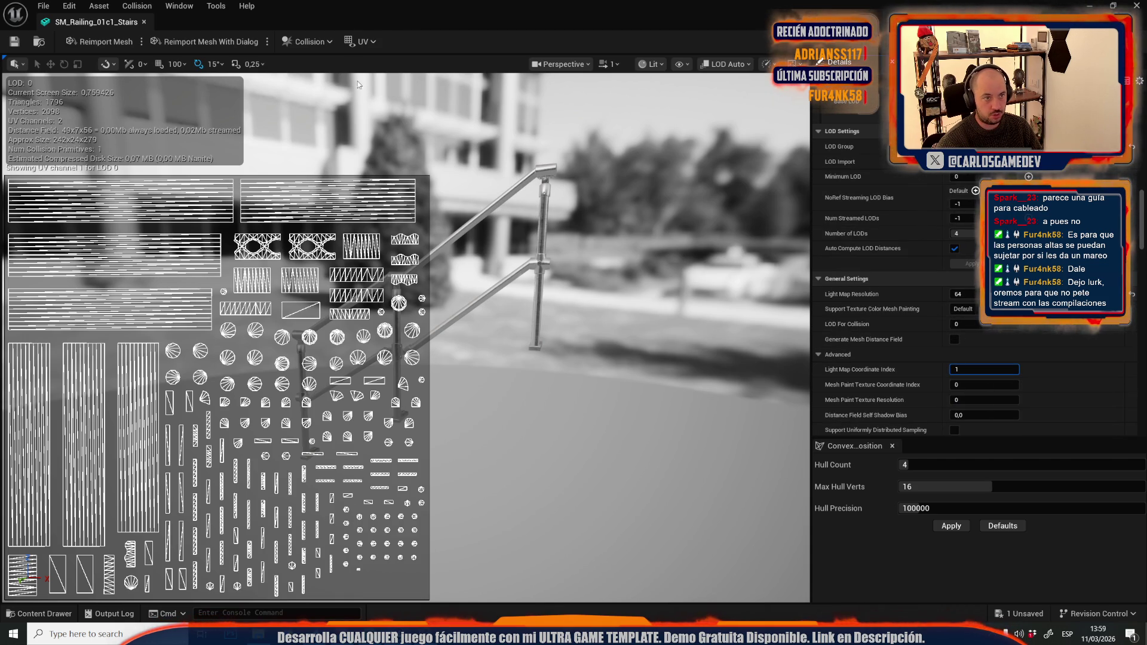
{"action": "left_click", "coordinate": [361, 41]}
{"action": "left_click", "coordinate": [463, 203]}
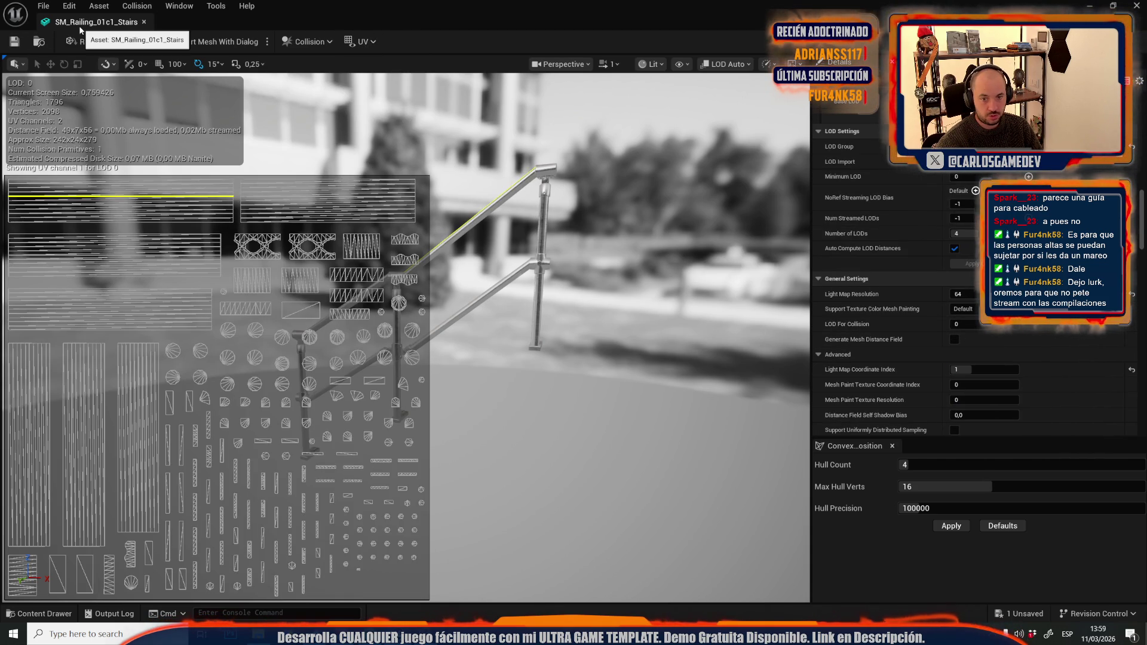
{"action": "key", "text": "alt+Tab"}
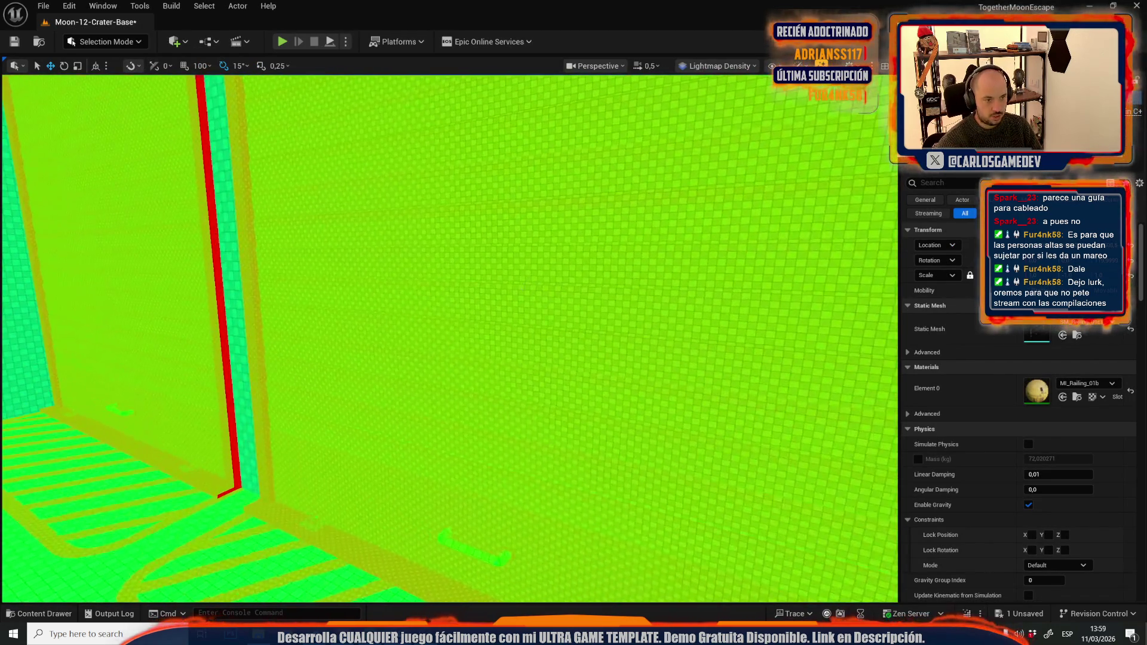
Step: Enable Generate Lightmap UVs on the roller door mesh with minimum lightmap resolution 64, and apply
{"action": "left_click", "coordinate": [761, 326]}
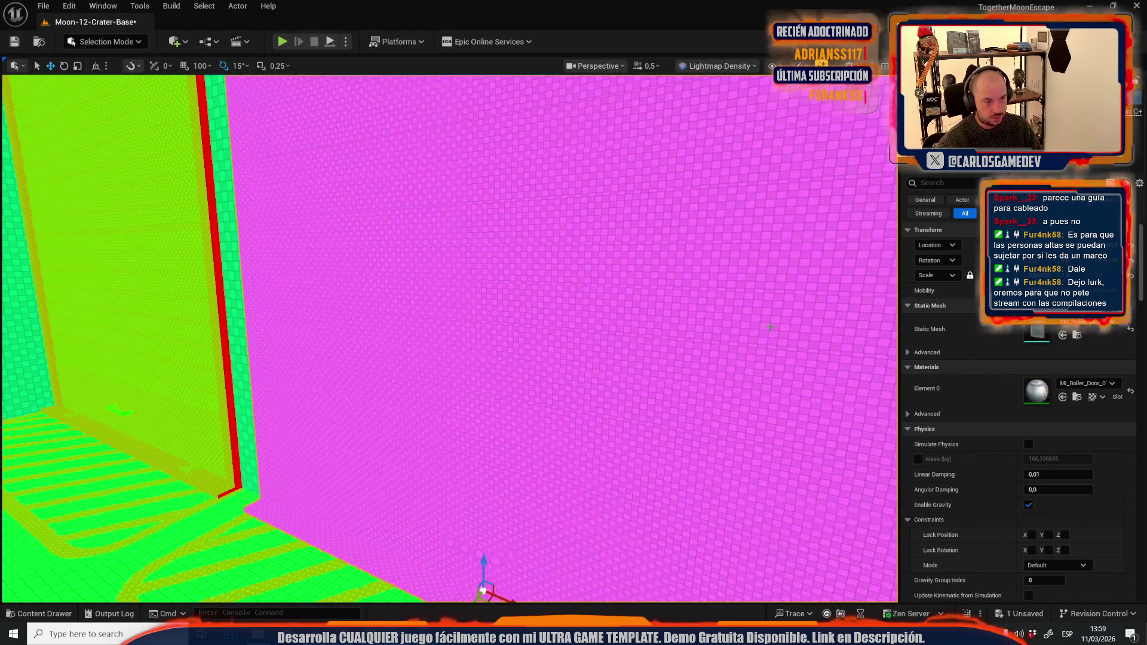
{"action": "double_click", "coordinate": [1038, 336]}
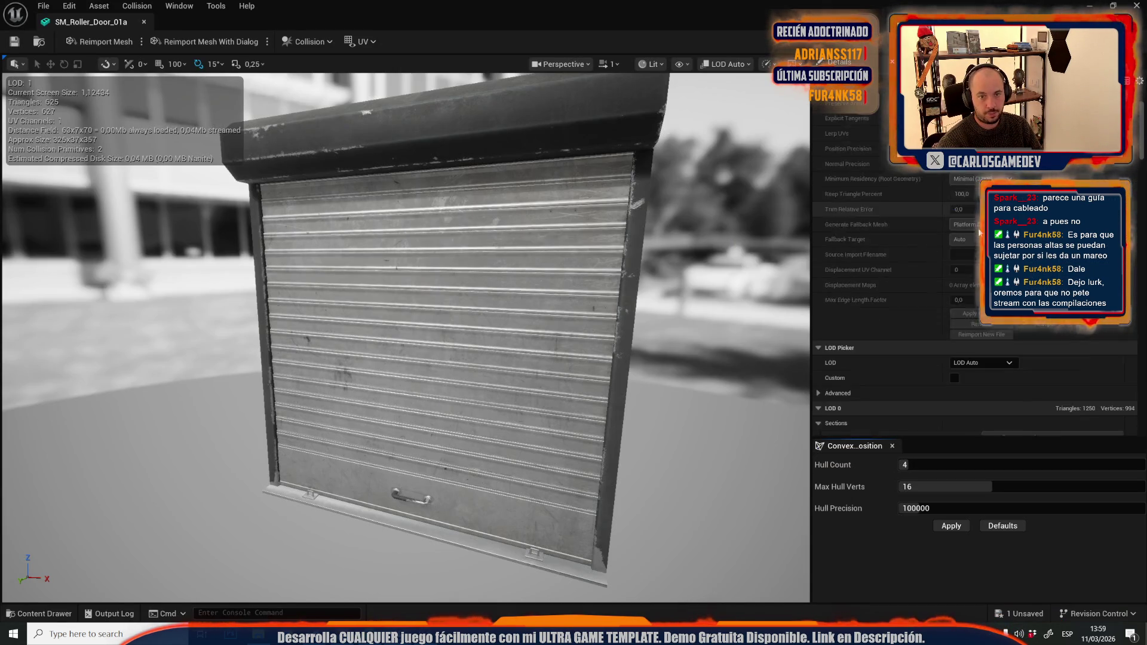
{"action": "scroll", "coordinate": [967, 242], "scroll_direction": "down", "scroll_amount": 5}
{"action": "left_click", "coordinate": [955, 305]}
{"action": "left_click", "coordinate": [972, 320]}
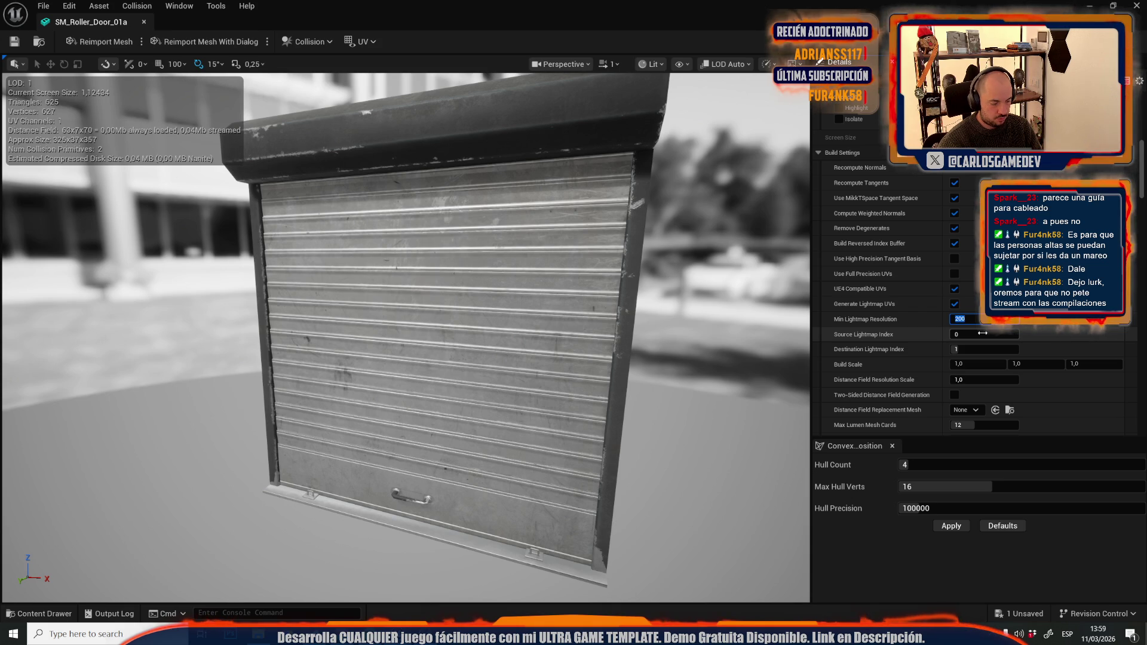
{"action": "key", "text": "Return"}
{"action": "scroll", "coordinate": [948, 374], "scroll_direction": "down", "scroll_amount": 2}
{"action": "left_click", "coordinate": [974, 369]}
Step: Preview UV Channel 1, then view the railings and doorway in the level's Lightmap Density view
{"action": "left_click", "coordinate": [365, 41]}
{"action": "left_click", "coordinate": [379, 93]}
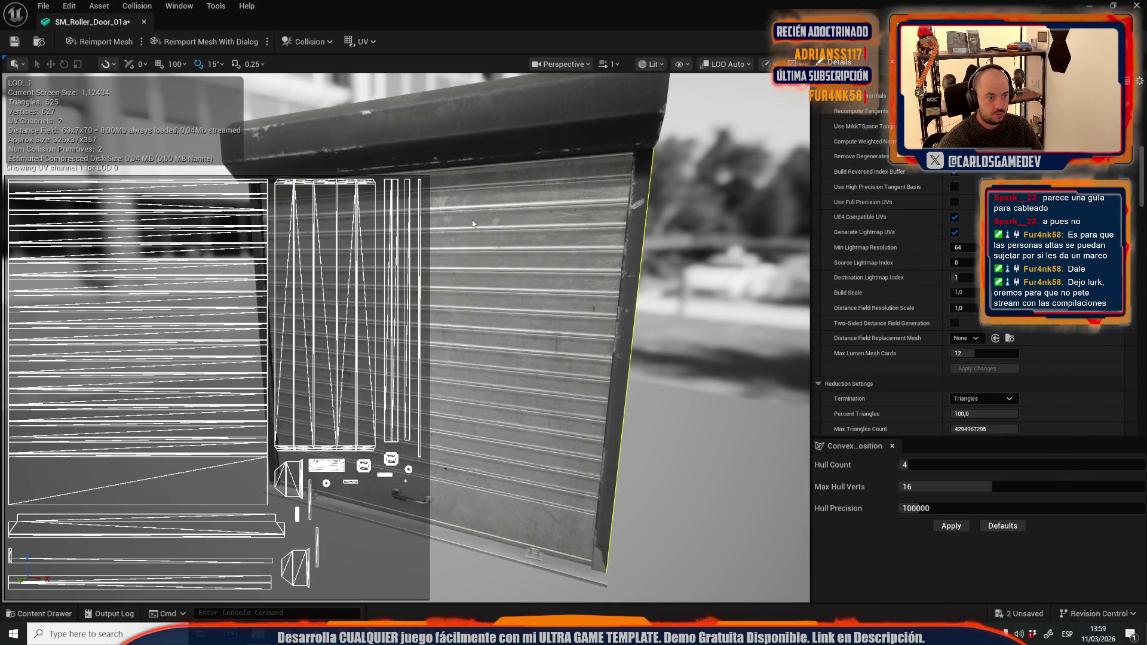
{"action": "scroll", "coordinate": [941, 290], "scroll_direction": "down", "scroll_amount": 5}
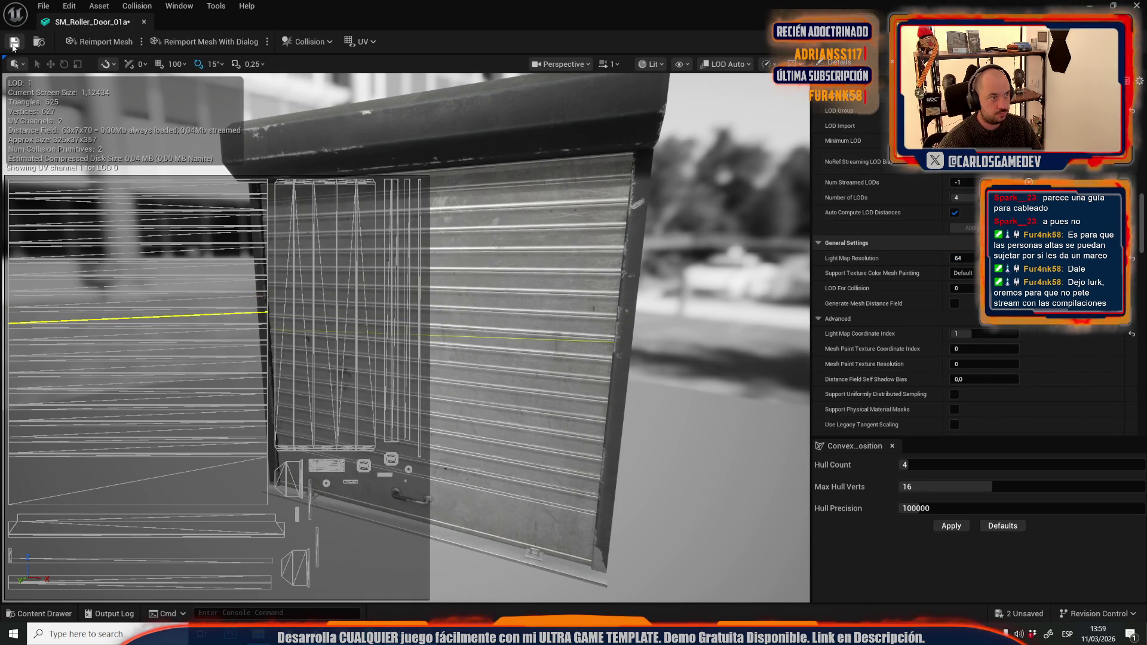
{"action": "key", "text": "alt+Tab"}
{"action": "mouse_move", "coordinate": [474, 297]}
{"action": "left_mouse_down"}
{"action": "mouse_move", "coordinate": [442, 308]}
{"action": "mouse_move", "coordinate": [682, 3]}
{"action": "left_mouse_up"}
{"action": "scroll", "coordinate": [454, 302], "scroll_direction": "up", "scroll_amount": 1}
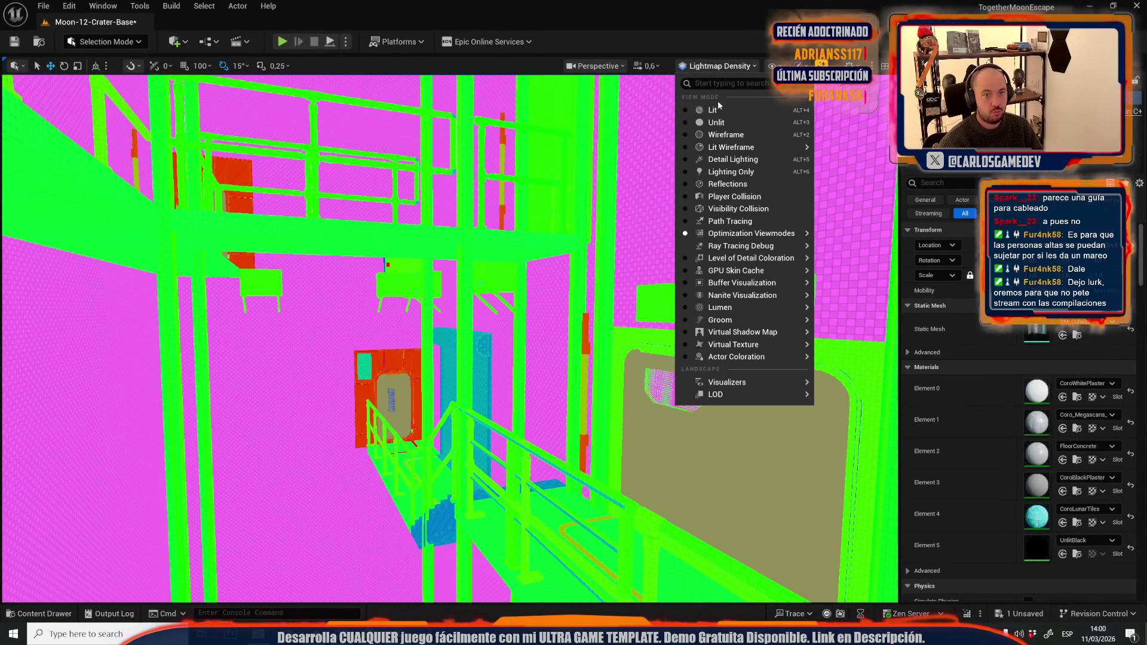
Step: Return the viewport to Lit, select the walkway floor slab, and enter Scriptable Tools mode
{"action": "left_click", "coordinate": [713, 110]}
{"action": "left_click_drag", "start_coordinate": [560, 241], "coordinate": [559, 241]}
{"action": "left_click_drag", "start_coordinate": [561, 350], "coordinate": [561, 349]}
{"action": "left_click_drag", "start_coordinate": [448, 379], "coordinate": [448, 379]}
{"action": "left_click", "coordinate": [448, 379]}
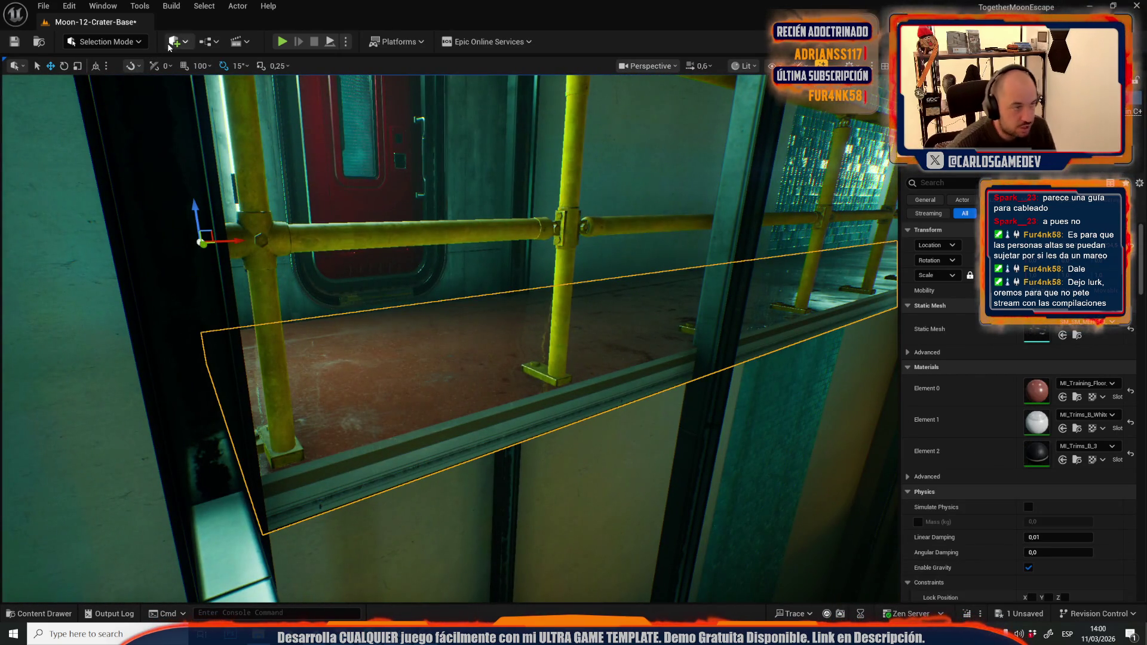
{"action": "left_click", "coordinate": [99, 47]}
{"action": "left_click", "coordinate": [79, 178]}
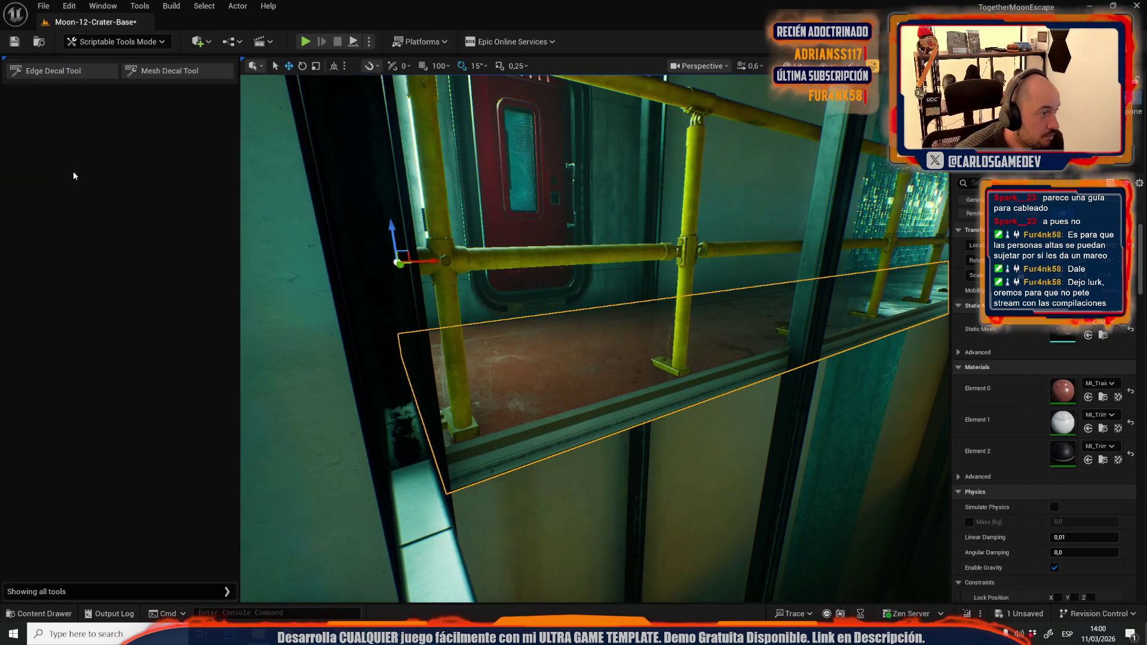
Step: Place an edge decal along the ledge edge with Decal Size Y 1,5 and accept it
{"action": "left_click", "coordinate": [56, 69]}
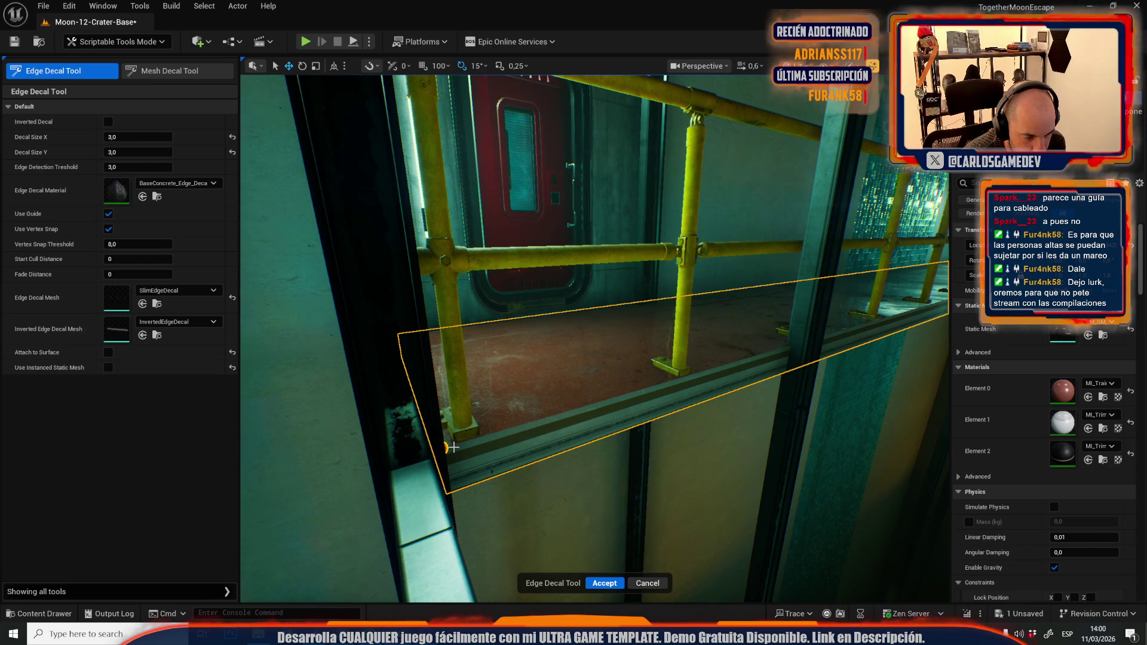
{"action": "scroll", "coordinate": [444, 450], "scroll_direction": "up", "scroll_amount": 10}
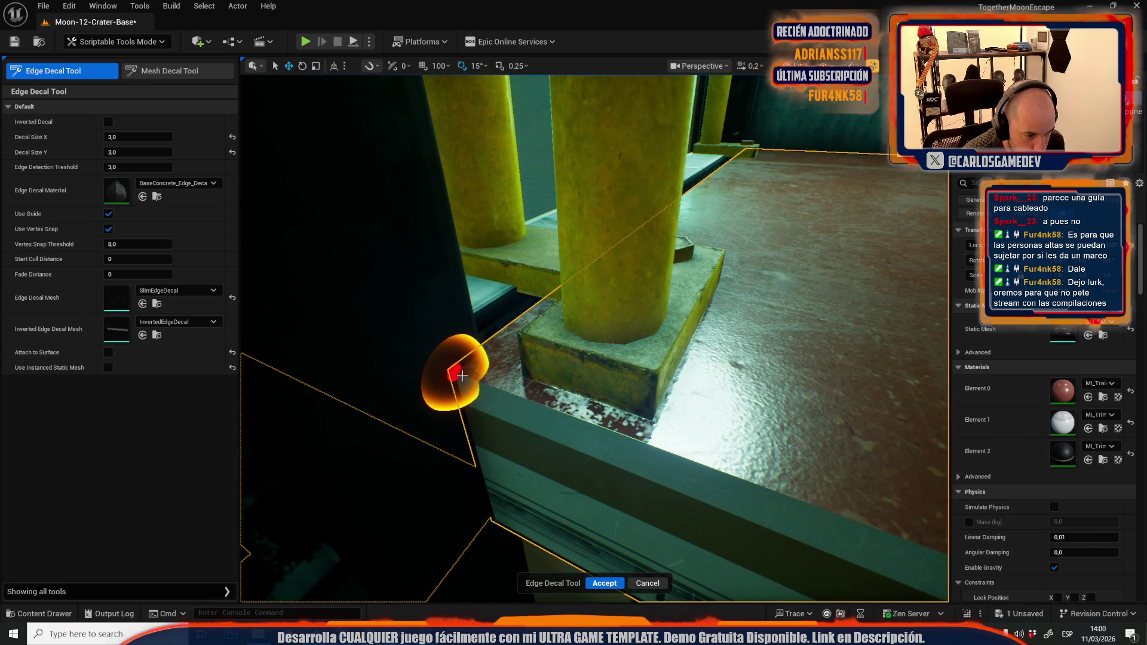
{"action": "left_click", "coordinate": [453, 373]}
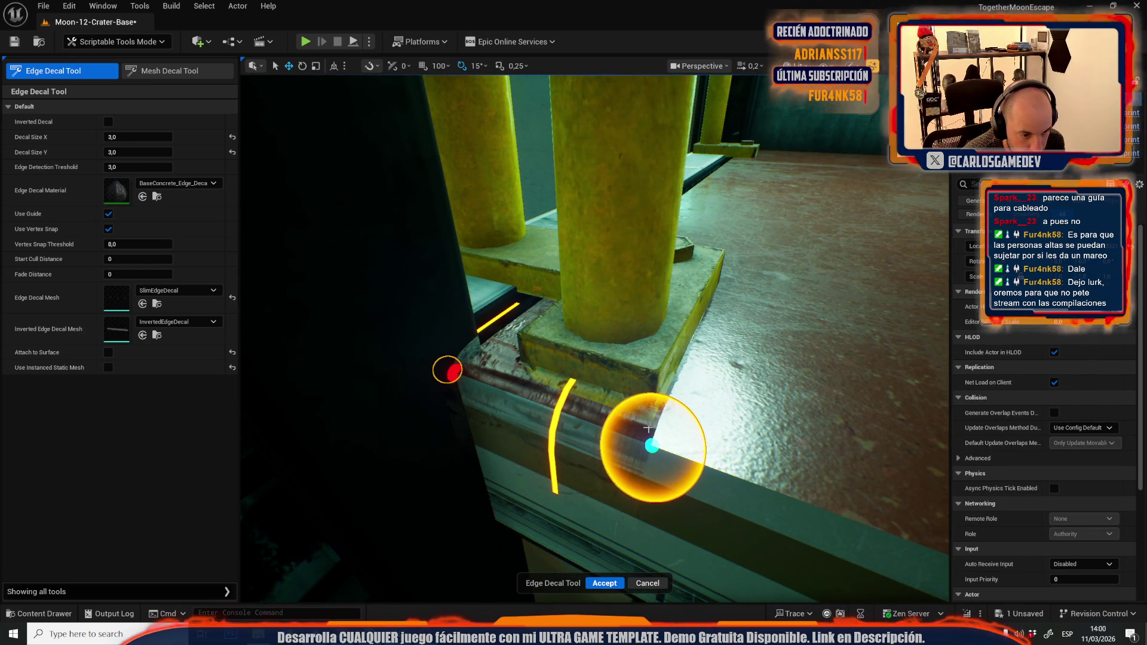
{"action": "left_click", "coordinate": [137, 137]}
{"action": "type", "text": "1,5"}
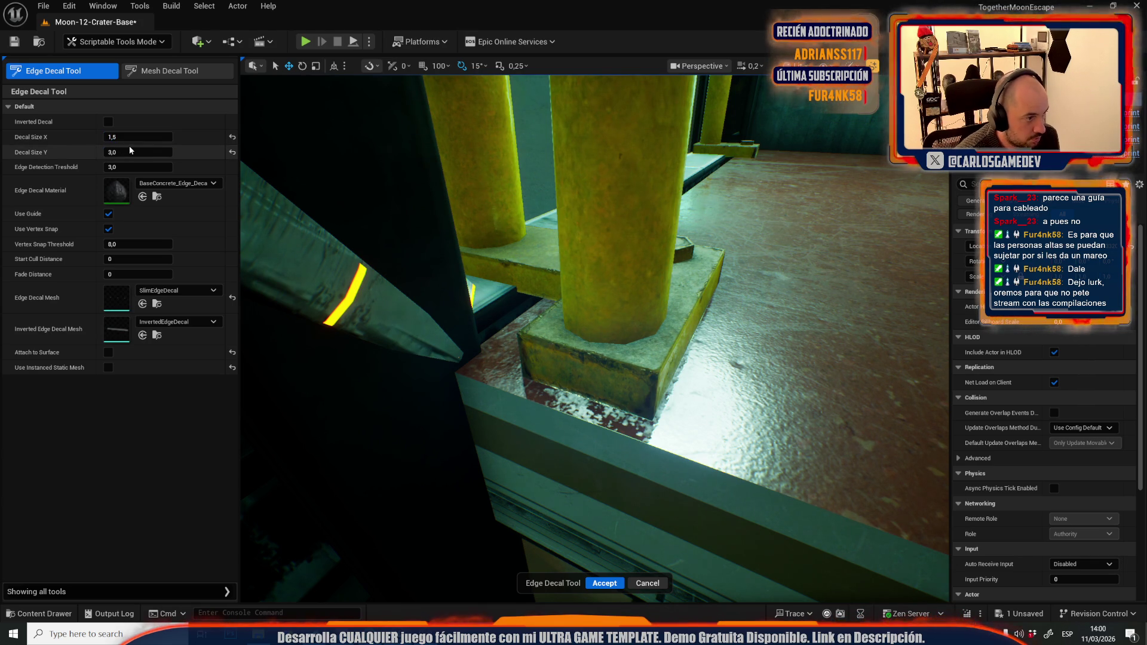
{"action": "left_click_drag", "start_coordinate": [125, 147], "coordinate": [104, 147]}
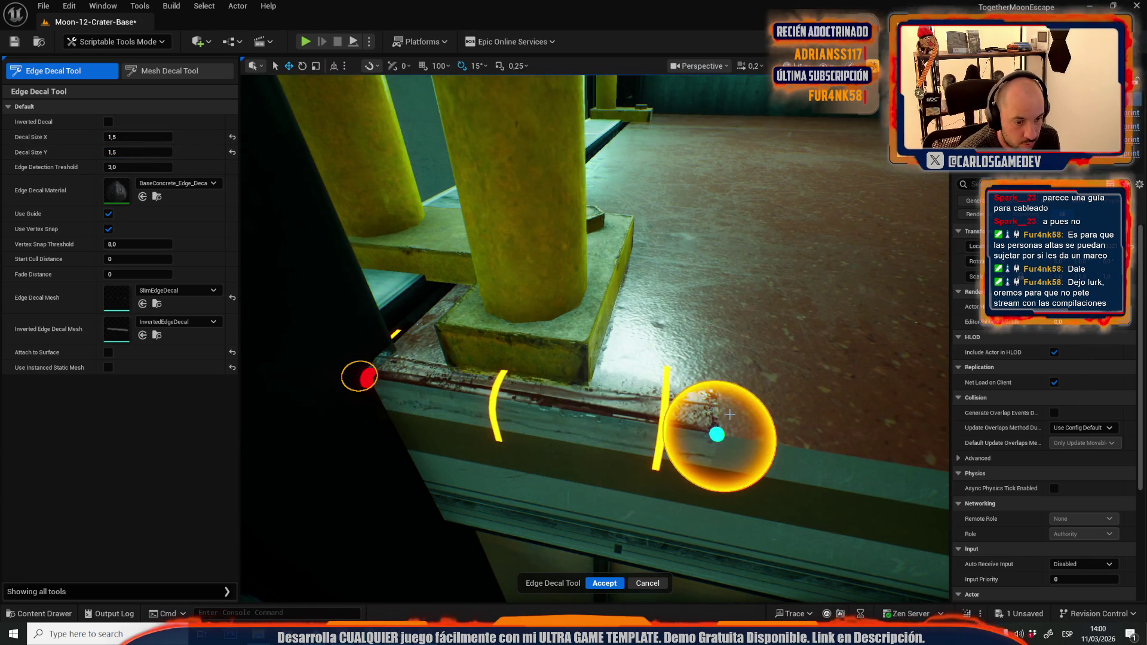
{"action": "scroll", "coordinate": [595, 338], "scroll_direction": "up", "scroll_amount": 1}
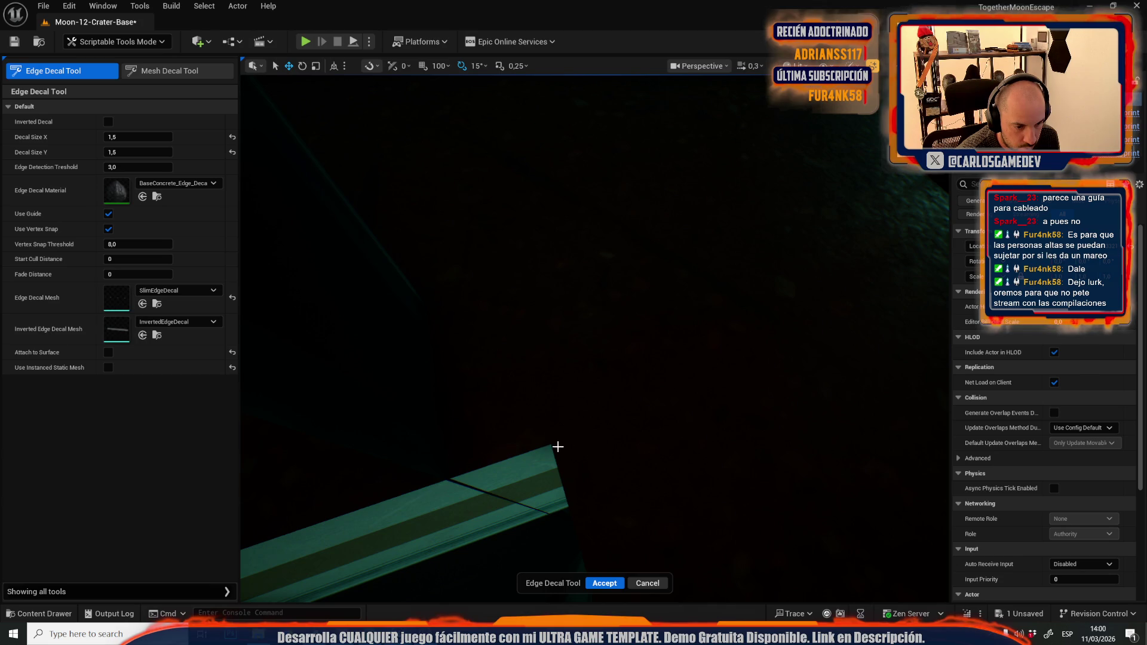
{"action": "scroll", "coordinate": [540, 449], "scroll_direction": "down", "scroll_amount": 3}
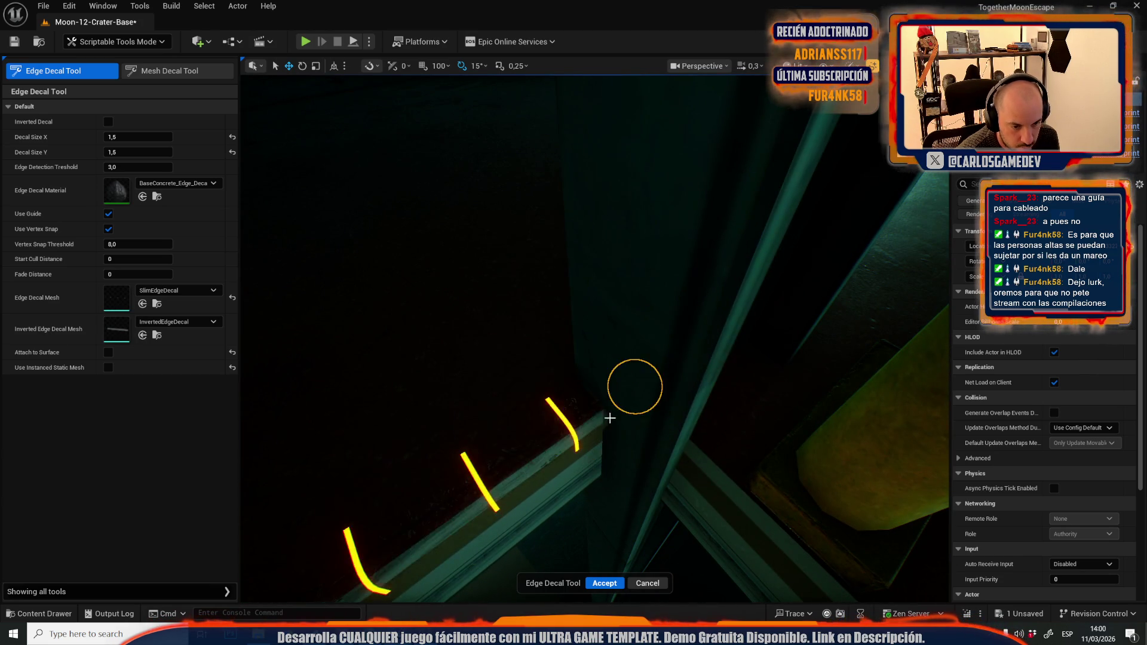
{"action": "scroll", "coordinate": [630, 400], "scroll_direction": "down", "scroll_amount": 3}
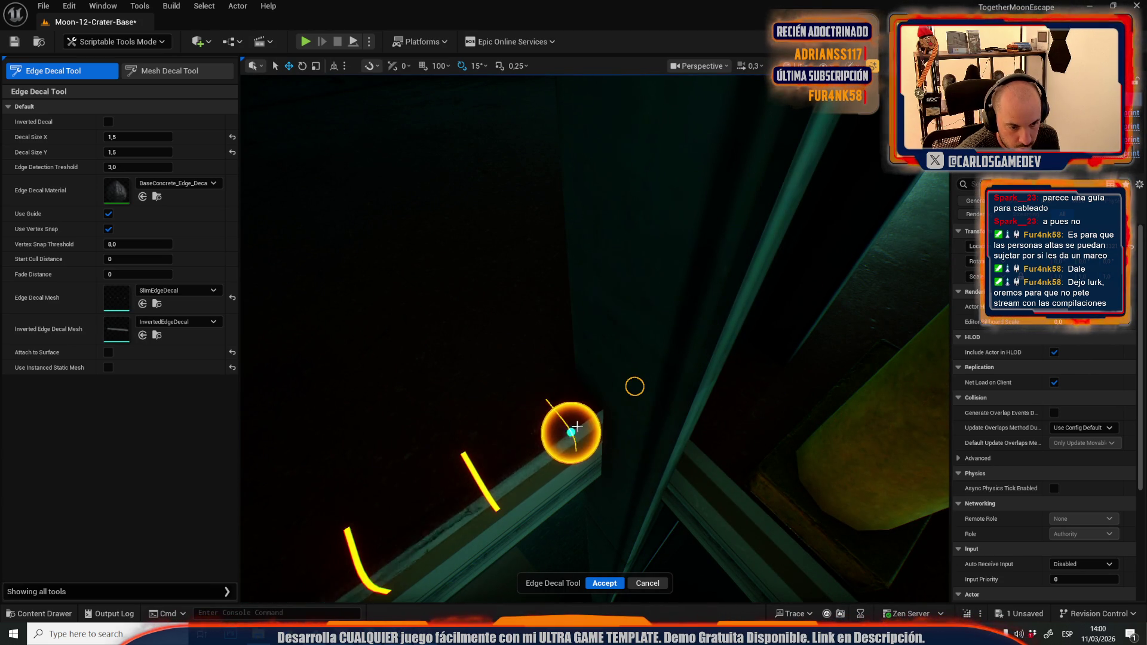
{"action": "left_click", "coordinate": [605, 583]}
{"action": "scroll", "coordinate": [597, 524], "scroll_direction": "up", "scroll_amount": 1}
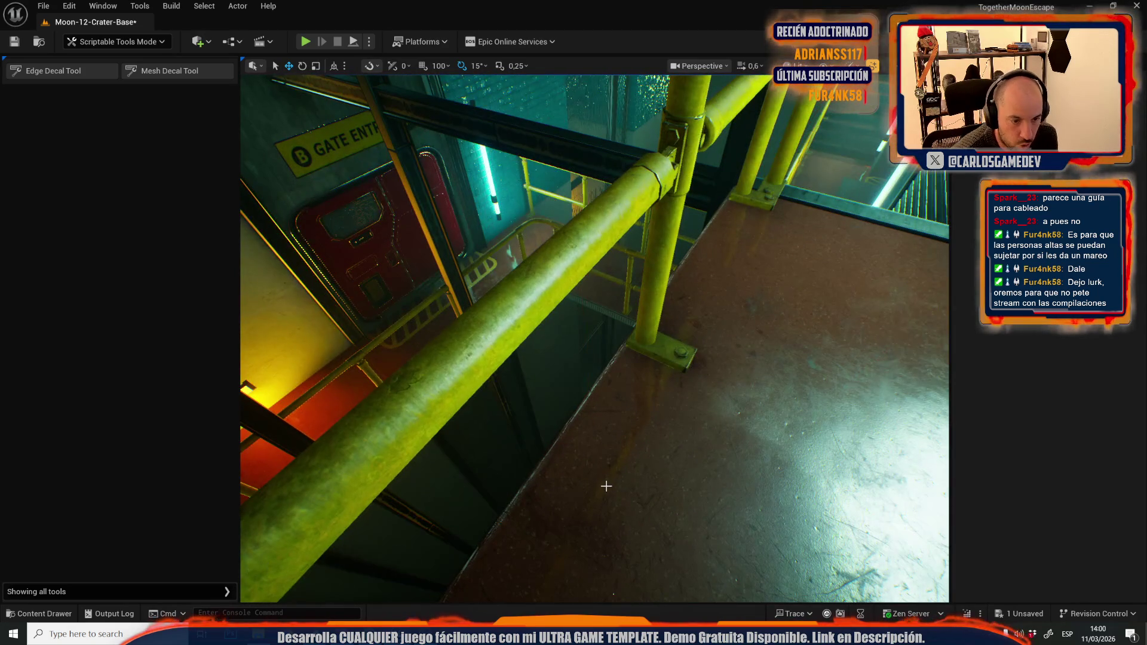
Step: Try an edge decal on the floor and frame mesh beside the yellow railing, then exit the tool
{"action": "left_click_drag", "start_coordinate": [607, 486], "coordinate": [598, 358]}
{"action": "left_click", "coordinate": [597, 359]}
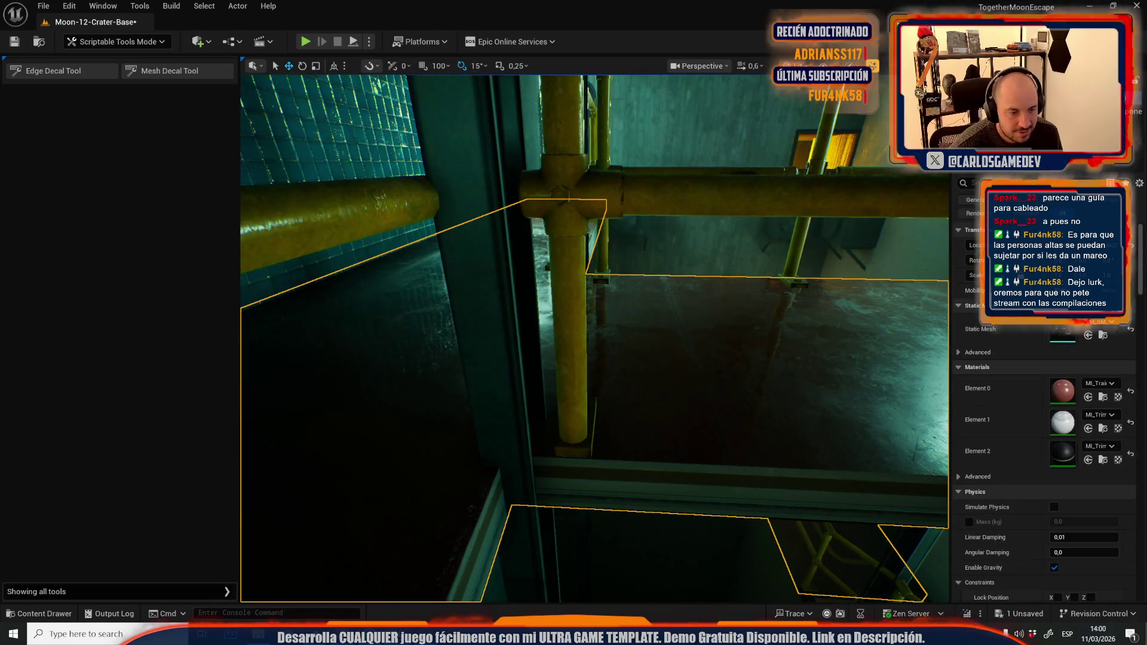
{"action": "left_click", "coordinate": [61, 71]}
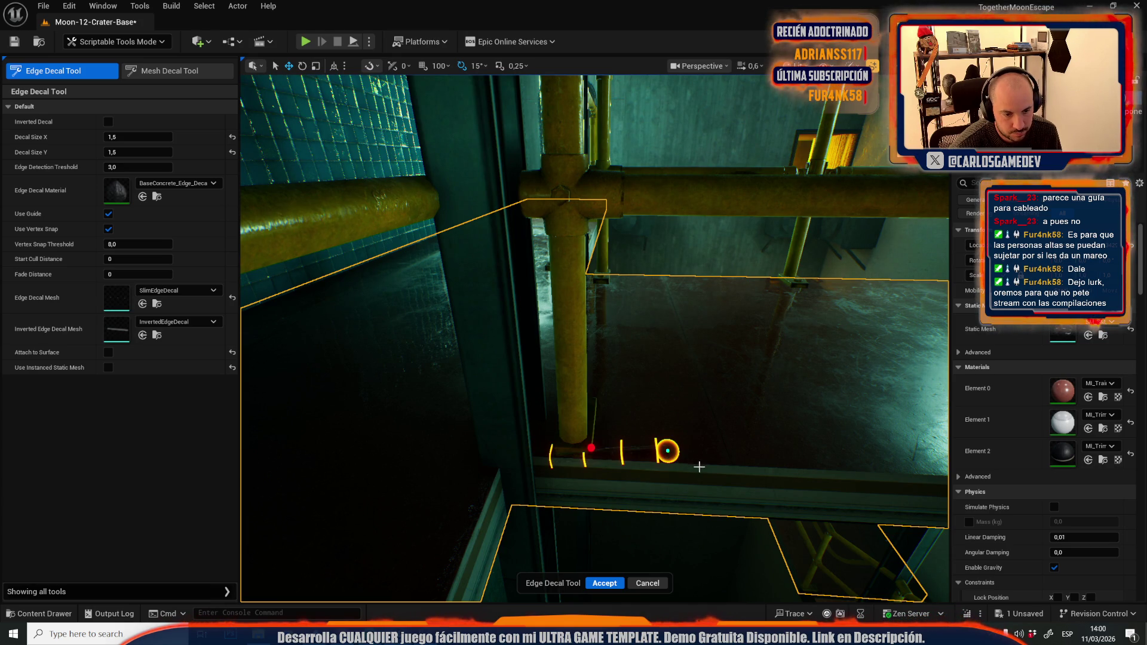
{"action": "left_click_drag", "start_coordinate": [727, 464], "coordinate": [702, 460]}
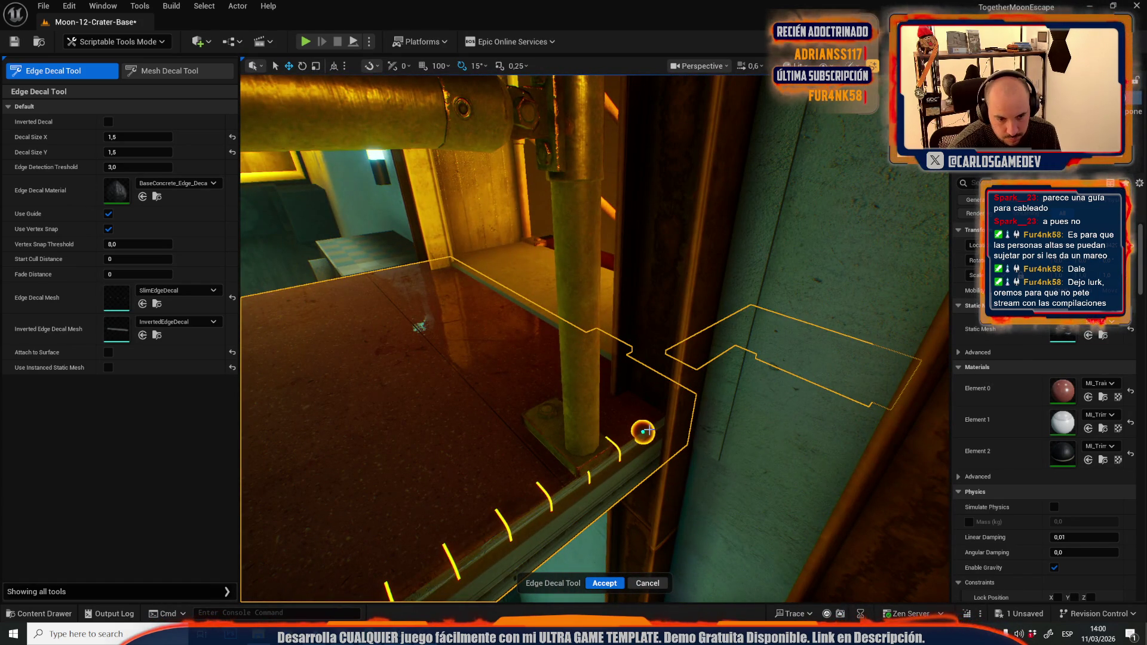
{"action": "left_click", "coordinate": [643, 432]}
{"action": "left_click", "coordinate": [604, 584]}
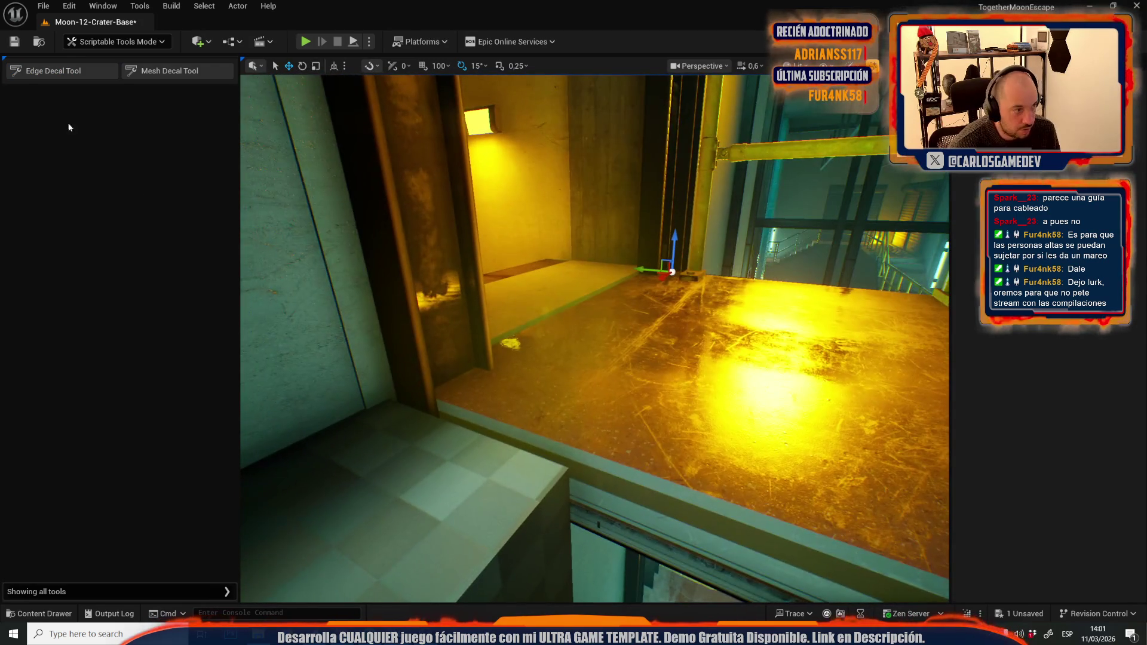
Step: Lower the Edge Detection Threshold to 0,5 and commit the edge decal by the yellow railings
{"action": "left_click", "coordinate": [55, 73]}
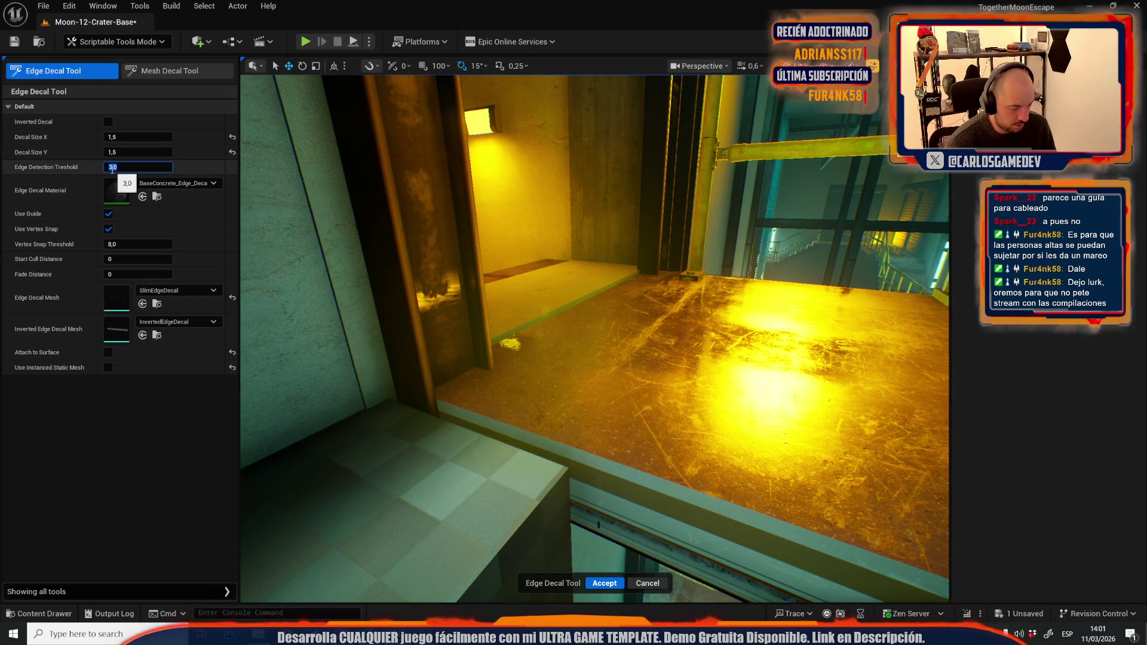
{"action": "mouse_move", "coordinate": [517, 281]}
{"action": "left_mouse_down"}
{"action": "mouse_move", "coordinate": [525, 364]}
{"action": "mouse_move", "coordinate": [512, 455]}
{"action": "mouse_move", "coordinate": [578, 470]}
{"action": "left_mouse_up"}
{"action": "left_click_drag", "start_coordinate": [479, 382], "coordinate": [480, 382]}
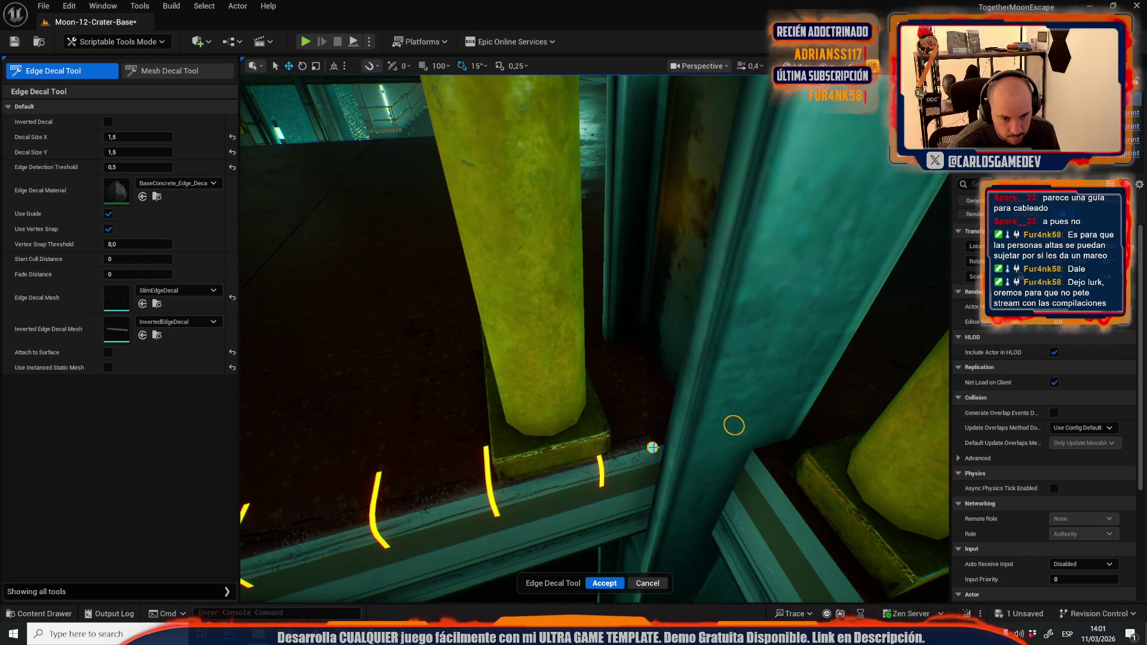
{"action": "left_click", "coordinate": [609, 583]}
Step: Add an edge decal along the ledge by the tiled wall and pillar
{"action": "left_click_drag", "start_coordinate": [590, 530], "coordinate": [568, 517]}
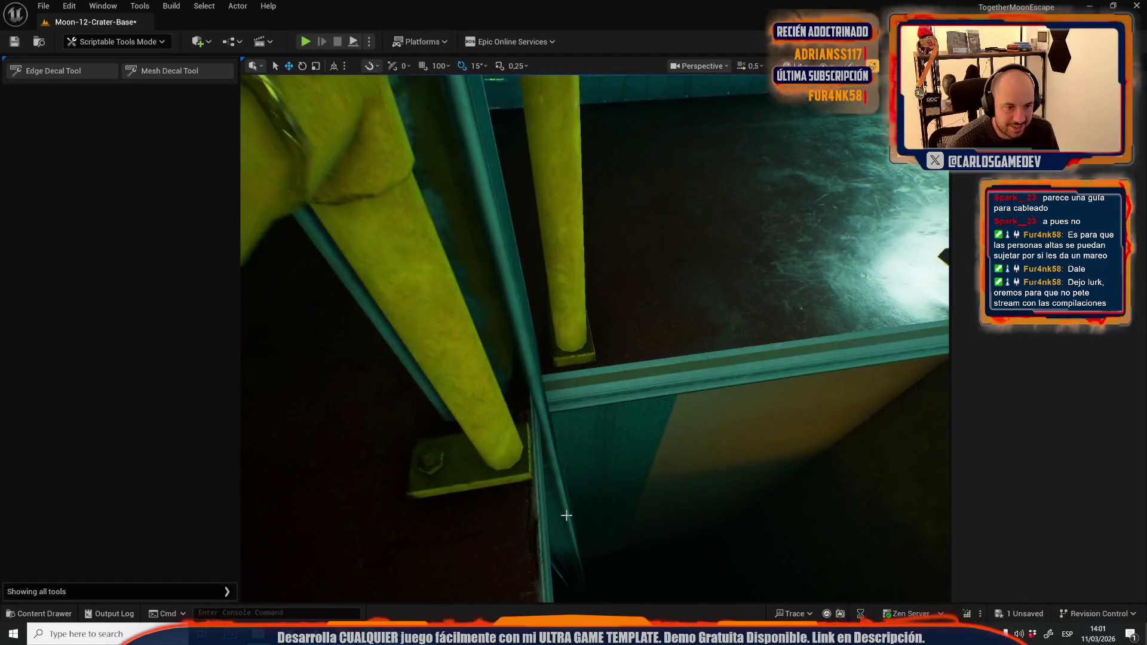
{"action": "left_click", "coordinate": [53, 71]}
{"action": "mouse_move", "coordinate": [543, 376]}
{"action": "left_mouse_down"}
{"action": "mouse_move", "coordinate": [504, 387]}
{"action": "mouse_move", "coordinate": [517, 424]}
{"action": "left_mouse_up"}
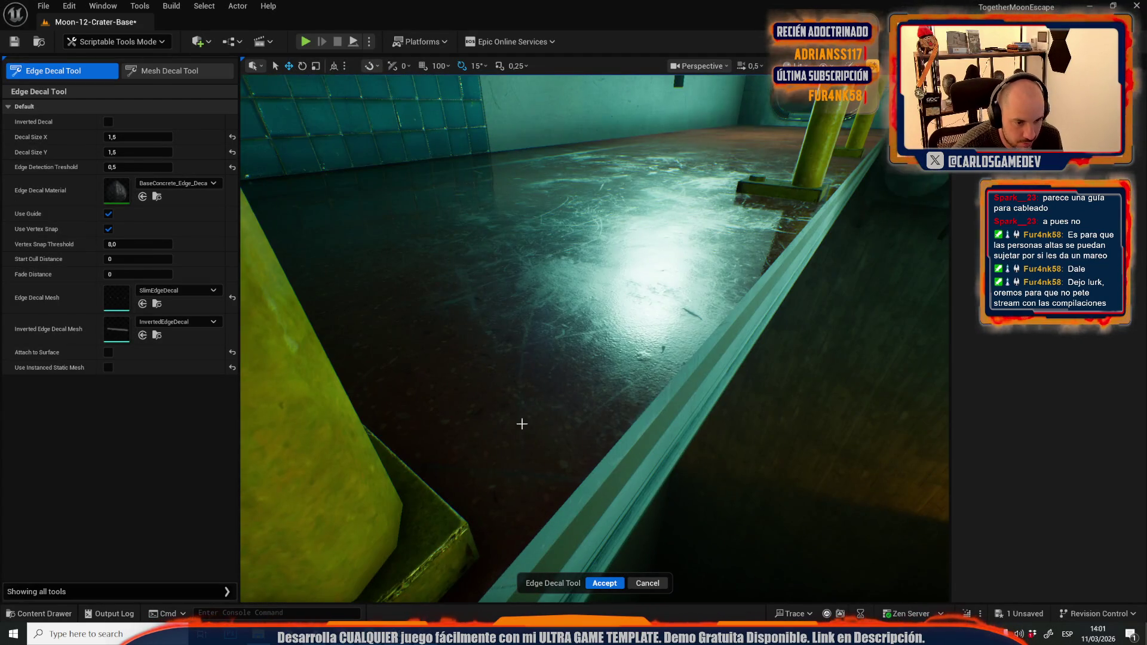
{"action": "left_click_drag", "start_coordinate": [634, 409], "coordinate": [634, 408]}
{"action": "left_click_drag", "start_coordinate": [511, 289], "coordinate": [510, 290]}
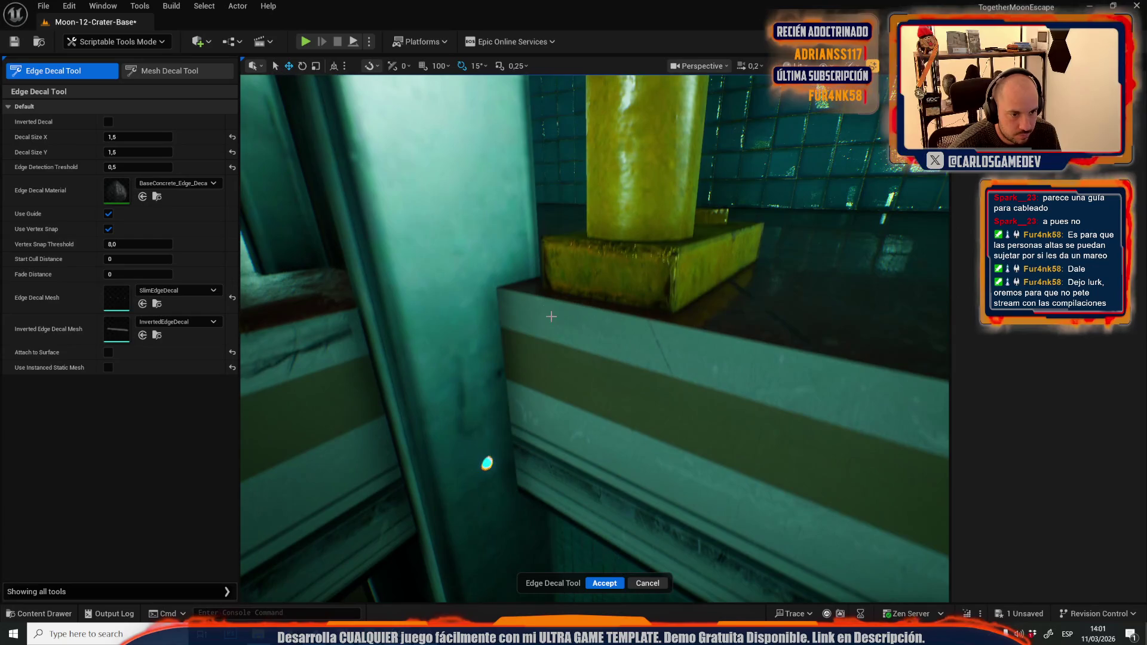
{"action": "left_click", "coordinate": [701, 356]}
{"action": "left_click_drag", "start_coordinate": [812, 374], "coordinate": [812, 374]}
{"action": "left_click_drag", "start_coordinate": [672, 441], "coordinate": [673, 441]}
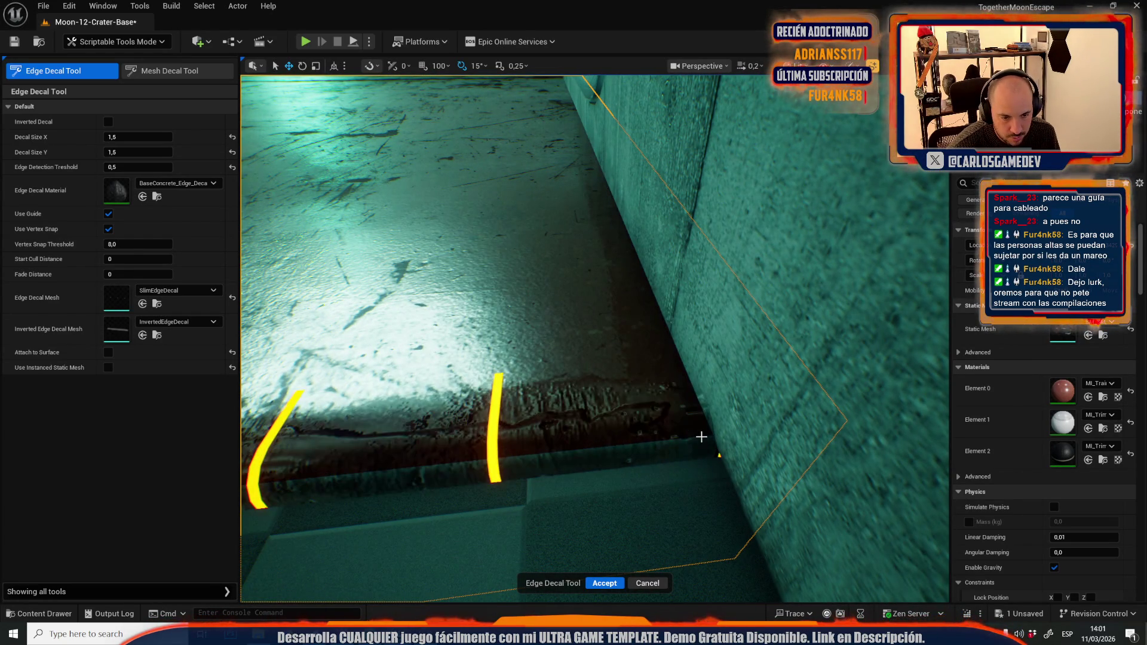
{"action": "key", "text": "Escape"}
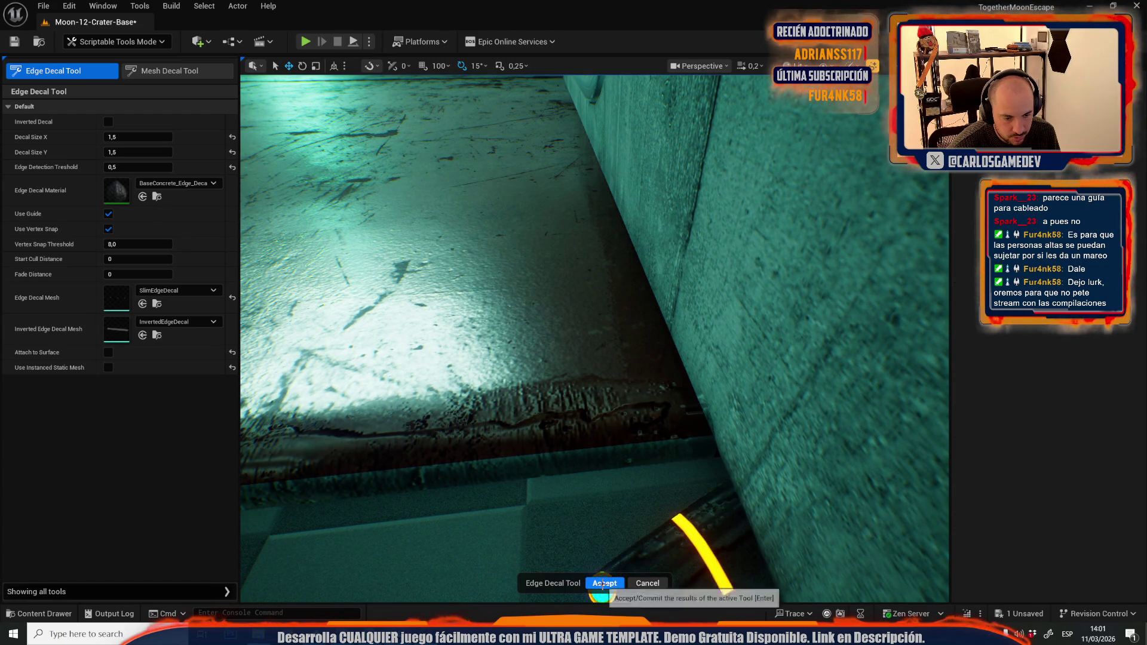
{"action": "left_click", "coordinate": [603, 584]}
Step: Add an edge decal along the grating corner beside the railing
{"action": "left_click_drag", "start_coordinate": [603, 584], "coordinate": [603, 583]}
{"action": "left_click_drag", "start_coordinate": [610, 531], "coordinate": [610, 530]}
{"action": "mouse_move", "coordinate": [555, 404]}
{"action": "left_mouse_down"}
{"action": "mouse_move", "coordinate": [579, 392]}
{"action": "mouse_move", "coordinate": [522, 417]}
{"action": "left_mouse_up"}
{"action": "left_click", "coordinate": [522, 417]}
{"action": "left_click", "coordinate": [54, 71]}
{"action": "left_click_drag", "start_coordinate": [502, 267], "coordinate": [503, 268]}
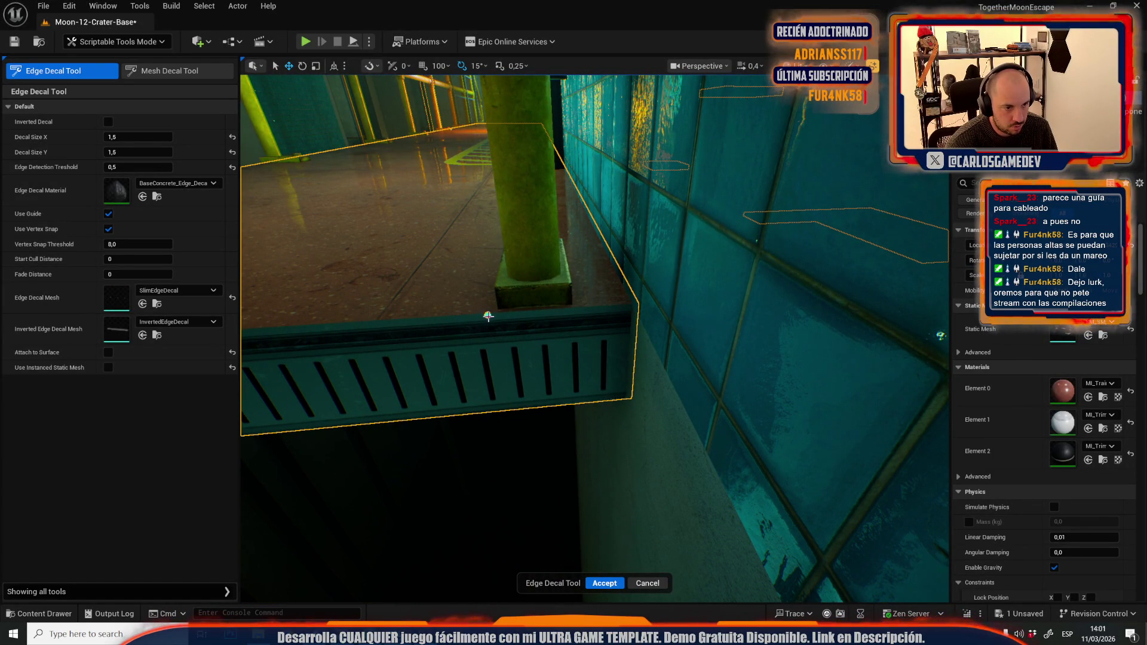
{"action": "mouse_move", "coordinate": [432, 312]}
{"action": "left_mouse_down"}
{"action": "mouse_move", "coordinate": [412, 291]}
{"action": "mouse_move", "coordinate": [447, 312]}
{"action": "left_mouse_up"}
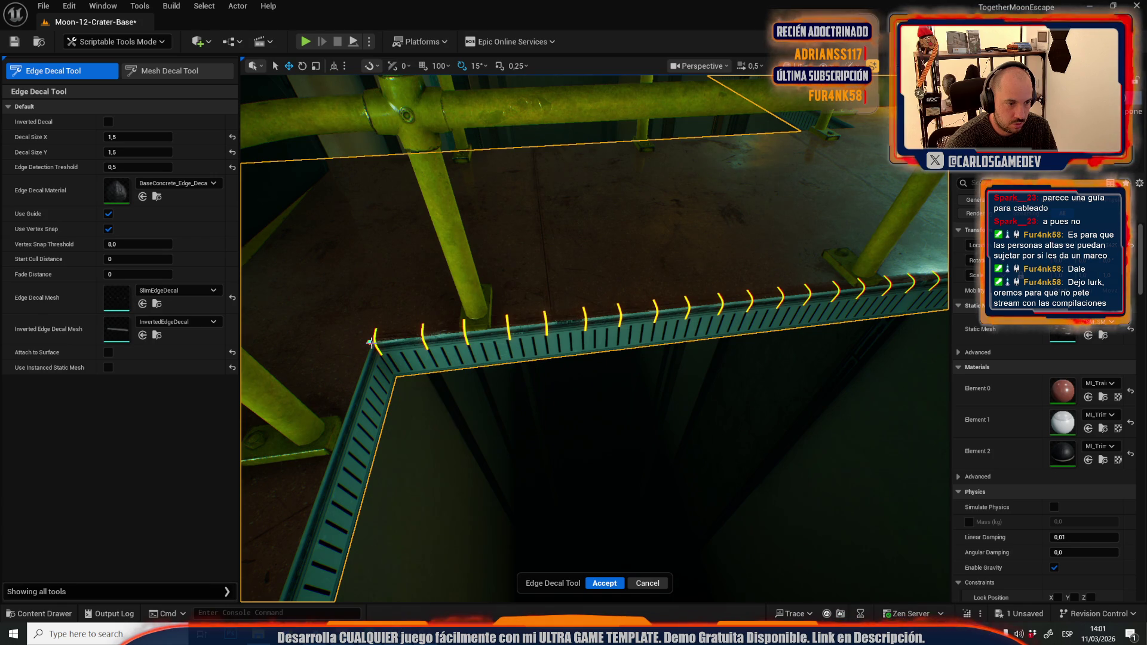
{"action": "left_click", "coordinate": [604, 583]}
Step: Place an edge decal along the floor grating edge near the tiled wall and accept it
{"action": "left_click_drag", "start_coordinate": [647, 472], "coordinate": [648, 471]}
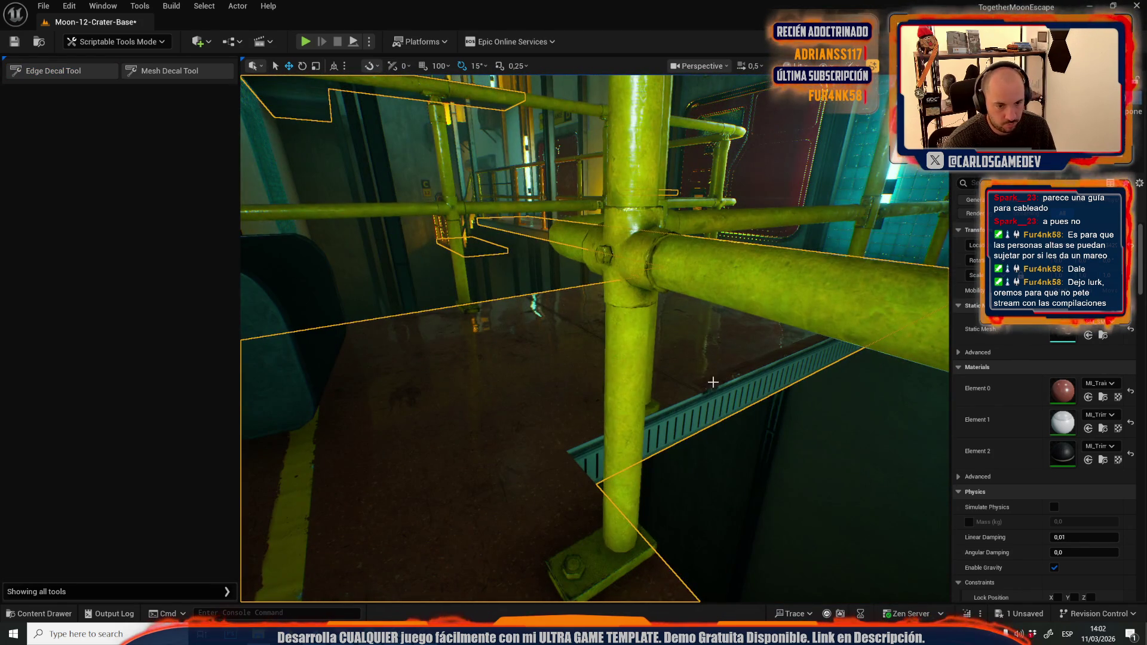
{"action": "key", "text": "Escape"}
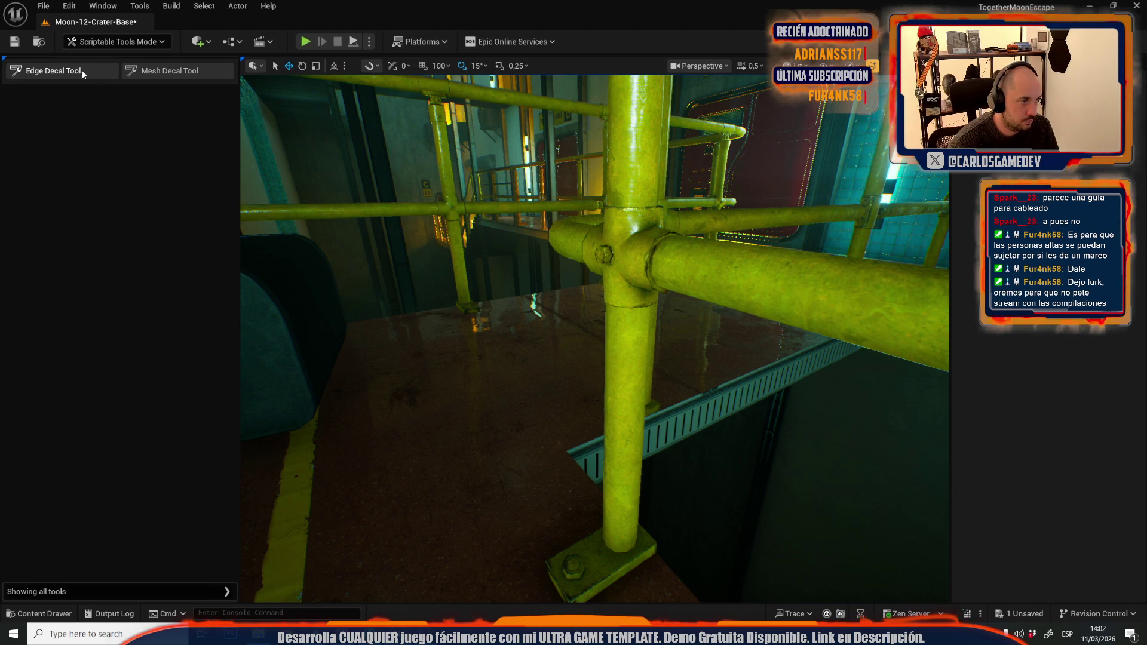
{"action": "left_click", "coordinate": [81, 69]}
{"action": "left_click_drag", "start_coordinate": [572, 449], "coordinate": [596, 438]}
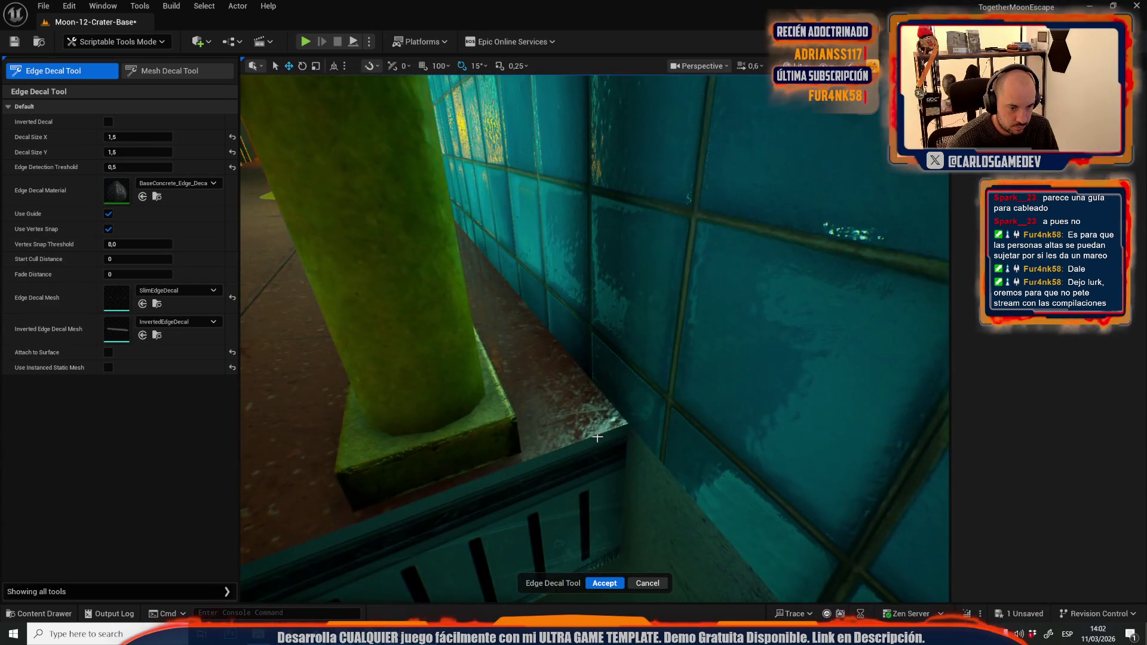
{"action": "left_click", "coordinate": [484, 477]}
{"action": "scroll", "coordinate": [487, 477], "scroll_direction": "down", "scroll_amount": 10}
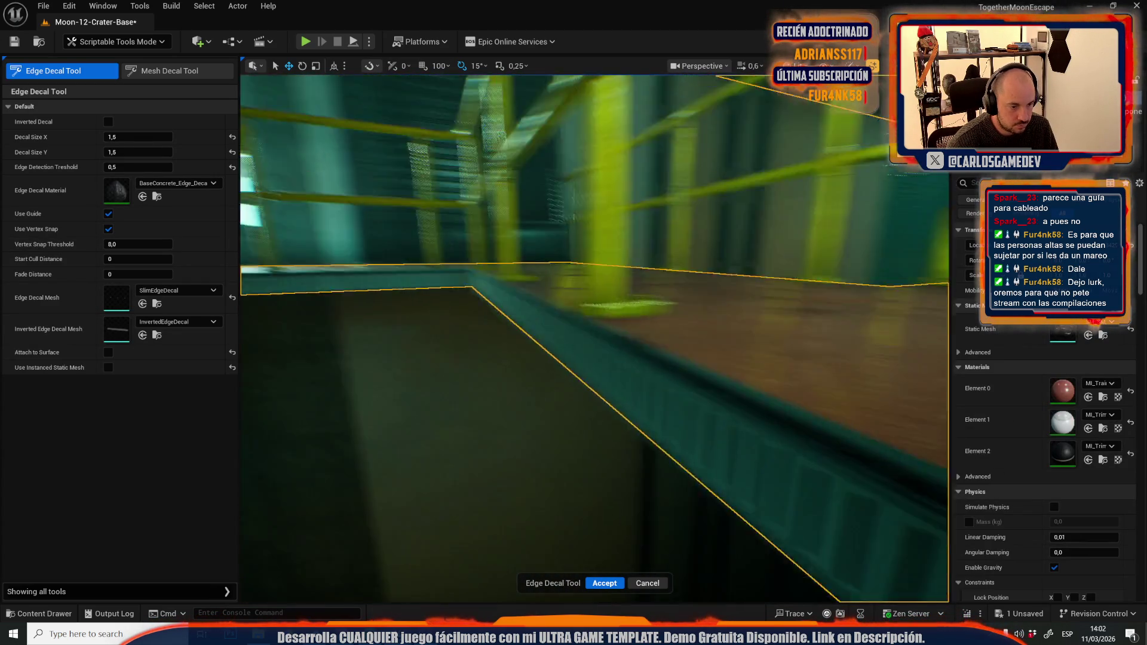
{"action": "scroll", "coordinate": [553, 438], "scroll_direction": "up", "scroll_amount": 1}
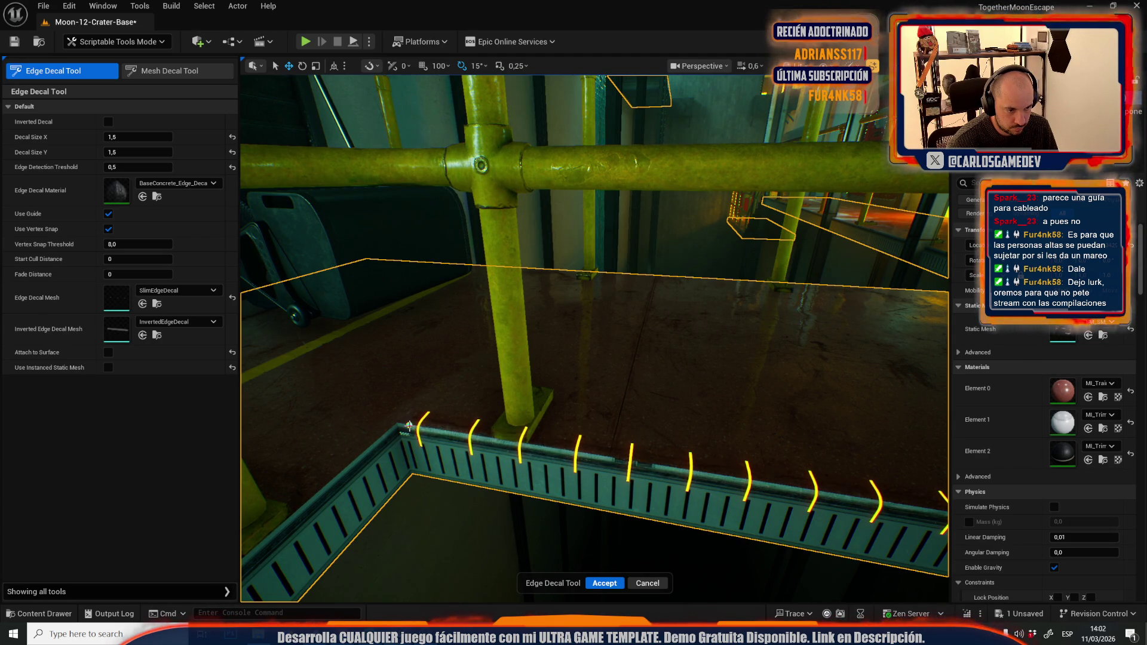
{"action": "left_click", "coordinate": [546, 447]}
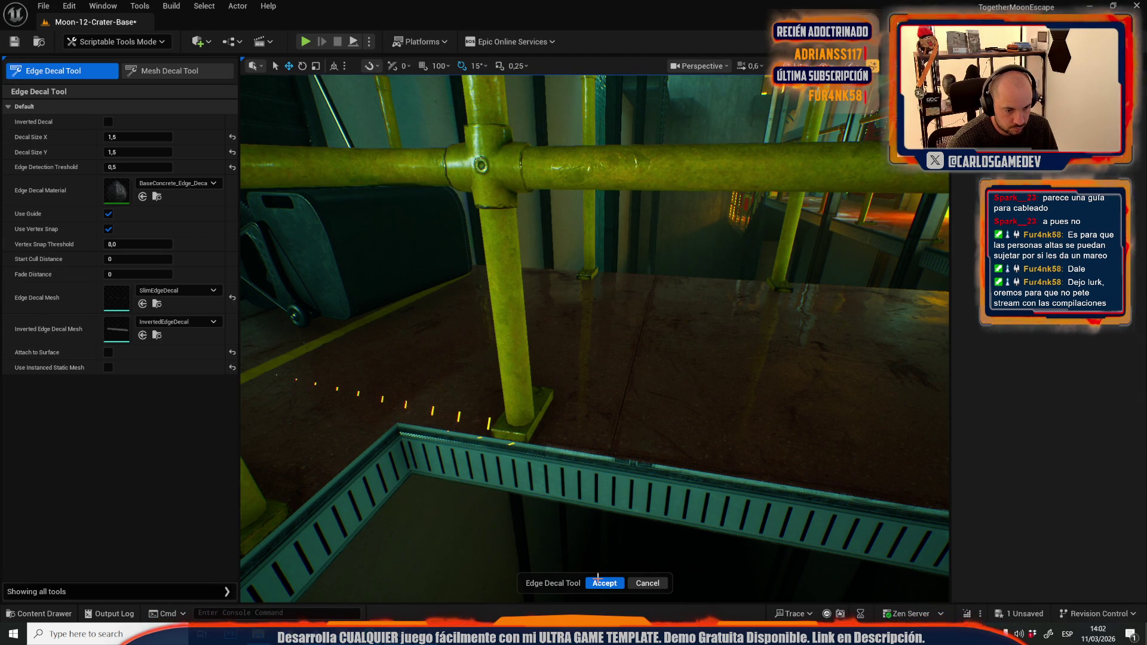
{"action": "left_click", "coordinate": [602, 582]}
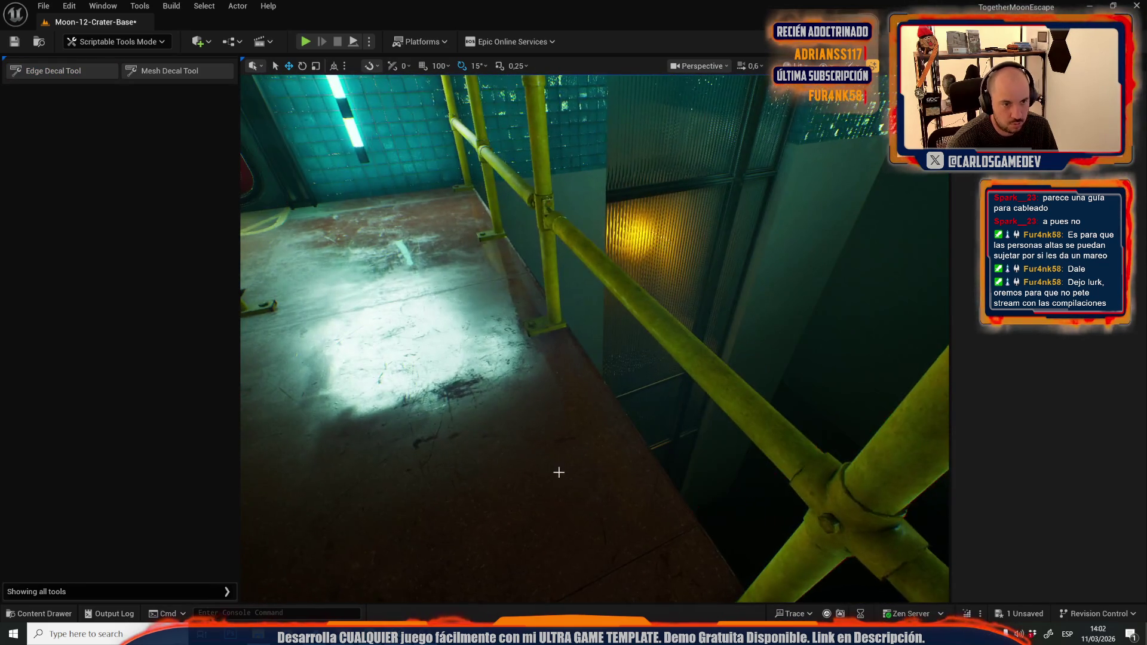
Step: Reopen the Edge Decal Tool and frame the pillar and grating edge
{"action": "left_click_drag", "start_coordinate": [558, 473], "coordinate": [579, 467]}
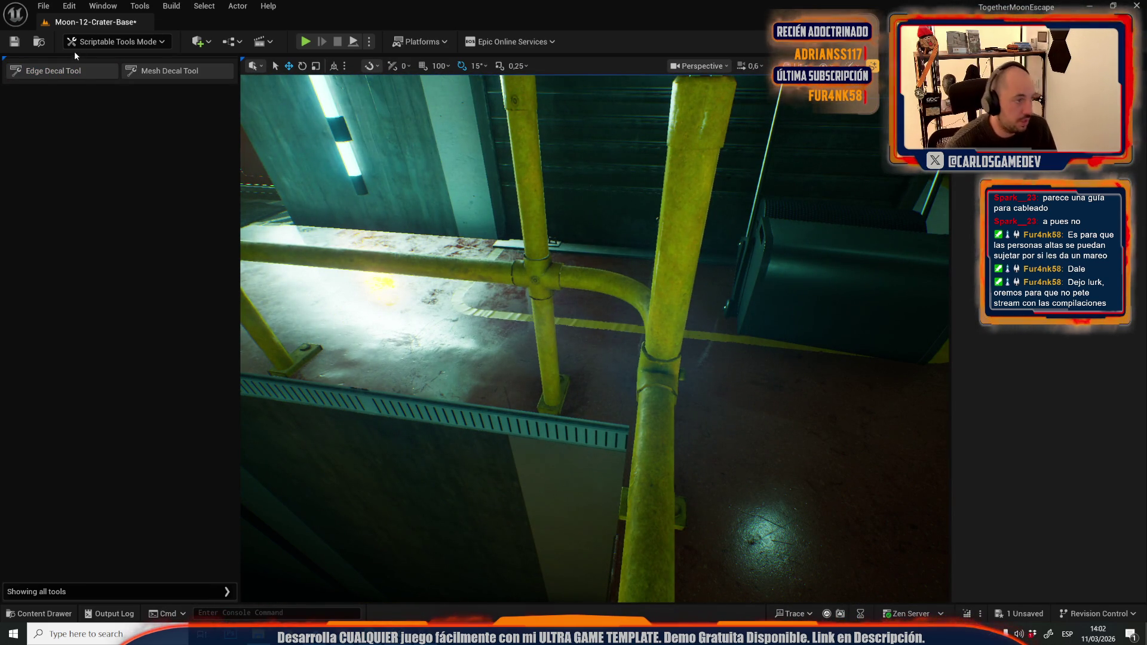
{"action": "left_click", "coordinate": [40, 72]}
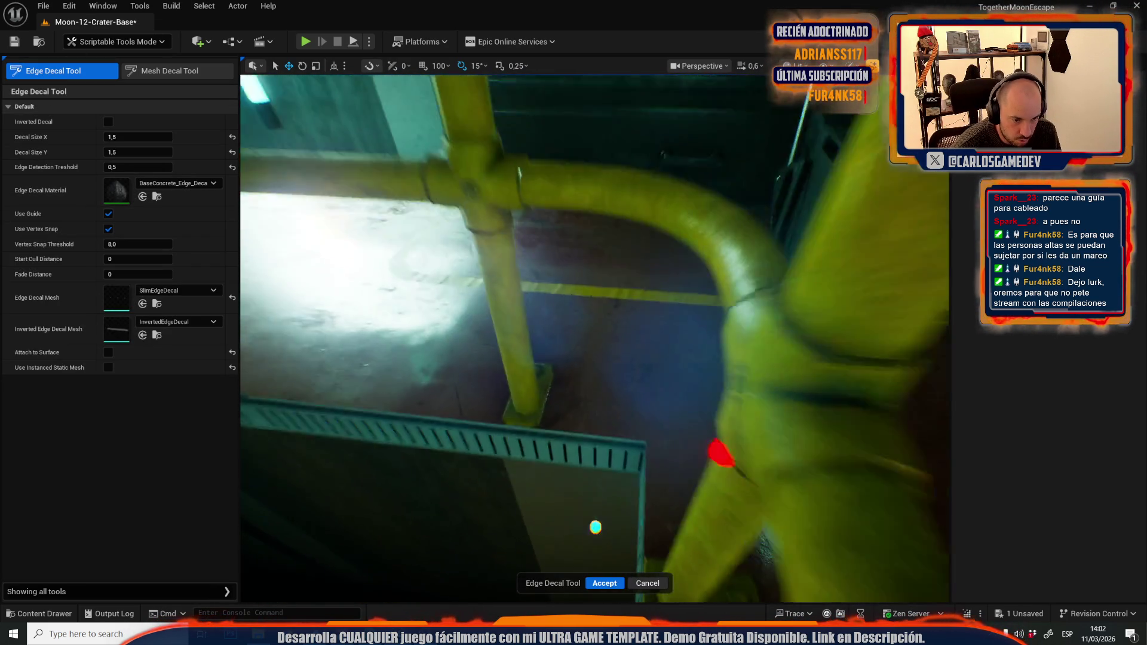
{"action": "mouse_move", "coordinate": [596, 527]}
{"action": "left_mouse_down"}
{"action": "mouse_move", "coordinate": [586, 424]}
{"action": "mouse_move", "coordinate": [545, 361]}
{"action": "left_mouse_up"}
Step: Return to Selection Mode and close the SM_Railing_01h mesh editor
{"action": "left_click", "coordinate": [114, 41]}
{"action": "left_click", "coordinate": [111, 73]}
{"action": "left_click", "coordinate": [454, 298]}
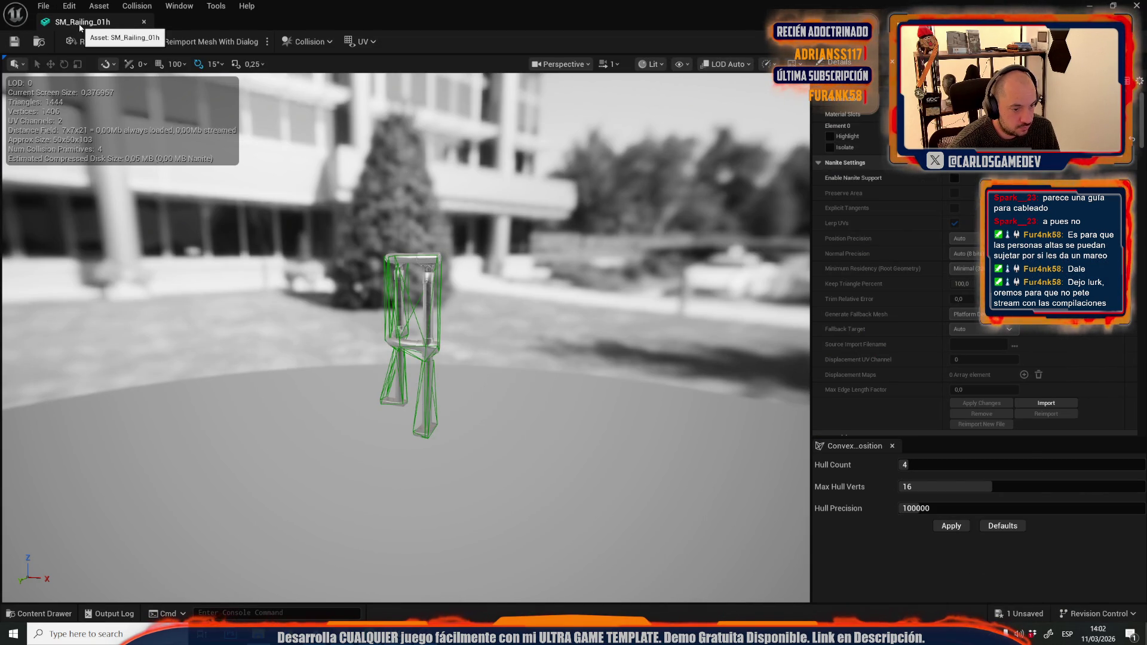
{"action": "left_click", "coordinate": [143, 22]}
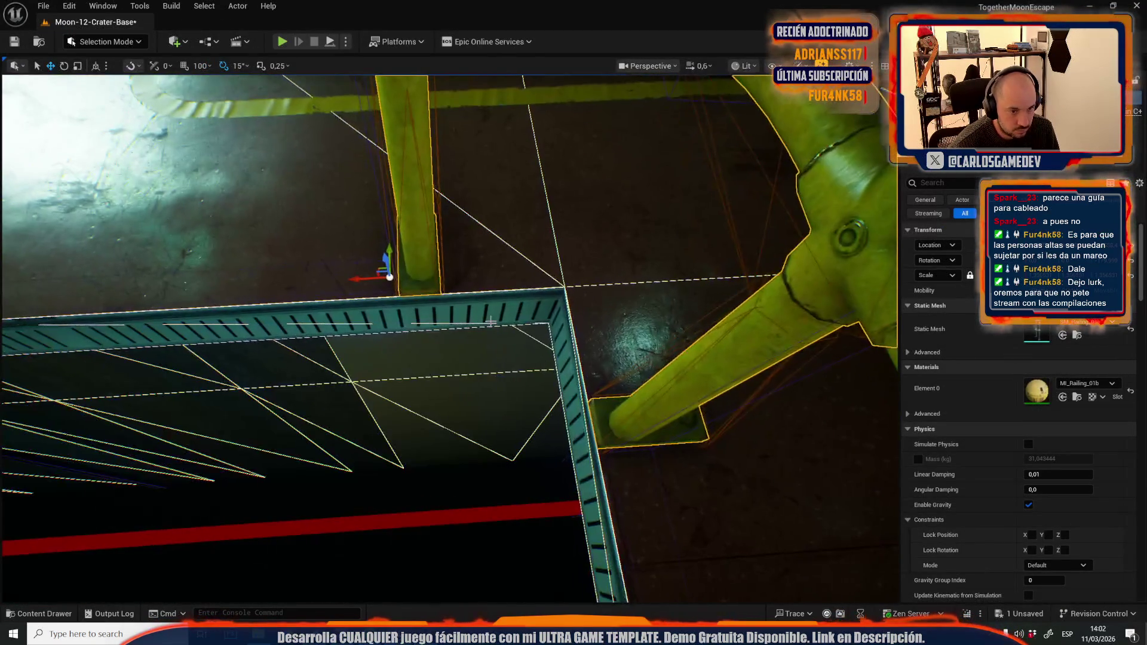
Step: Select the floor ledge beside the railing and switch to Scriptable Tools mode
{"action": "left_click", "coordinate": [530, 236]}
{"action": "left_click", "coordinate": [90, 41]}
{"action": "left_click", "coordinate": [108, 175]}
Step: Place an edge decal on the floor edge by the railing posts
{"action": "left_click", "coordinate": [54, 71]}
{"action": "scroll", "coordinate": [734, 319], "scroll_direction": "up", "scroll_amount": 3}
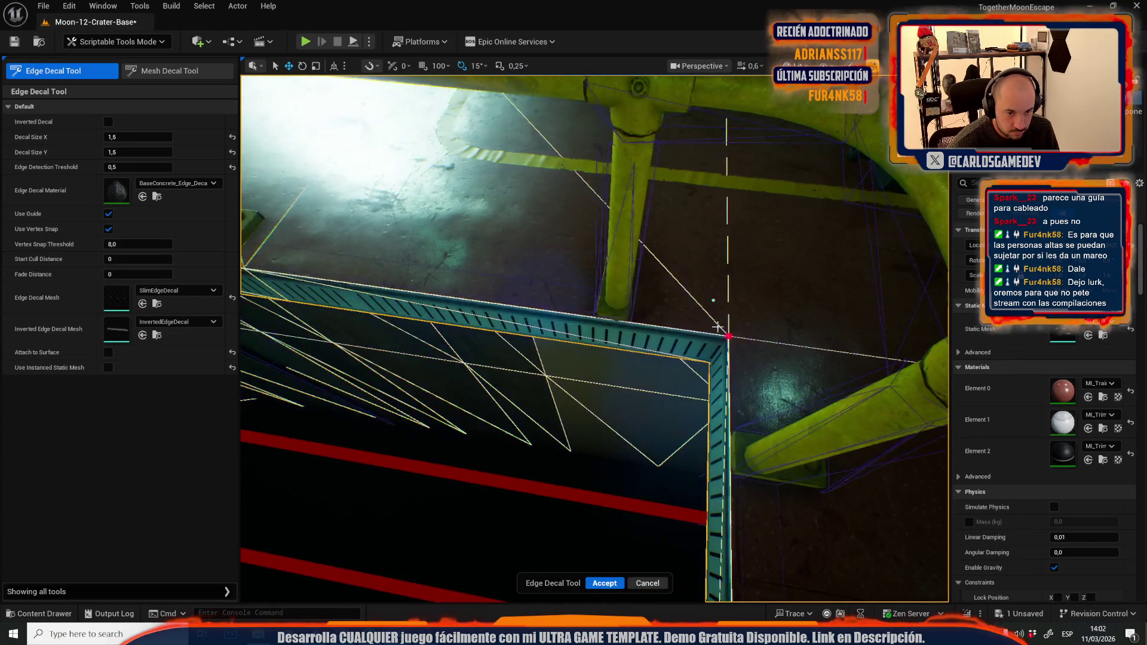
{"action": "mouse_move", "coordinate": [606, 324]}
{"action": "left_mouse_down"}
{"action": "mouse_move", "coordinate": [568, 325]}
{"action": "mouse_move", "coordinate": [586, 341]}
{"action": "mouse_move", "coordinate": [438, 356]}
{"action": "left_mouse_up"}
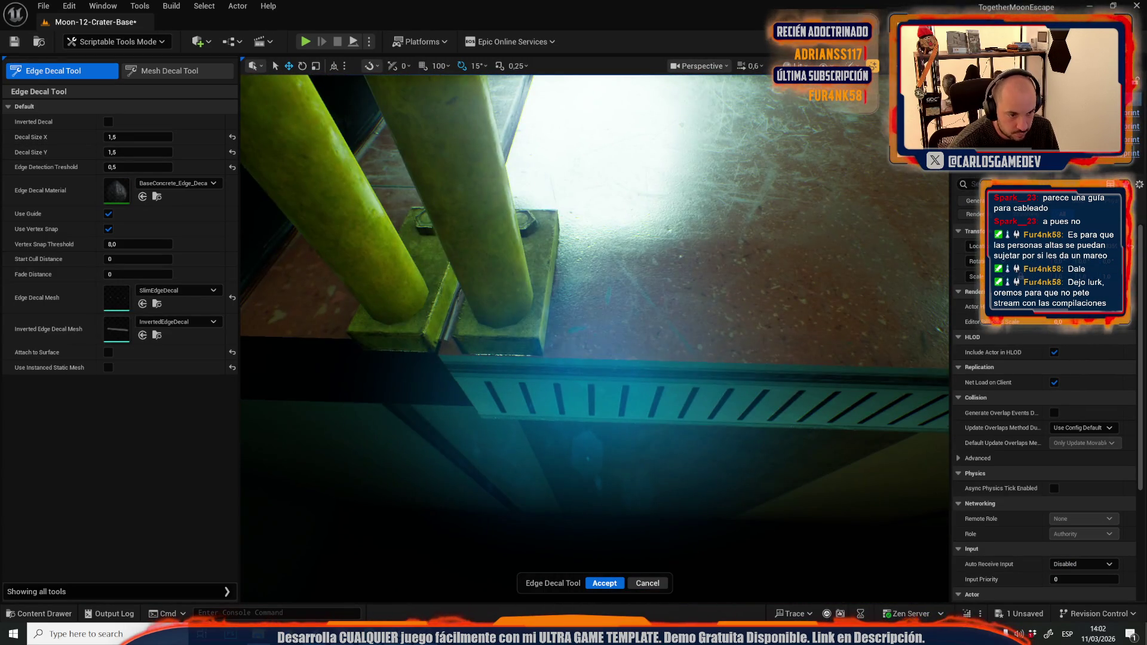
{"action": "left_click", "coordinate": [439, 355]}
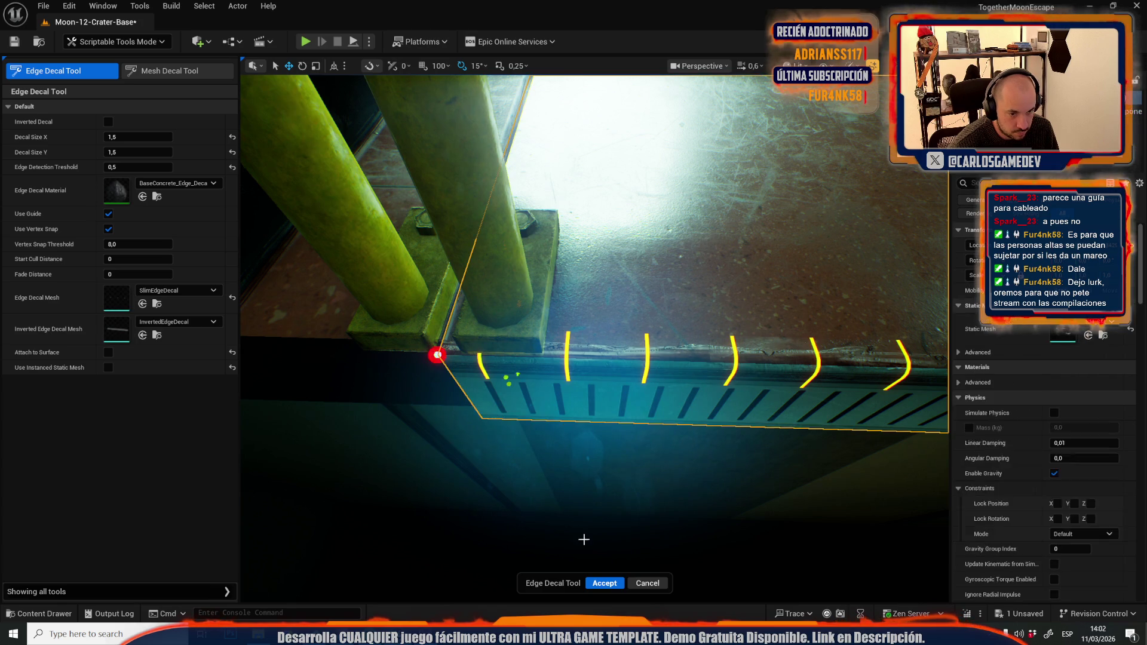
{"action": "key", "text": "Escape"}
{"action": "left_click_drag", "start_coordinate": [439, 355], "coordinate": [478, 311]}
{"action": "mouse_move", "coordinate": [573, 334]}
{"action": "left_mouse_down"}
{"action": "mouse_move", "coordinate": [603, 430]}
{"action": "mouse_move", "coordinate": [586, 413]}
{"action": "mouse_move", "coordinate": [578, 341]}
{"action": "left_mouse_up"}
Step: Add an edge decal on the platform block next to the railing post and accept it
{"action": "left_click", "coordinate": [578, 341]}
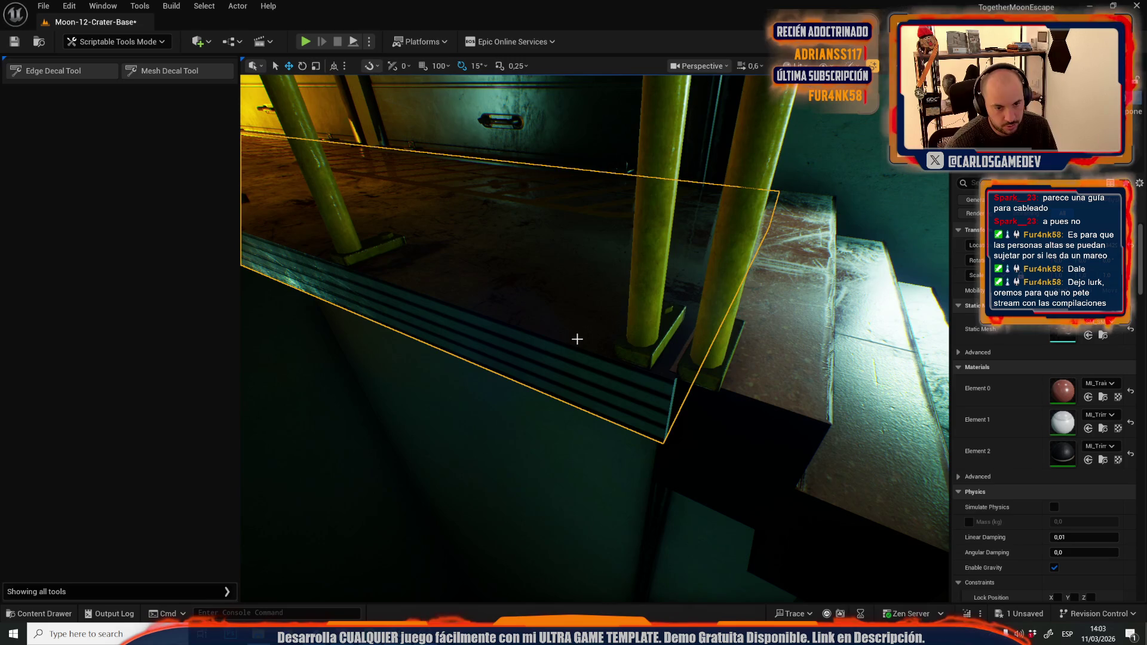
{"action": "left_click", "coordinate": [76, 70]}
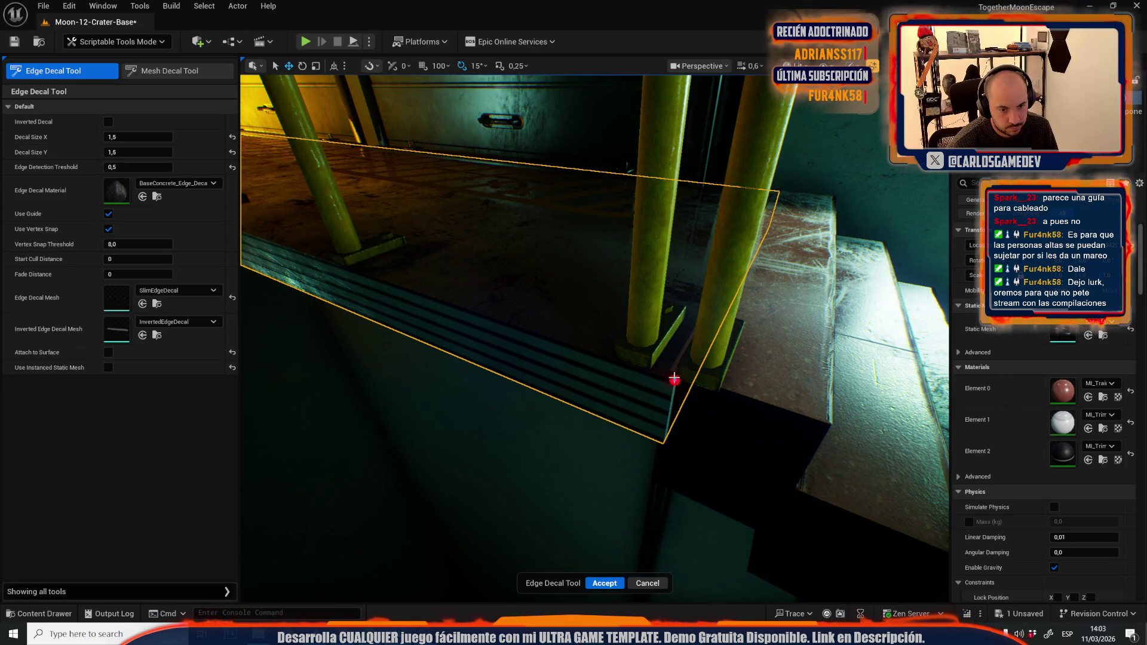
{"action": "mouse_move", "coordinate": [535, 335]}
{"action": "left_mouse_down"}
{"action": "mouse_move", "coordinate": [559, 368]}
{"action": "mouse_move", "coordinate": [572, 363]}
{"action": "mouse_move", "coordinate": [578, 308]}
{"action": "left_mouse_up"}
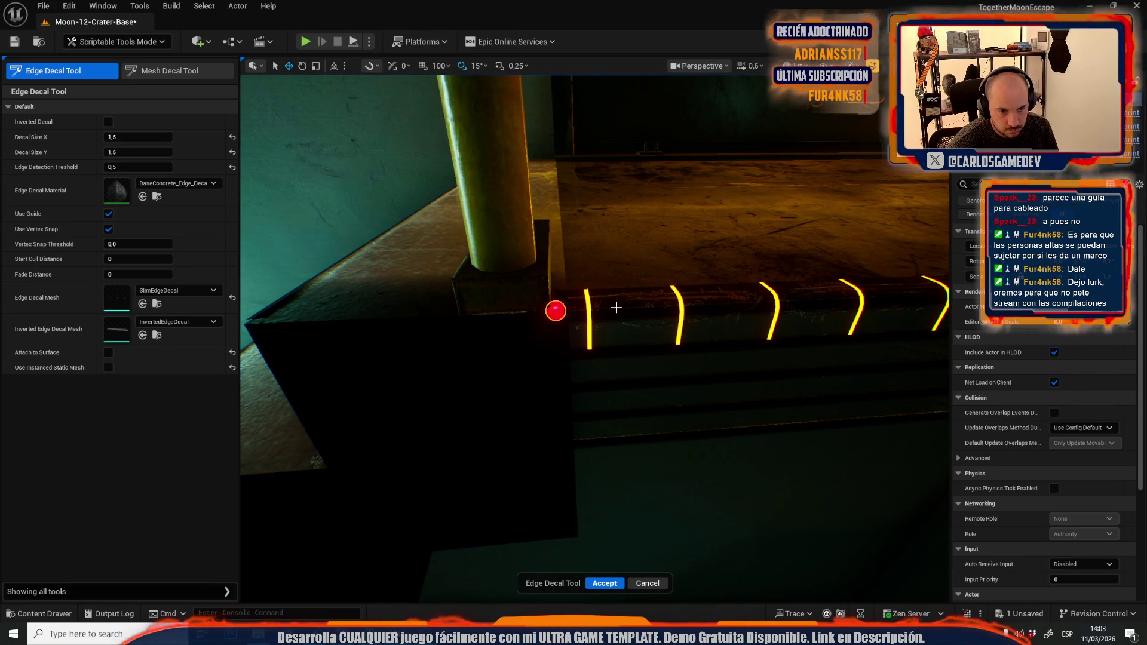
{"action": "left_click", "coordinate": [569, 323]}
{"action": "left_click", "coordinate": [605, 583]}
{"action": "mouse_move", "coordinate": [450, 537]}
{"action": "left_mouse_down"}
{"action": "mouse_move", "coordinate": [592, 454]}
{"action": "mouse_move", "coordinate": [614, 465]}
{"action": "mouse_move", "coordinate": [597, 442]}
{"action": "mouse_move", "coordinate": [609, 419]}
{"action": "left_mouse_up"}
Step: Add an edge decal along the floor edge at the railing corner and accept it
{"action": "left_click", "coordinate": [622, 329]}
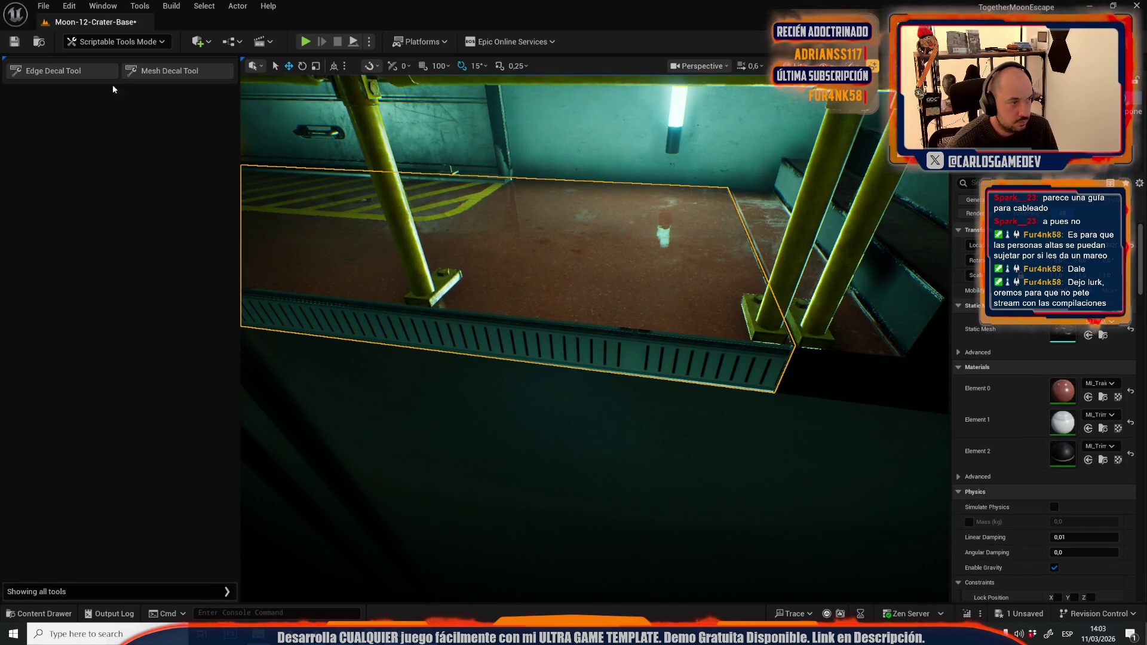
{"action": "left_click", "coordinate": [57, 70]}
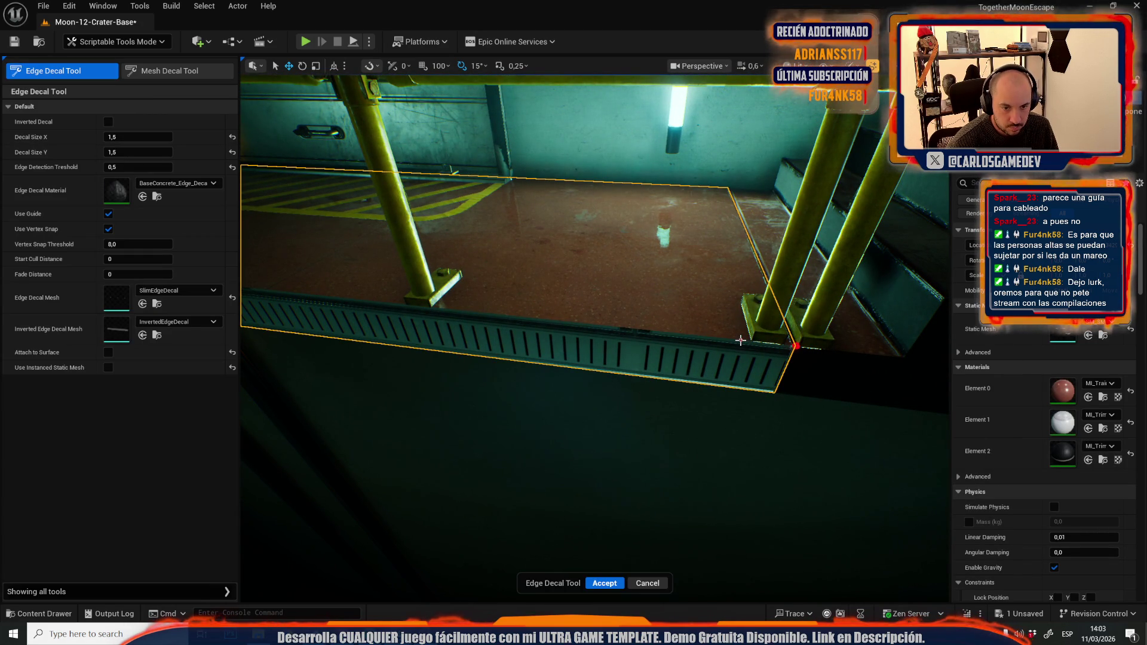
{"action": "mouse_move", "coordinate": [639, 334]}
{"action": "left_mouse_down"}
{"action": "mouse_move", "coordinate": [645, 326]}
{"action": "mouse_move", "coordinate": [621, 337]}
{"action": "mouse_move", "coordinate": [615, 327]}
{"action": "left_mouse_up"}
{"action": "left_click", "coordinate": [628, 341]}
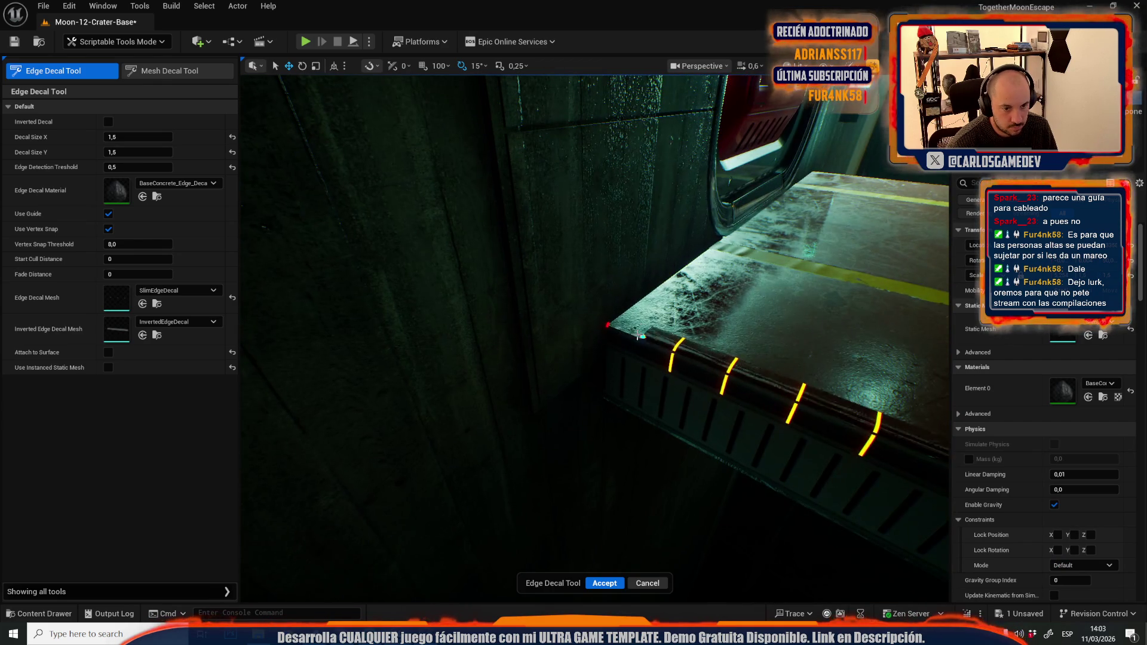
{"action": "left_click", "coordinate": [605, 584]}
{"action": "mouse_move", "coordinate": [617, 568]}
{"action": "left_mouse_down"}
{"action": "mouse_move", "coordinate": [626, 503]}
{"action": "mouse_move", "coordinate": [550, 450]}
{"action": "mouse_move", "coordinate": [482, 438]}
{"action": "left_mouse_up"}
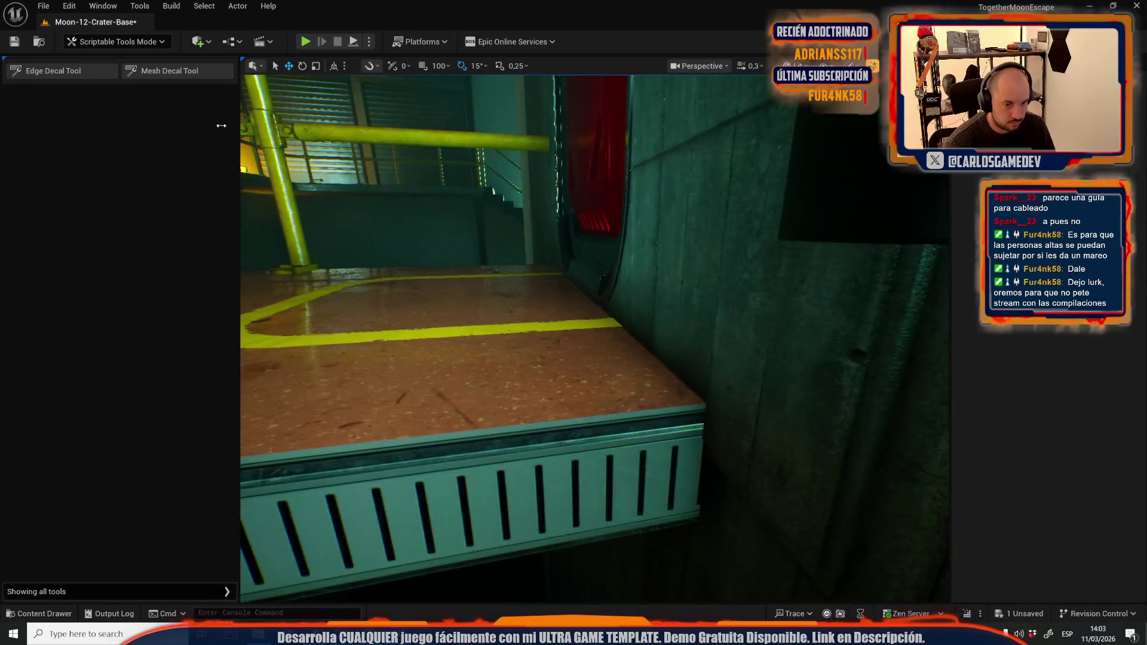
Step: Place an edge decal on the floor step ledge by the concrete wall, then exit the tool
{"action": "left_click", "coordinate": [59, 73]}
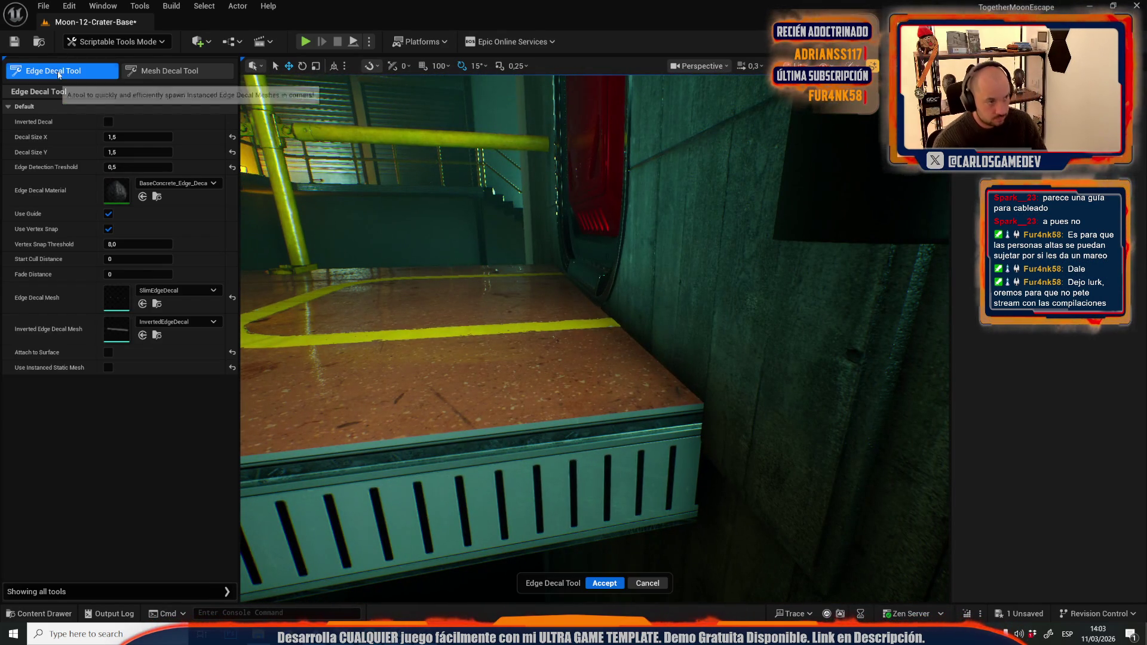
{"action": "left_click", "coordinate": [704, 404]}
{"action": "mouse_move", "coordinate": [704, 404]}
{"action": "left_mouse_down"}
{"action": "mouse_move", "coordinate": [627, 385]}
{"action": "mouse_move", "coordinate": [596, 453]}
{"action": "mouse_move", "coordinate": [612, 383]}
{"action": "mouse_move", "coordinate": [546, 328]}
{"action": "left_mouse_up"}
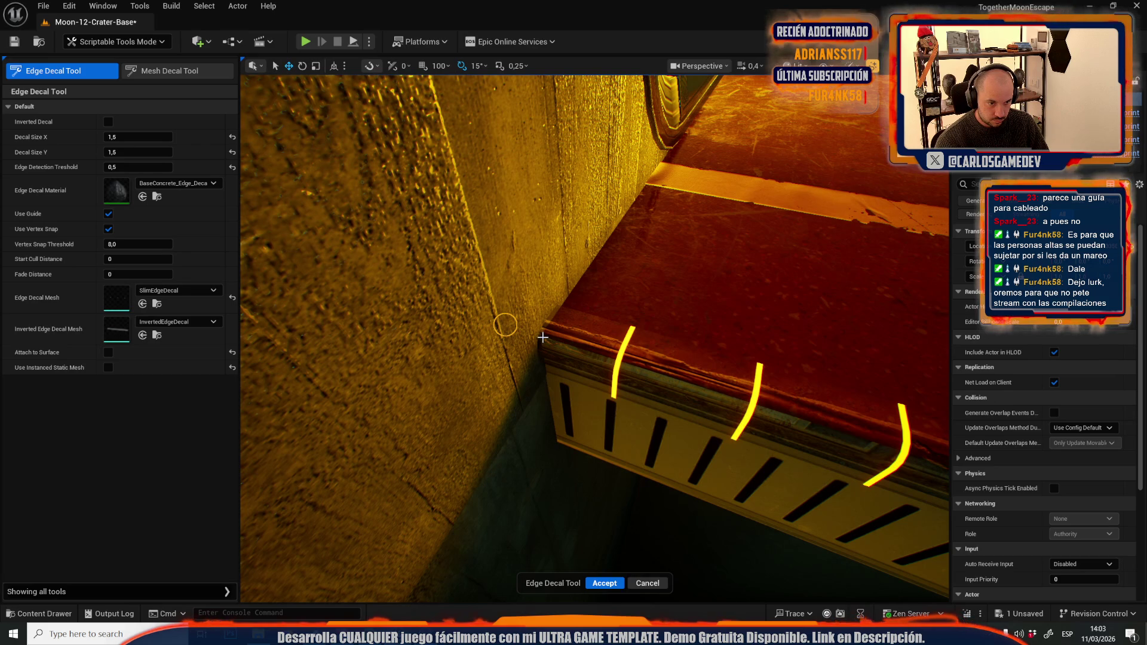
{"action": "key", "text": "Escape"}
{"action": "left_click_drag", "start_coordinate": [602, 545], "coordinate": [526, 274]}
{"action": "left_click_drag", "start_coordinate": [600, 445], "coordinate": [599, 446]}
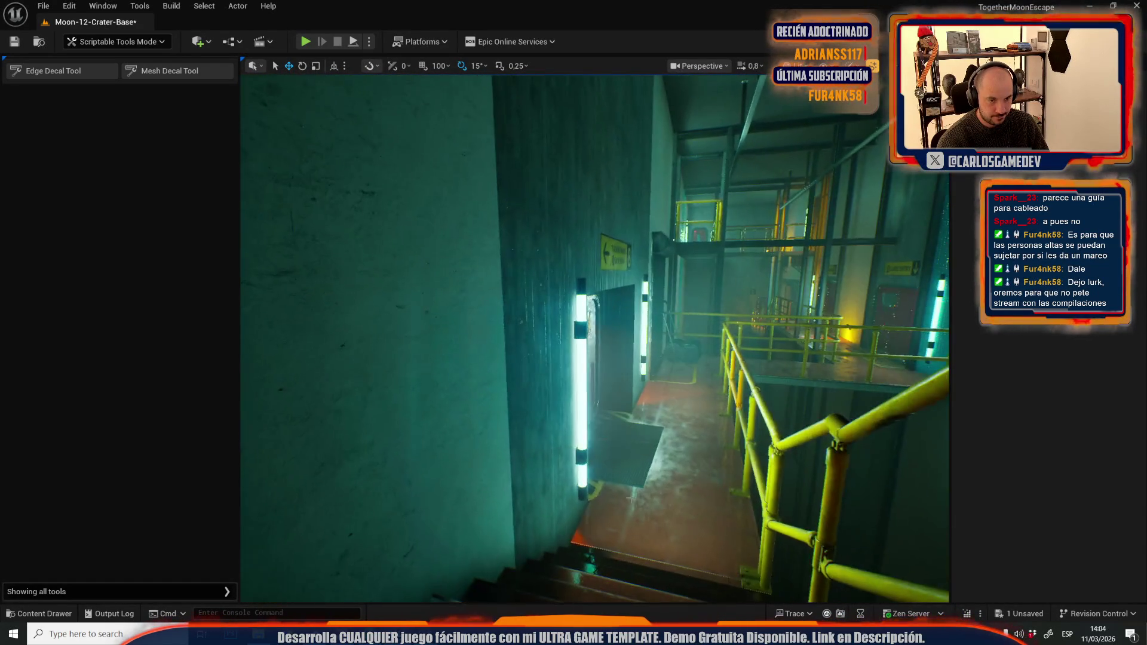
{"action": "left_click", "coordinate": [116, 42]}
Step: Return to Selection Mode and save all changes, including the Moon-12-Crater-Base level
{"action": "left_click", "coordinate": [96, 78]}
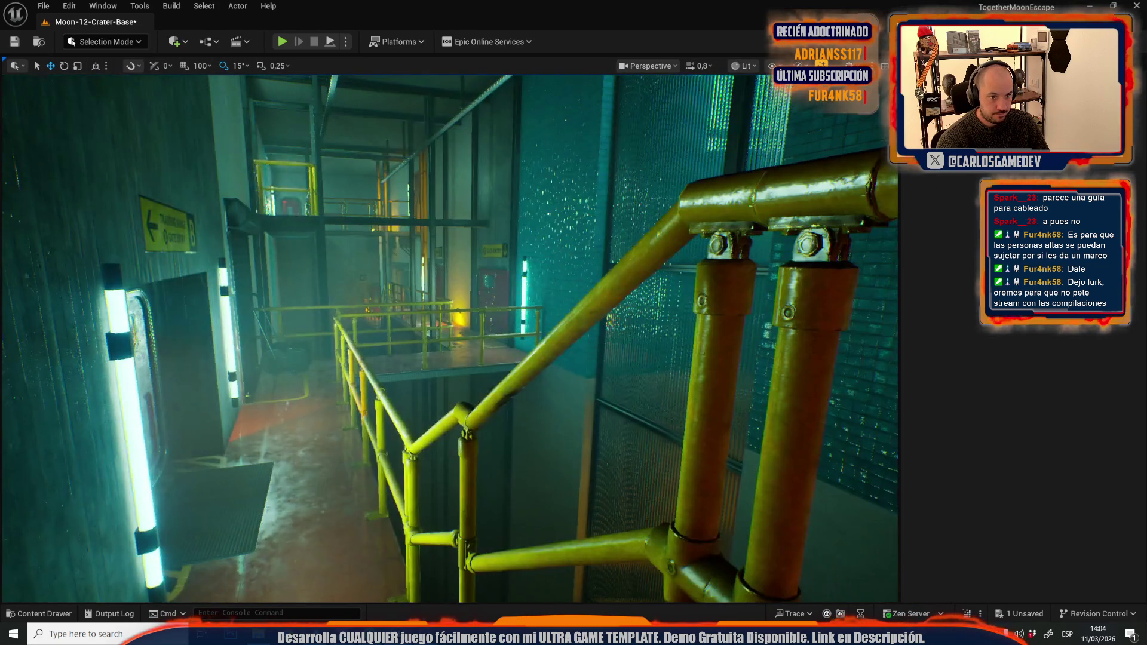
{"action": "key", "text": "ctrl+space"}
{"action": "left_click", "coordinate": [368, 329]}
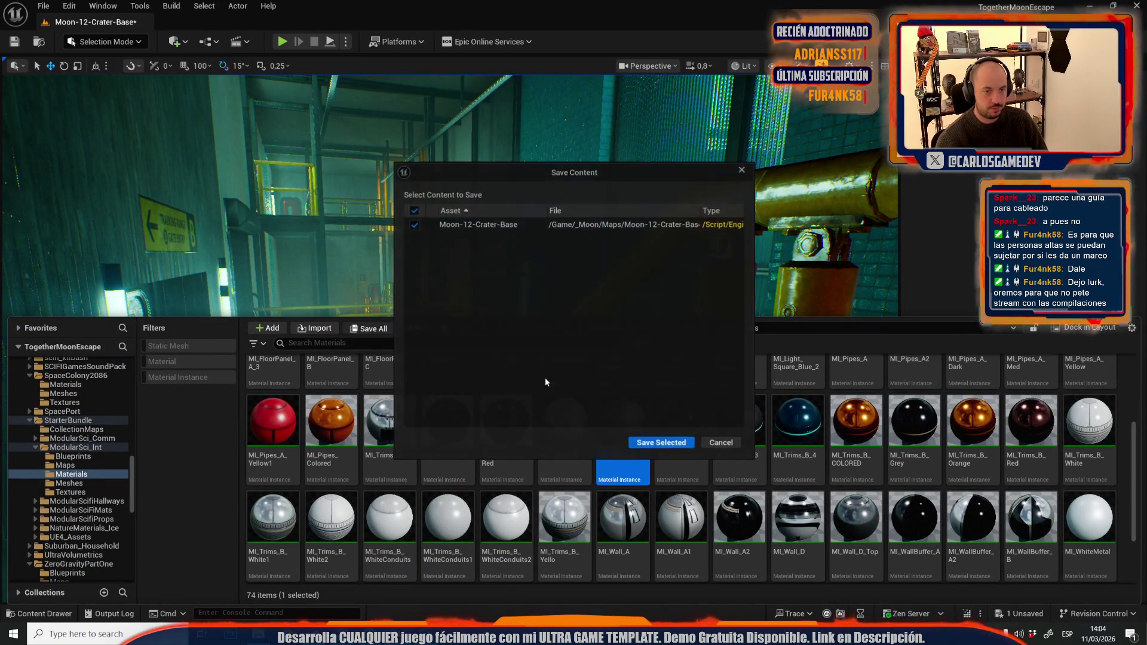
{"action": "left_click", "coordinate": [657, 442]}
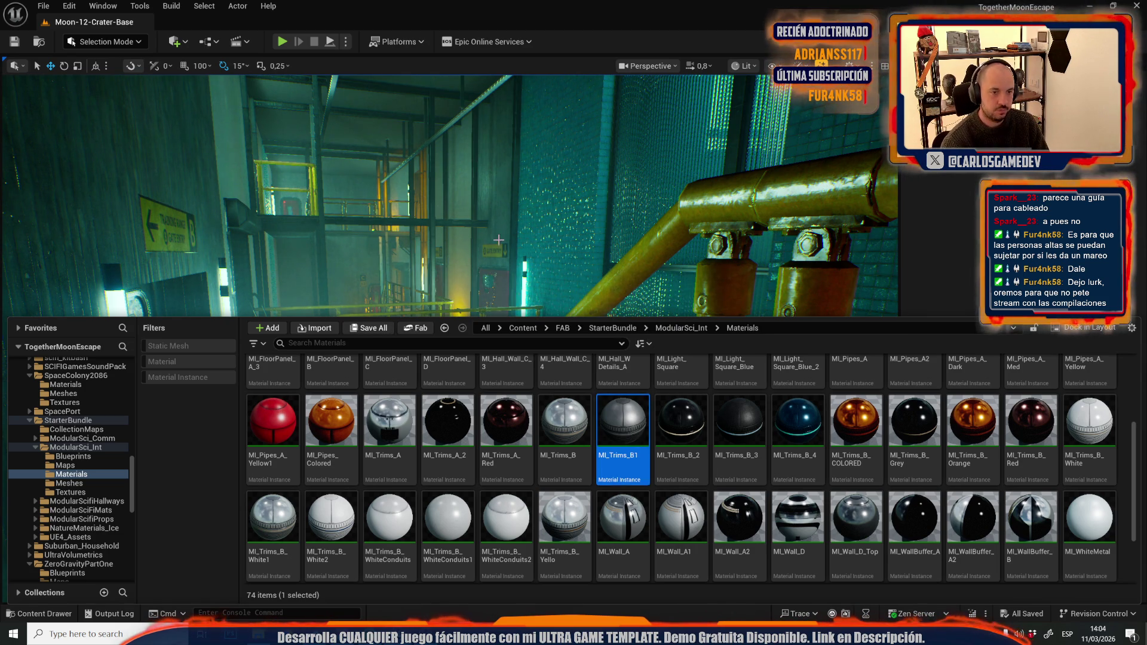
Step: Start a GPU Lightmass lighting build and dismiss the build messages
{"action": "right_click", "coordinate": [780, 178]}
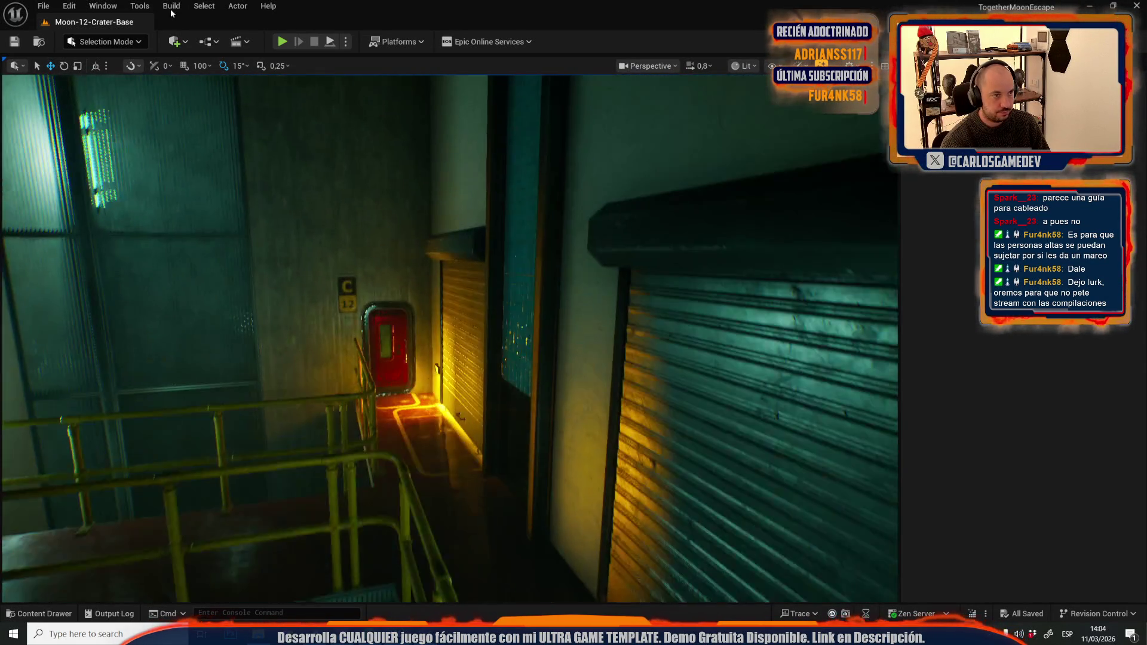
{"action": "left_click", "coordinate": [172, 6]}
{"action": "left_click", "coordinate": [223, 146]}
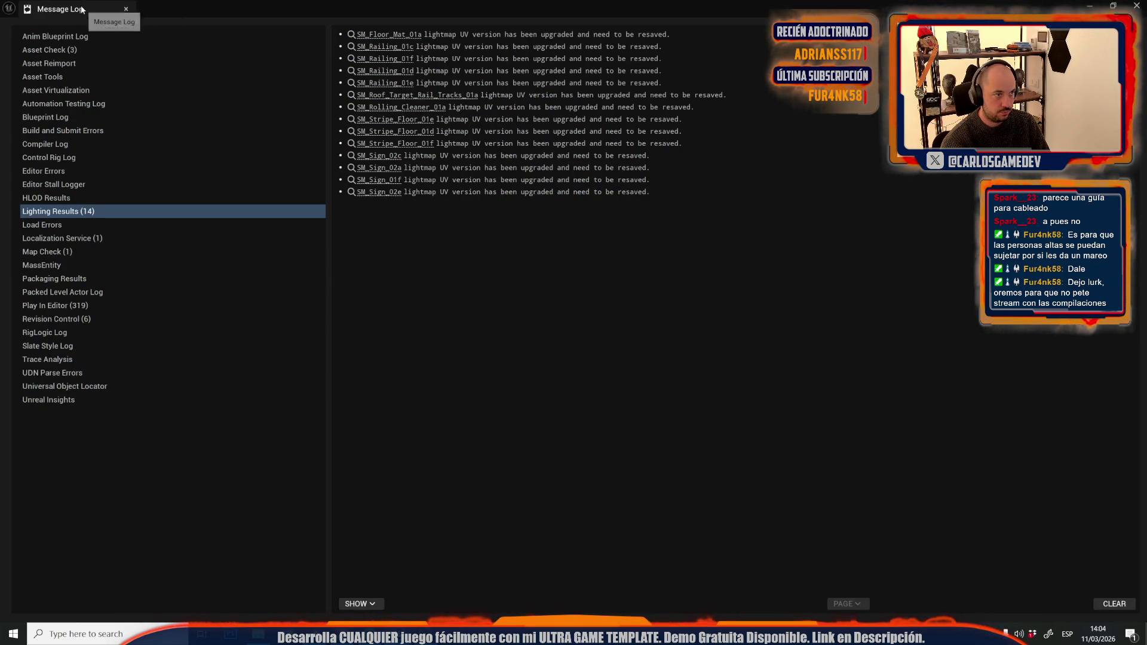
{"action": "left_click", "coordinate": [238, 99]}
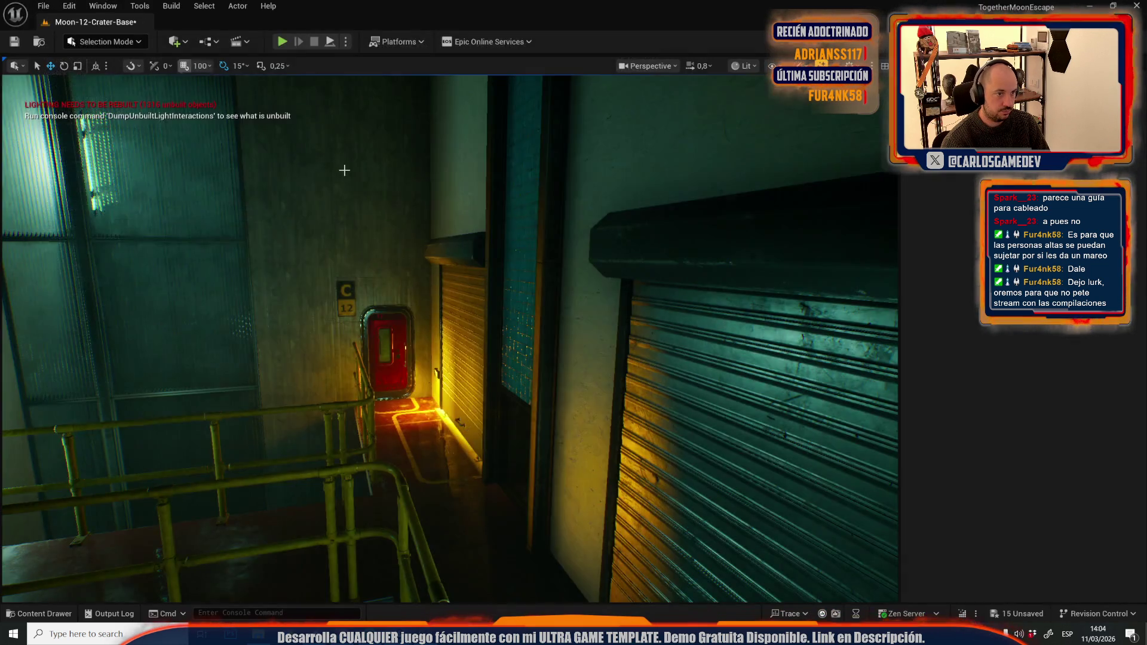
Step: Save the Moon-12-Crater-Base level together with all modified railing, sign and floor meshes
{"action": "key", "text": "ctrl+space"}
{"action": "left_click", "coordinate": [363, 329]}
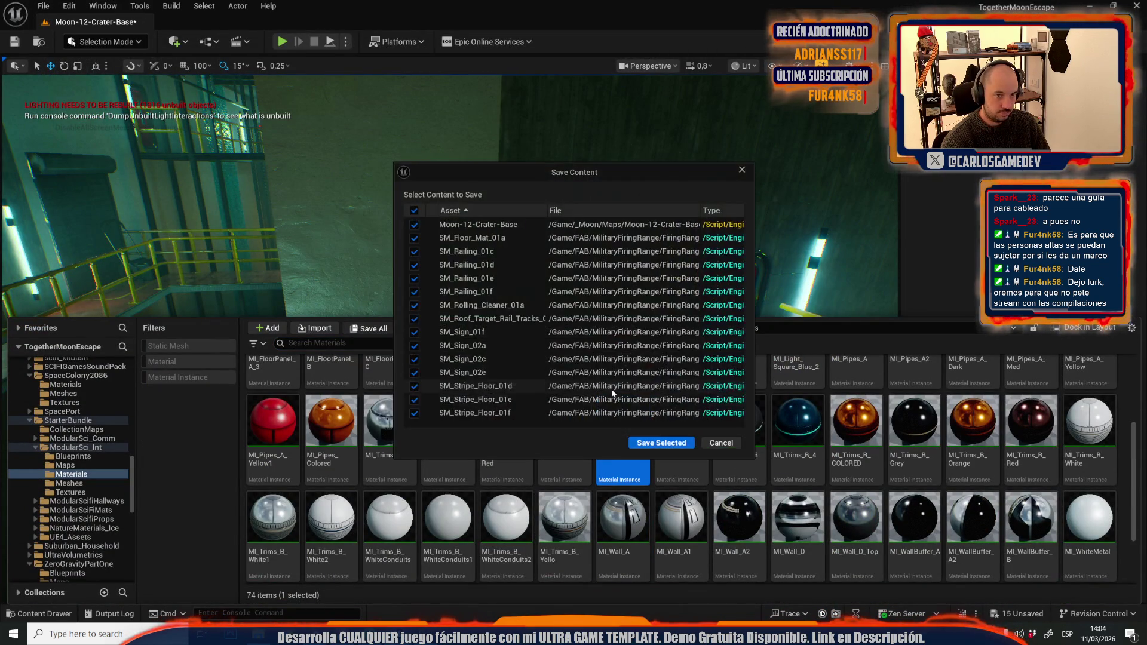
{"action": "left_click", "coordinate": [651, 439]}
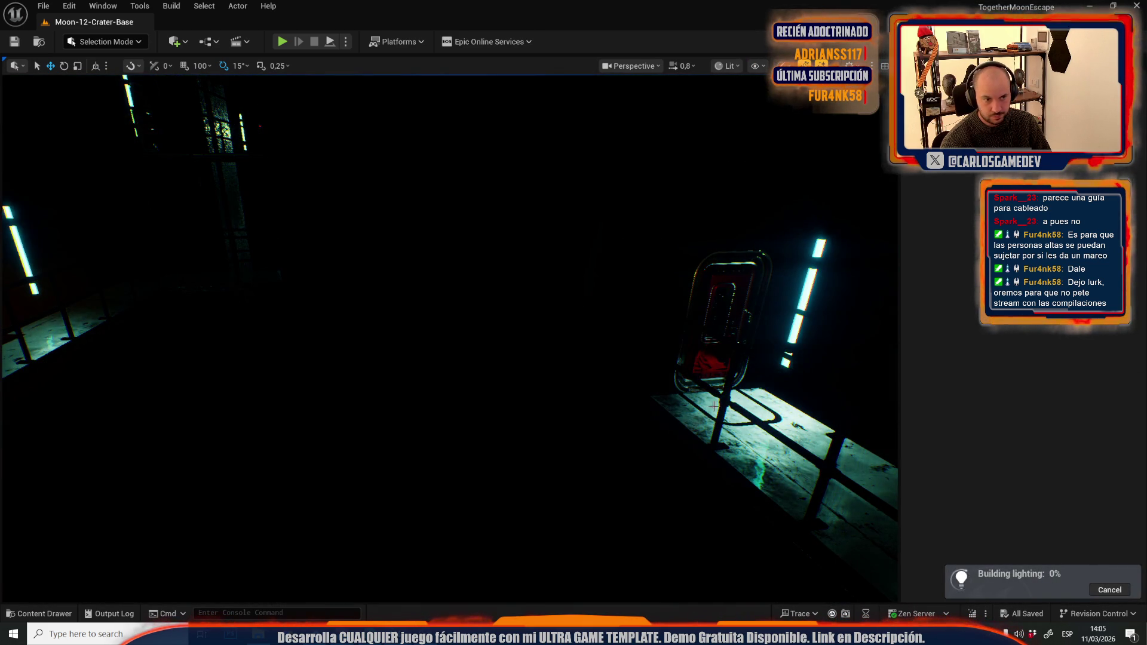
Step: While lighting builds, move the viewport down the corridor to a view over the railing and stairs
{"action": "mouse_move", "coordinate": [449, 334]}
{"action": "left_mouse_down"}
{"action": "mouse_move", "coordinate": [413, 311]}
{"action": "mouse_move", "coordinate": [418, 335]}
{"action": "mouse_move", "coordinate": [370, 328]}
{"action": "left_mouse_up"}
{"action": "scroll", "coordinate": [419, 334], "scroll_direction": "up", "scroll_amount": 2}
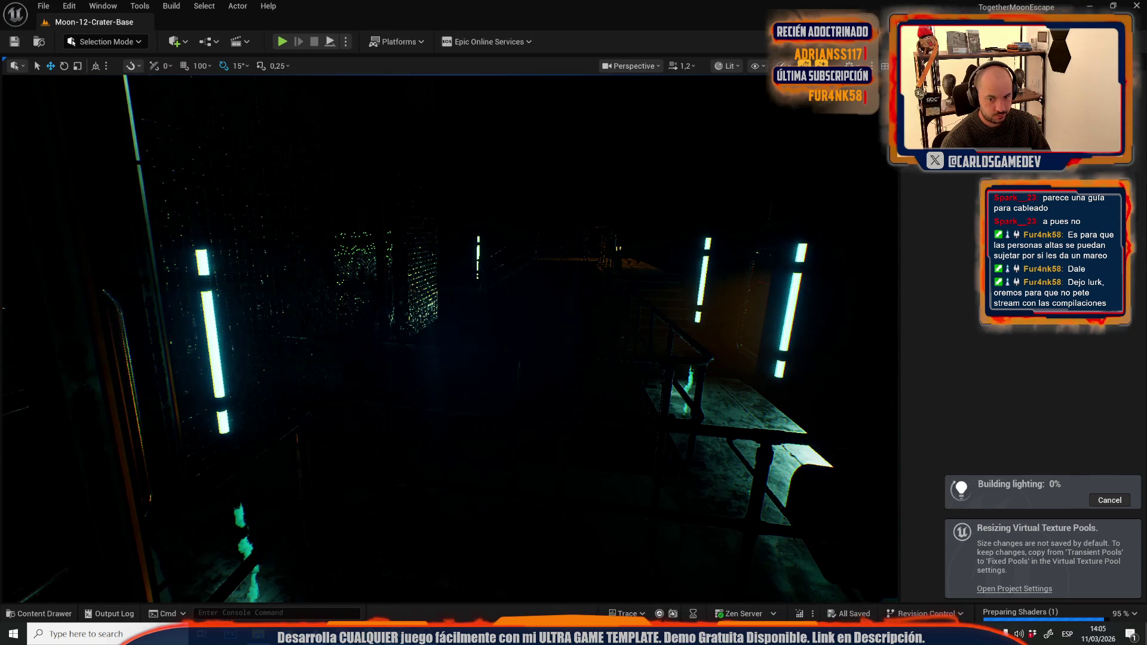
{"action": "left_click_drag", "start_coordinate": [448, 334], "coordinate": [463, 317]}
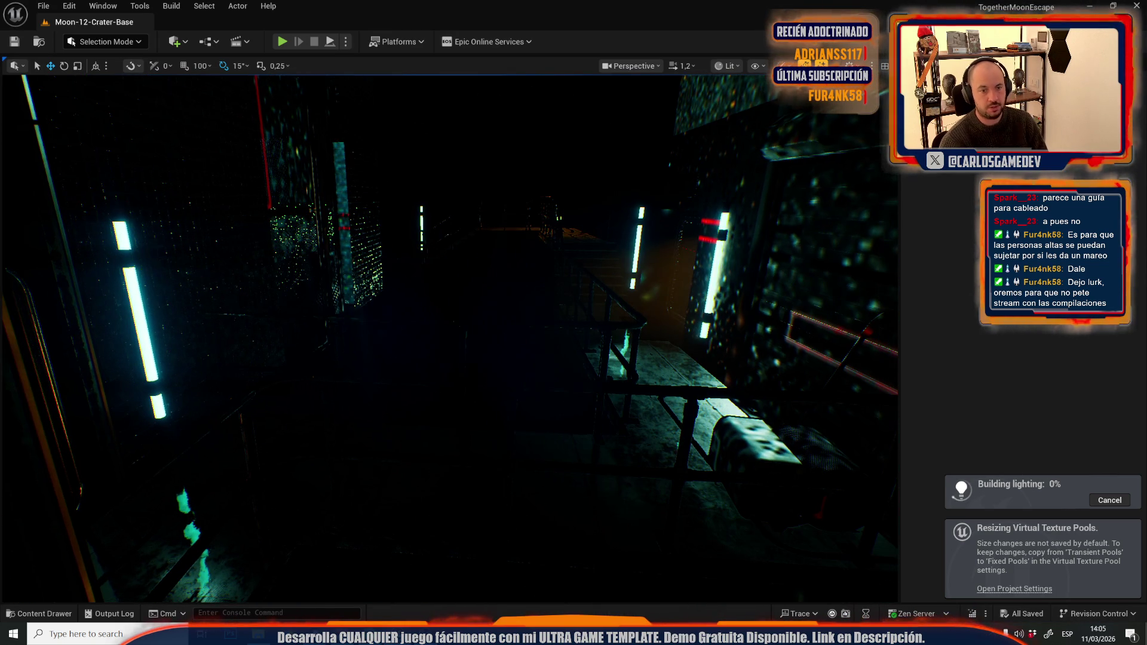
{"action": "left_click_drag", "start_coordinate": [668, 396], "coordinate": [668, 396]}
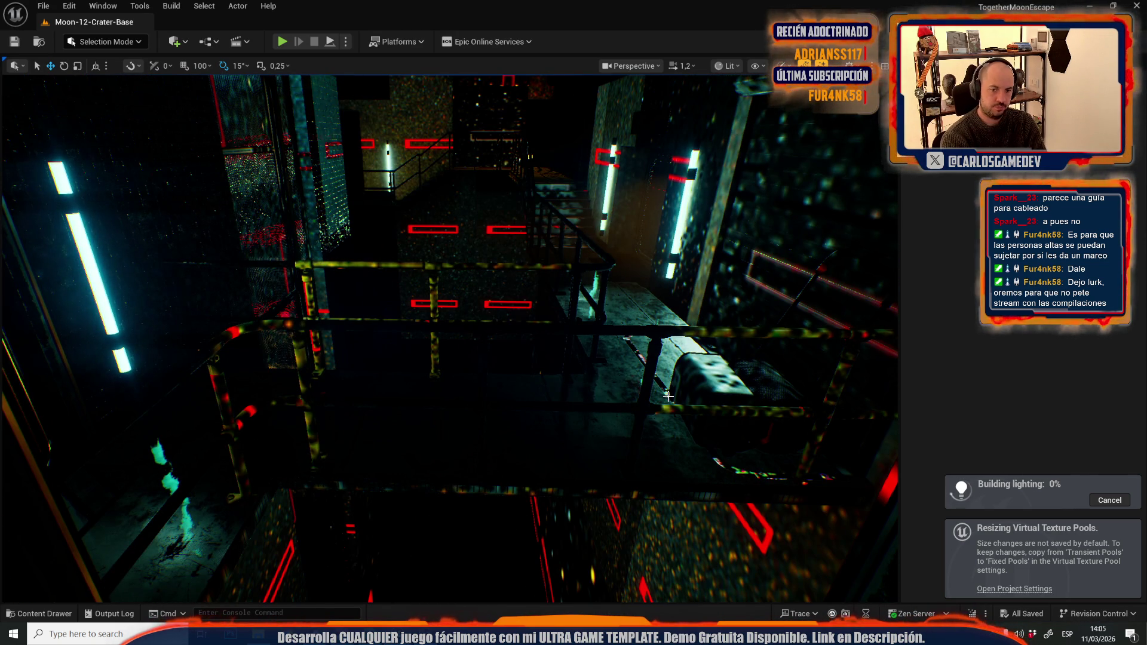